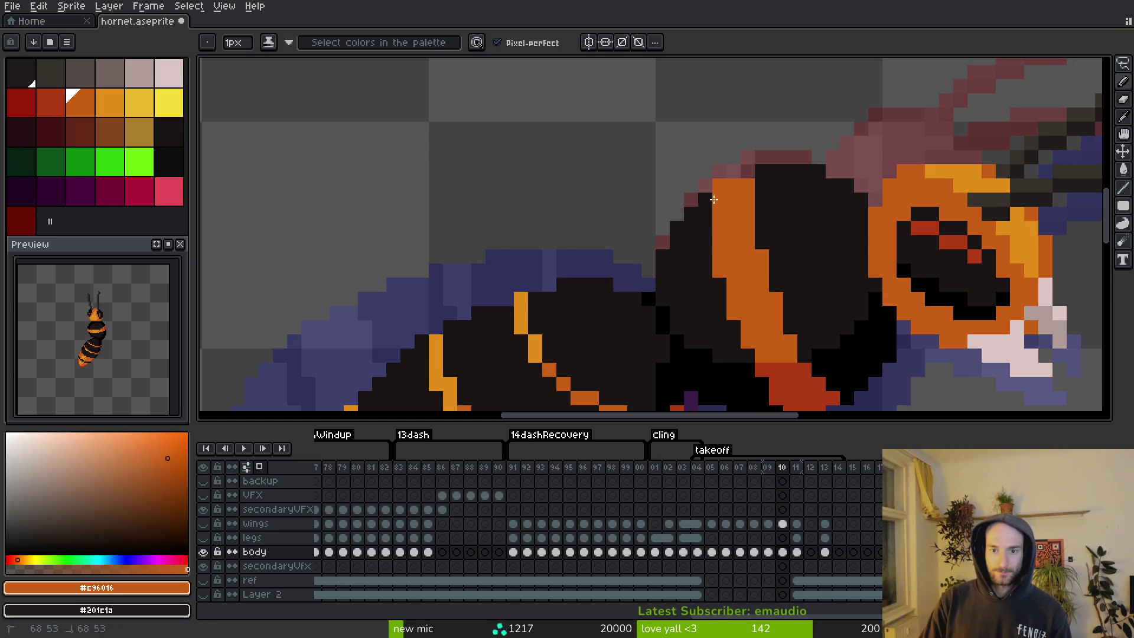
Sample the hornet's dark body colour and save the sprite.
scroll(710, 212, "down", 5)
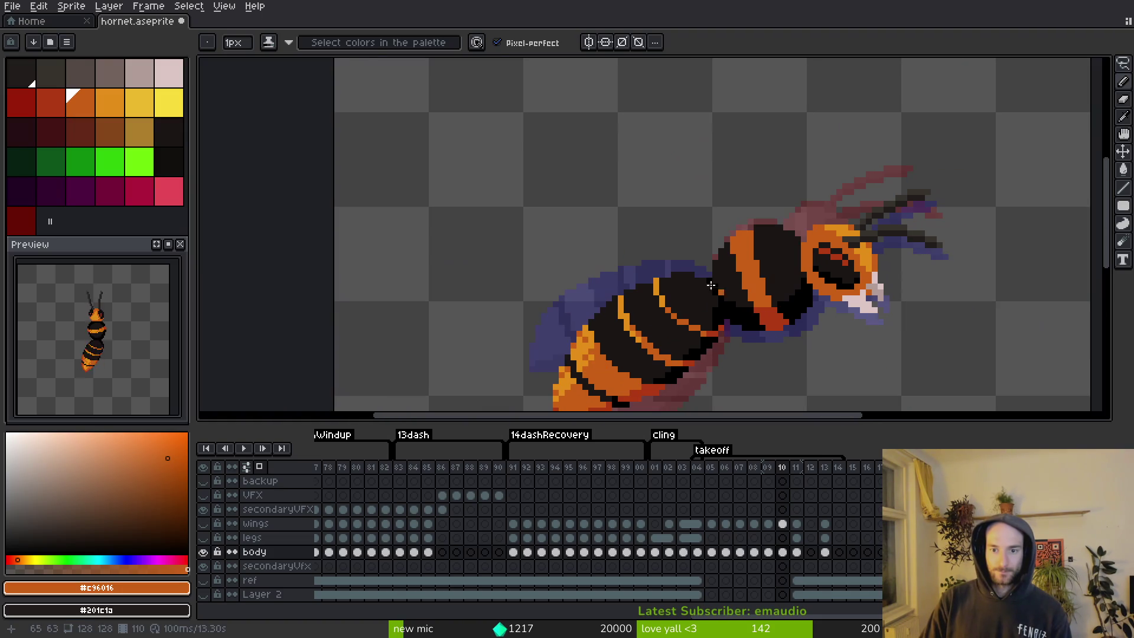
left_click(788, 281, "alt")
scroll(788, 281, "down", 3)
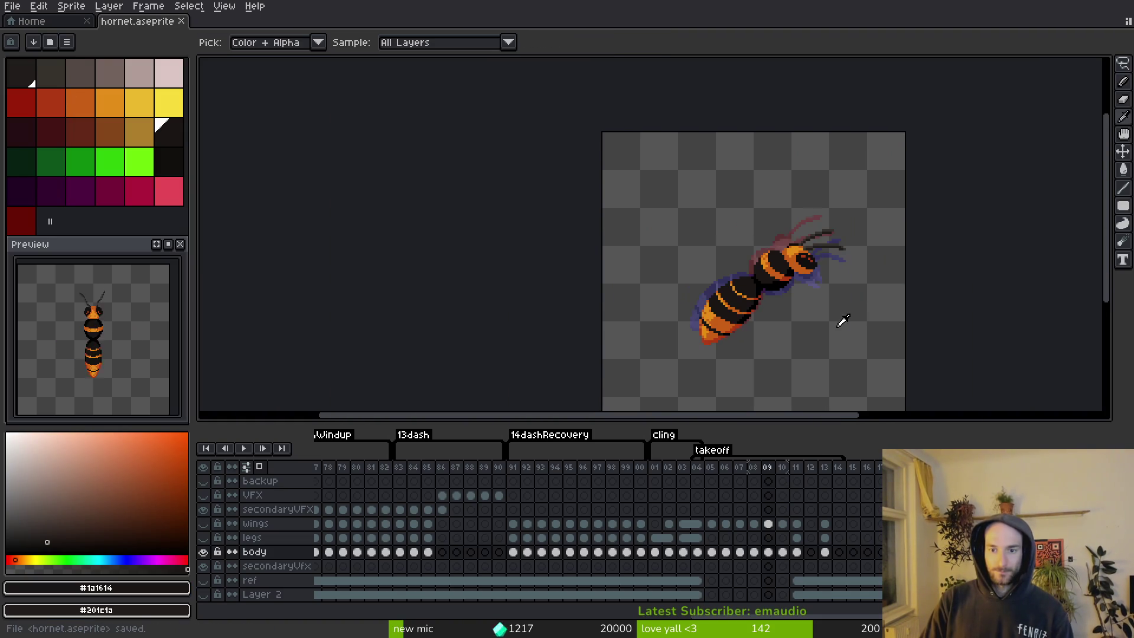
key("ctrl+s")
Sample colours from the hornet's thorax, ending on the orange stripe colour.
scroll(747, 277, "up", 4)
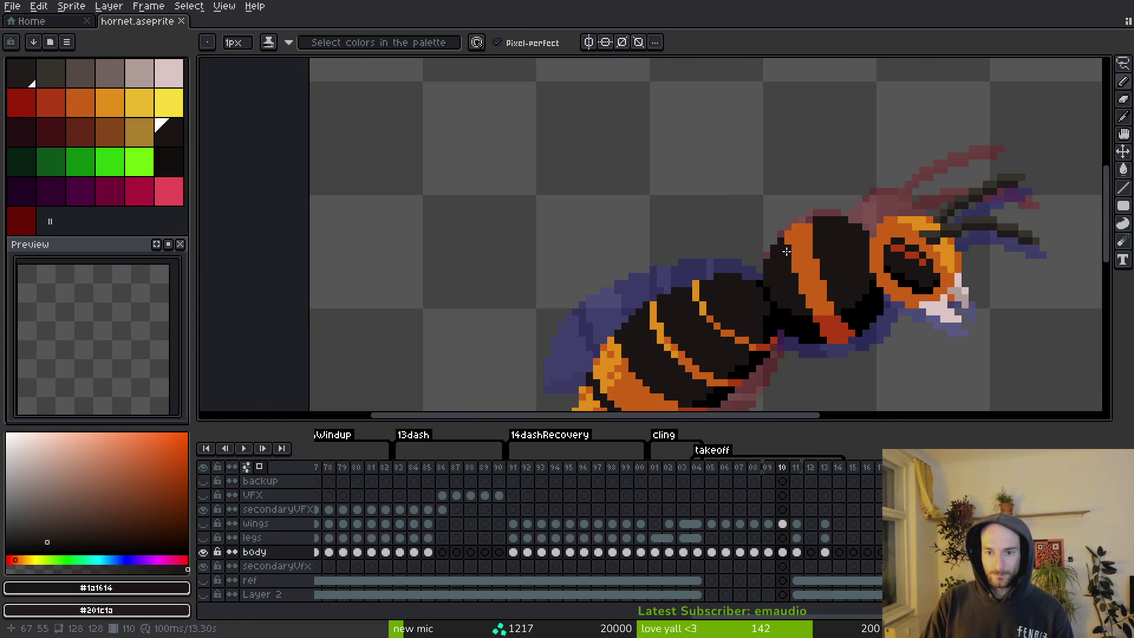
left_click(812, 267, "alt")
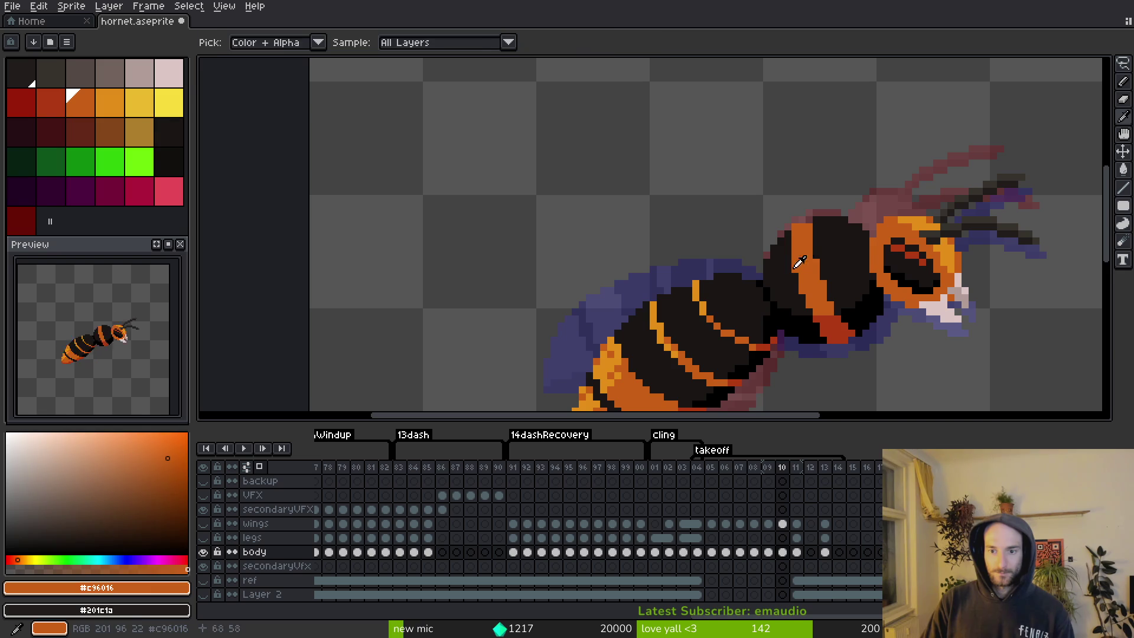
left_click(795, 270, "alt")
left_click(806, 242, "alt")
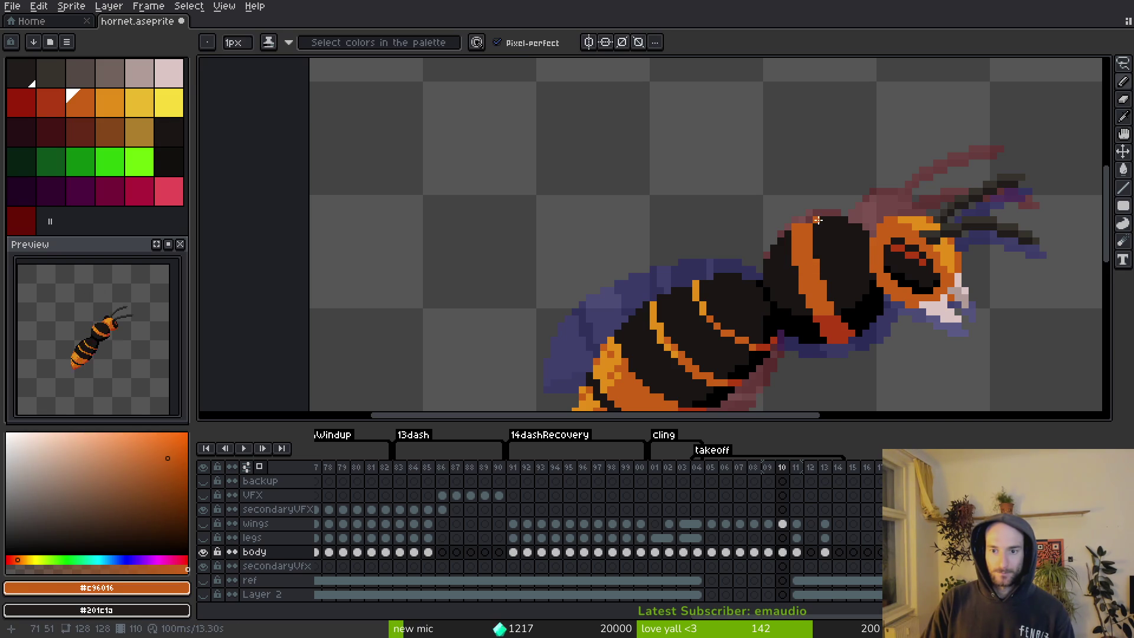
scroll(817, 228, "down", 2)
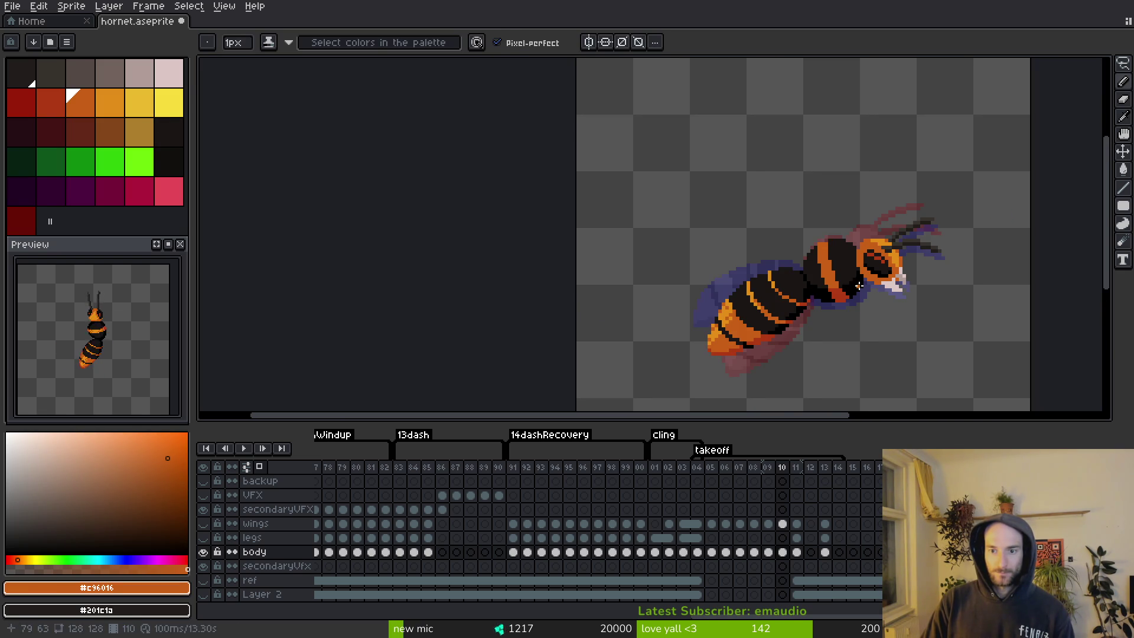
Compare takeoff frames 10 and 11, then save the sprite.
key("Right")
key("Left")
key("Right")
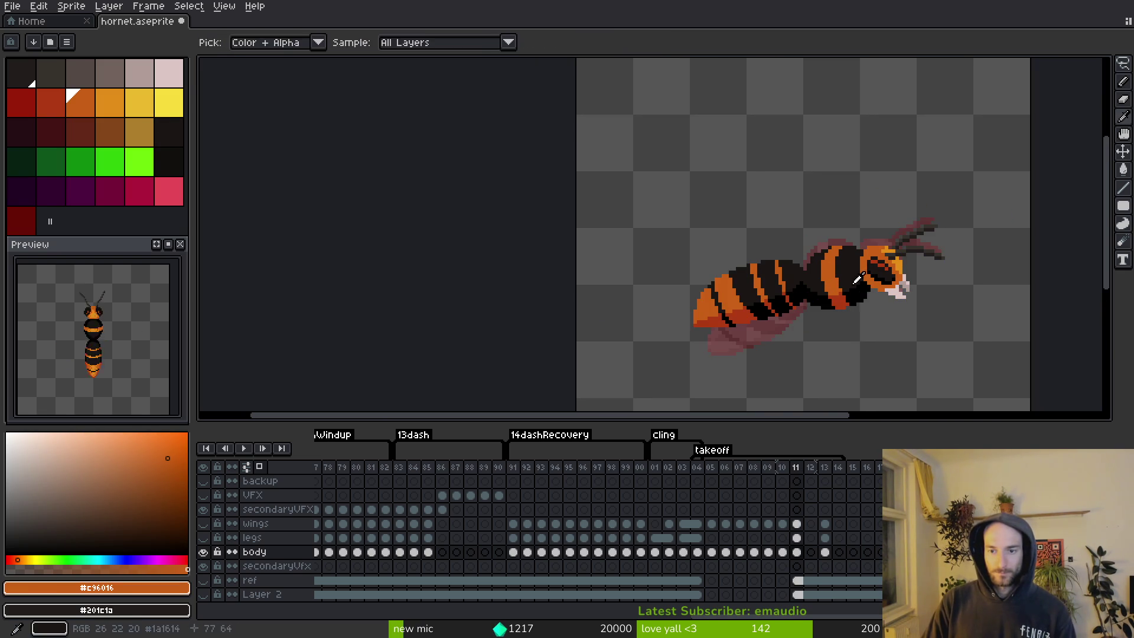
key("Left")
scroll(857, 279, "up", 3)
scroll(846, 291, "down", 1)
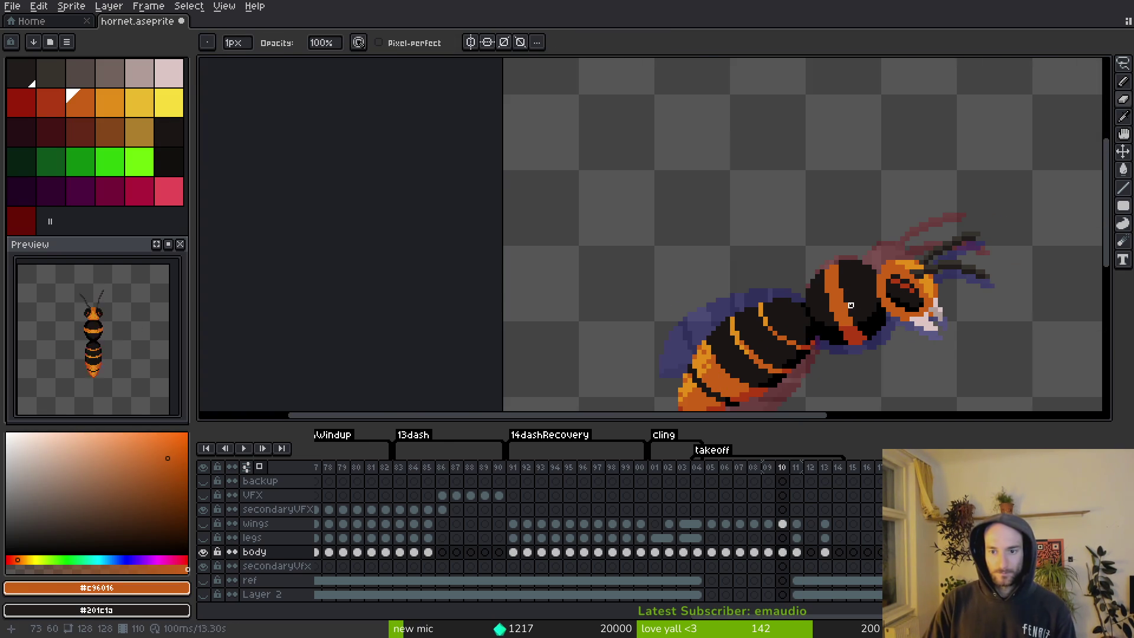
key("ctrl+s")
Flip between frames 09 and 11, then return to frame 10.
scroll(846, 294, "up", 1)
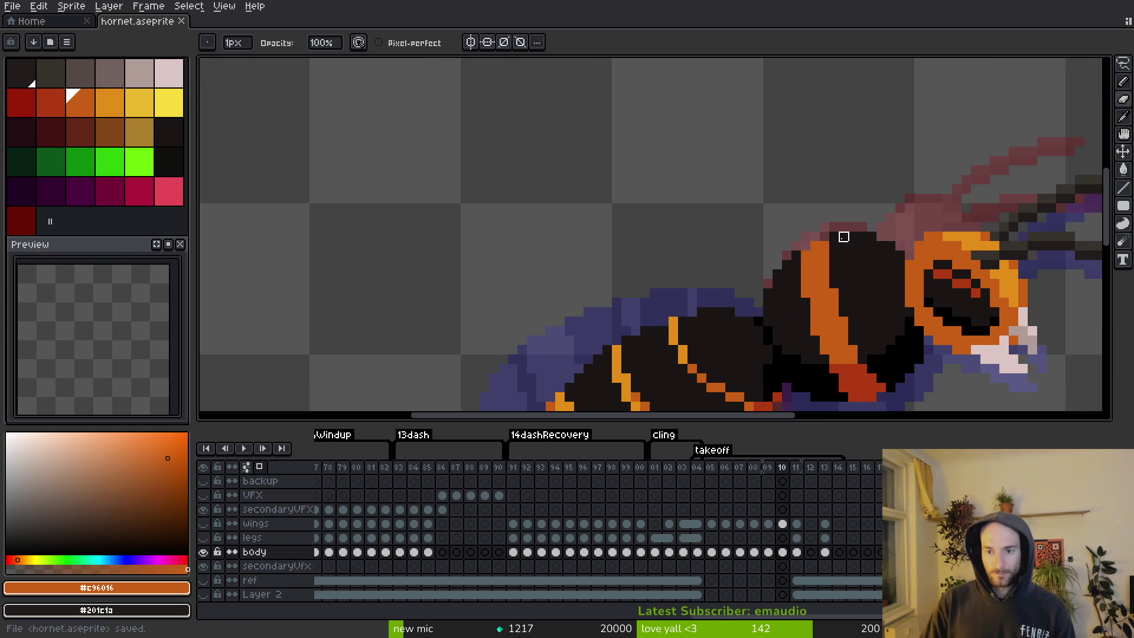
scroll(843, 255, "down", 1)
key("Left")
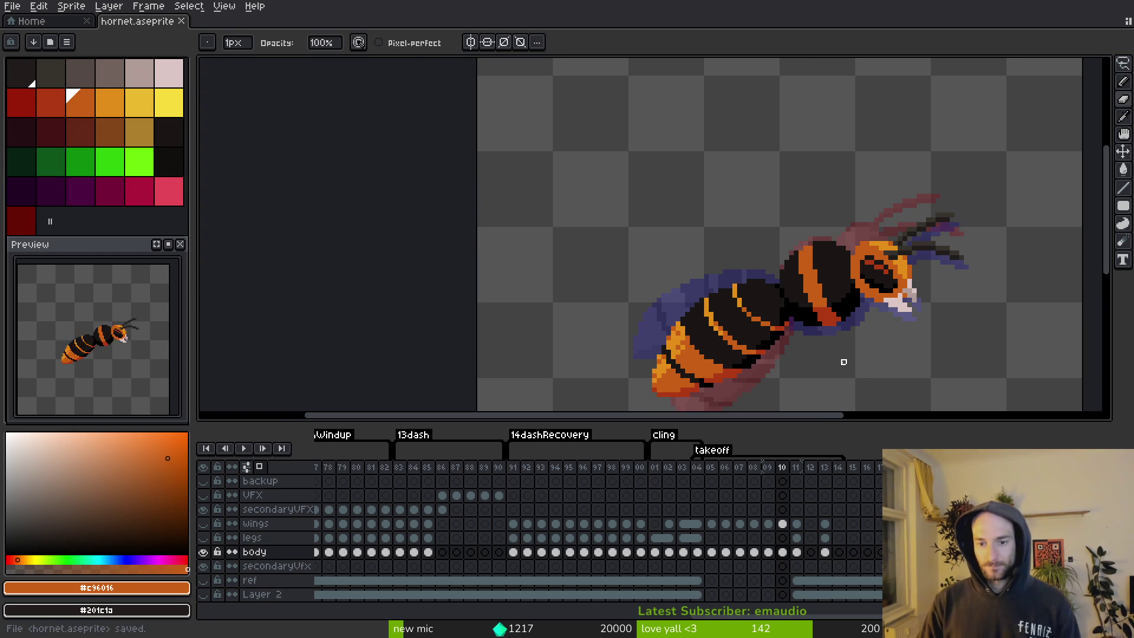
key("Right")
key("Right")
key("Left")
key("Left")
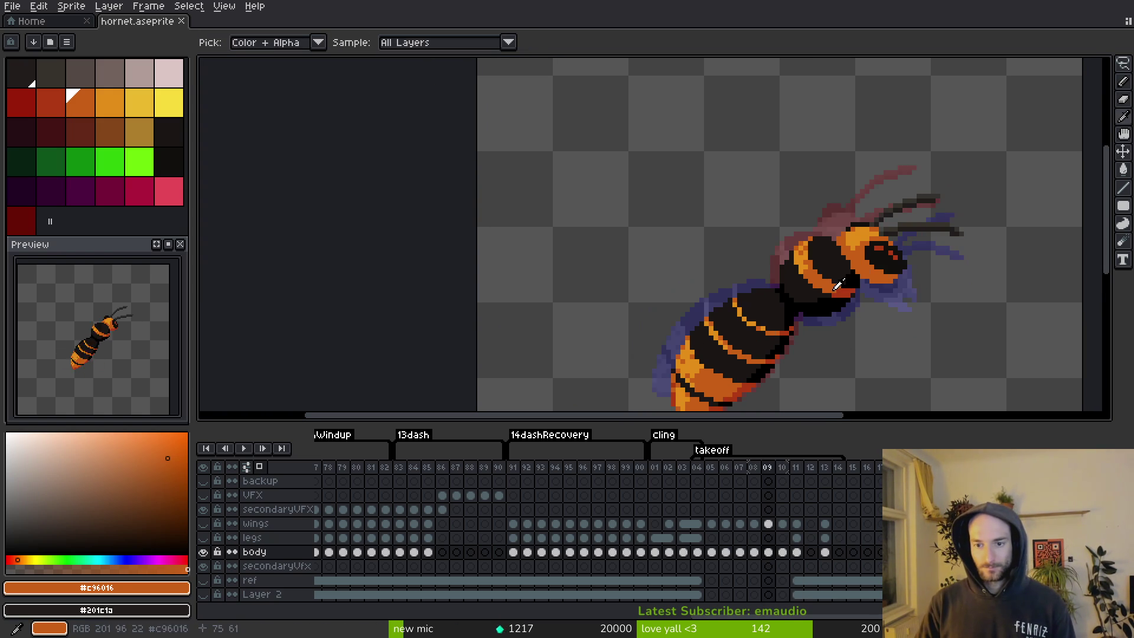
key("Right")
key("Right")
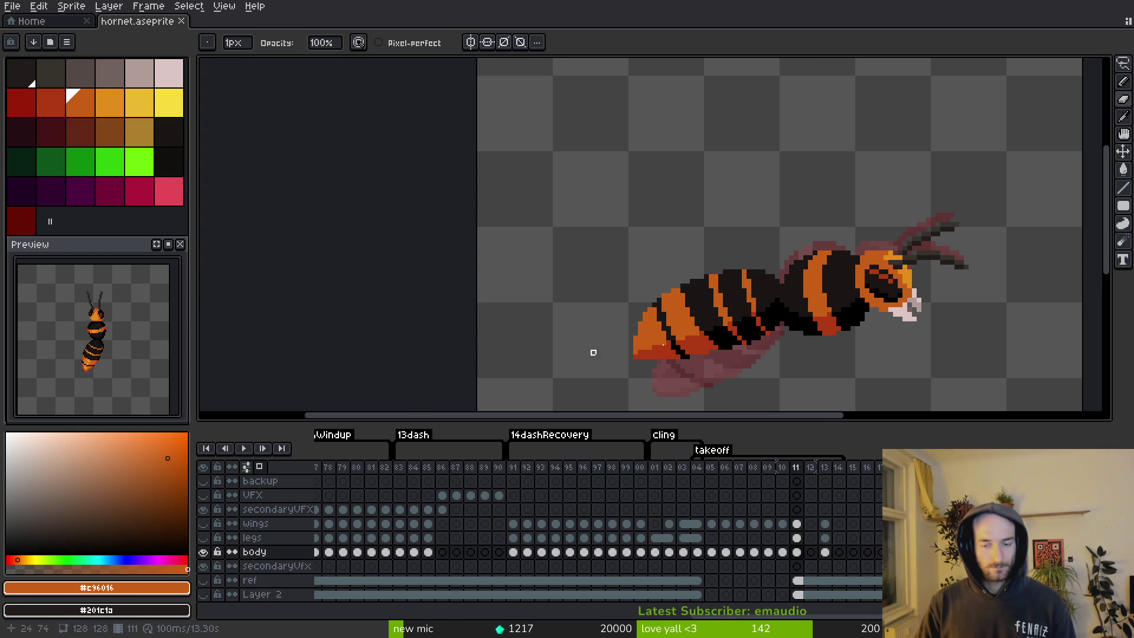
key("Left")
Switch to the Pencil, sample the red-orange and orange stripe colours, and save.
scroll(823, 293, "up", 1)
key("f")
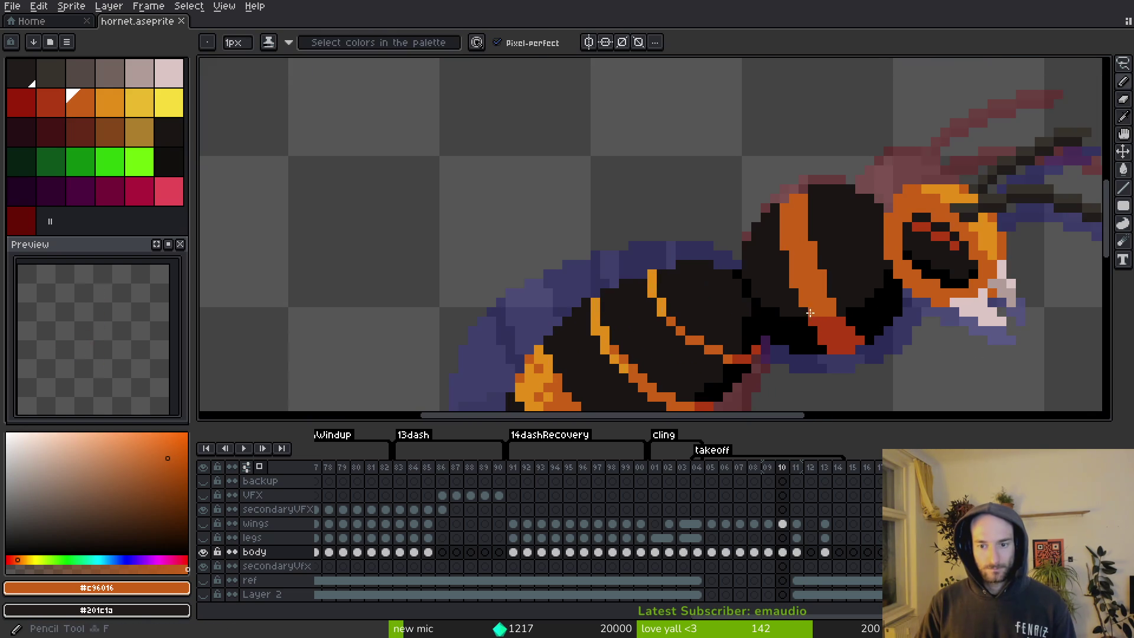
left_click(816, 329, "alt")
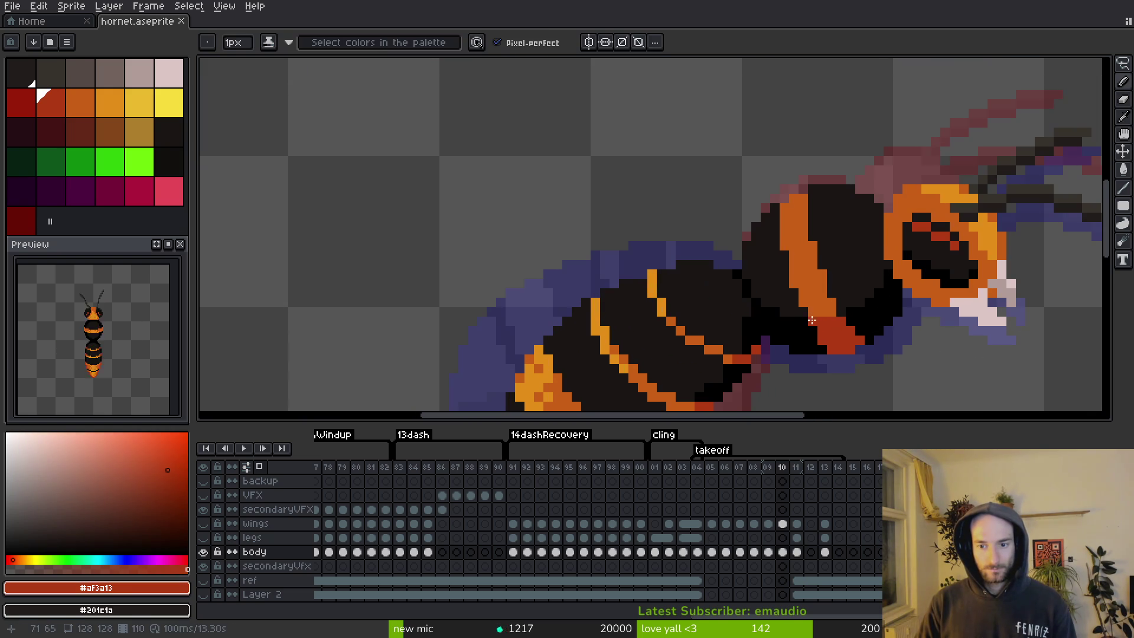
left_click(812, 308, "alt")
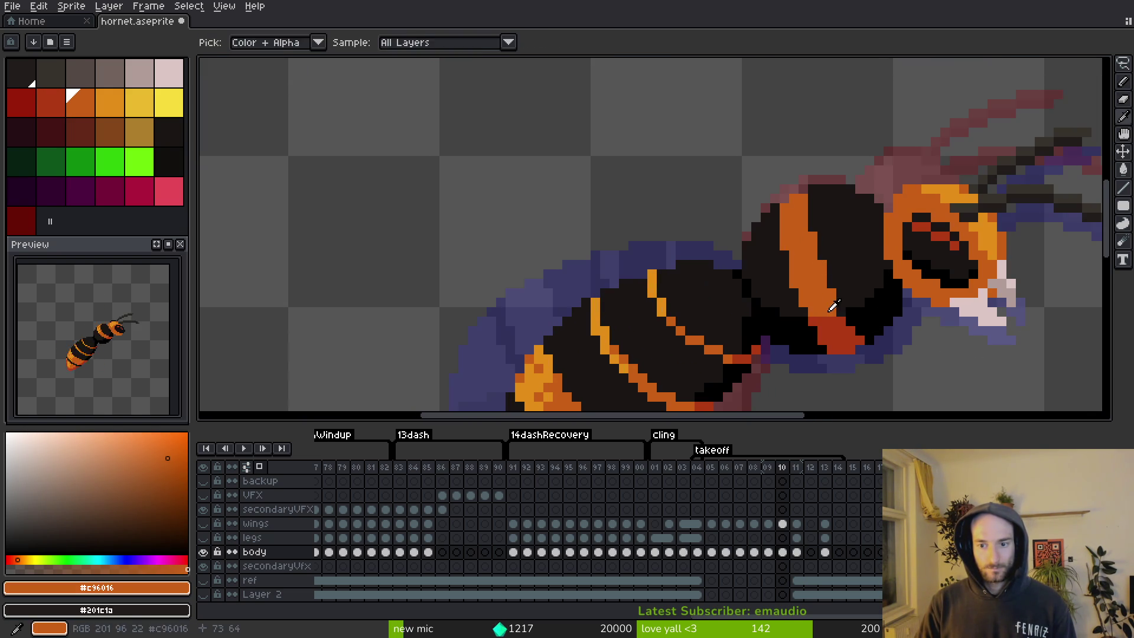
scroll(834, 347, "down", 2)
key("ctrl+s")
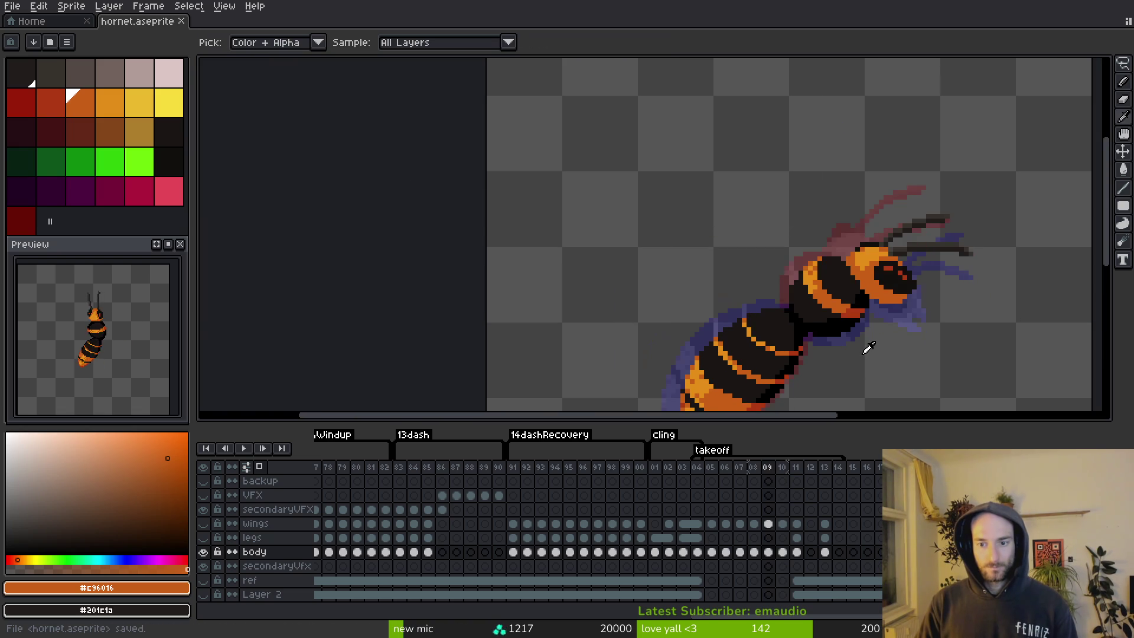
Step to frames 11 and 12 and play the animation to review it.
key("Right")
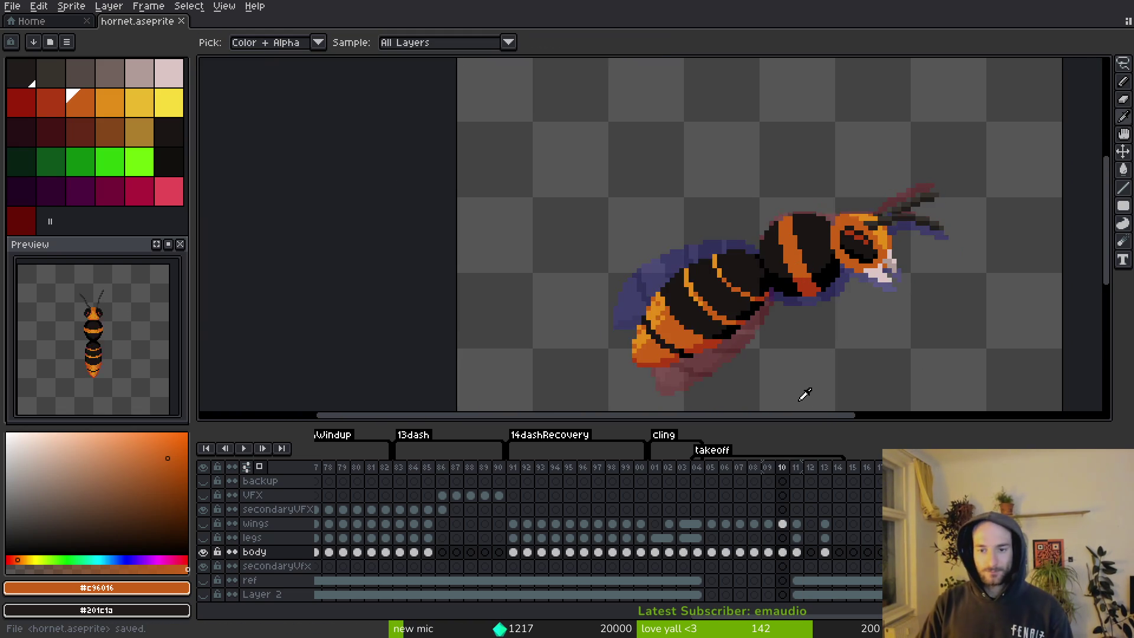
key("Right")
key("Return")
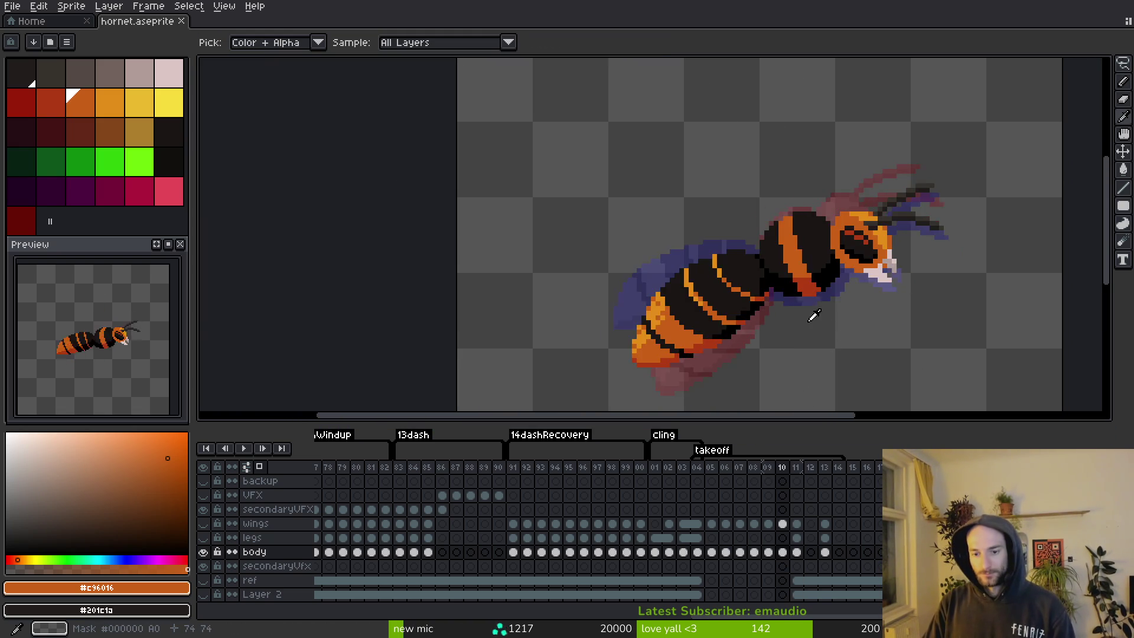
Select frames 12–14, save, and step through frames 02 to 07.
left_click_drag(810, 467, 839, 467)
key("Return")
key("ctrl+s")
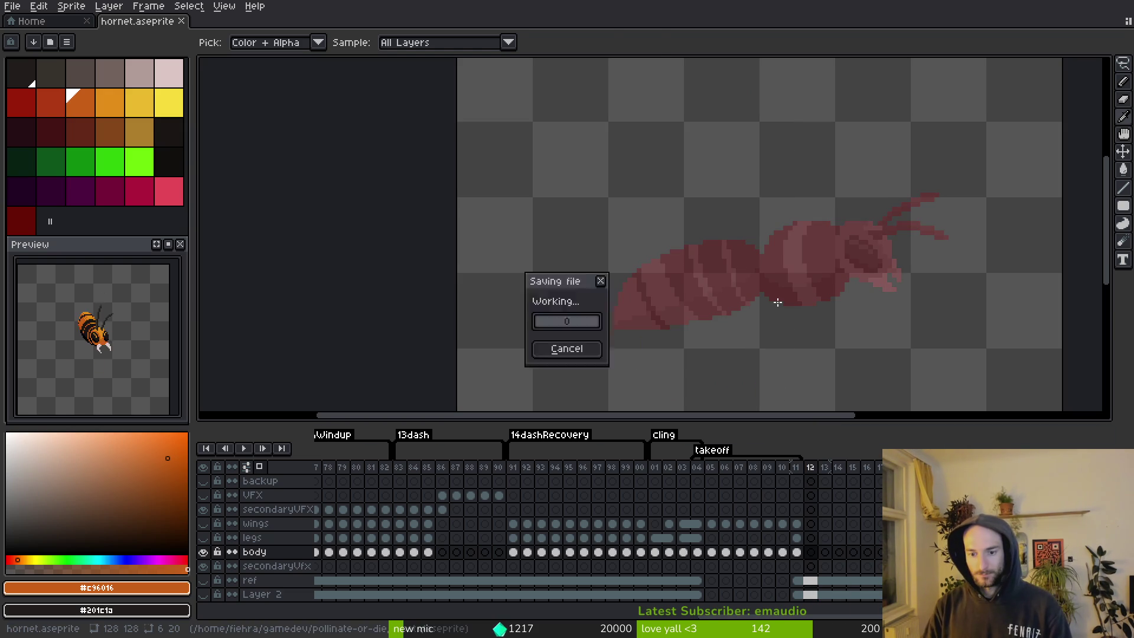
key("Left")
key("Left")
key("Left")
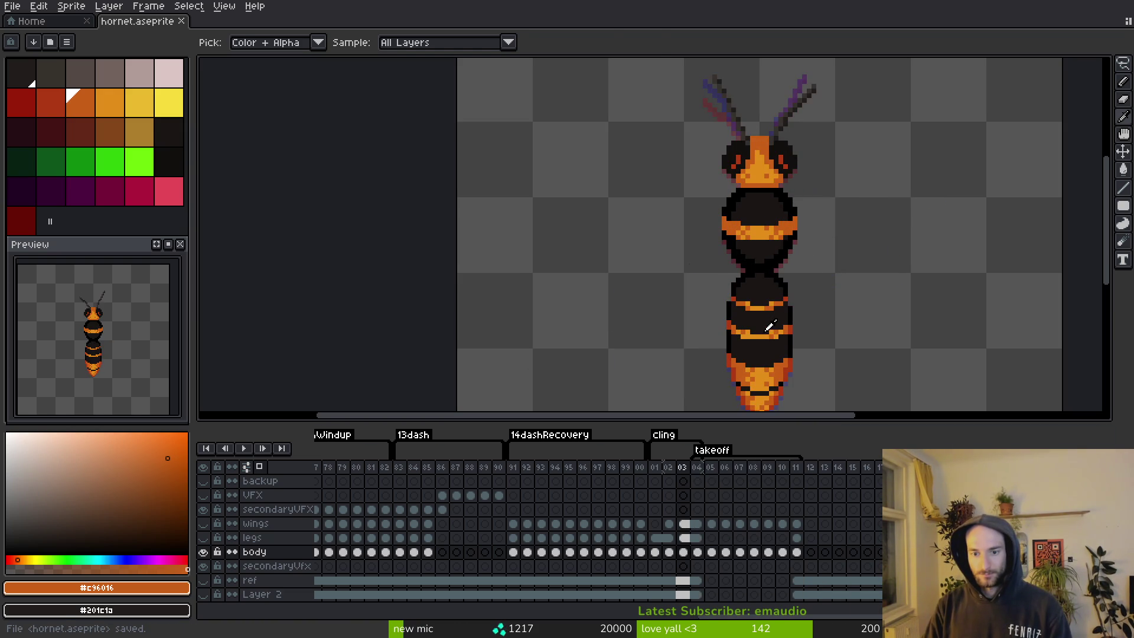
key("Right")
key("Right")
key("Right")
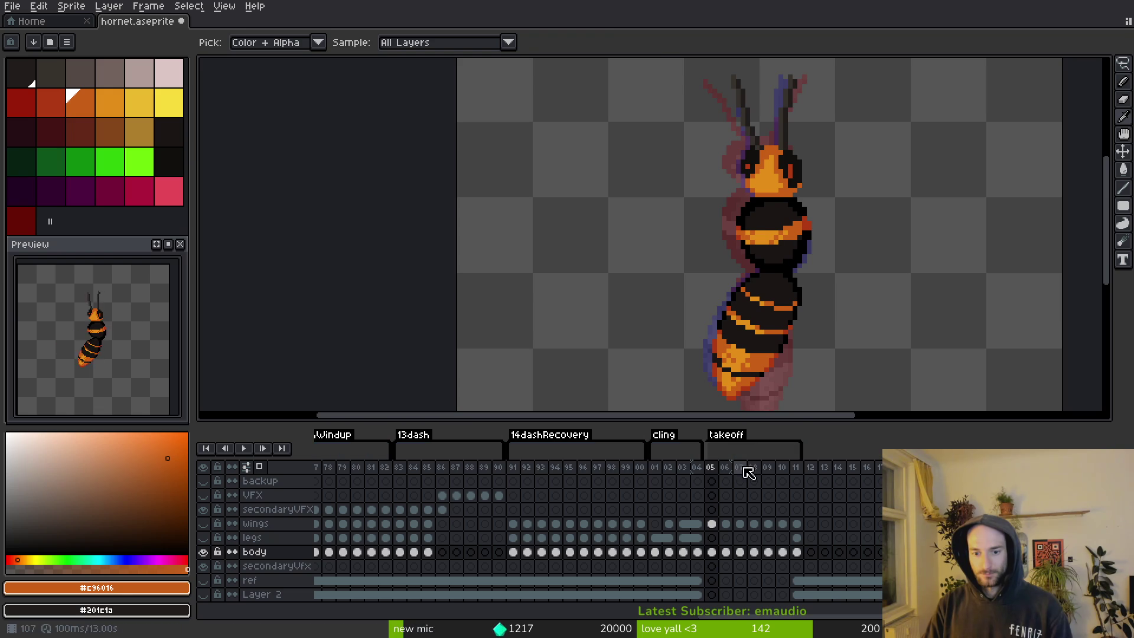
key("Right")
key("Right")
key("Right")
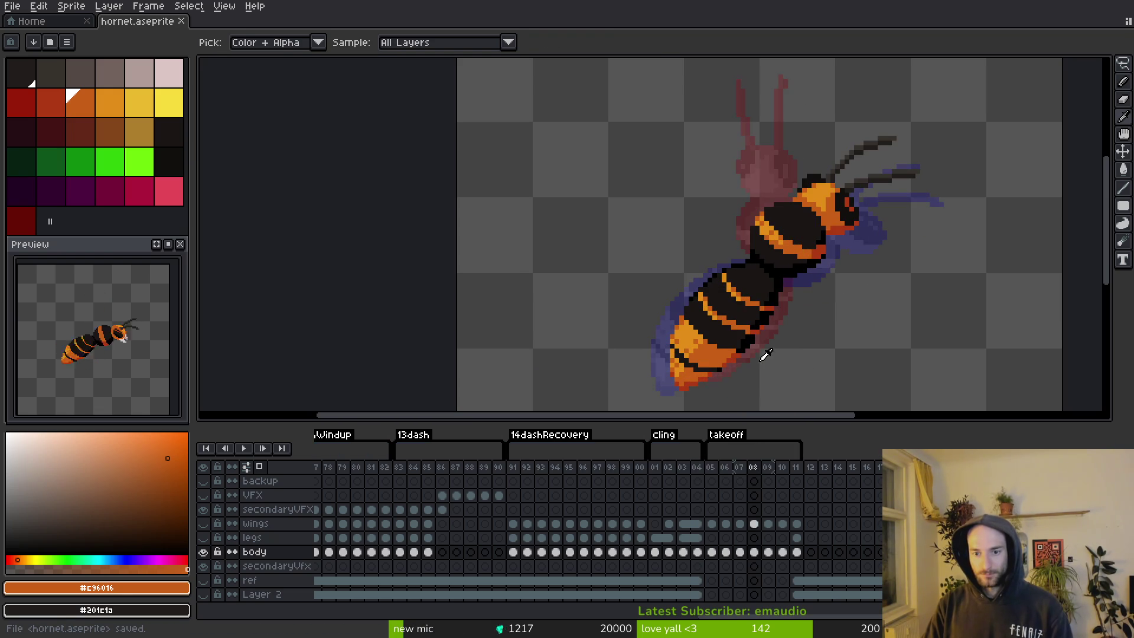
key("Left")
Shrink the takeoff tag to frames 05–07, checking frames 08 and 11 with undo/redo.
left_click_drag(804, 447, 754, 469)
left_click(755, 468)
left_click(796, 468)
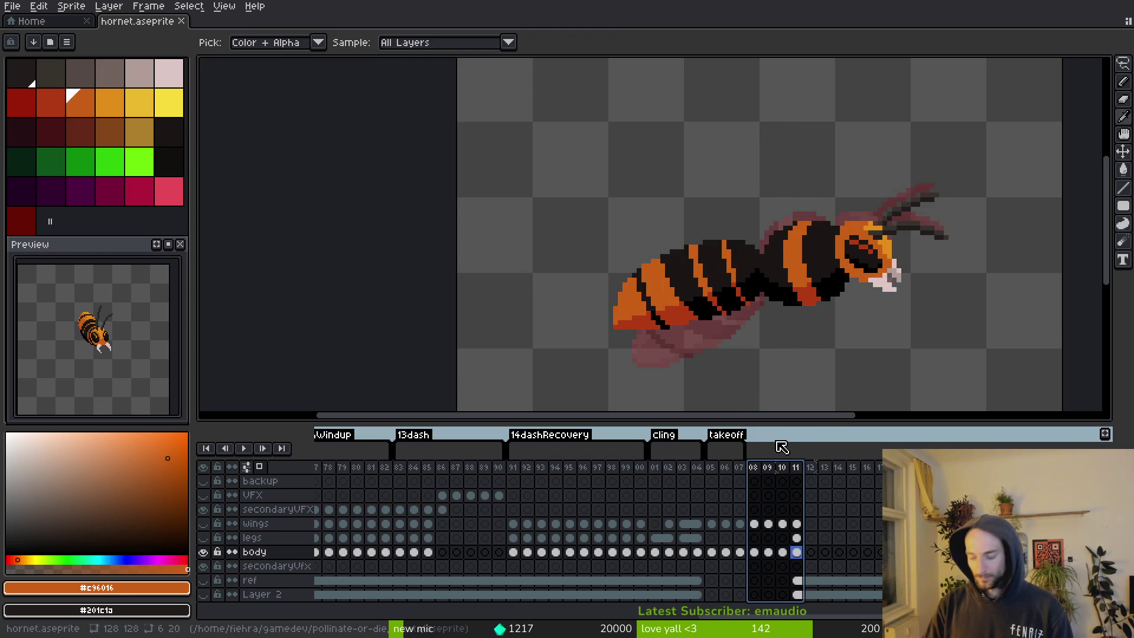
key("ctrl+z")
key("ctrl+y")
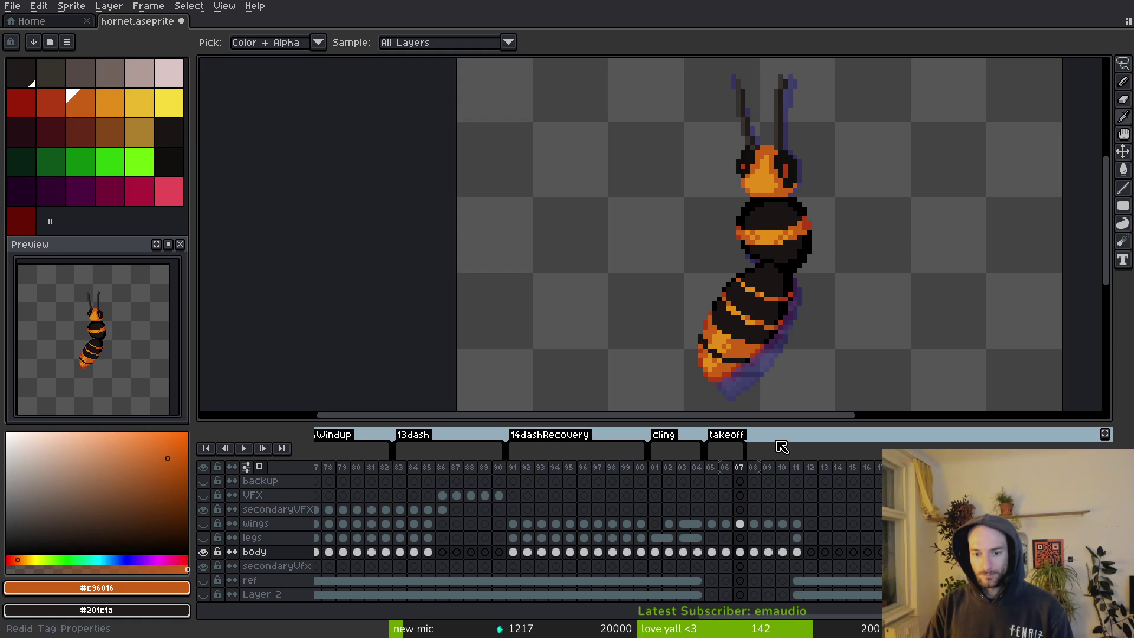
Tag frames 08–11 as a new takeoff tag.
left_click_drag(756, 469, 795, 470)
key("F2")
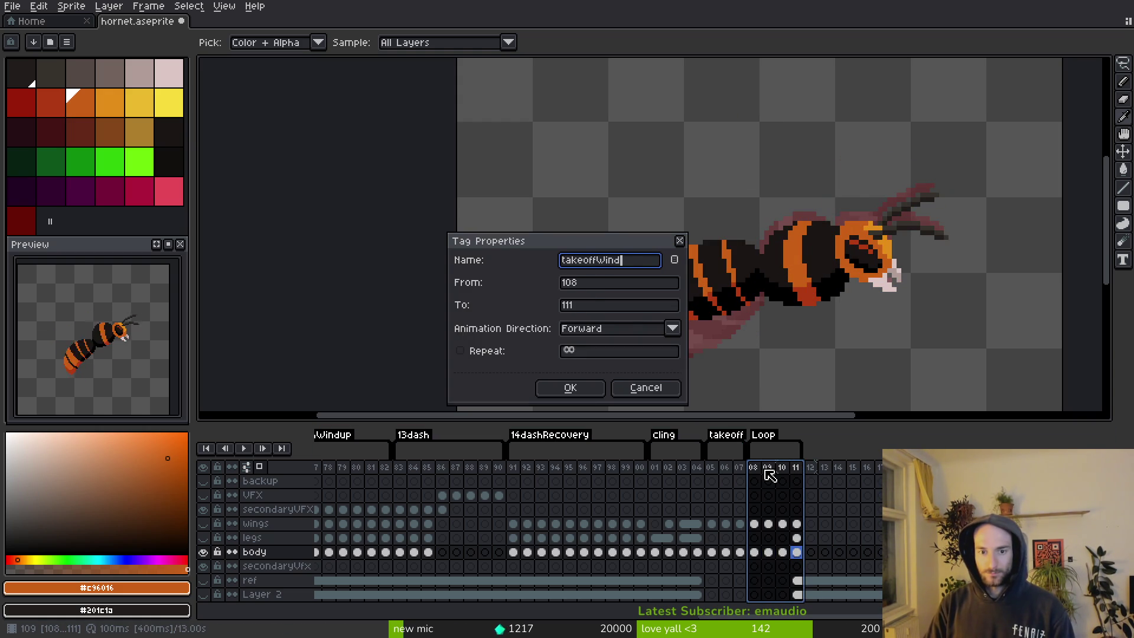
key("Return")
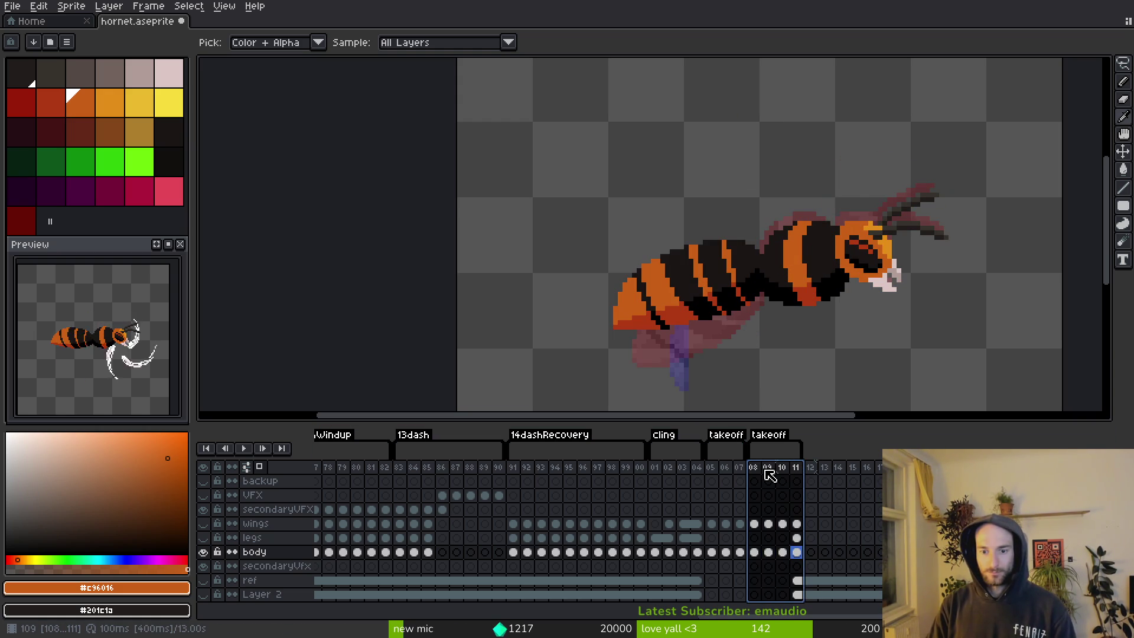
Rename the earlier takeoff tag to takeoffWindup and go to the upright hornet frame.
double_click(736, 438)
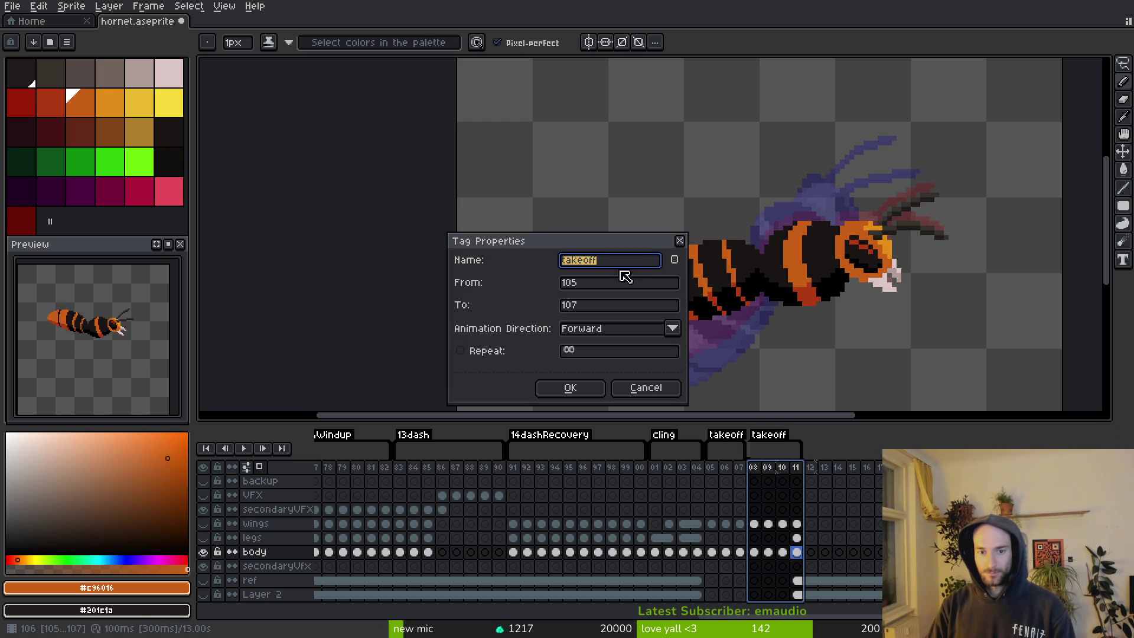
type("Windup")
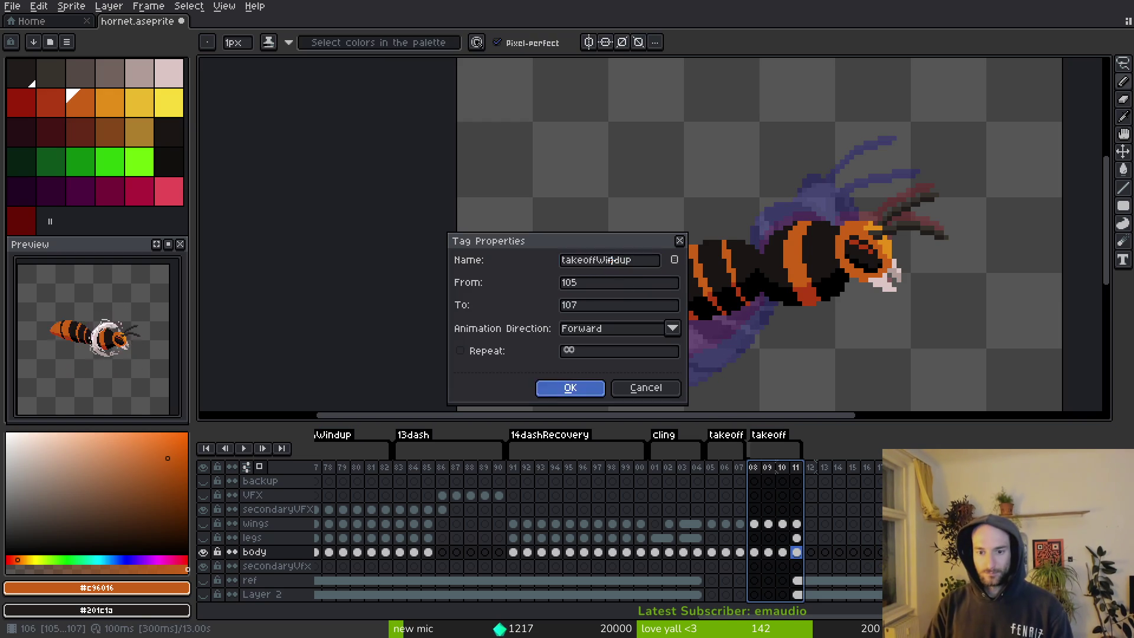
left_click(570, 387)
left_click(738, 467)
Show the wings and legs layers and compare frame 05 with its neighbour.
key("i")
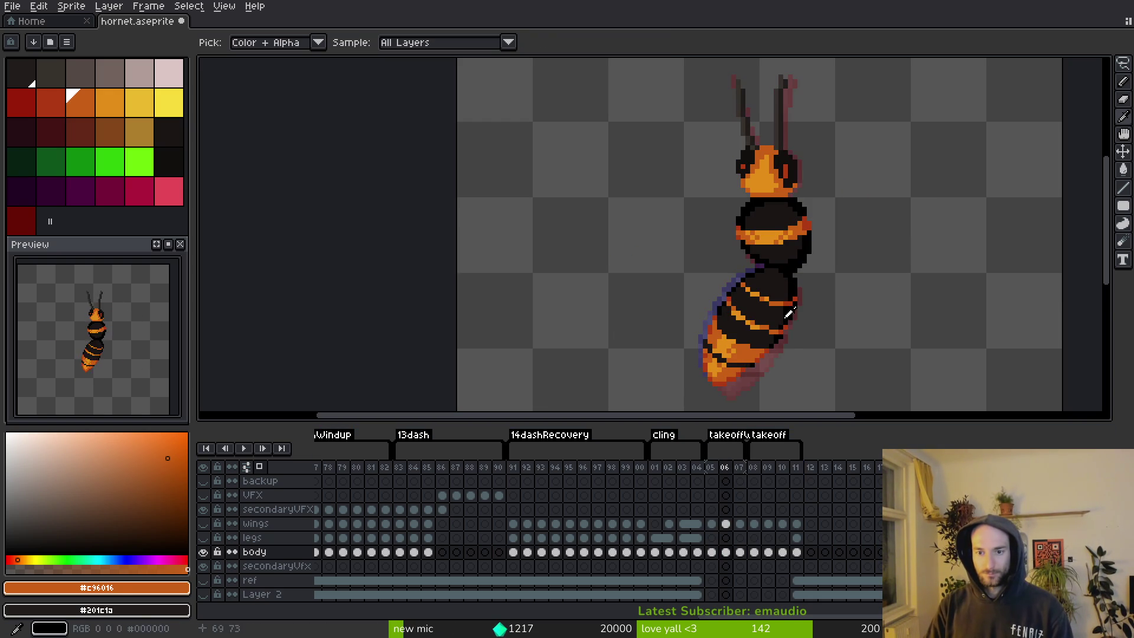
left_click_drag(204, 536, 203, 523)
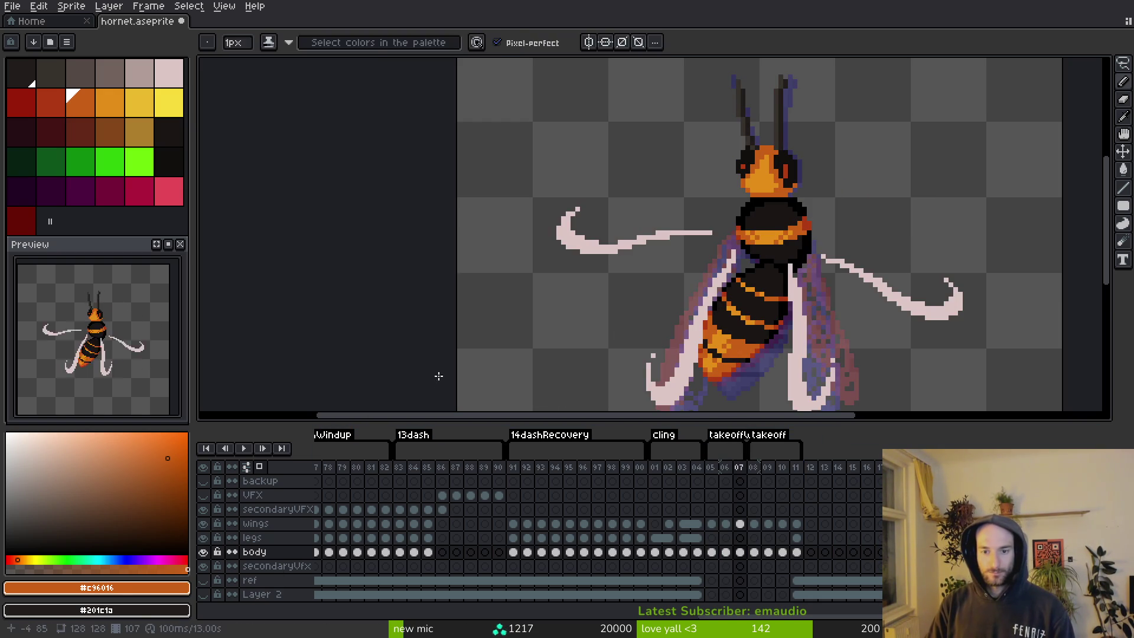
key("Left")
key("Left")
key("Left")
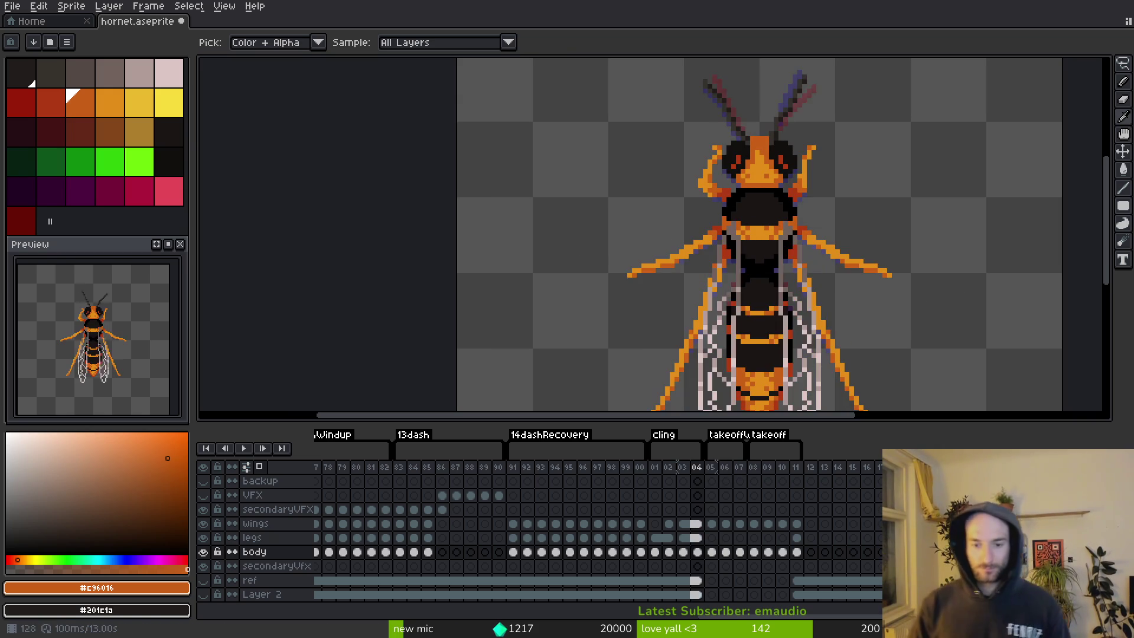
key("Right")
left_click_drag(771, 360, 742, 309)
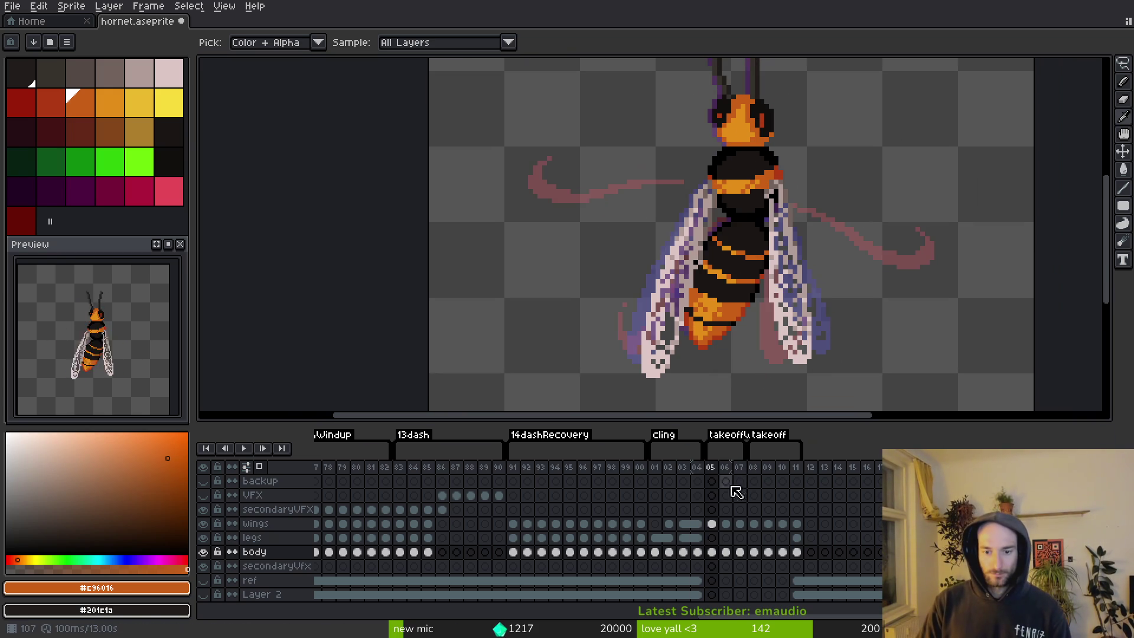
Insert empty frames at 05 and 06, start takeoffWindup at 05, and move the hornet cels into 05.
left_click(696, 524)
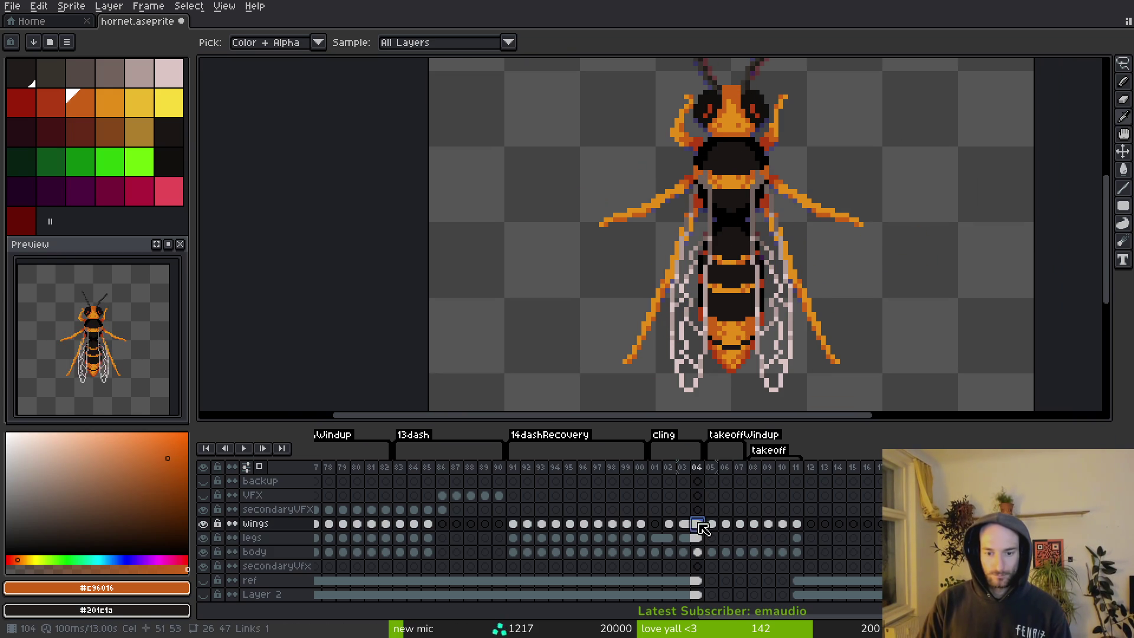
key("alt+b")
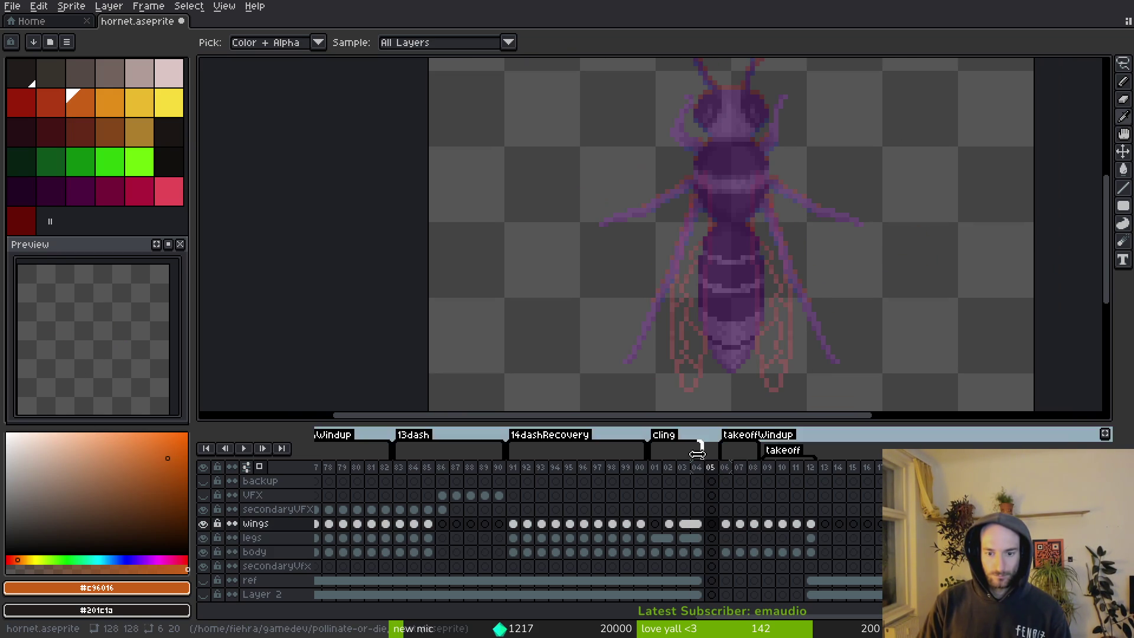
left_click_drag(720, 452, 708, 451)
left_click(696, 523)
key("alt+b")
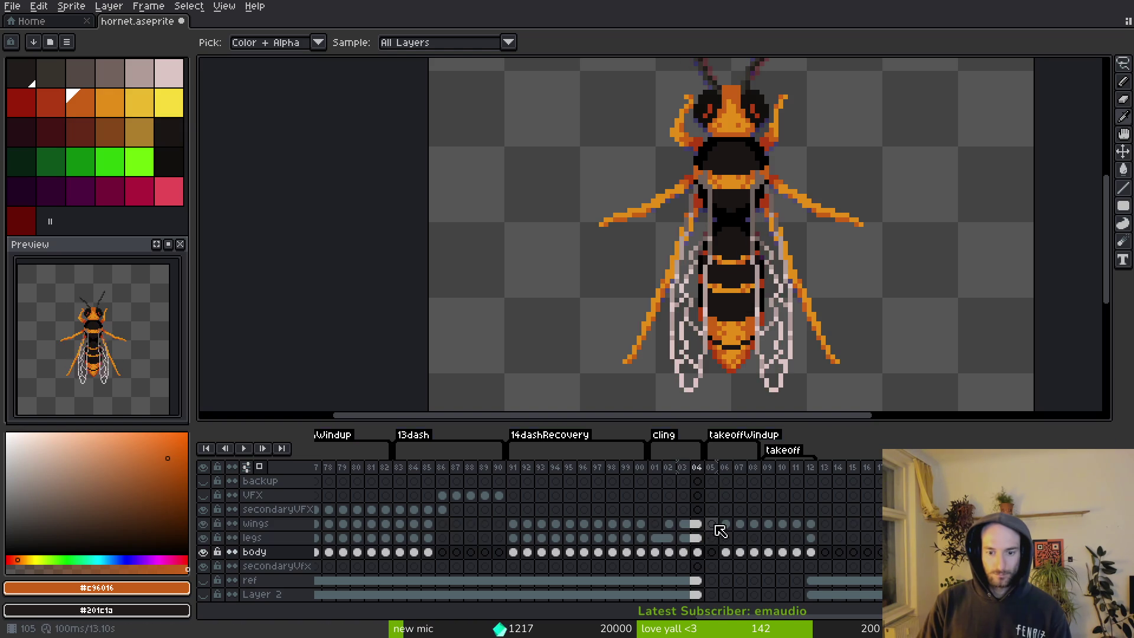
left_click(728, 536)
mouse_move(697, 523)
left_mouse_down()
mouse_move(696, 551)
mouse_move(712, 537)
left_mouse_up()
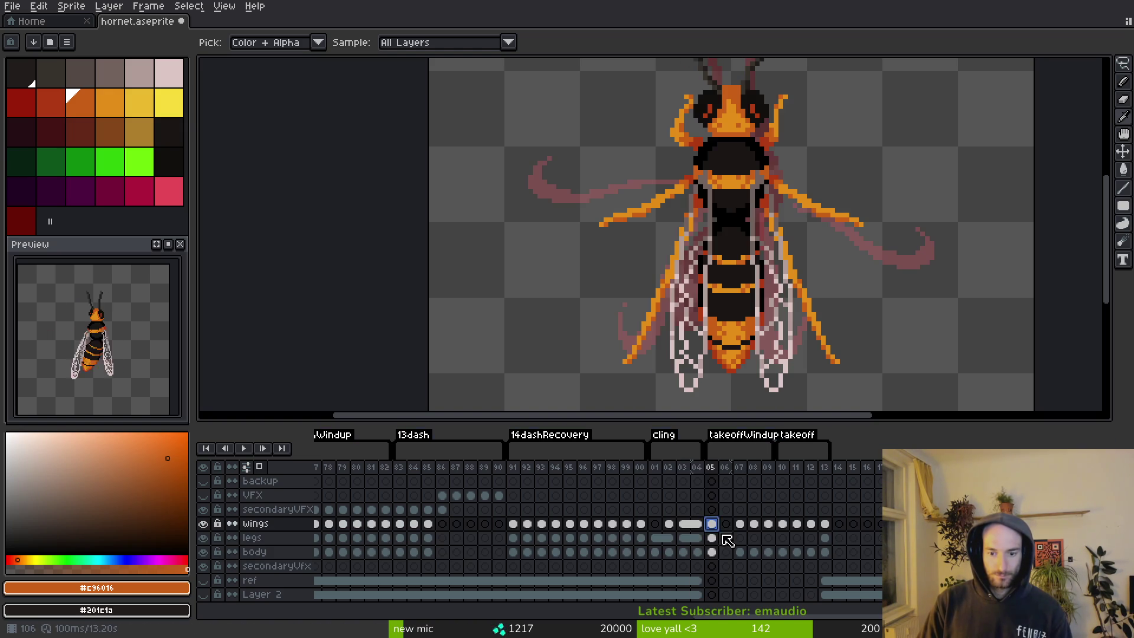
Hide the wings and legs layers on the empty frame 06.
left_click(727, 525)
key("b")
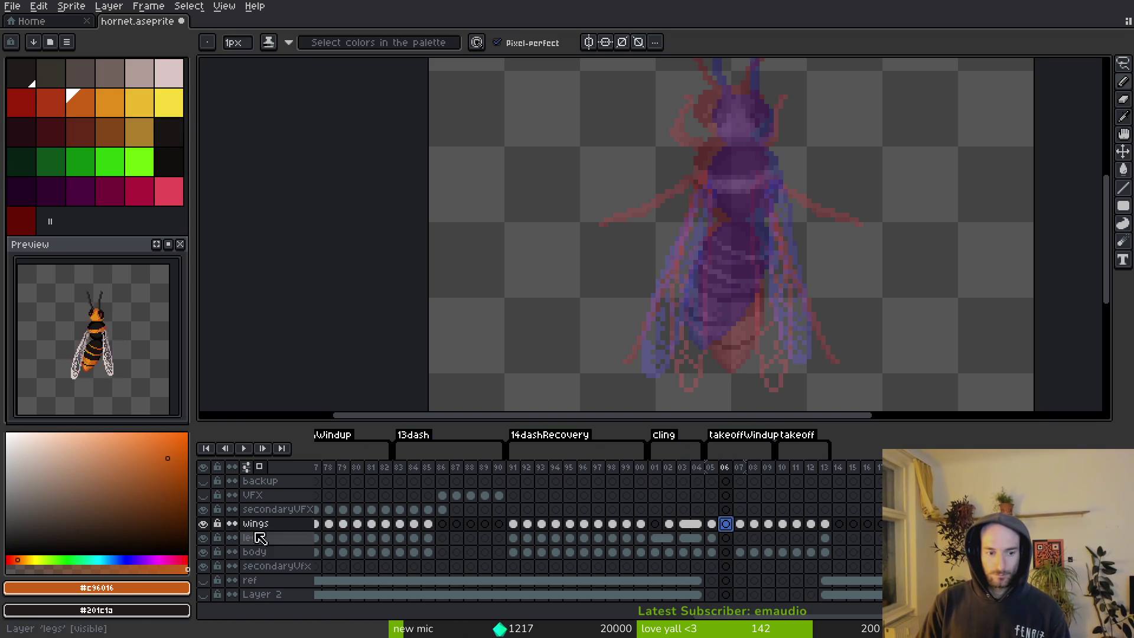
left_click_drag(203, 524, 203, 537)
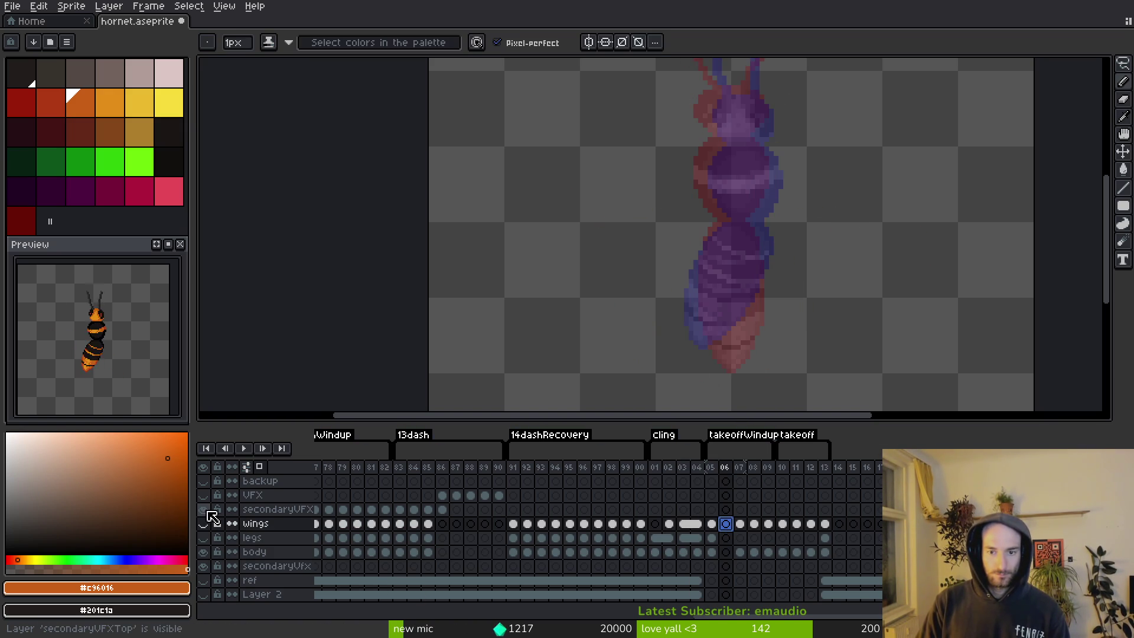
scroll(747, 291, "down", 1)
Pick the dark body colour and transparent, and make the body layer active.
key("Left")
left_click(745, 187, "alt")
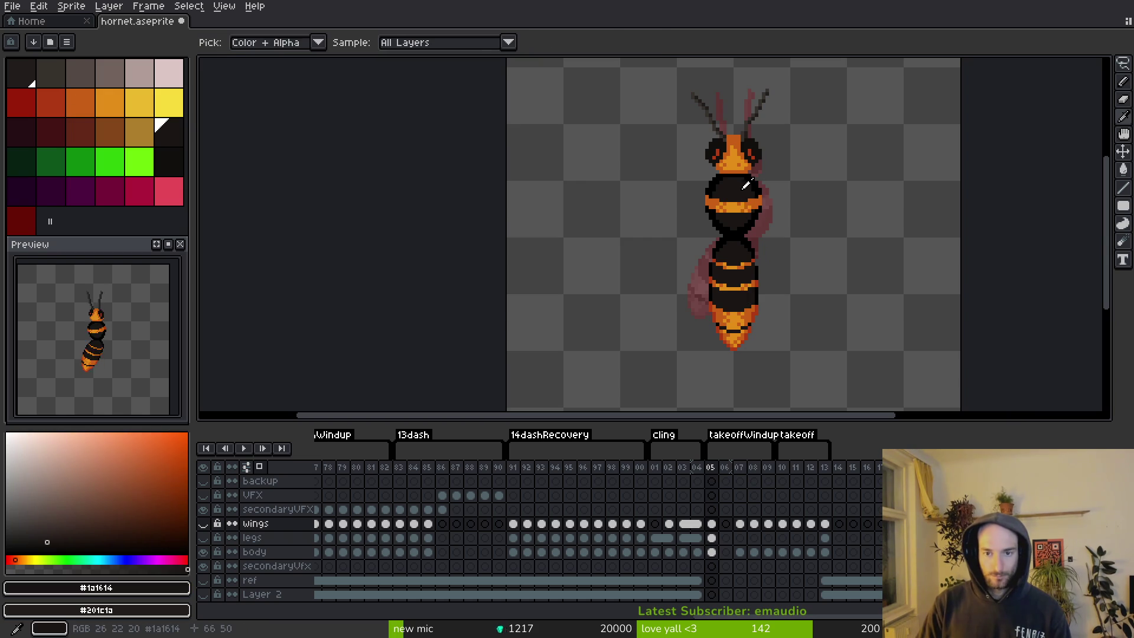
key("Right")
scroll(750, 177, "up", 2)
left_click(766, 349, "alt")
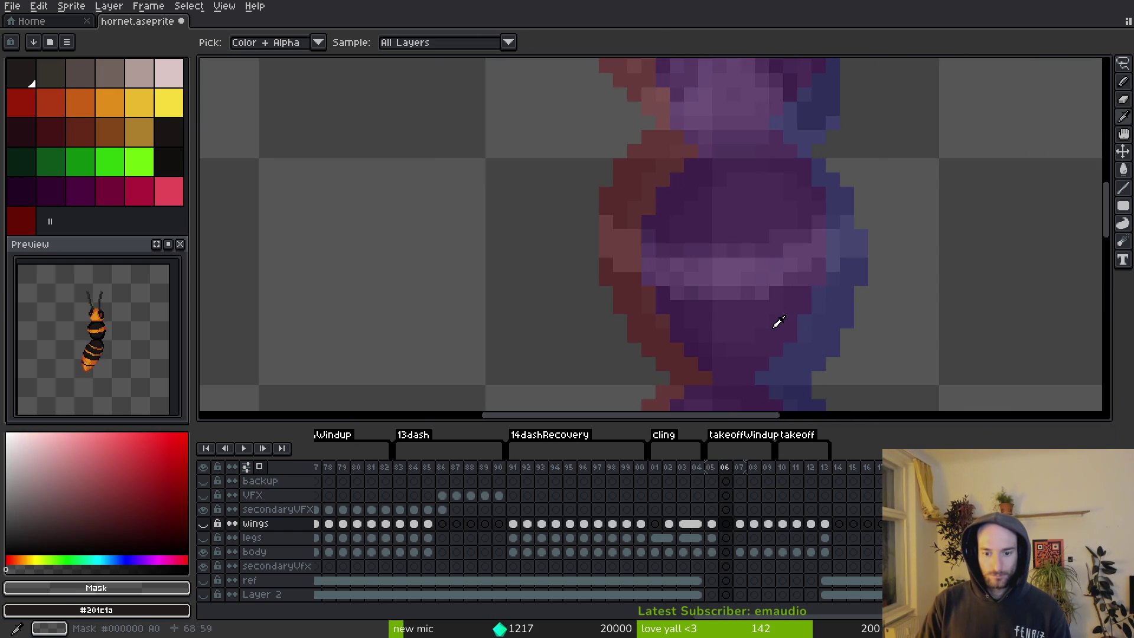
key("Down")
key("Down")
Step between frames 06 and 07, toggling the body layer's visibility and switching layers.
key("Right")
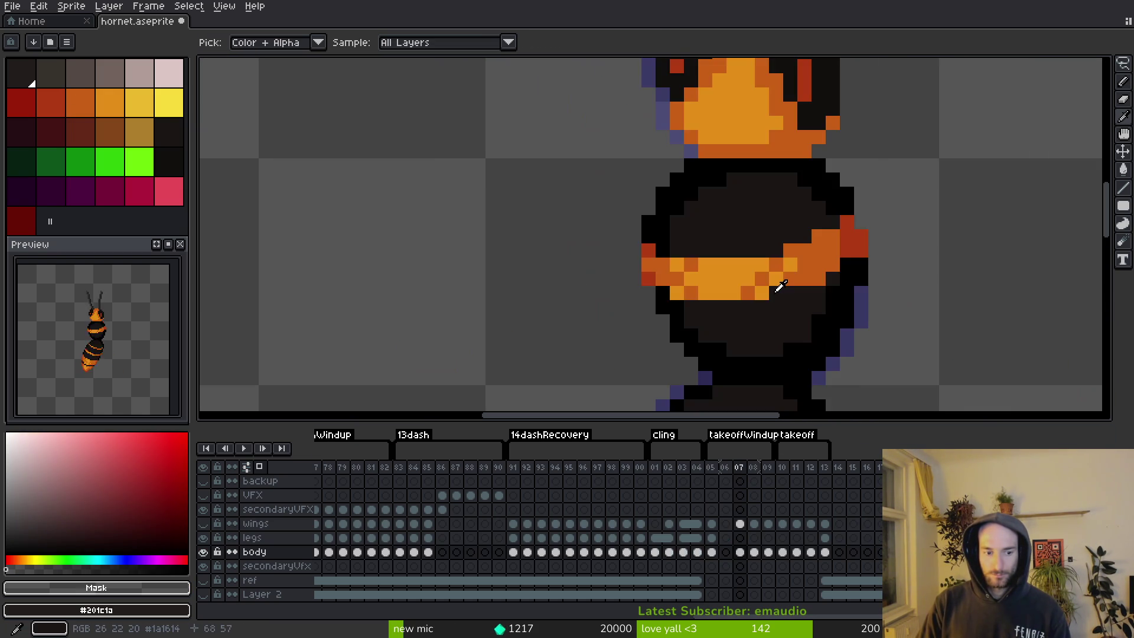
key("shift+x")
key("shift+x")
key("Up")
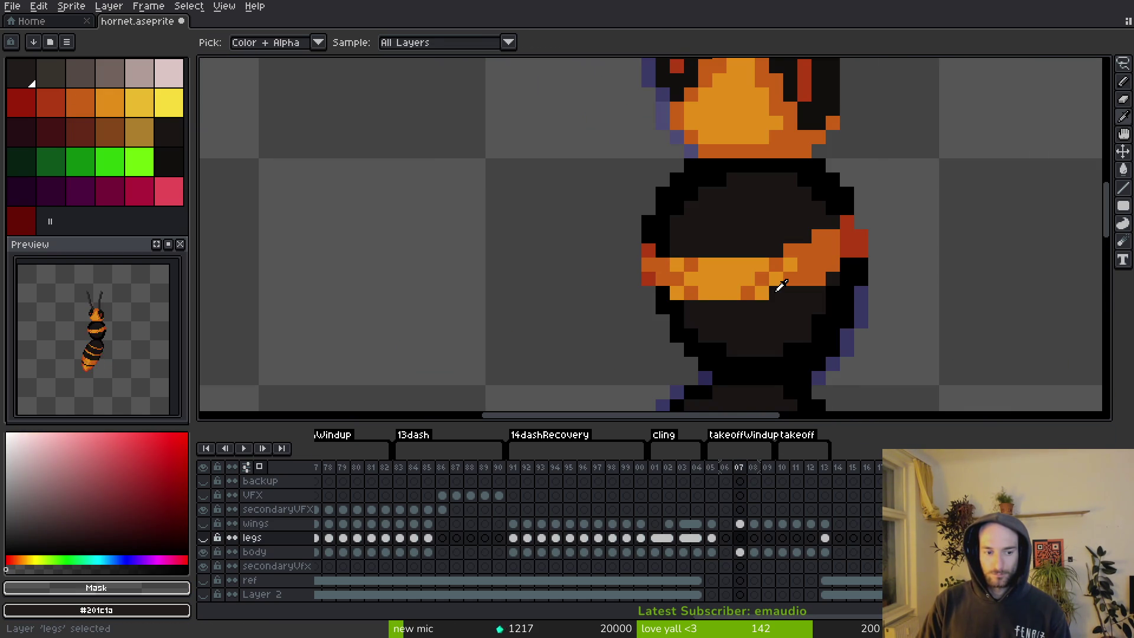
key("Down")
scroll(877, 283, "up", 2)
key("Left")
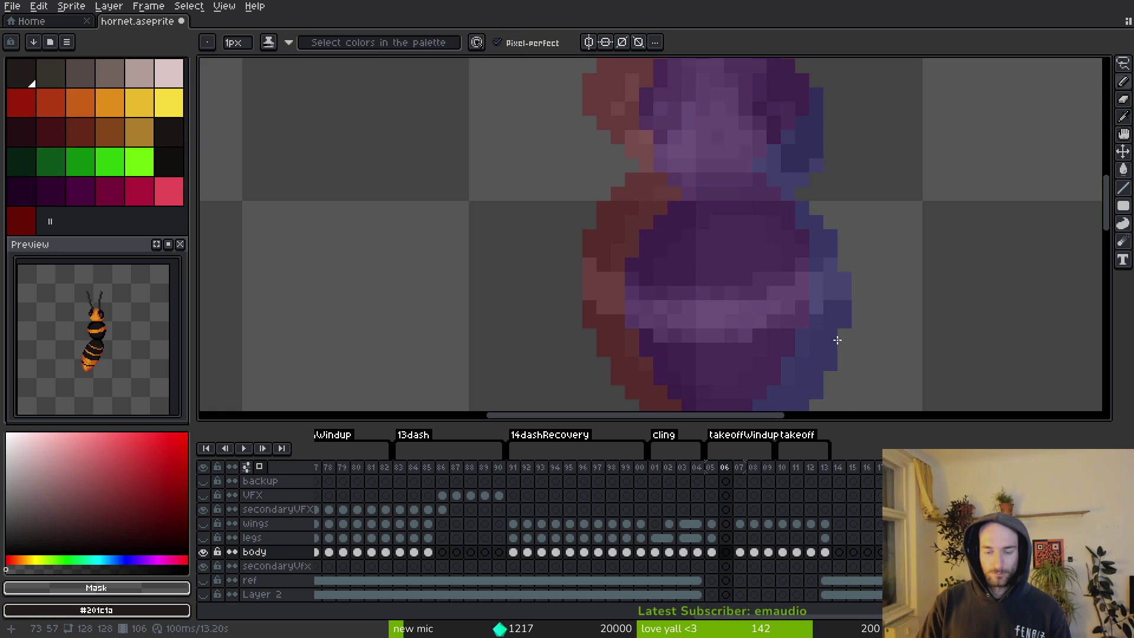
key("i")
key("Right")
Lasso the middle body segment and paste it into frame 06.
key("q")
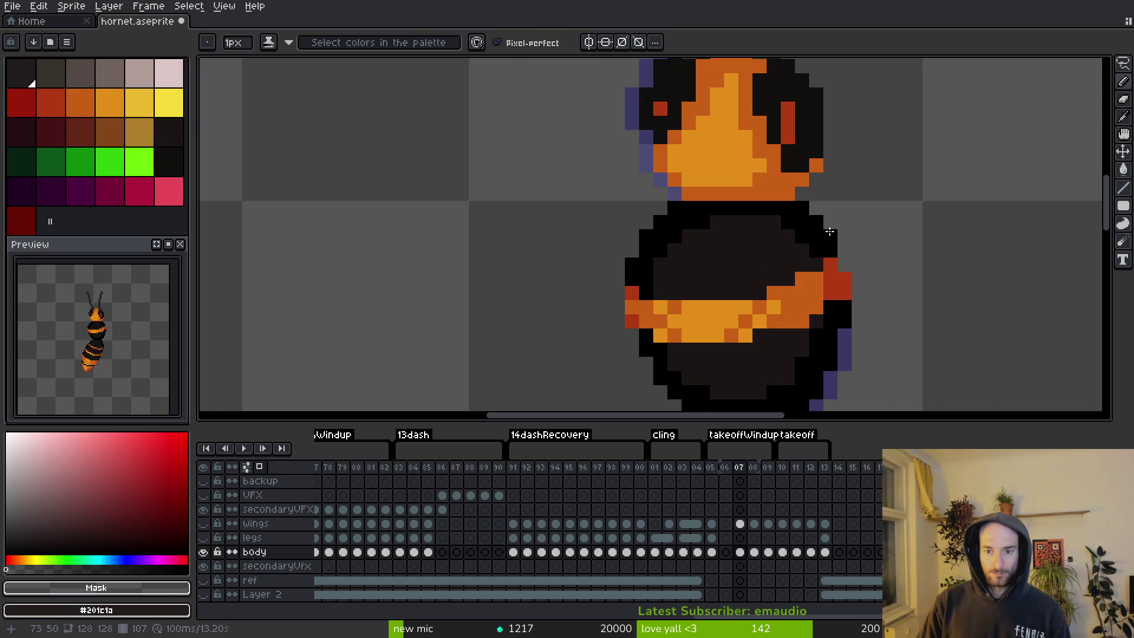
mouse_move(823, 208)
left_mouse_down()
mouse_move(631, 236)
mouse_move(615, 320)
left_mouse_up()
scroll(631, 236, "down", 2)
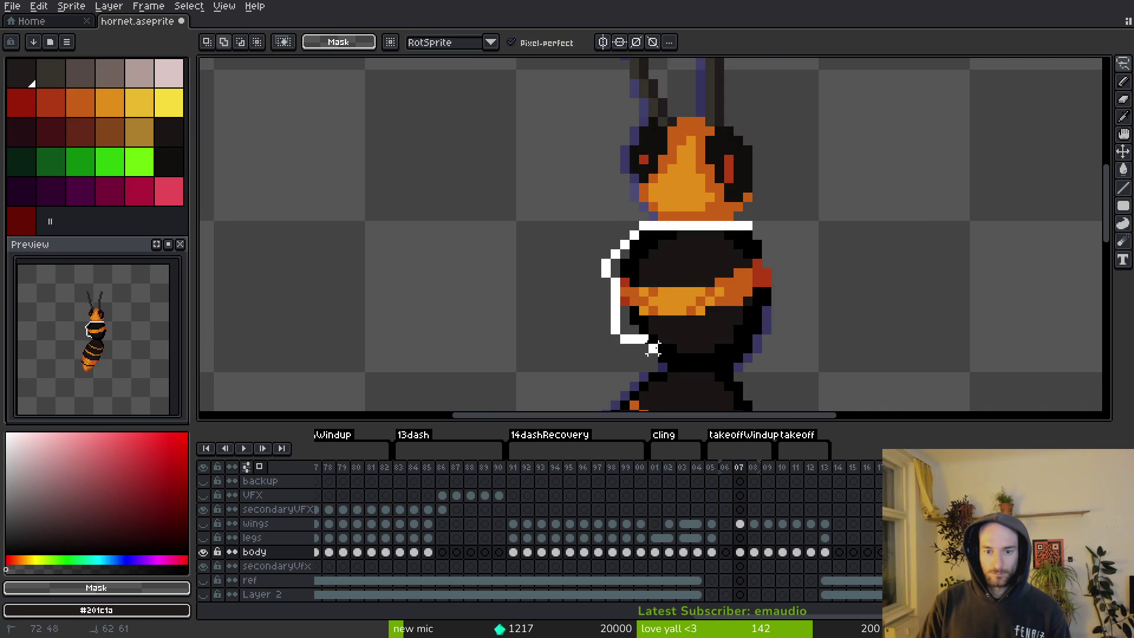
left_click_drag(761, 235, 768, 248)
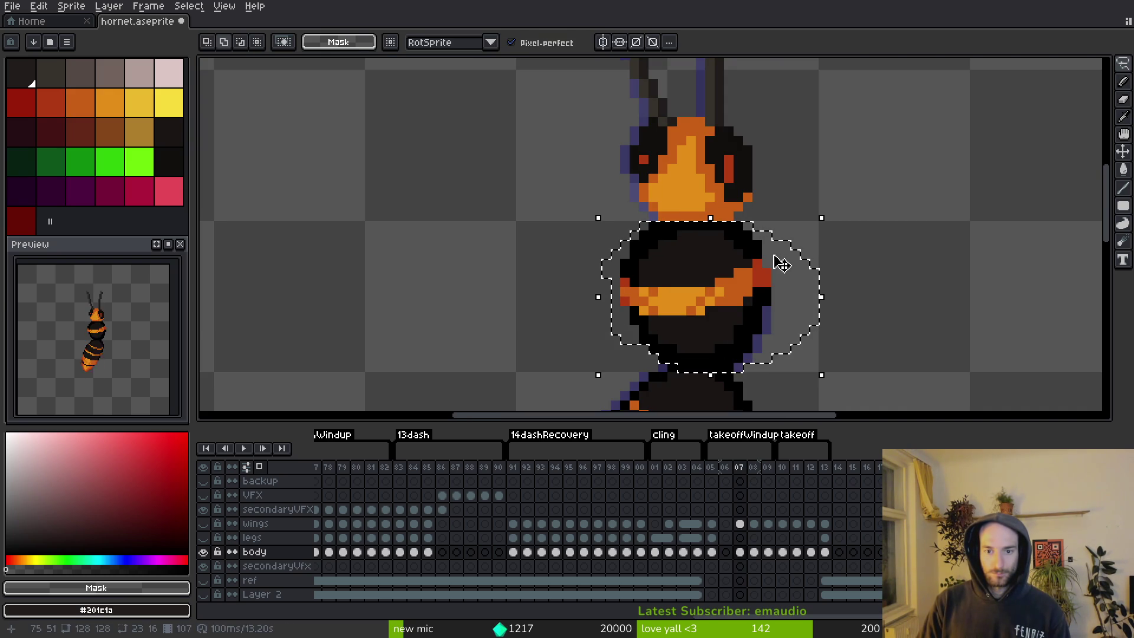
key("Left")
key("ctrl+v")
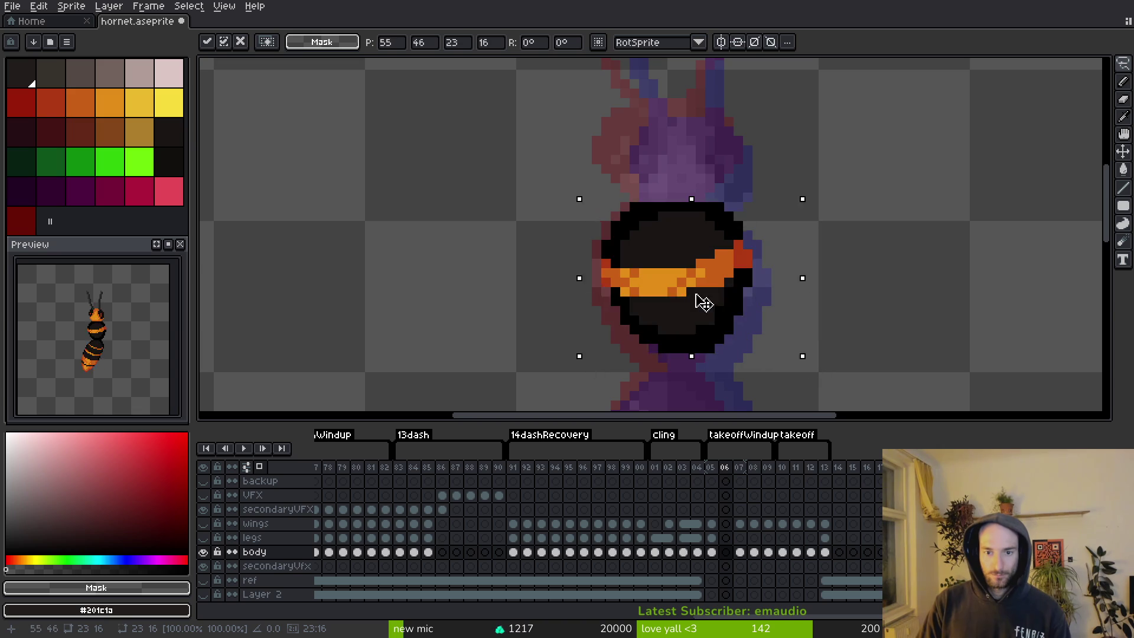
key("Return")
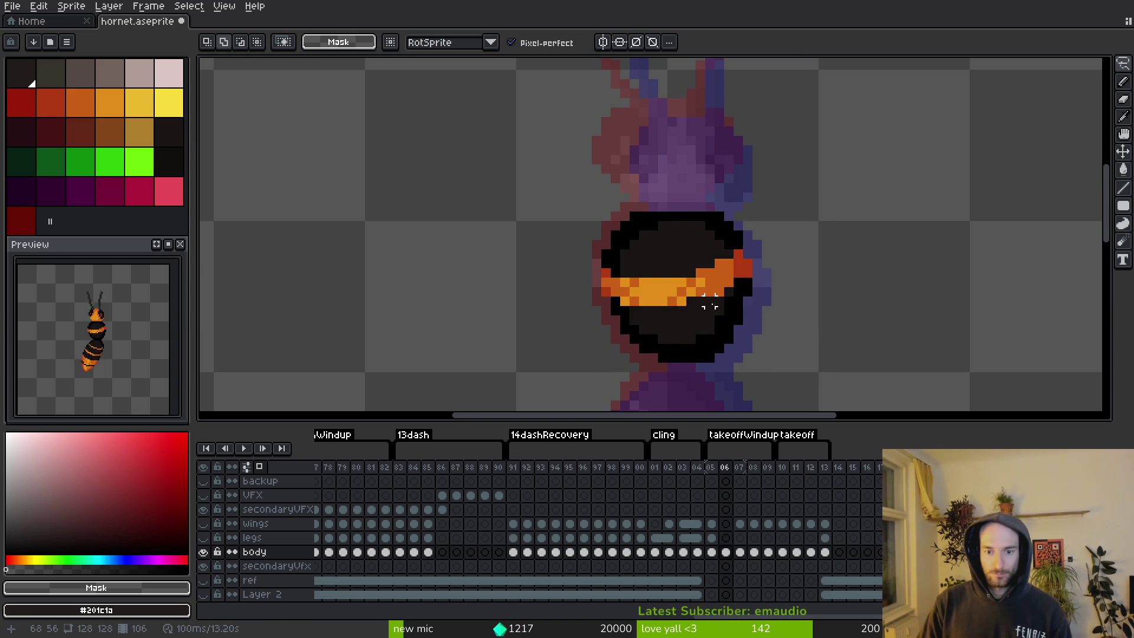
Save the sprite and flip between frames 05 and 06 to compare.
scroll(709, 311, "down", 2)
key("Left")
key("ctrl+s")
key("Right")
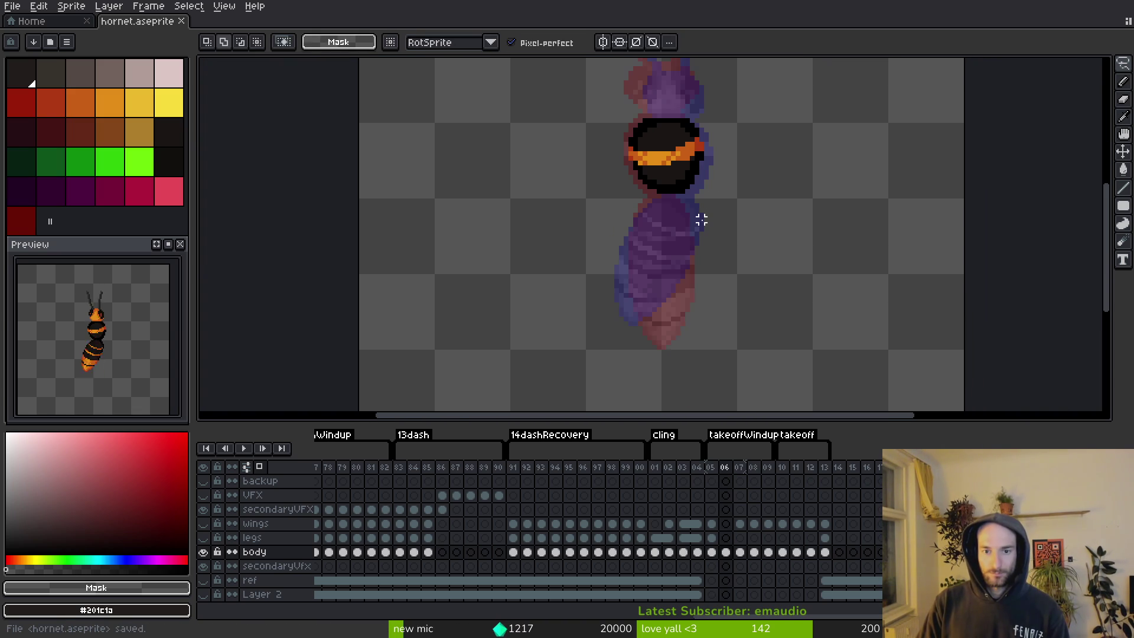
key("Left")
key("Right")
Pick black from the sprite outline and go to frame 07.
left_click(673, 224, "alt")
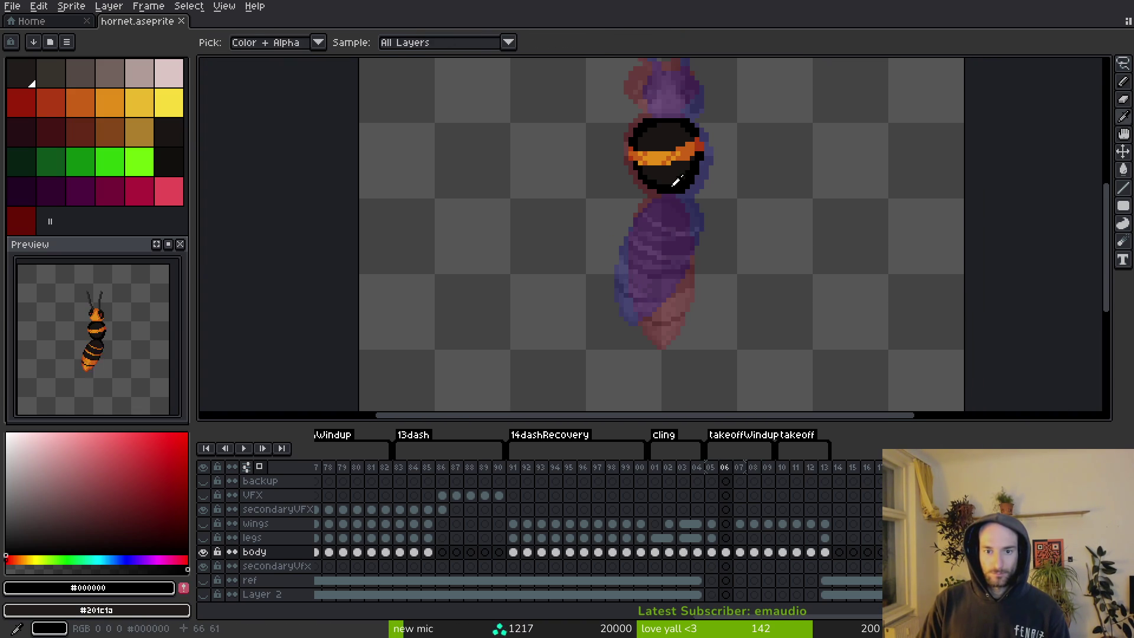
scroll(676, 236, "up", 2)
key("Left")
key("Right")
key("Right")
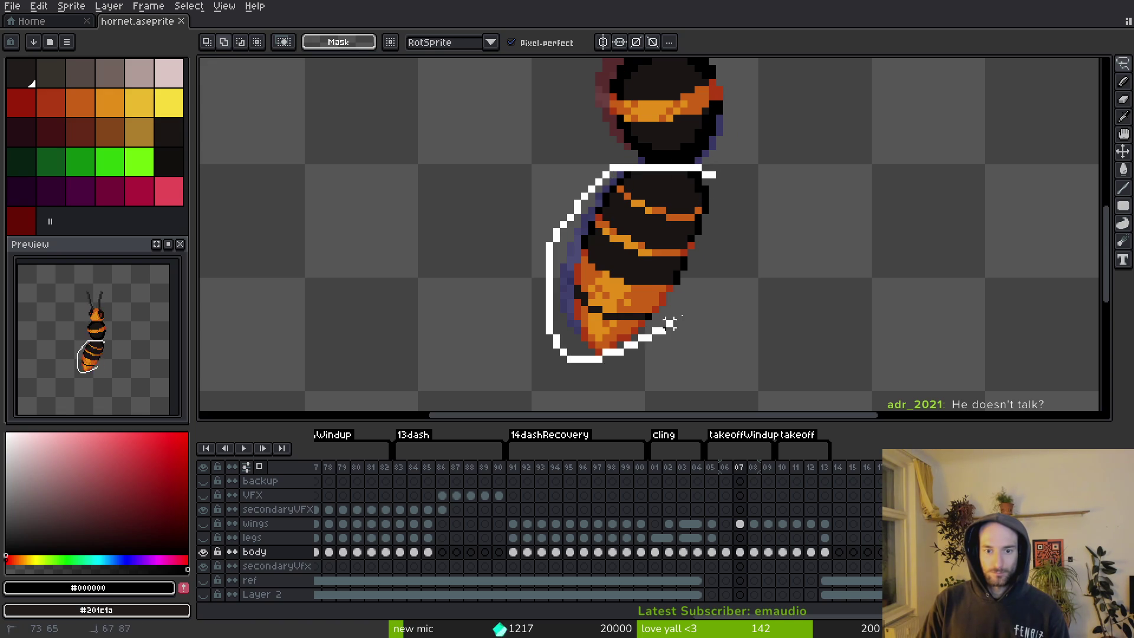
Lasso the lower abdomen on frame 07, copy it, and paste it onto frame 06.
left_click_drag(669, 323, 734, 185)
key("ctrl+c")
key("Left")
key("ctrl+v")
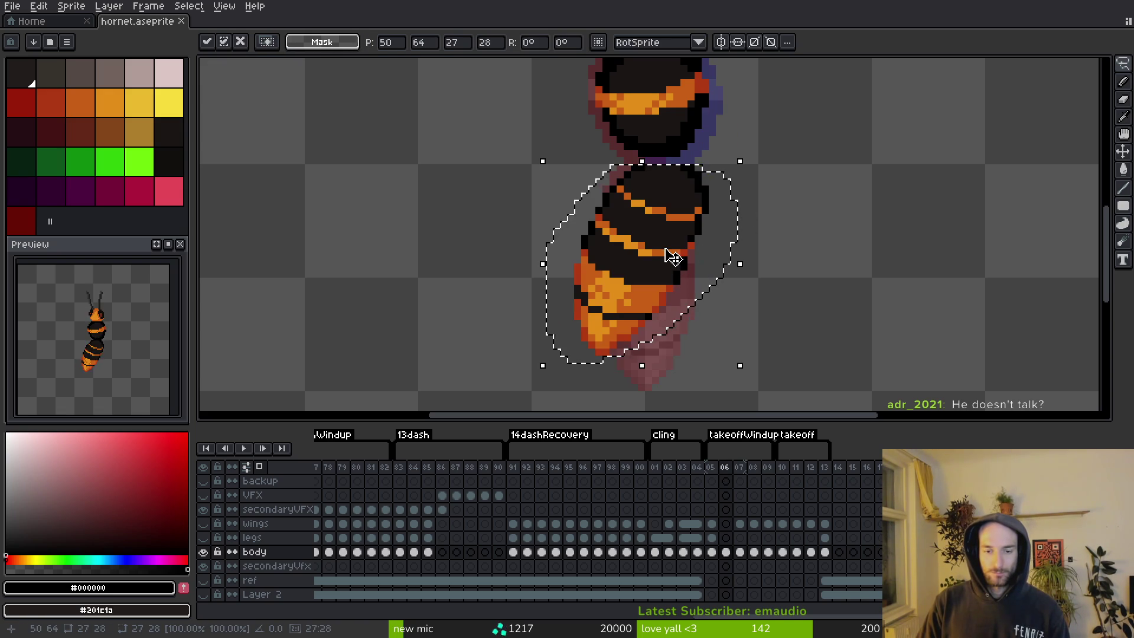
Tilt the pasted body 10.5° clockwise, enlarge it slightly, move it up, and commit.
left_click_drag(534, 375, 555, 395)
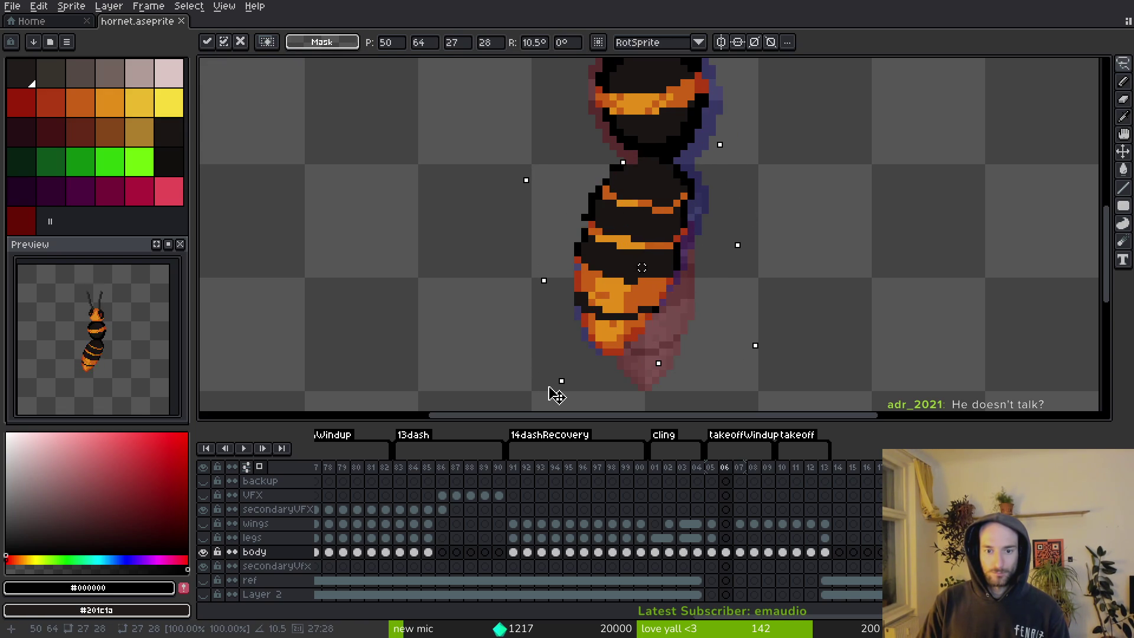
scroll(552, 337, "down", 2)
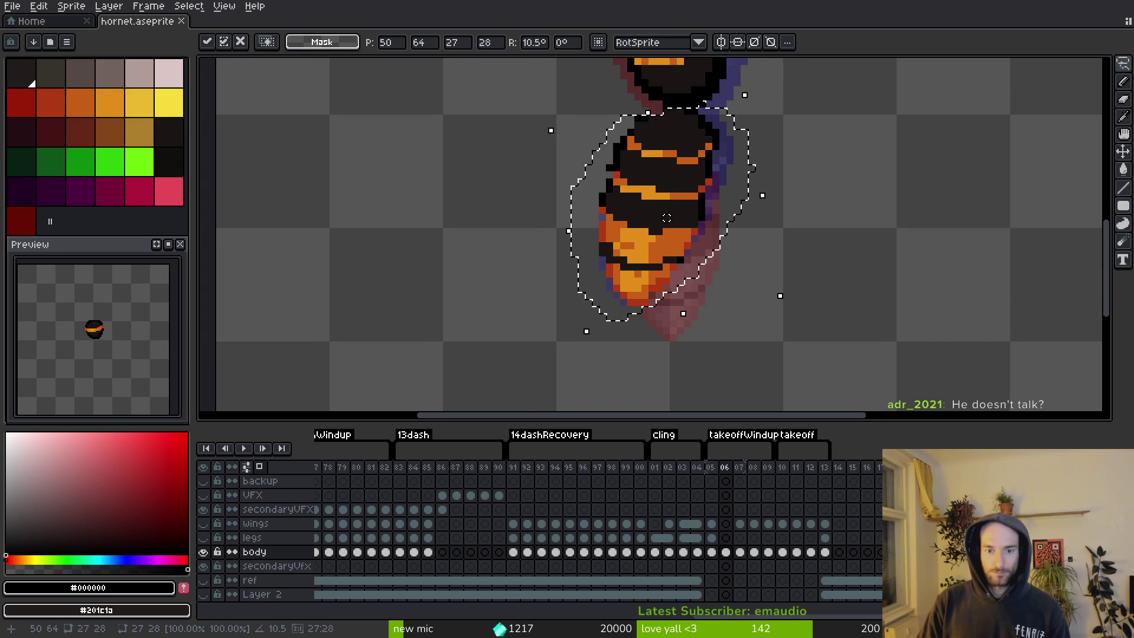
left_click_drag(586, 331, 582, 352)
scroll(762, 289, "up", 2)
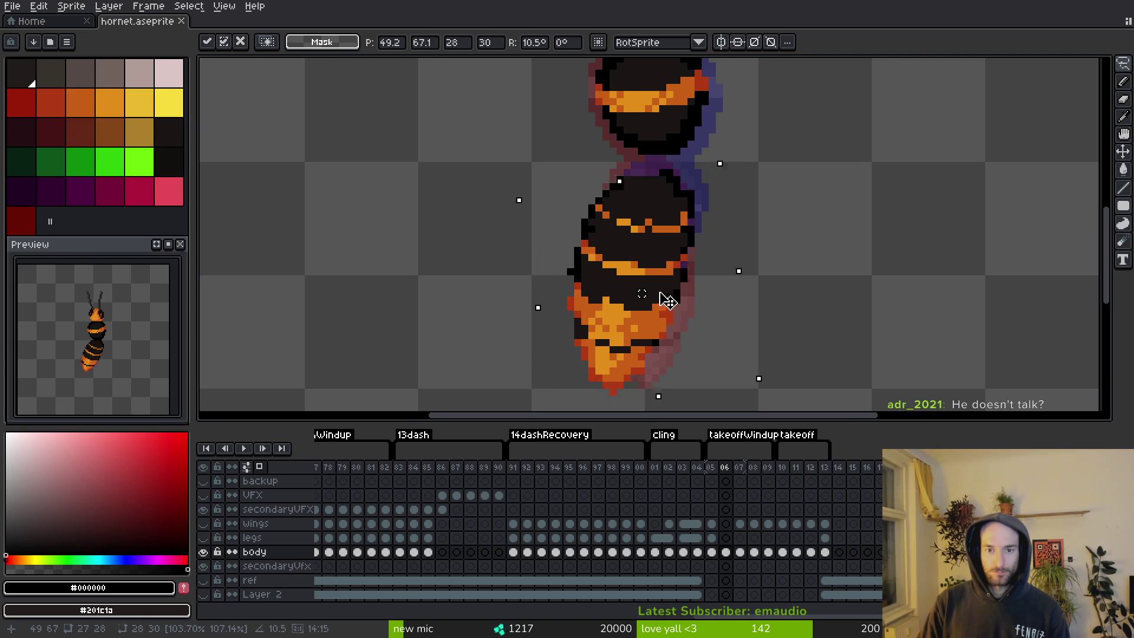
mouse_move(667, 301)
left_mouse_down()
mouse_move(671, 271)
mouse_move(680, 280)
left_mouse_up()
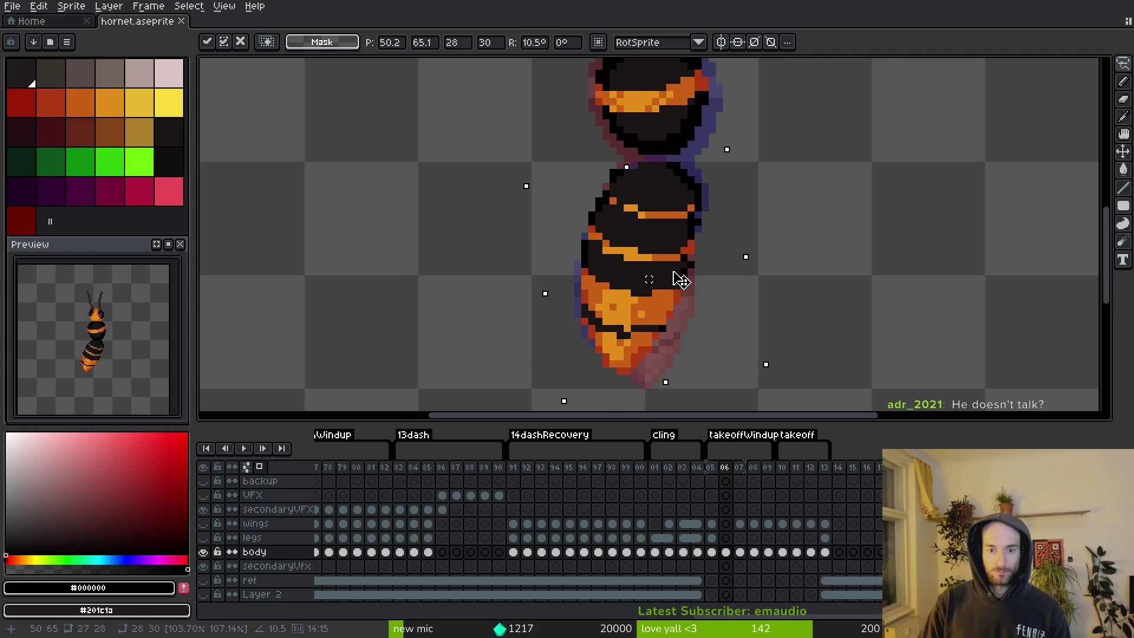
key("Return")
Touch up stripe pixels with dark red #af3a13 and orange #c96016, then save.
scroll(603, 363, "up", 2)
key("i")
left_click(605, 367)
key("b")
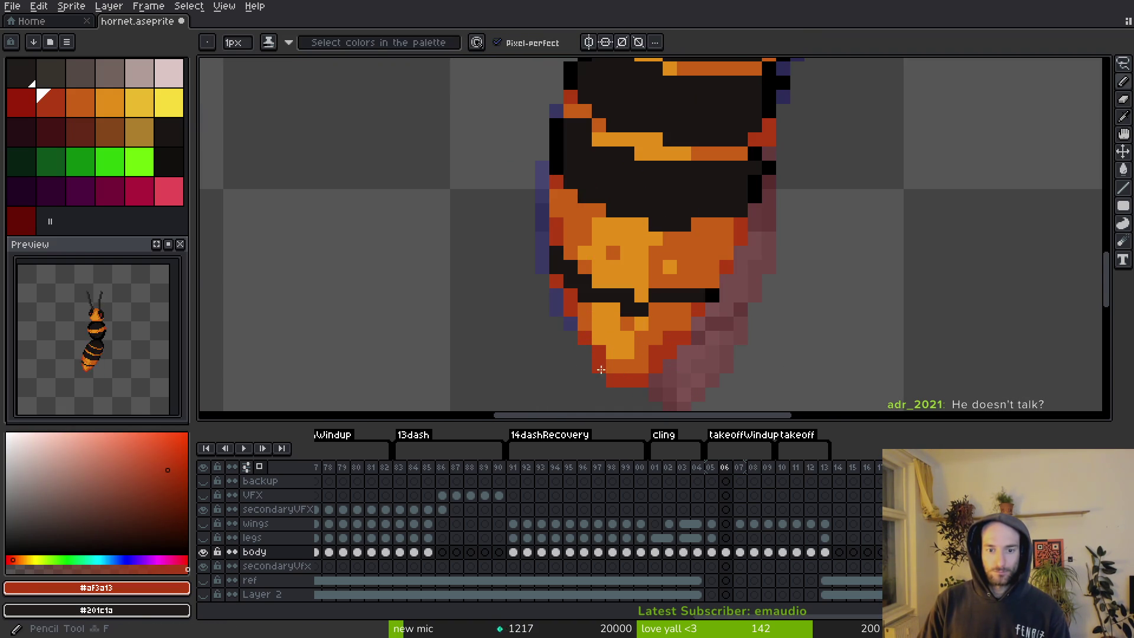
left_click(590, 341, "alt")
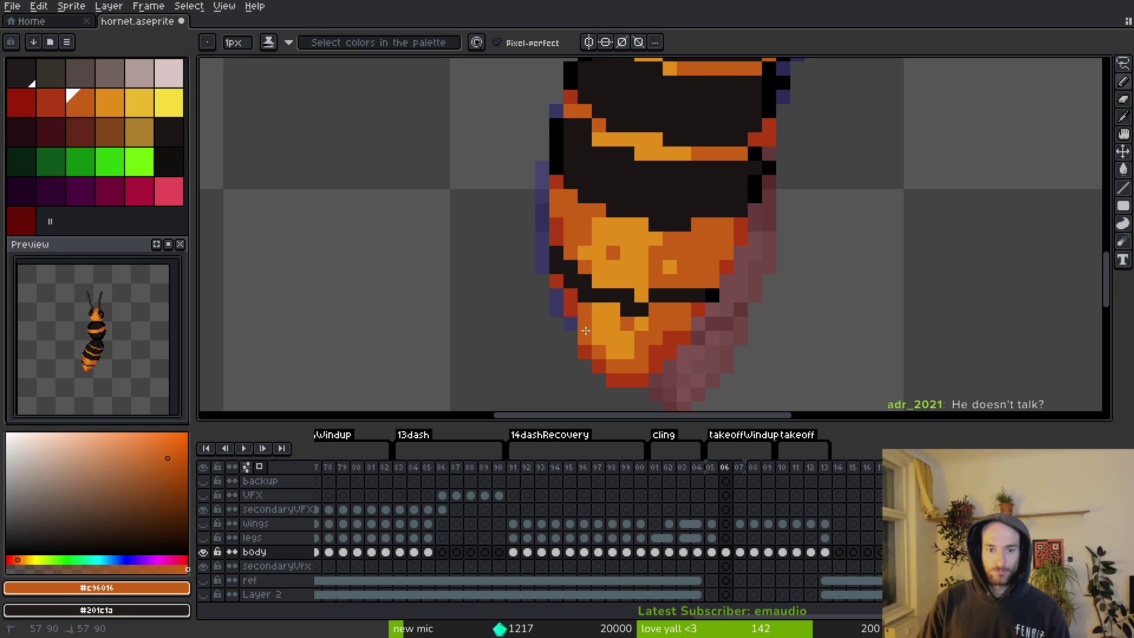
left_click(585, 330, "alt")
key("ctrl+s")
Erase a stray pixel beside the body, pick the outline black, and save.
scroll(665, 310, "up", 3)
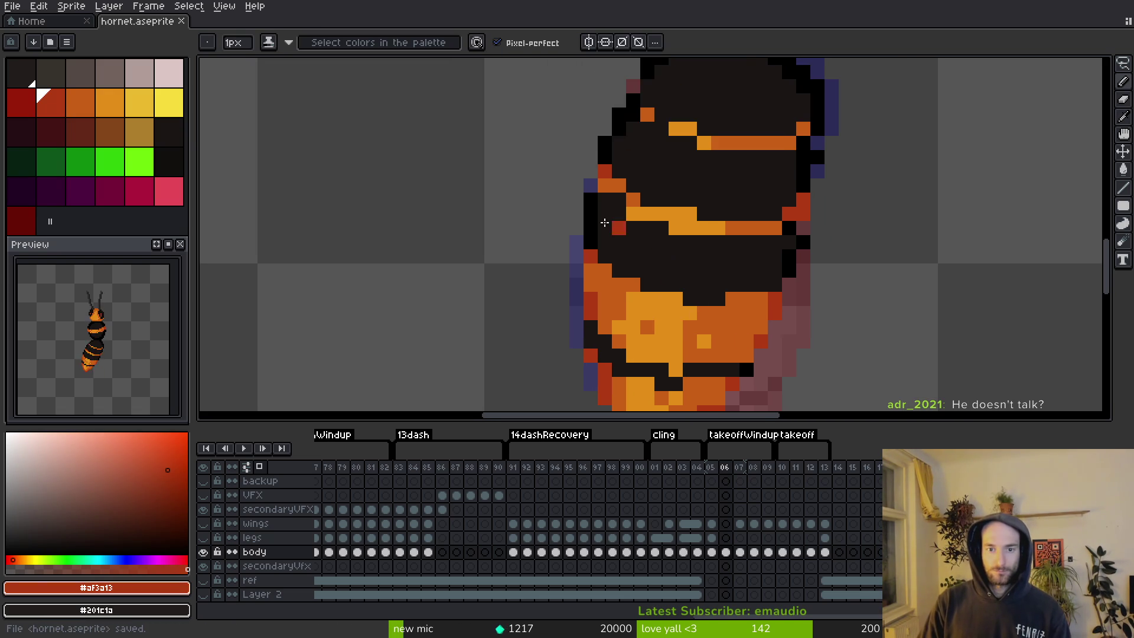
scroll(604, 222, "up", 3)
key("e")
left_click(671, 137)
left_click(674, 144, "alt")
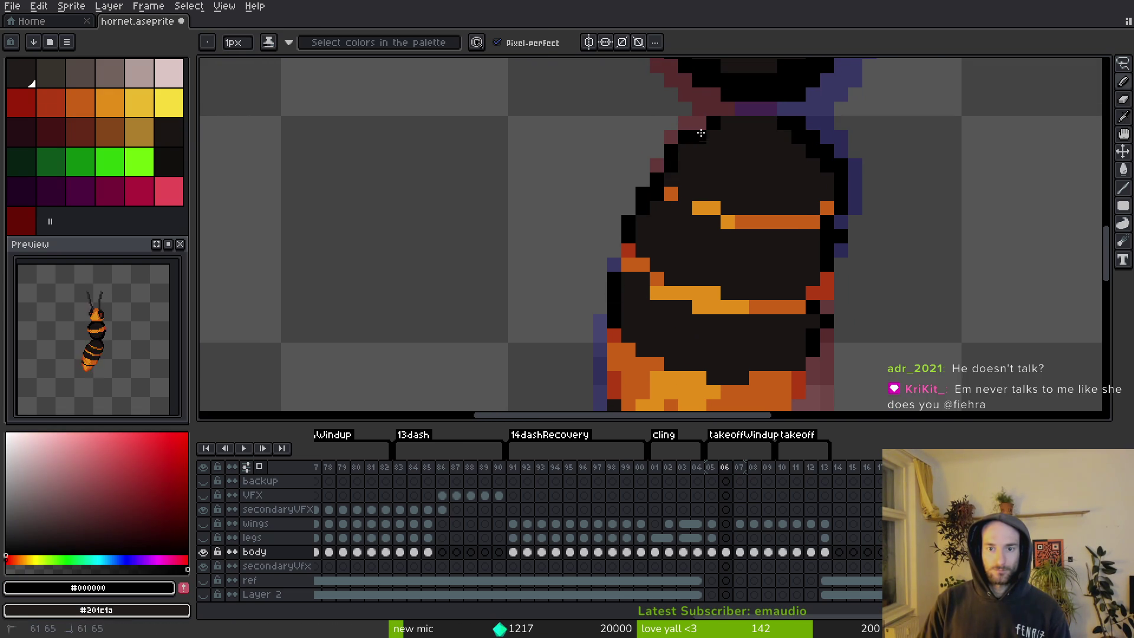
scroll(767, 142, "up", 1)
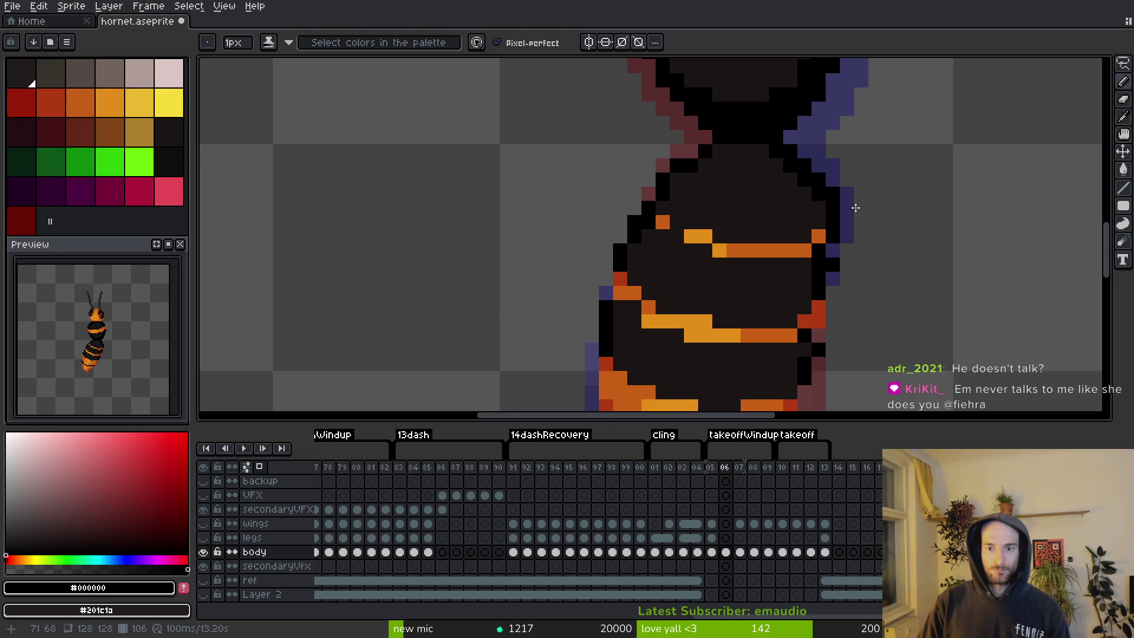
scroll(838, 265, "down", 1)
key("ctrl+s")
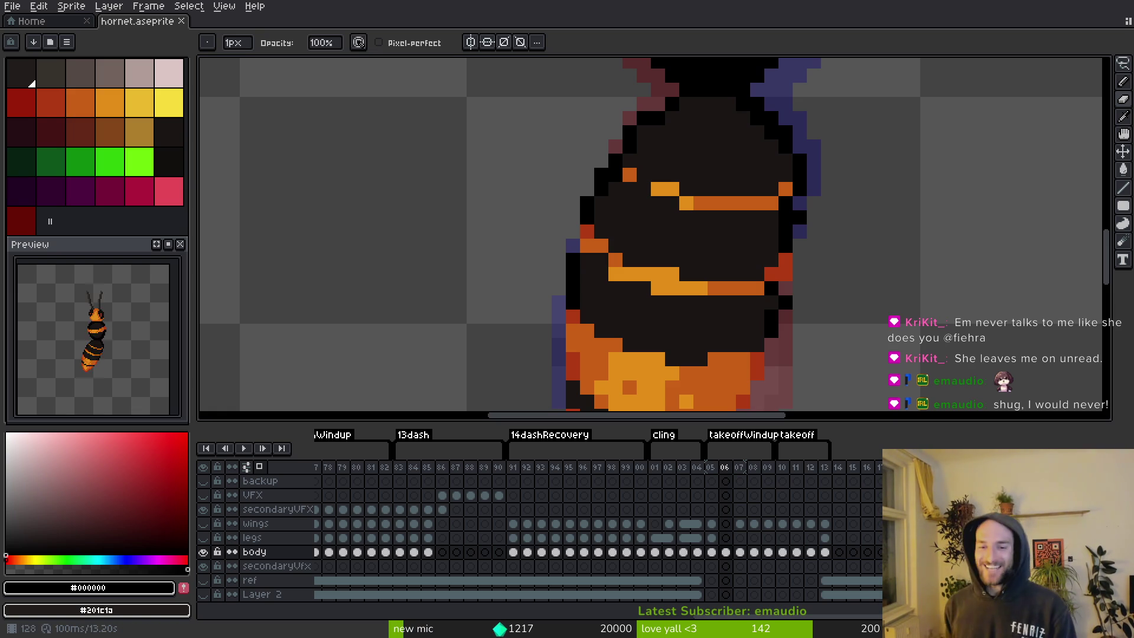
Repaint two outline pixels with the dark body colour #1a1614 and save.
scroll(759, 283, "up", 4)
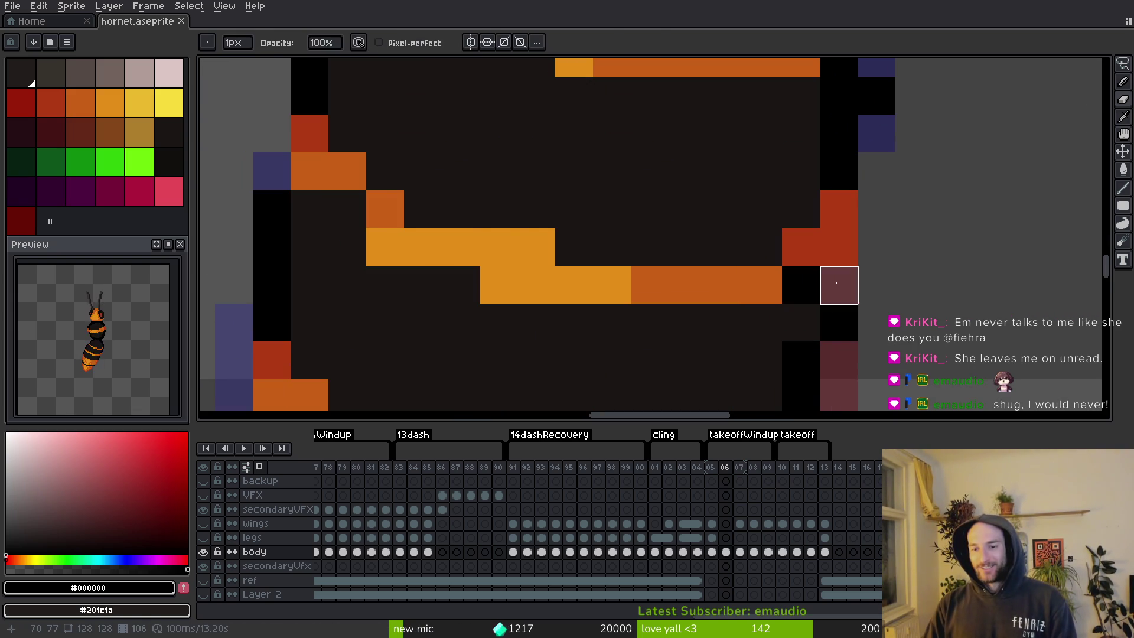
left_click(803, 311, "alt")
left_click(801, 284)
key("ctrl+s")
left_click(763, 285)
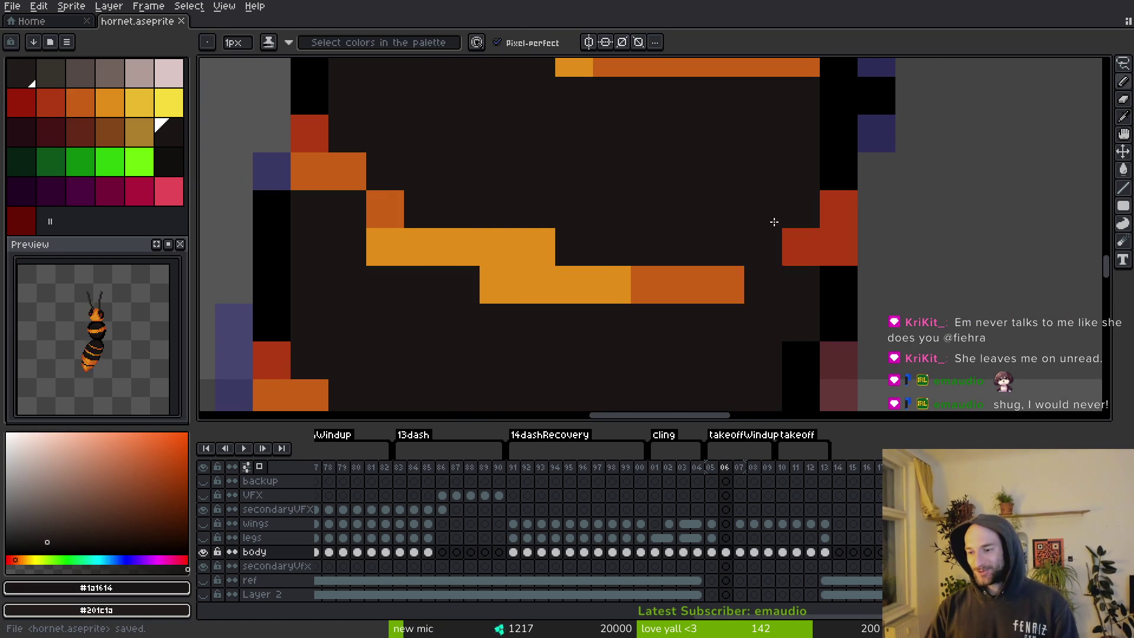
Add a black outline pixel and turn two black pixels into body colour #1a1614, then save.
scroll(727, 216, "up", 5)
scroll(769, 246, "up", 1)
left_click(787, 242, "alt")
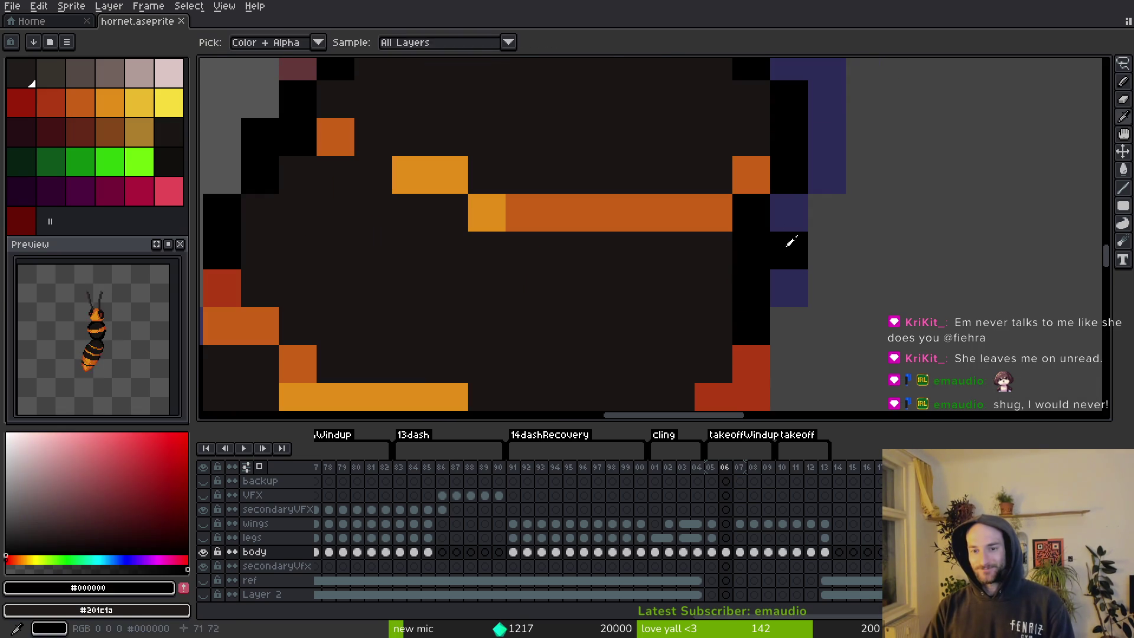
left_click(788, 213)
left_click(708, 248, "alt")
left_click(751, 212)
left_click(751, 250)
key("ctrl+s")
After comparing with frame 05, redraw black outline pixels at the body's left edge and save.
scroll(703, 260, "down", 4)
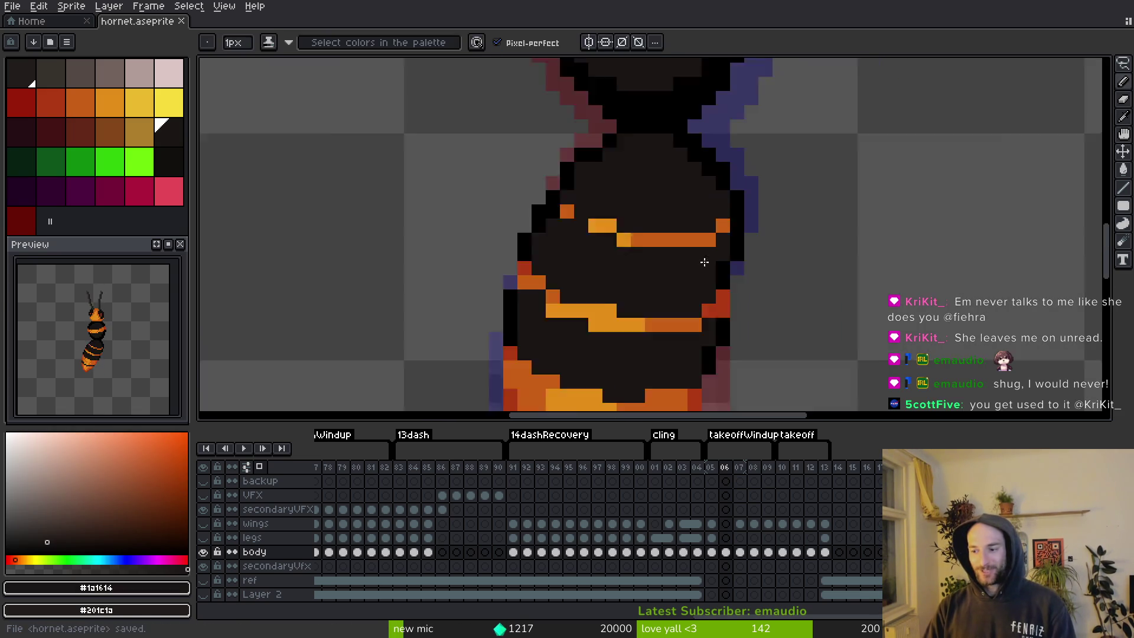
scroll(667, 207, "up", 2)
scroll(709, 223, "down", 3)
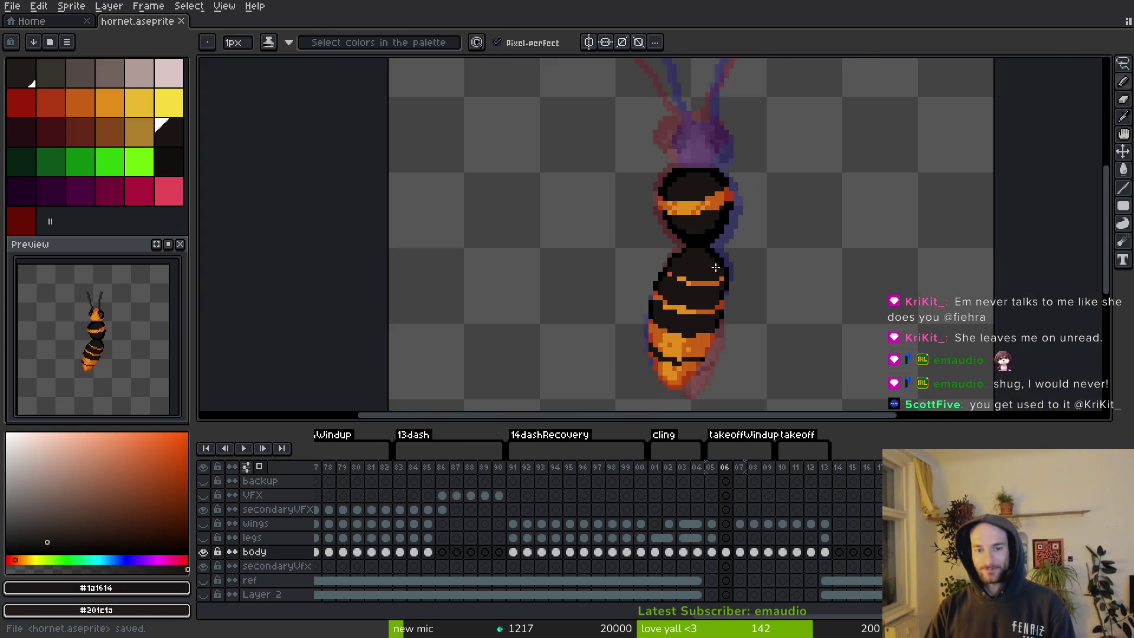
key("comma")
key("period")
scroll(703, 295, "up", 4)
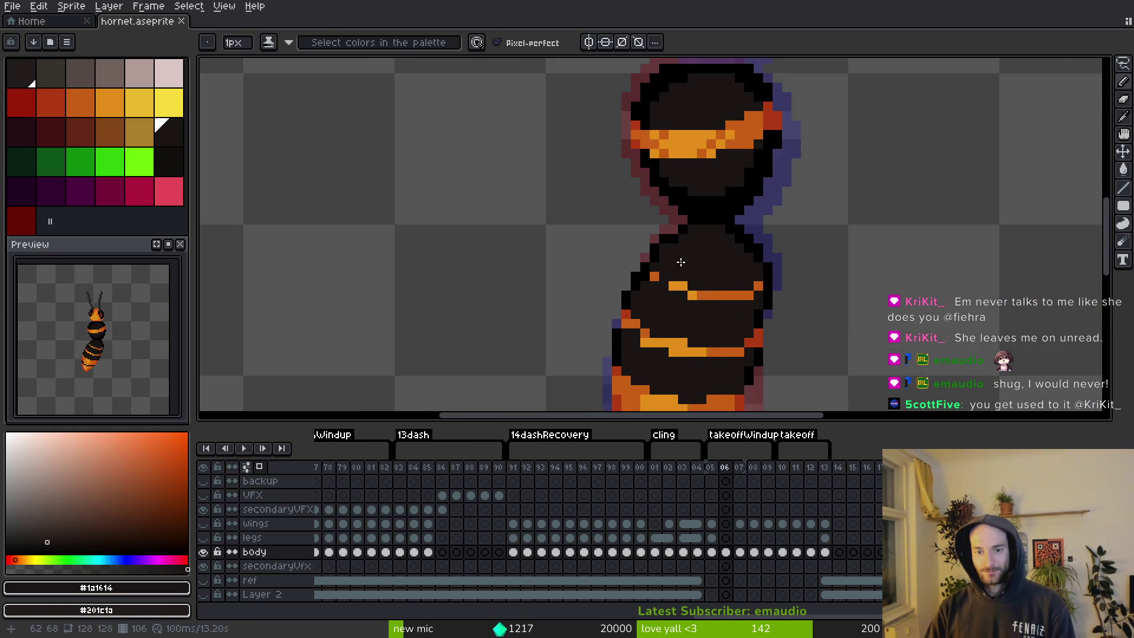
left_click(676, 220, "alt")
left_click(660, 239)
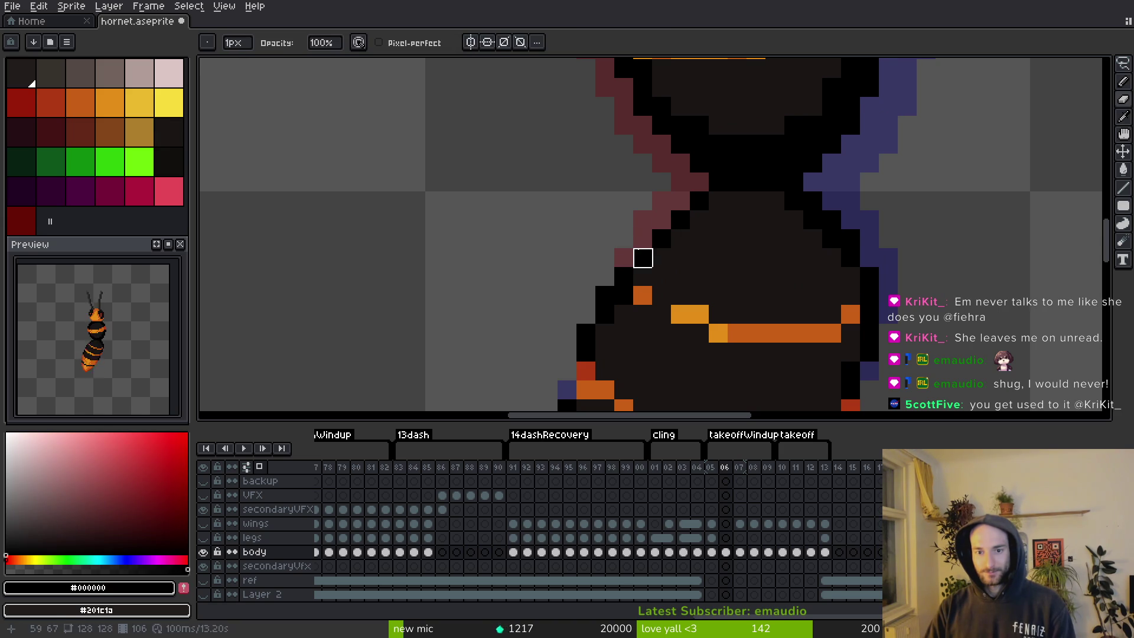
key("ctrl+s")
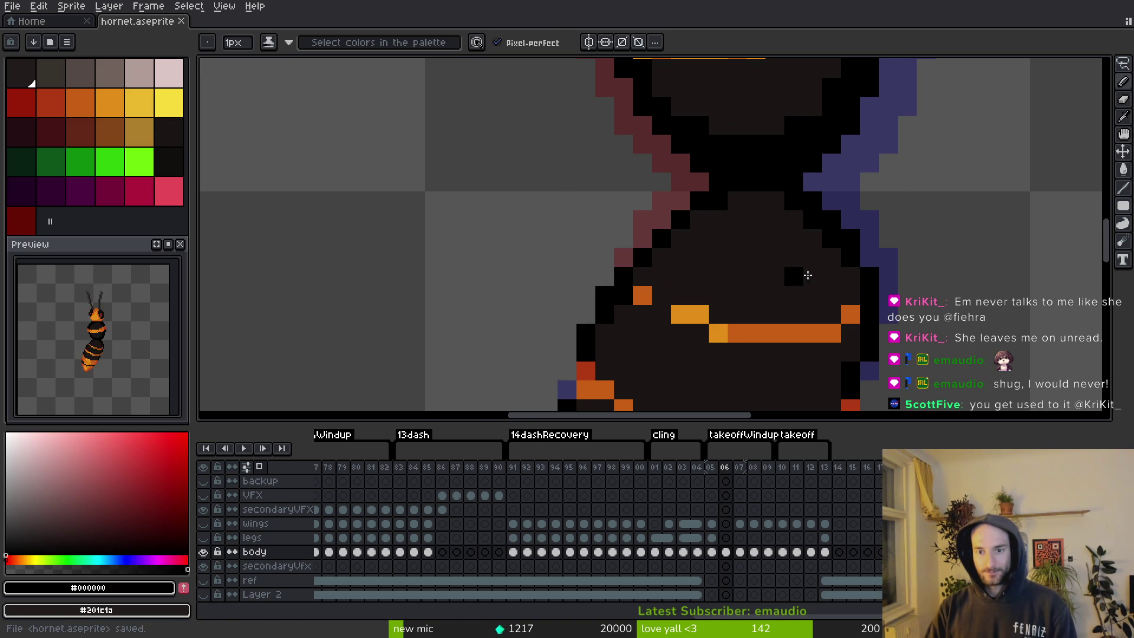
Add an orange pixel to the upper stripe and restore a stripe pixel to body colour.
scroll(884, 279, "down", 3)
scroll(881, 276, "up", 3)
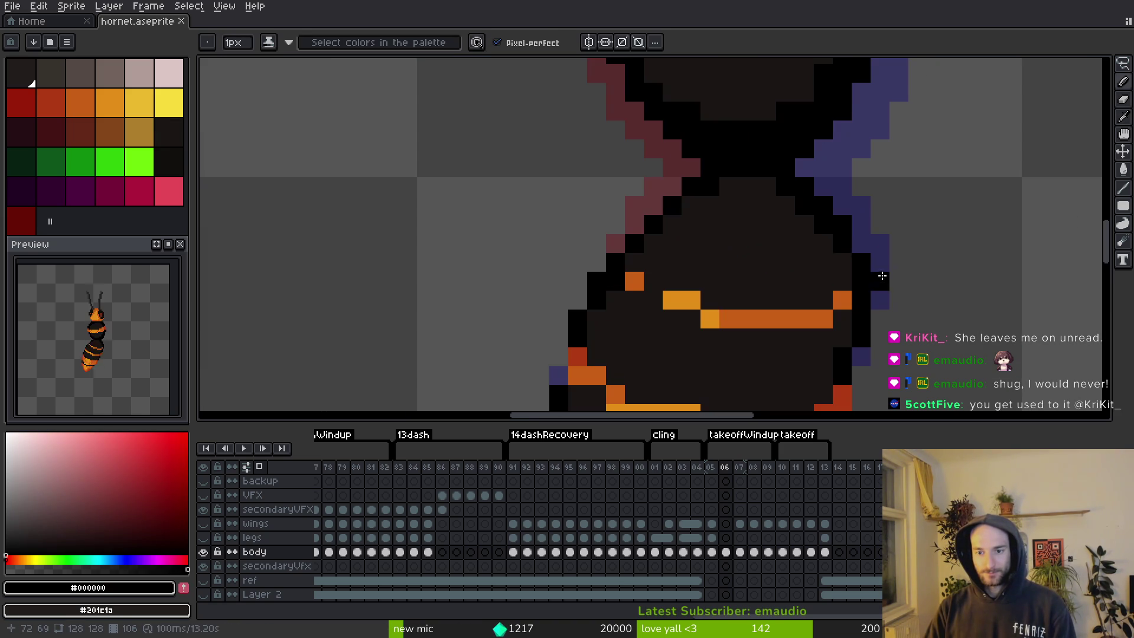
key("ctrl+s")
scroll(775, 342, "down", 2)
left_click(651, 218, "alt")
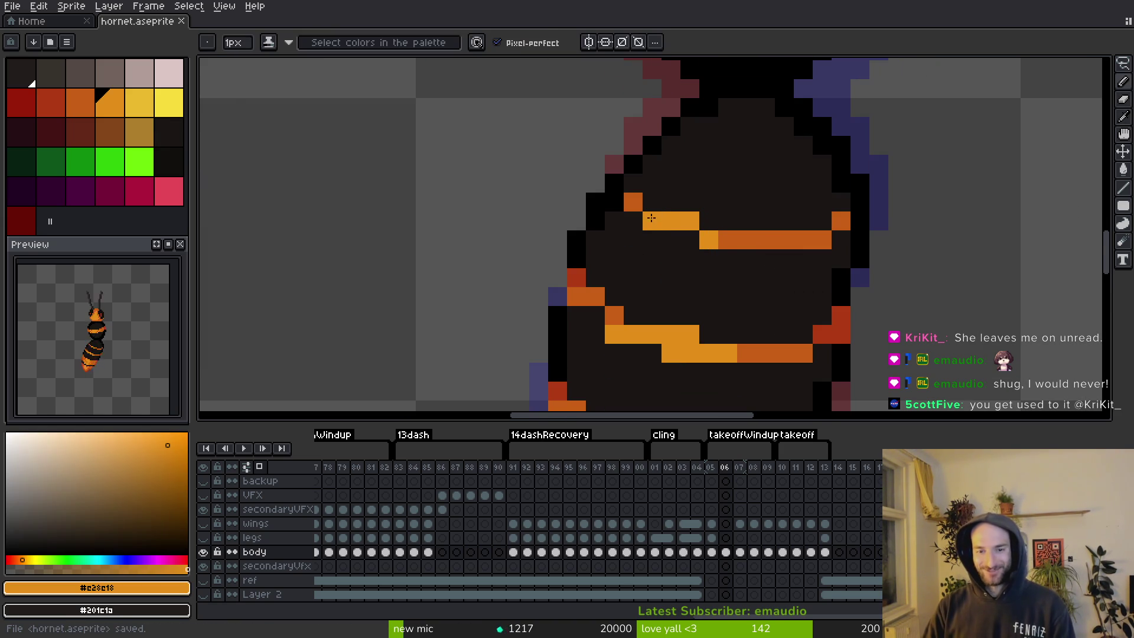
left_click(727, 220, "alt")
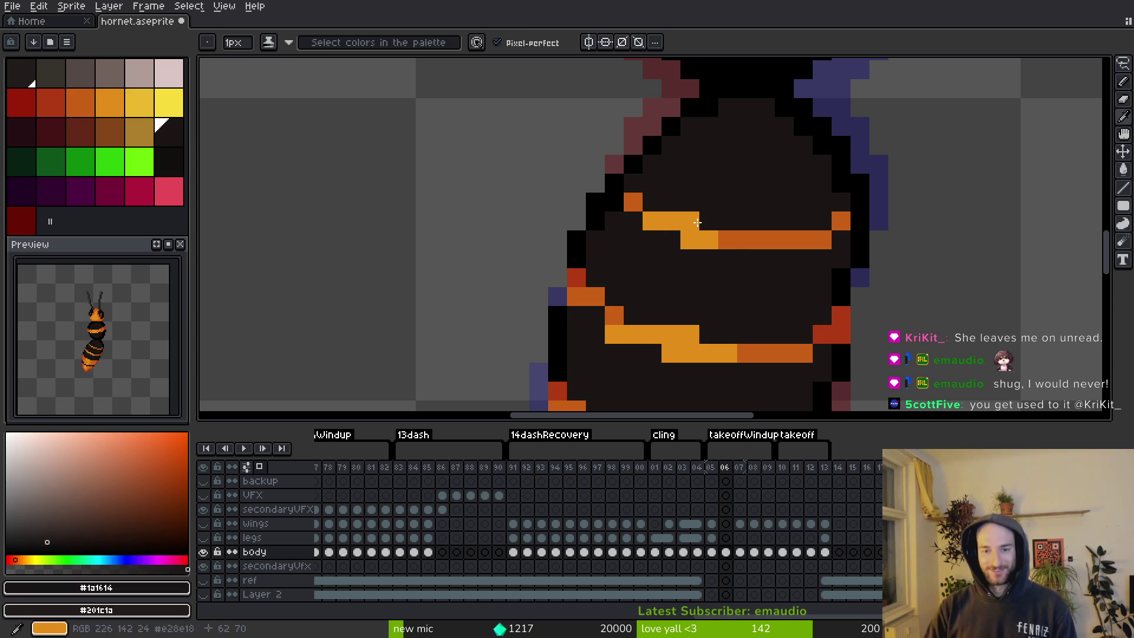
key("ctrl+z")
Undo a misplaced black pixel and paint a black pixel on the lower body.
key("e")
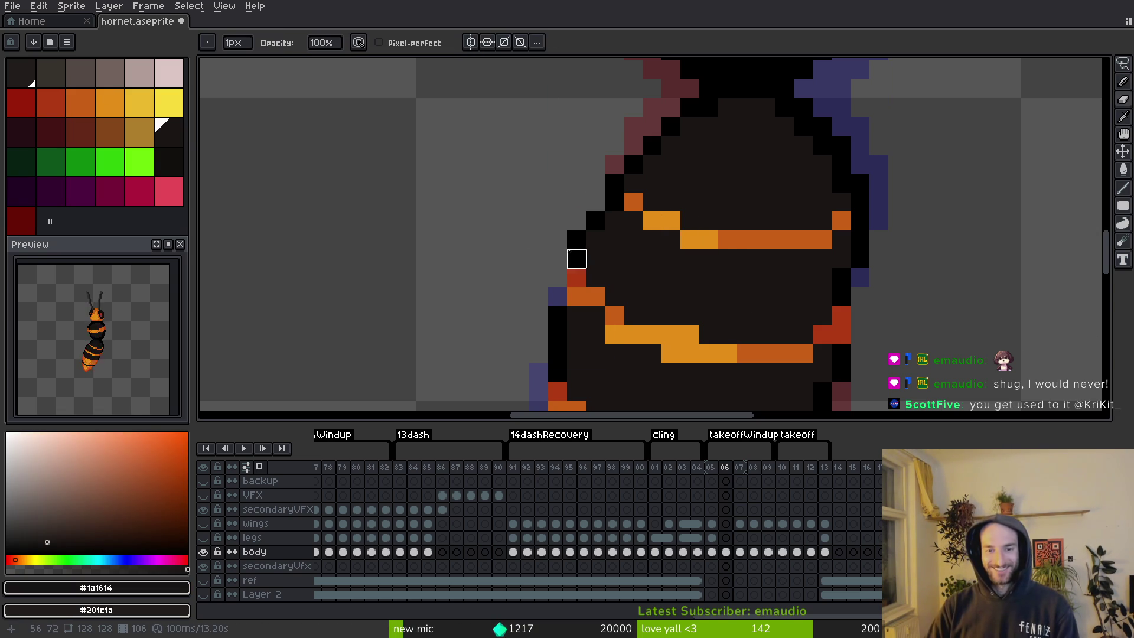
scroll(627, 257, "down", 3)
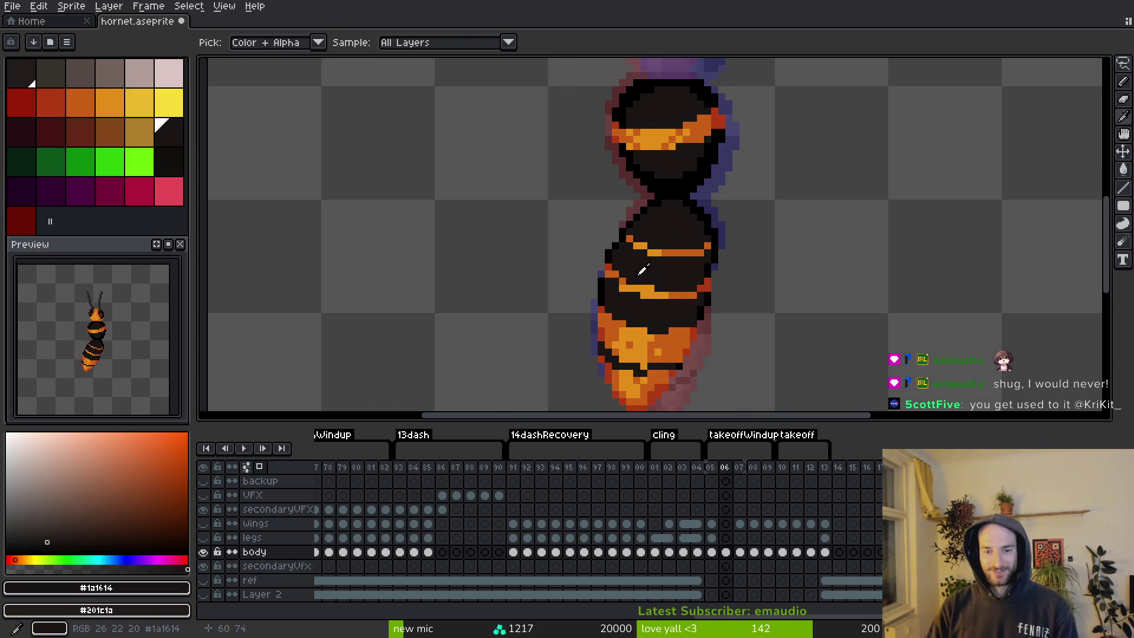
scroll(642, 270, "up", 2)
left_click(632, 237, "alt")
key("ctrl+s")
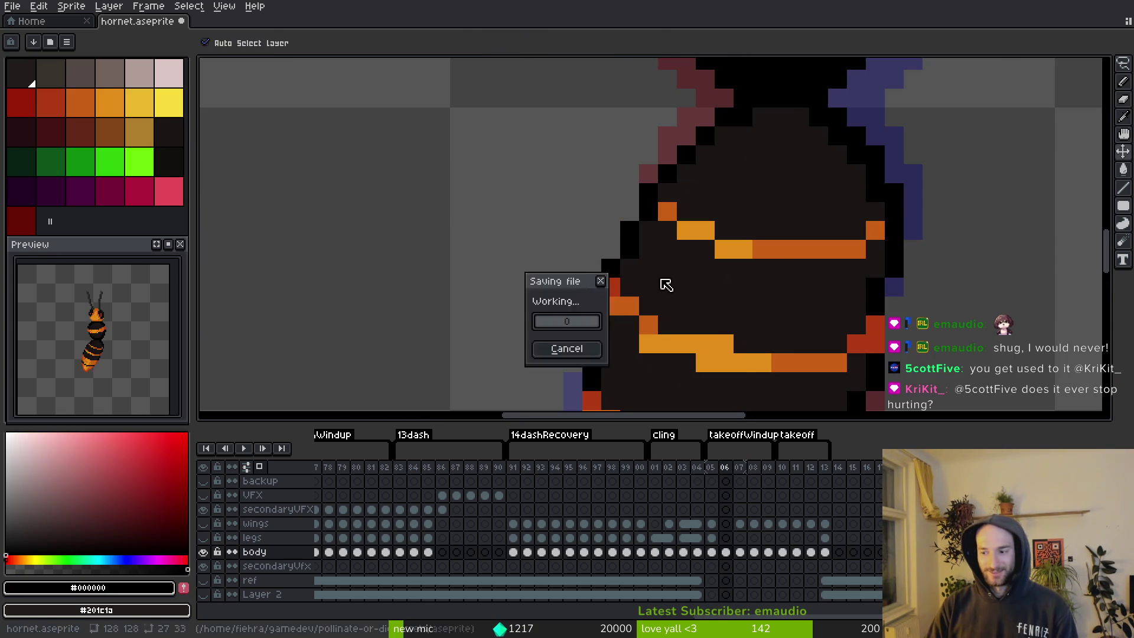
left_click_drag(666, 285, 673, 197)
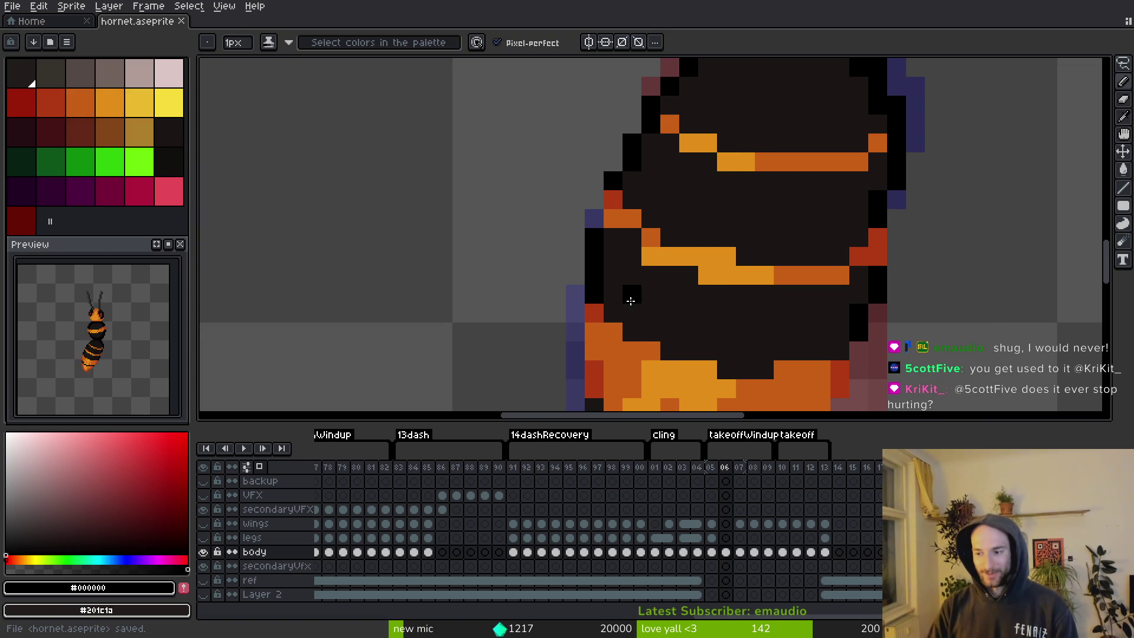
scroll(649, 259, "up", 1)
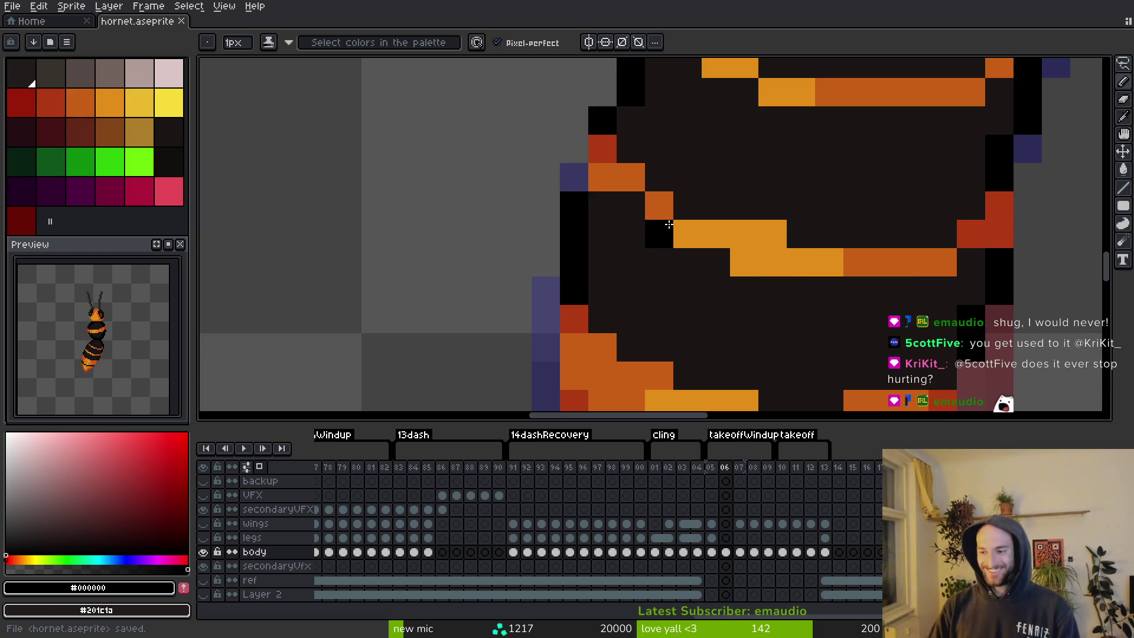
key("ctrl+z")
left_click(706, 395)
Turn an orange pixel red, add an orange pixel to the stripe, and save.
scroll(591, 236, "down", 3)
scroll(614, 180, "up", 4)
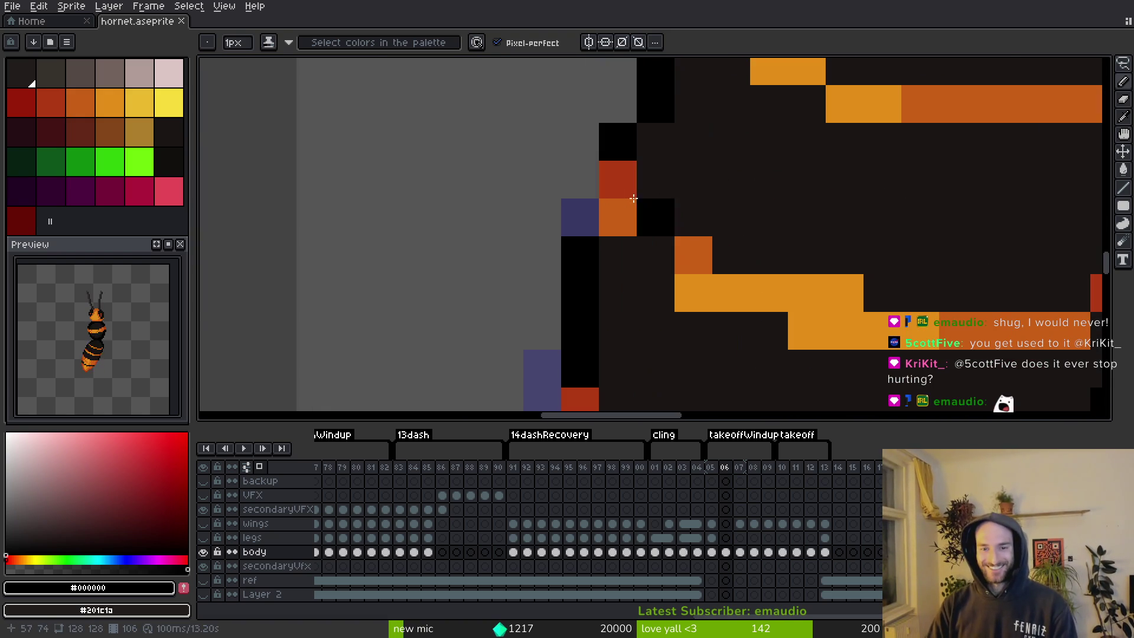
left_click(614, 179, "alt")
left_click(629, 230)
left_click(650, 225, "alt")
left_click(653, 248)
key("ctrl+s")
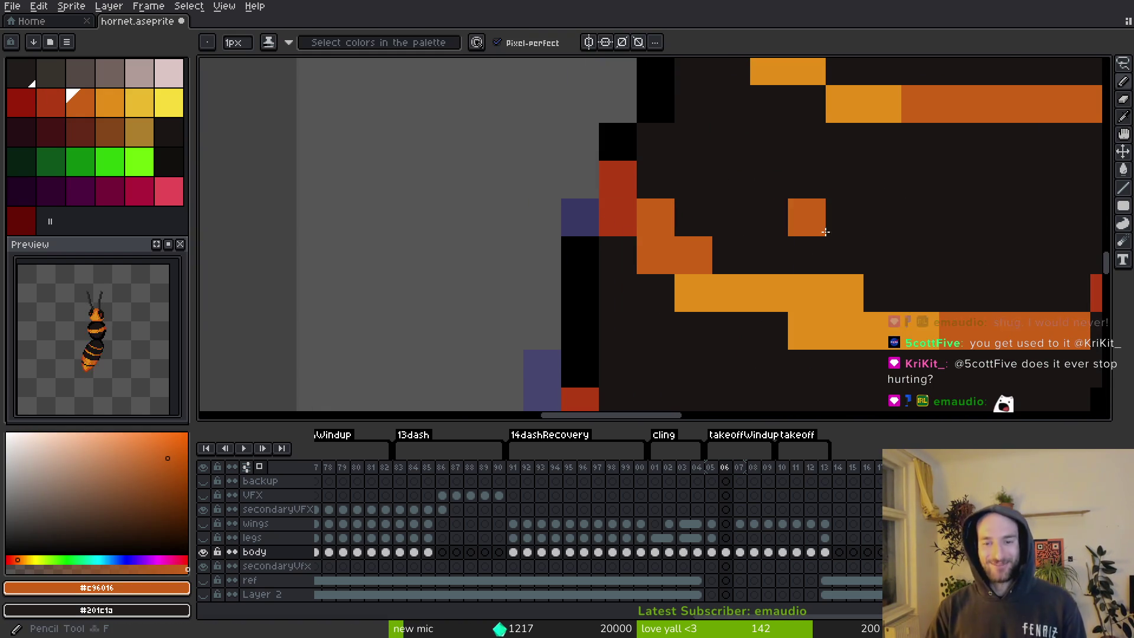
Paint an outline pixel red along the abdomen's right edge and save.
scroll(622, 209, "down", 5)
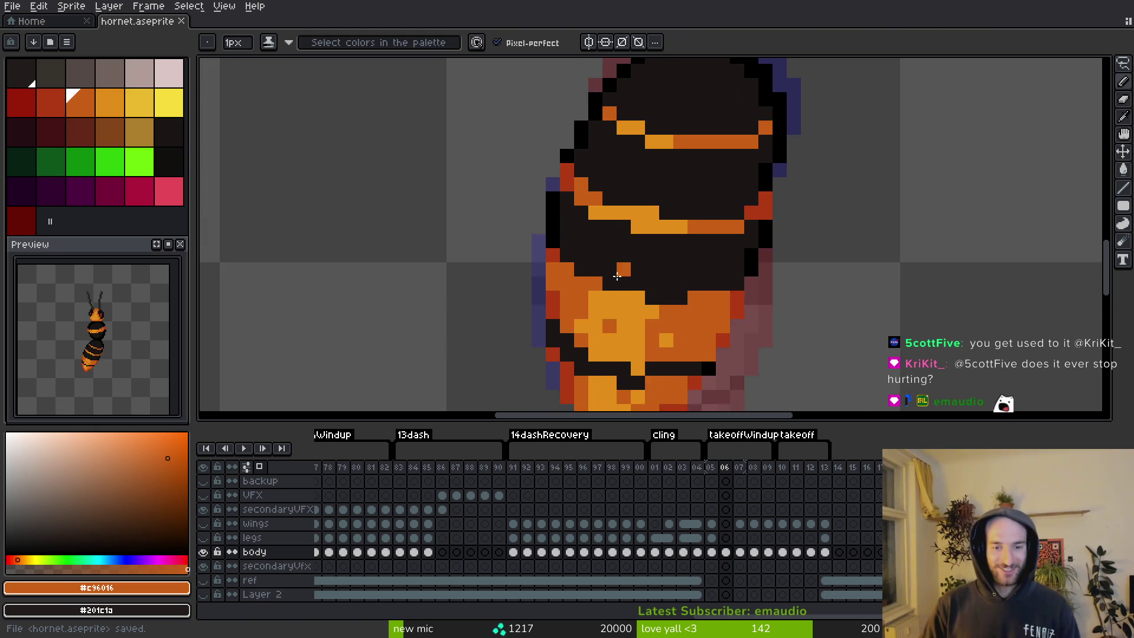
left_click(533, 222, "alt")
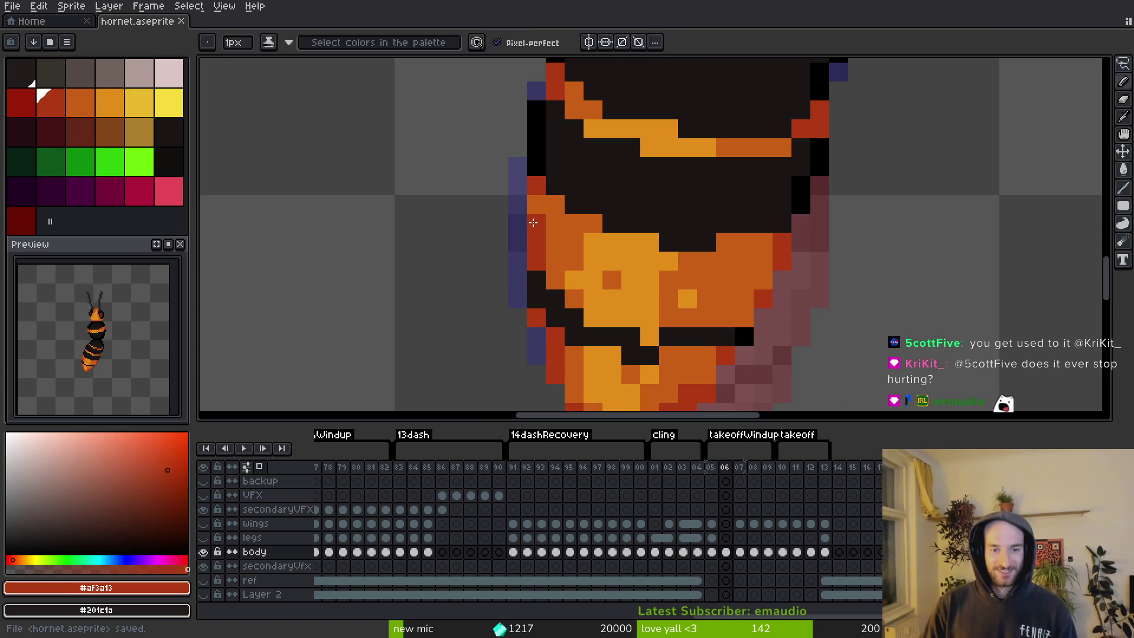
key("ctrl+z")
left_click(745, 334)
left_click_drag(749, 331, 713, 277)
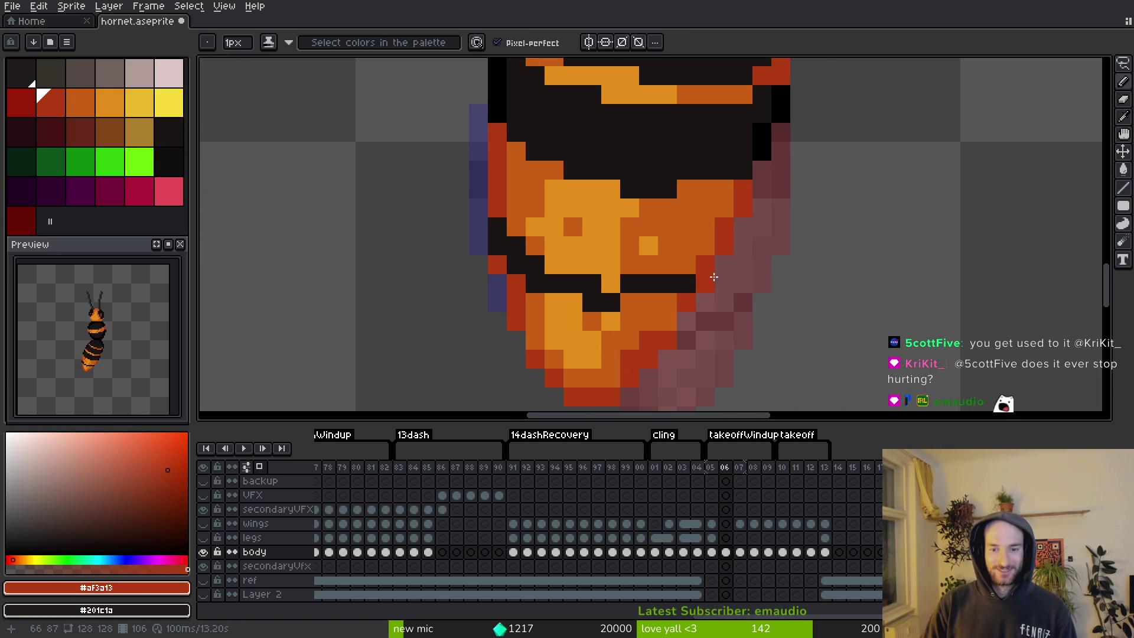
left_click(664, 315, "alt")
key("ctrl+s")
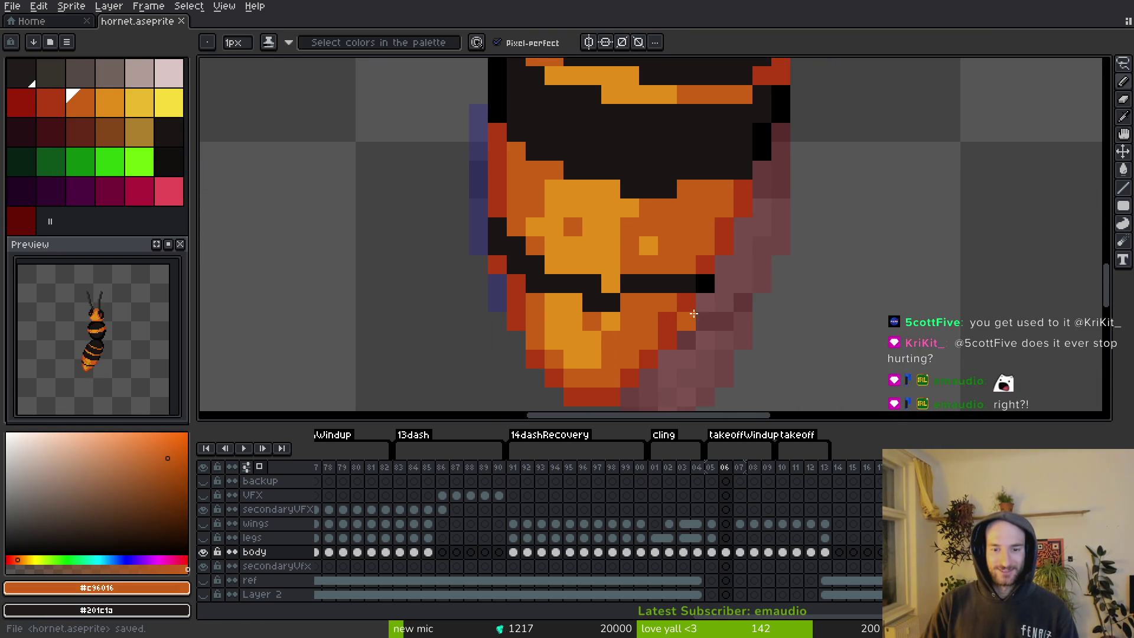
scroll(717, 353, "down", 3)
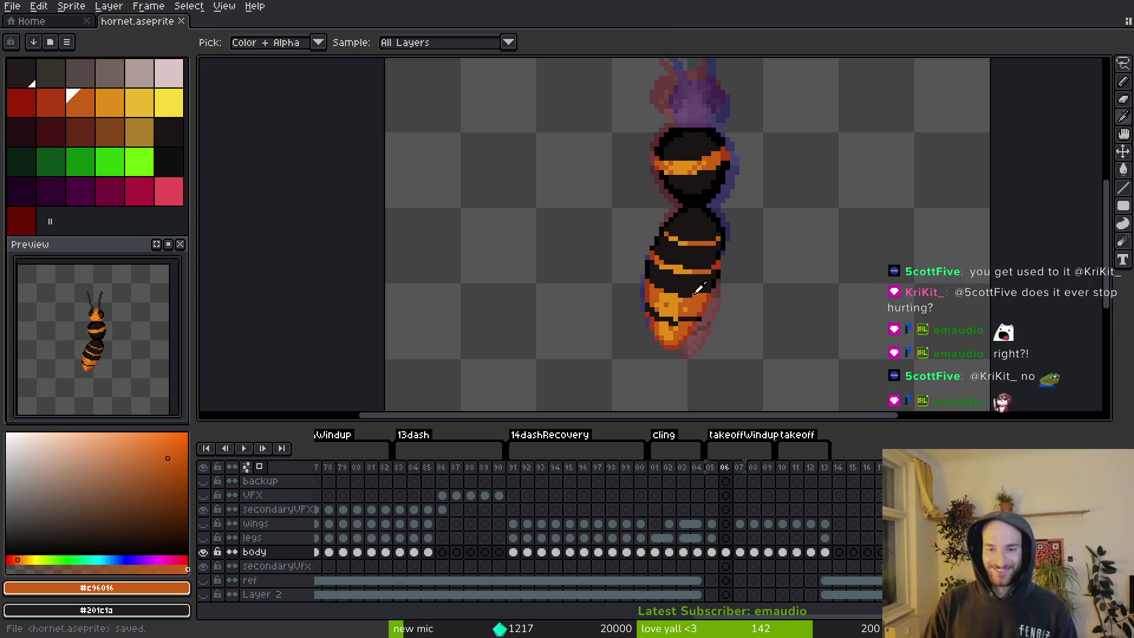
Sample the dark body and black outline colours and save the sprite.
scroll(726, 306, "up", 3)
left_click(705, 255, "alt")
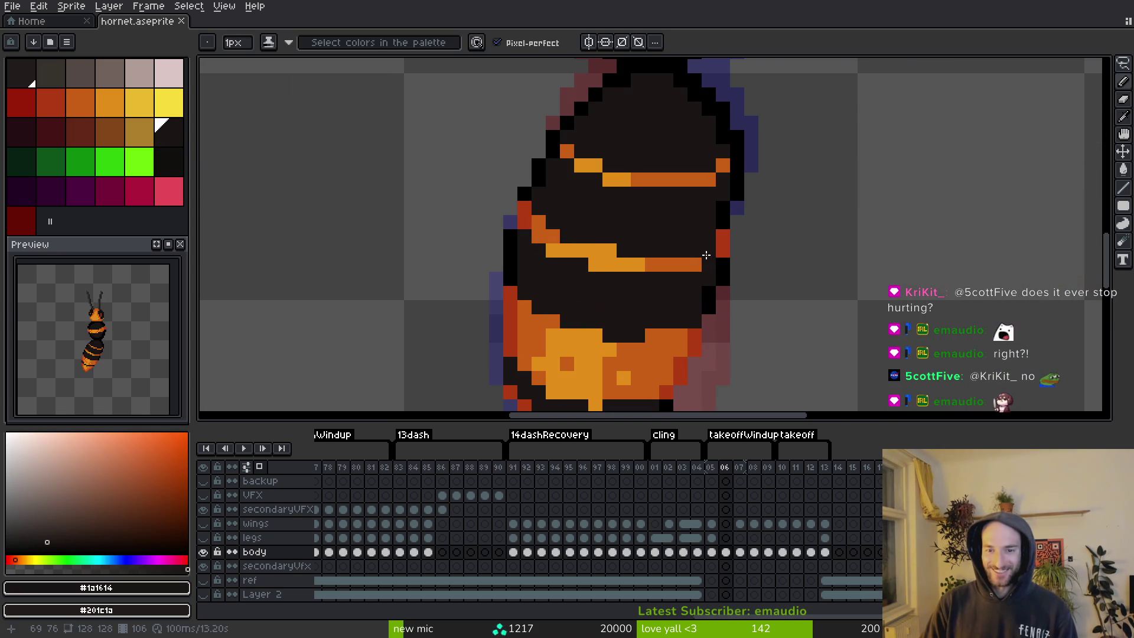
left_click(728, 206, "alt")
key("ctrl+s")
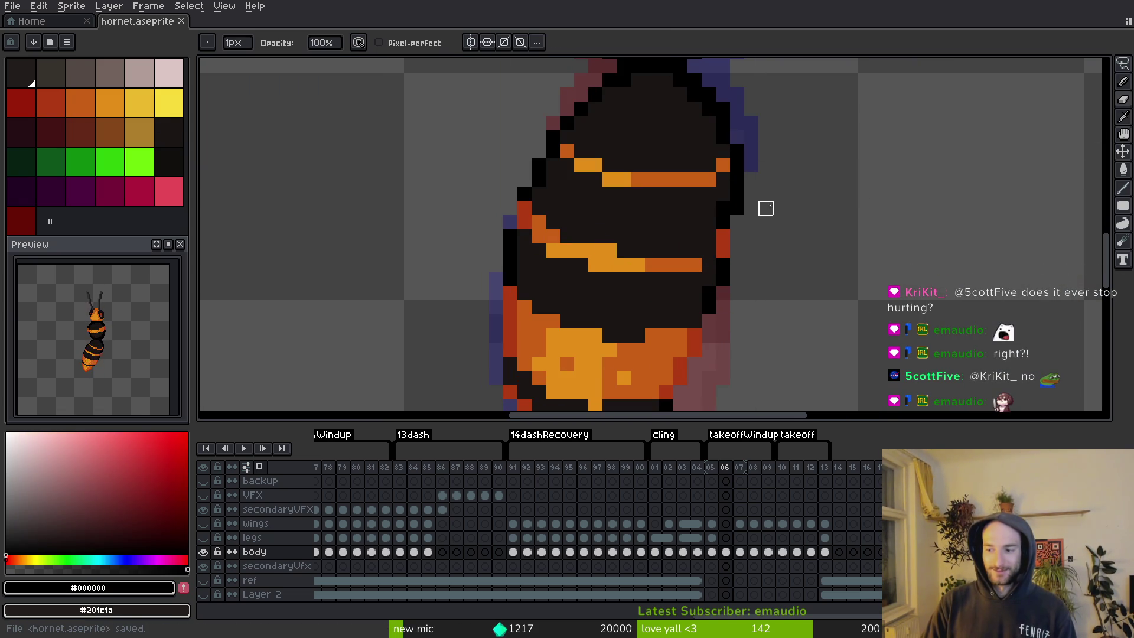
Add a red pixel and a black pixel to the upper abdomen's outline, then save.
scroll(765, 209, "up", 2)
left_click_drag(686, 127, 663, 370)
scroll(689, 322, "down", 2)
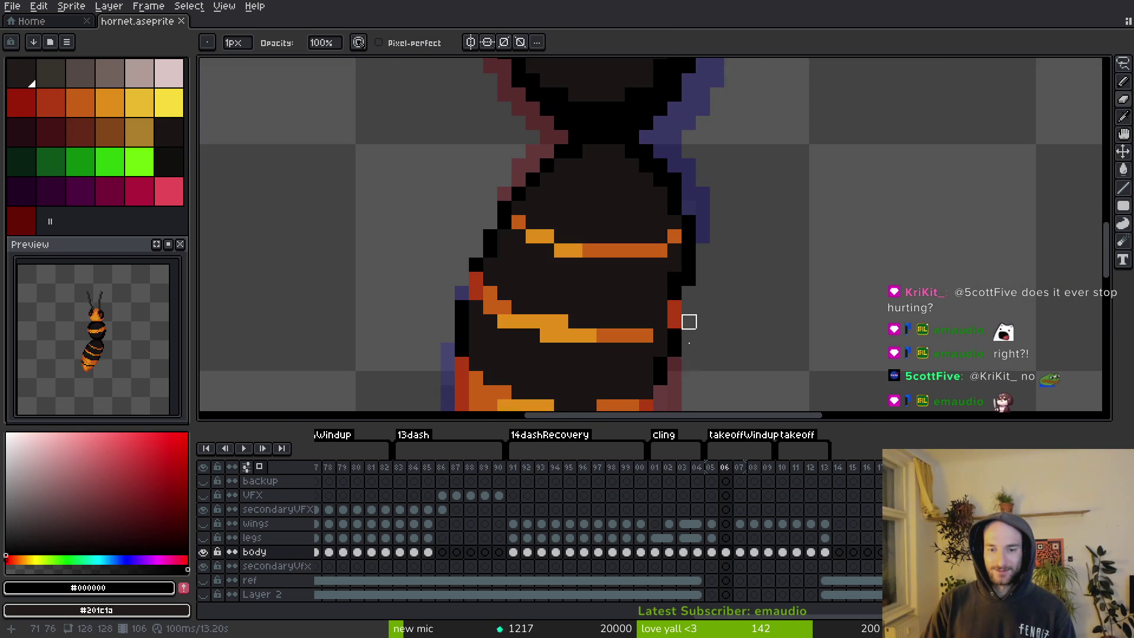
left_click(675, 313, "alt")
left_click(686, 217)
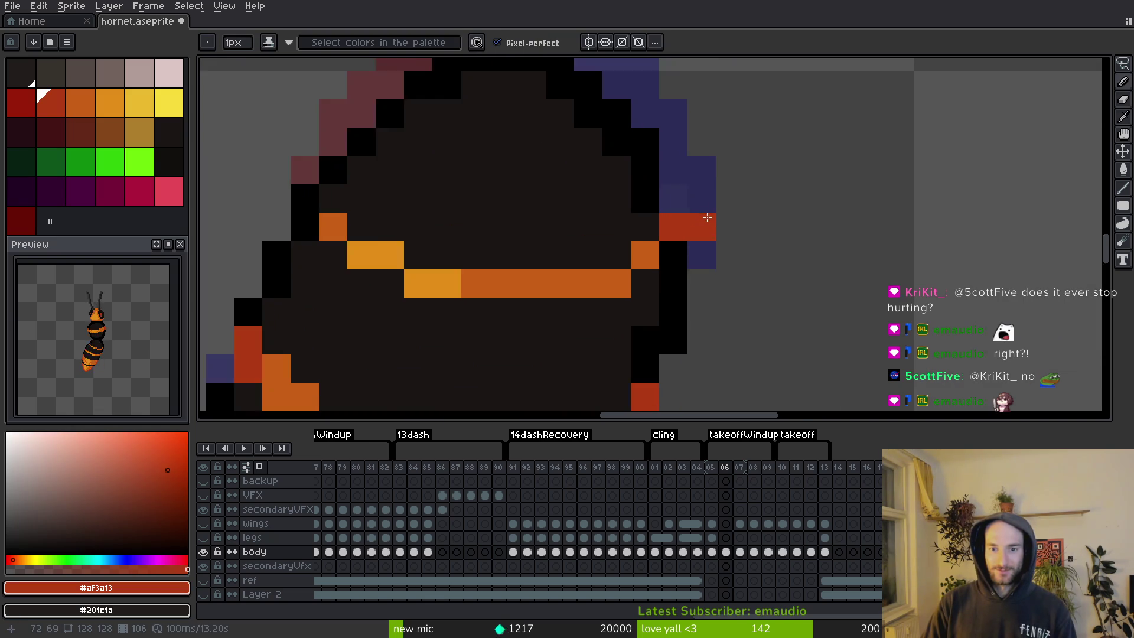
left_click(679, 210, "alt")
left_click(696, 227)
scroll(715, 240, "down", 2)
key("ctrl+s")
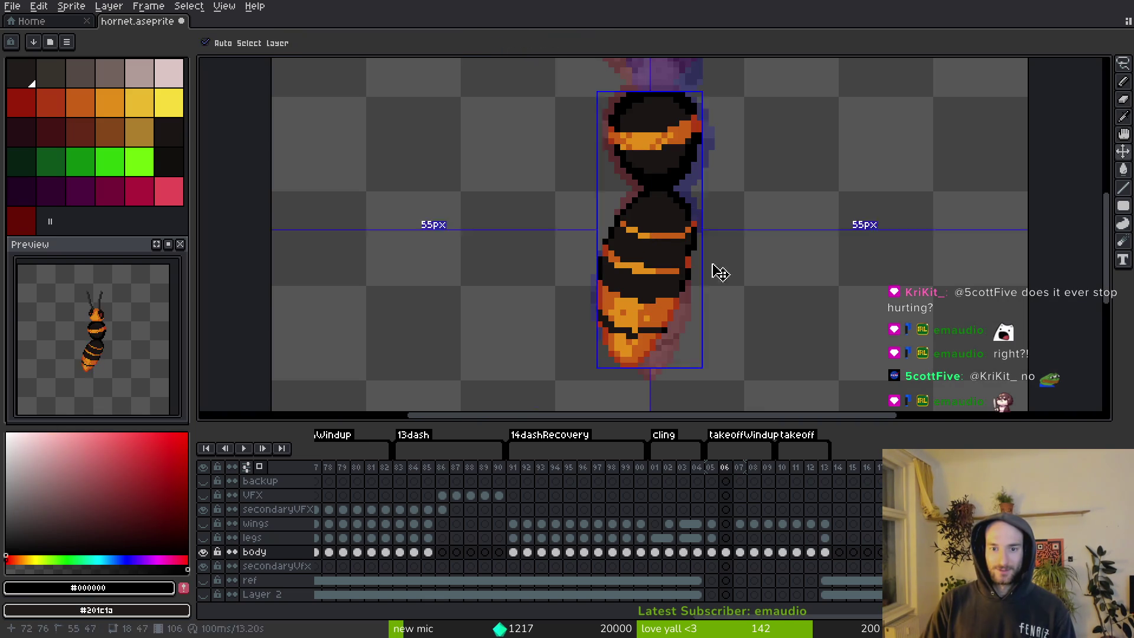
Darken the orange edge pixel to red and erase the stray black column beside the body.
scroll(689, 243, "up", 2)
left_click(635, 313, "alt")
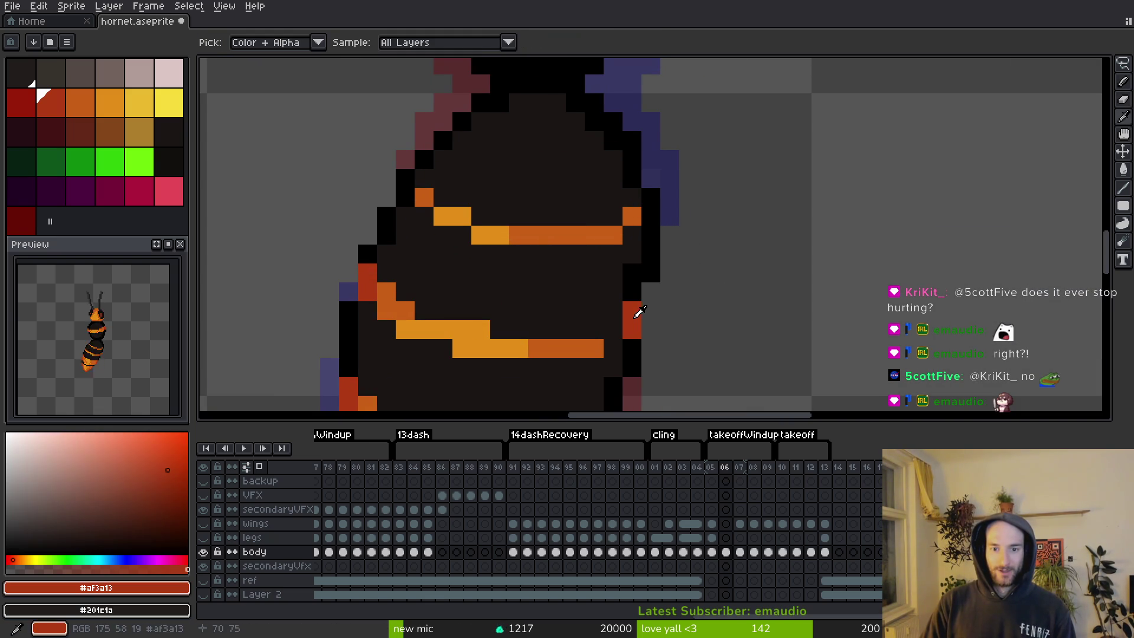
left_click(631, 215)
key("e")
left_click_drag(651, 197, 651, 274)
scroll(689, 273, "down", 3)
Fill the gap in the abdomen's right outline with black using the Pencil.
key("i")
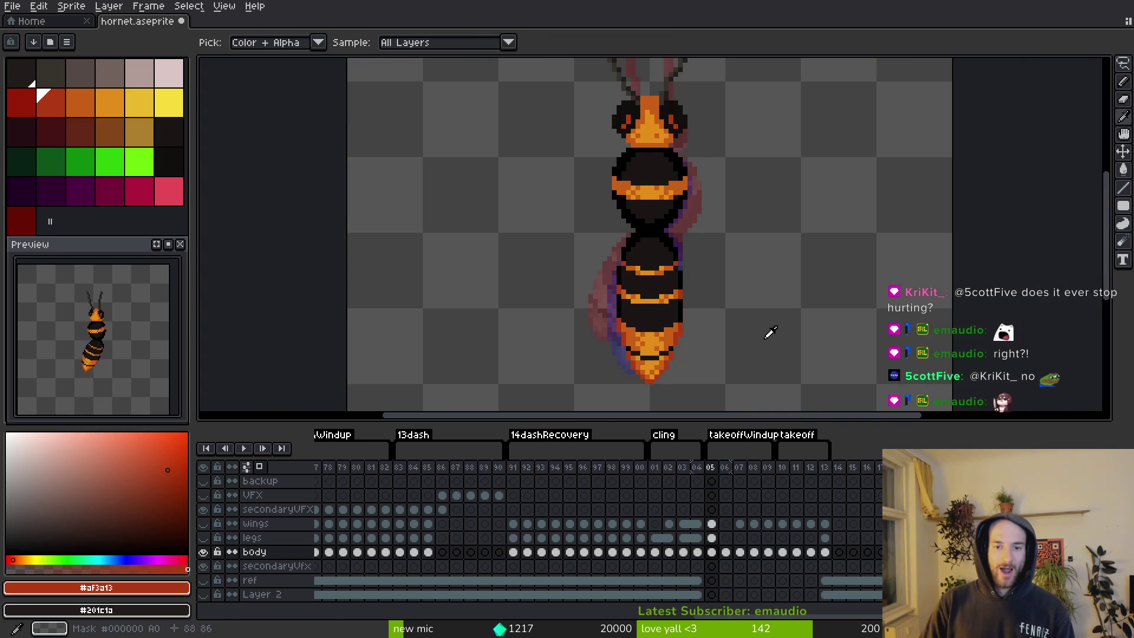
scroll(695, 253, "up", 3)
key("e")
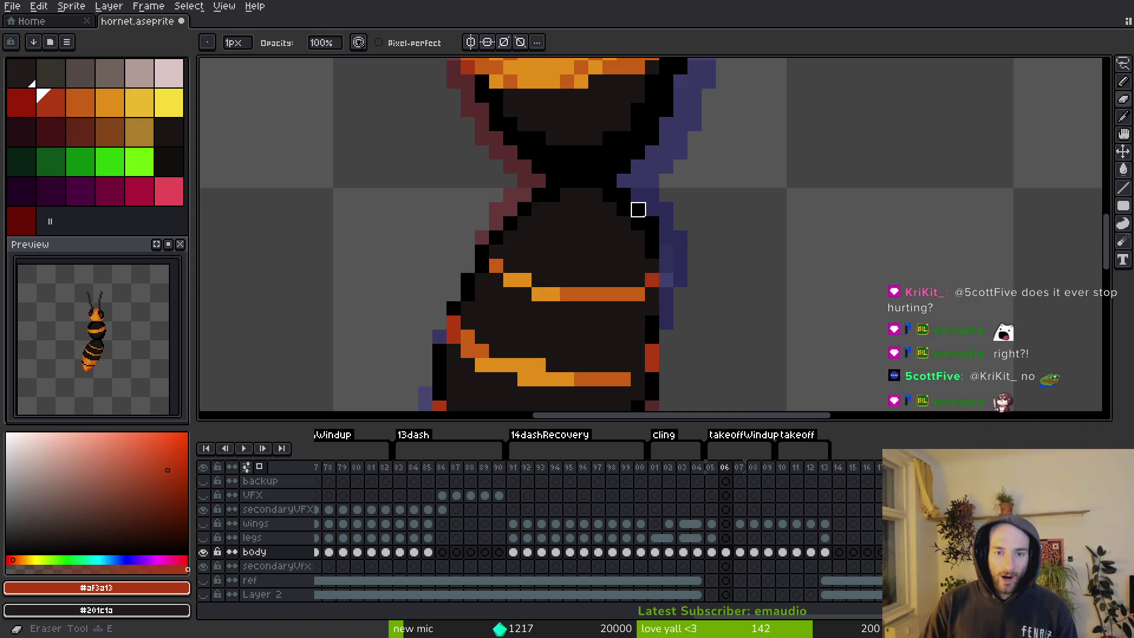
left_click(653, 265, "alt")
key("b")
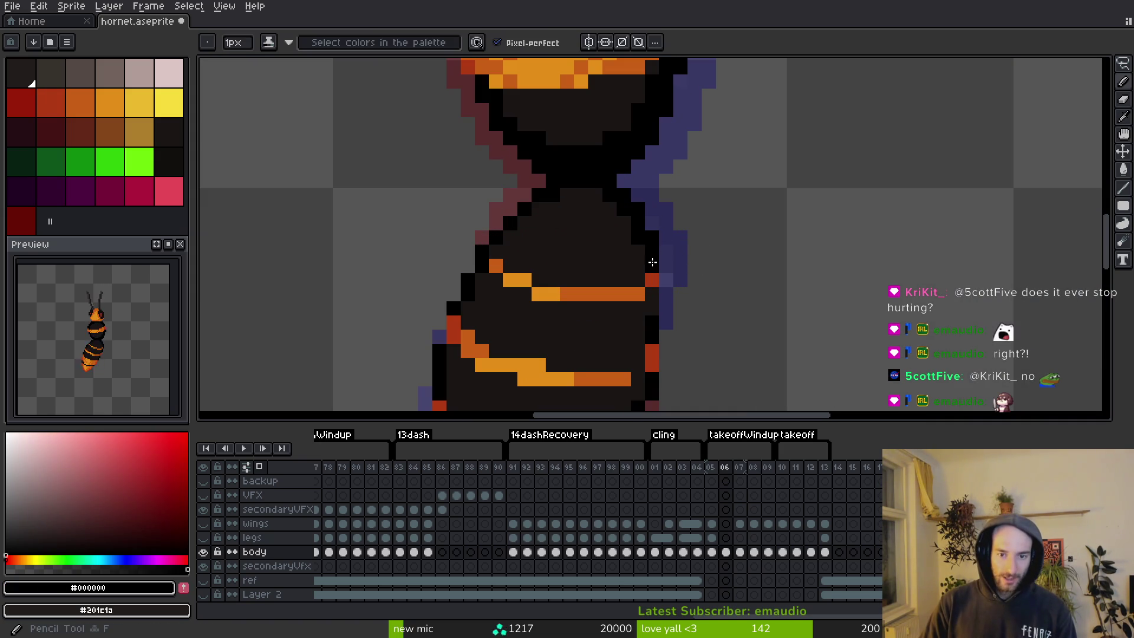
left_click_drag(665, 317, 668, 252)
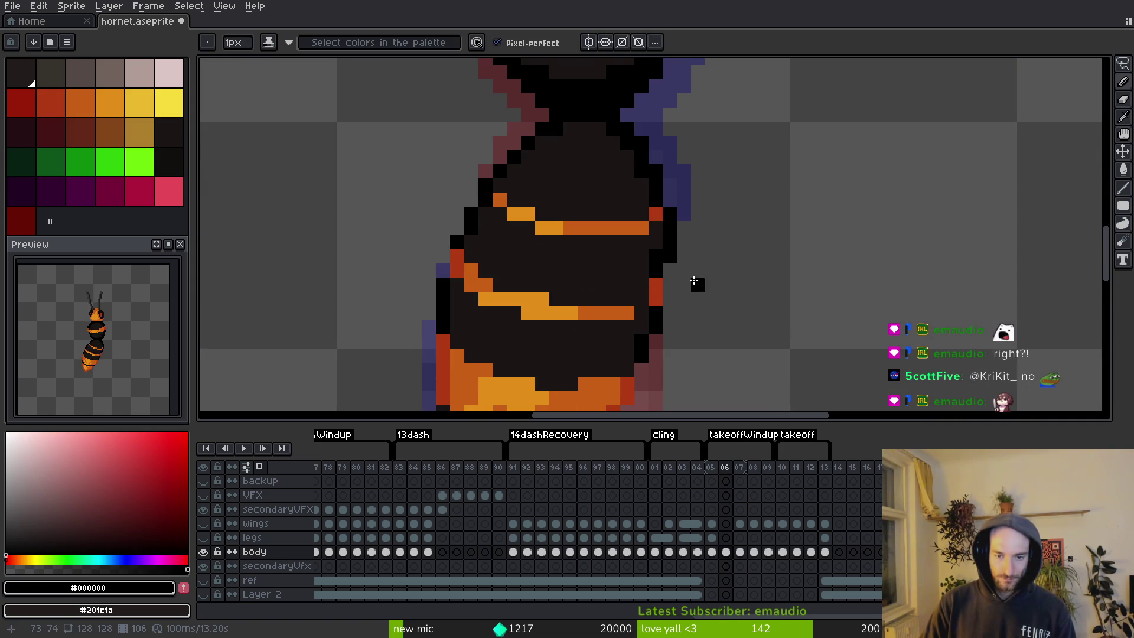
left_click(668, 272)
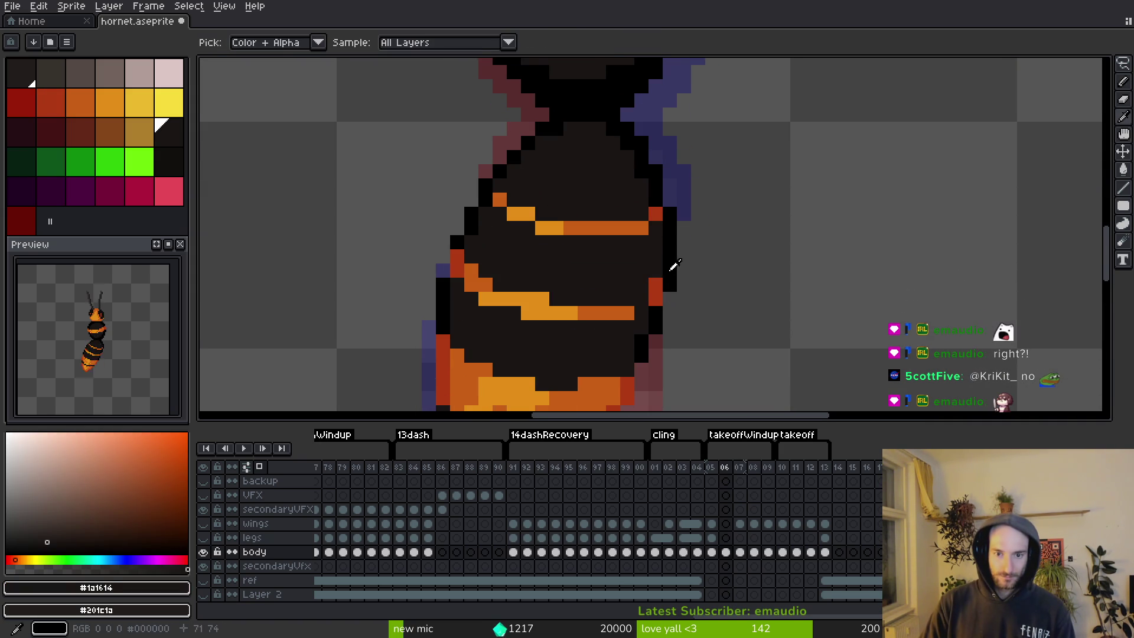
Turn the red pixel beside the body black, sample the stripe colours, and save.
left_click(655, 286)
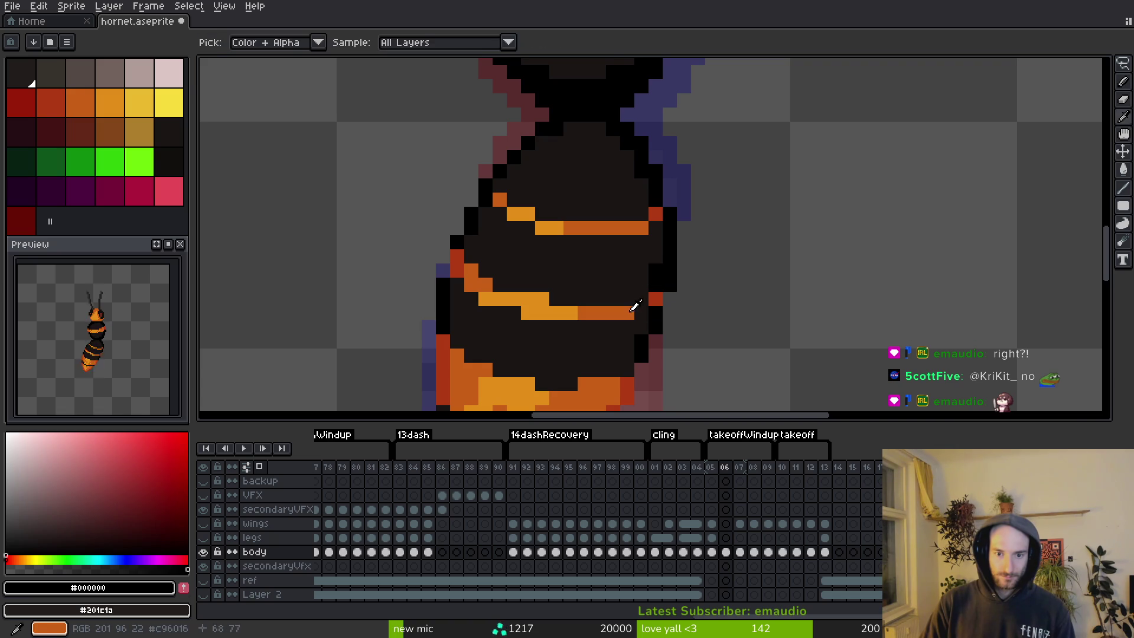
left_click(642, 307, "alt")
left_click(644, 300, "alt")
key("ctrl+s")
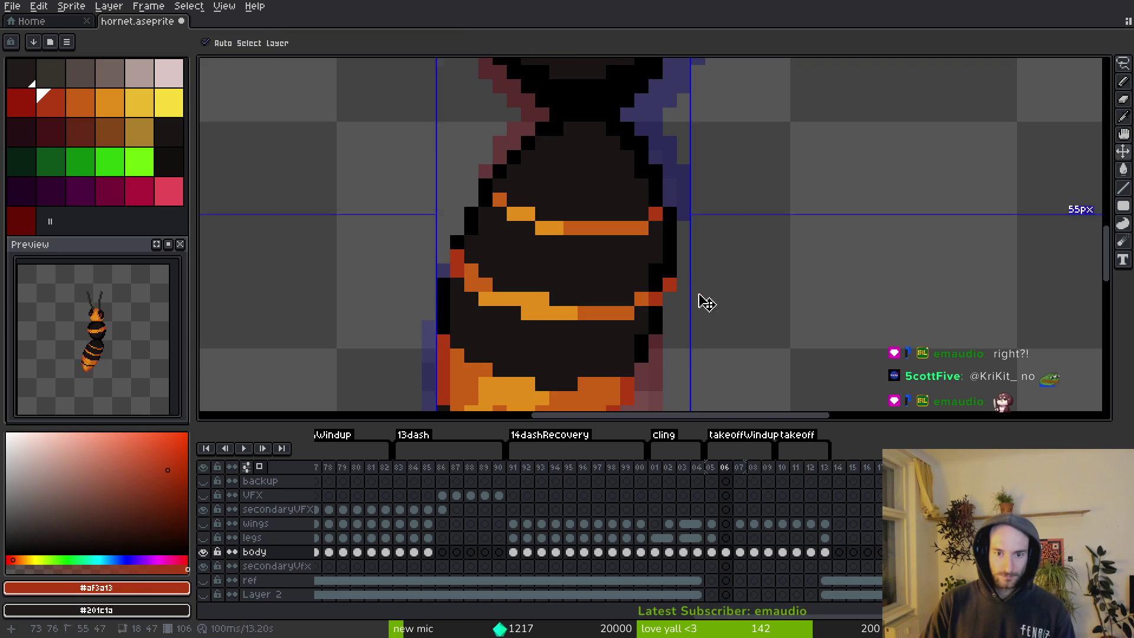
scroll(701, 295, "down", 2)
scroll(608, 289, "up", 2)
Repaint a stripe pixel in the light orange stripe colour.
left_click(608, 290, "alt")
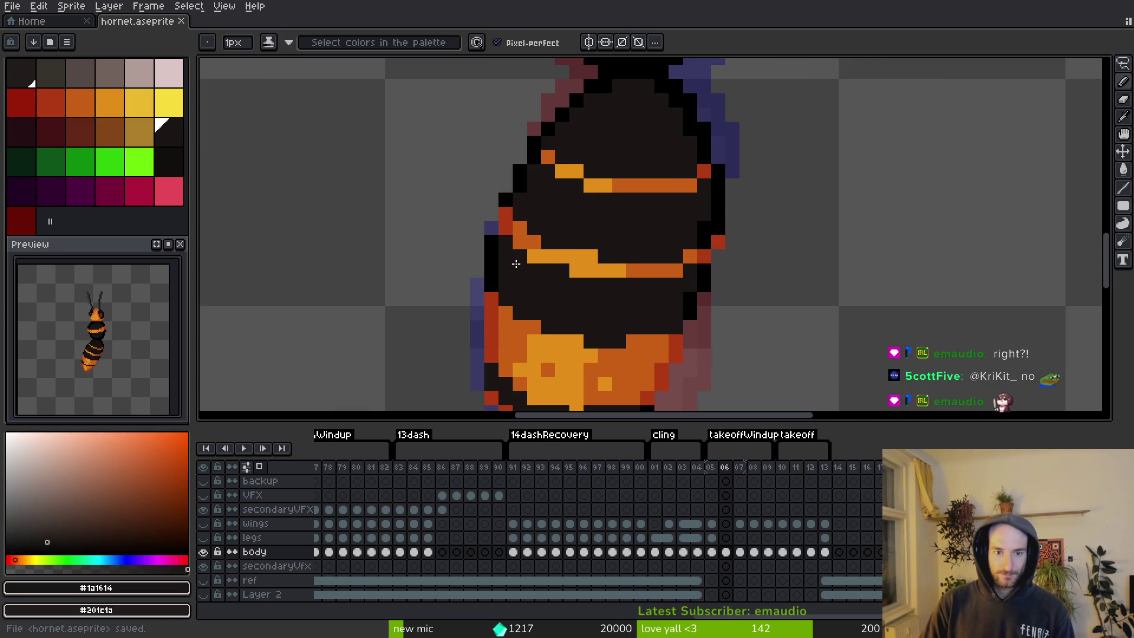
left_click(544, 248, "alt")
left_click(516, 245)
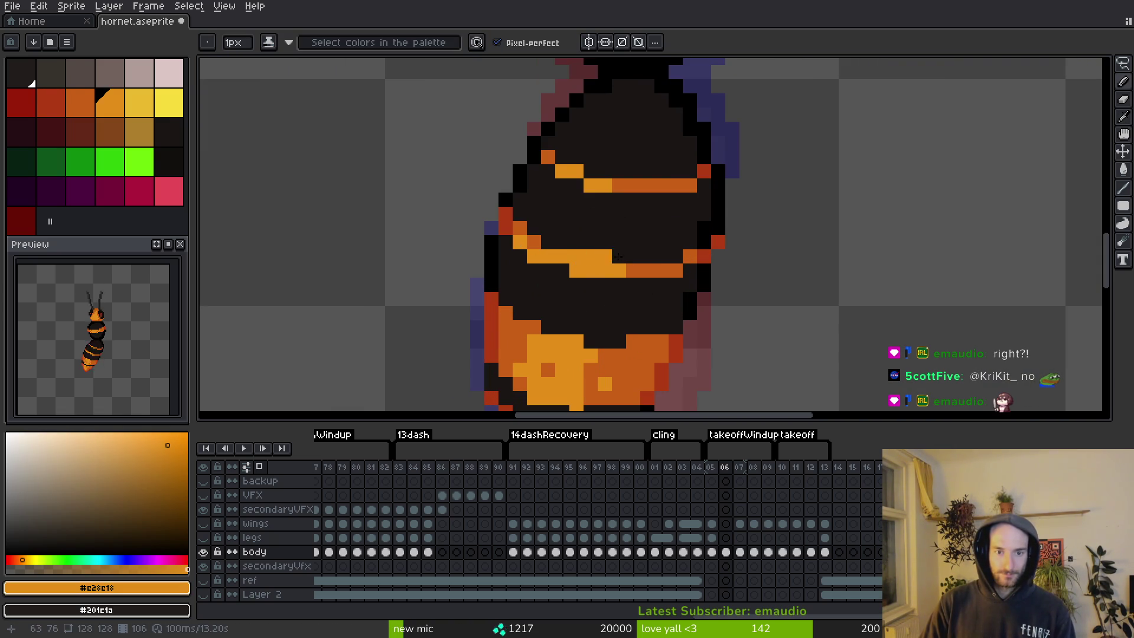
scroll(673, 281, "down", 1)
scroll(673, 280, "up", 1)
Save the sprite and paint one more dark body pixel.
left_click(664, 287, "alt")
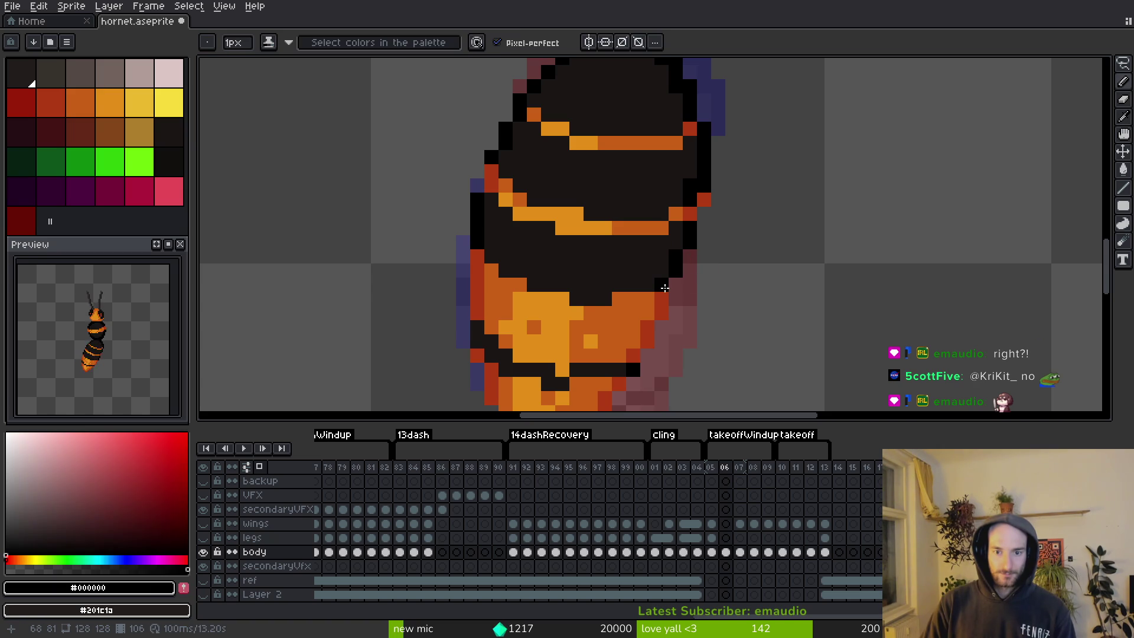
scroll(701, 314, "down", 3)
key("ctrl+s")
scroll(708, 342, "up", 4)
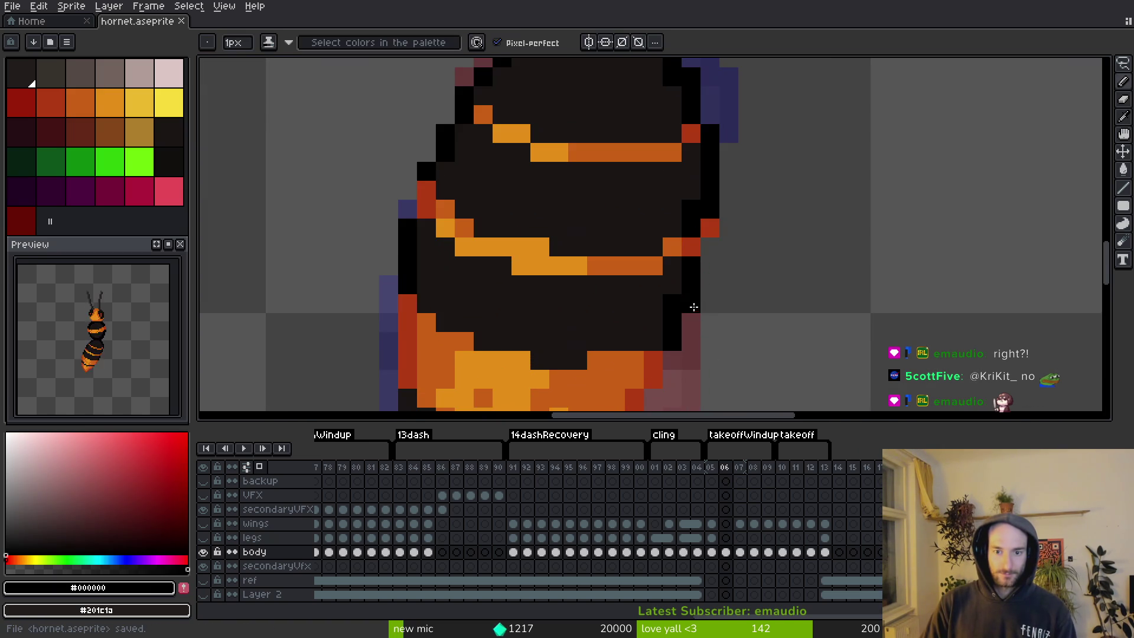
scroll(709, 297, "down", 3)
scroll(721, 340, "up", 3)
left_click(707, 271, "alt")
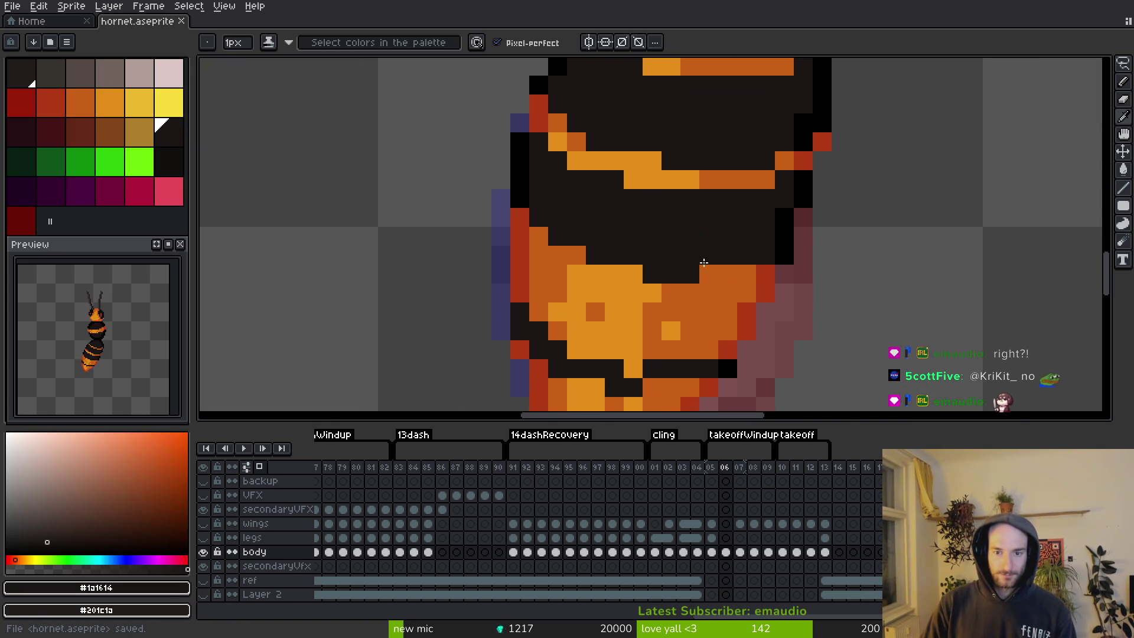
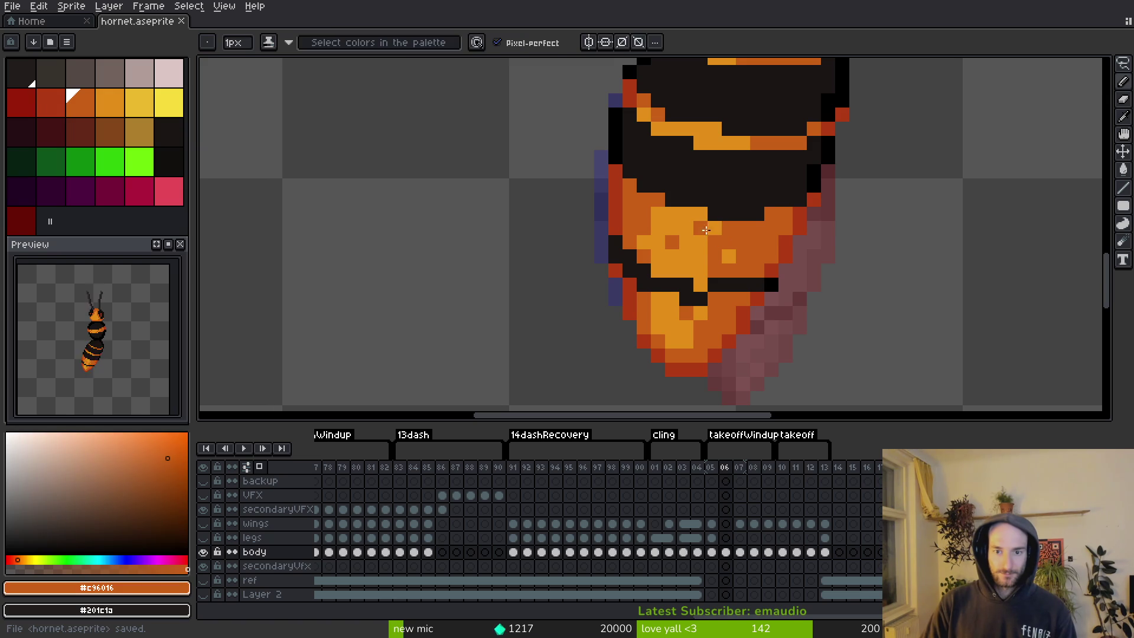
Recolour stray black and red stripe pixels on frame 06's abdomen to orange or black, and save.
left_click(698, 280)
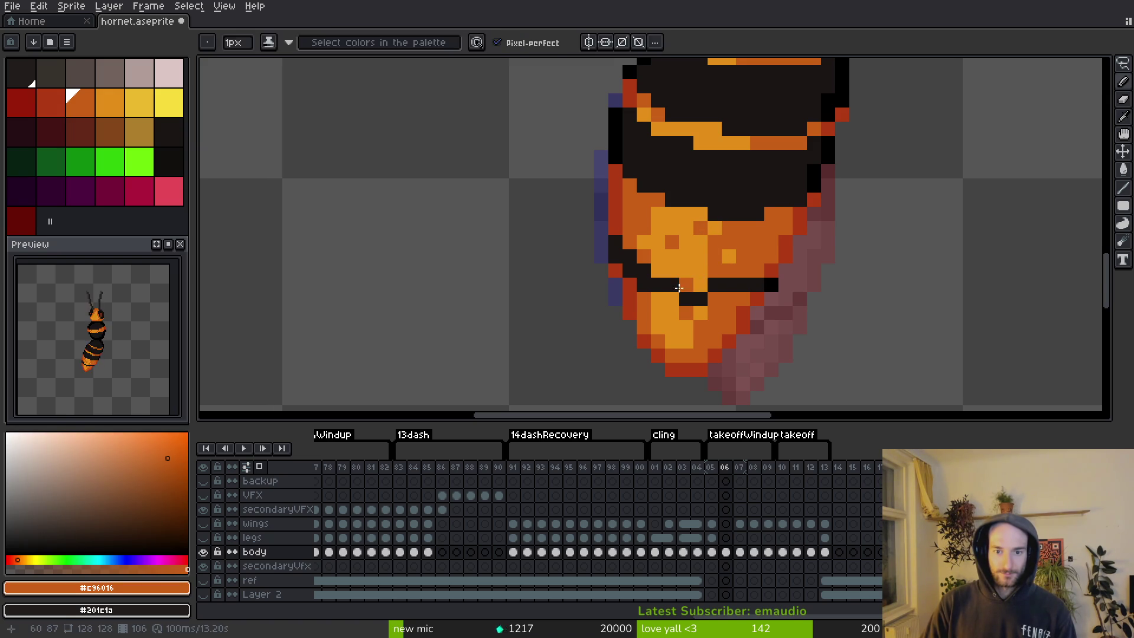
left_click(679, 284, "alt")
left_click(696, 262, "alt")
left_click(686, 285)
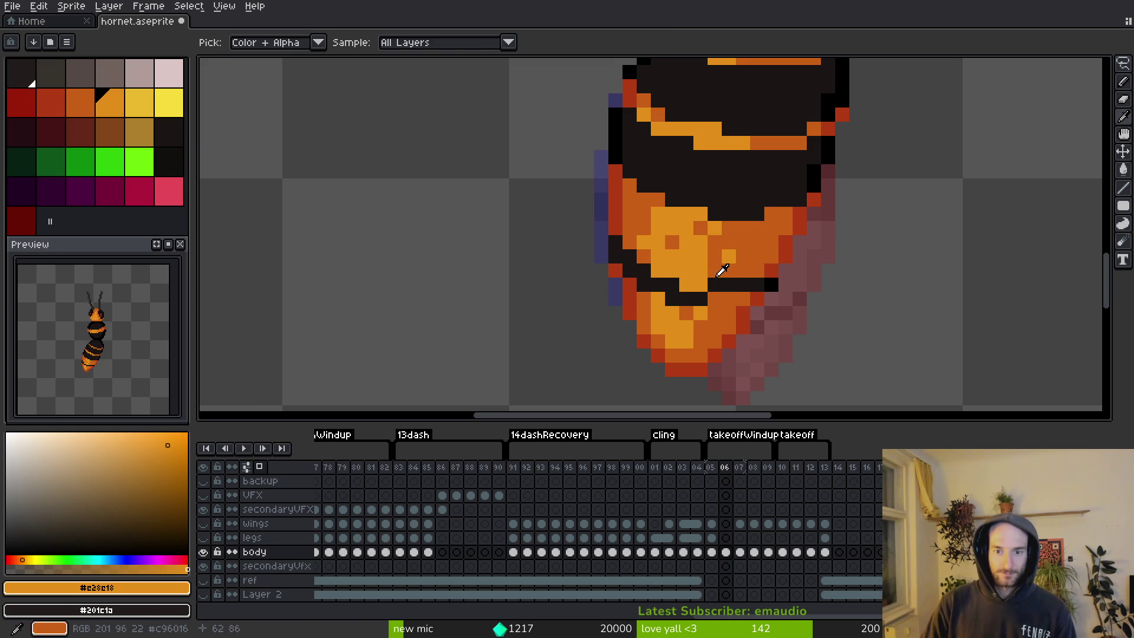
left_click(721, 290, "alt")
left_click(718, 258, "alt")
left_click(728, 284)
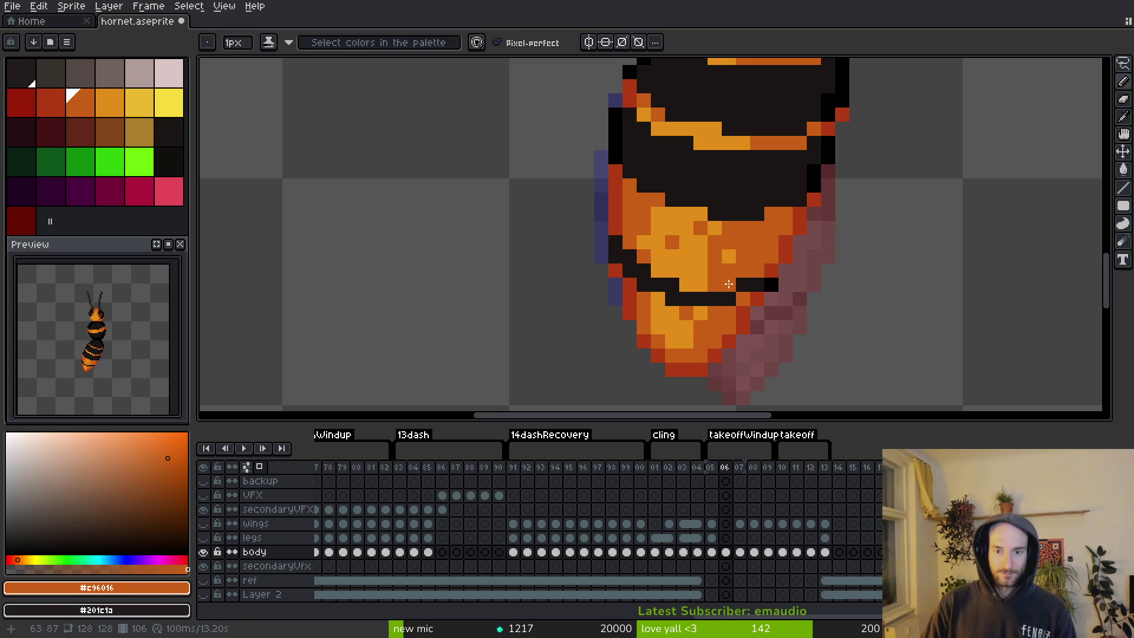
left_click(771, 283, "alt")
left_click(770, 269)
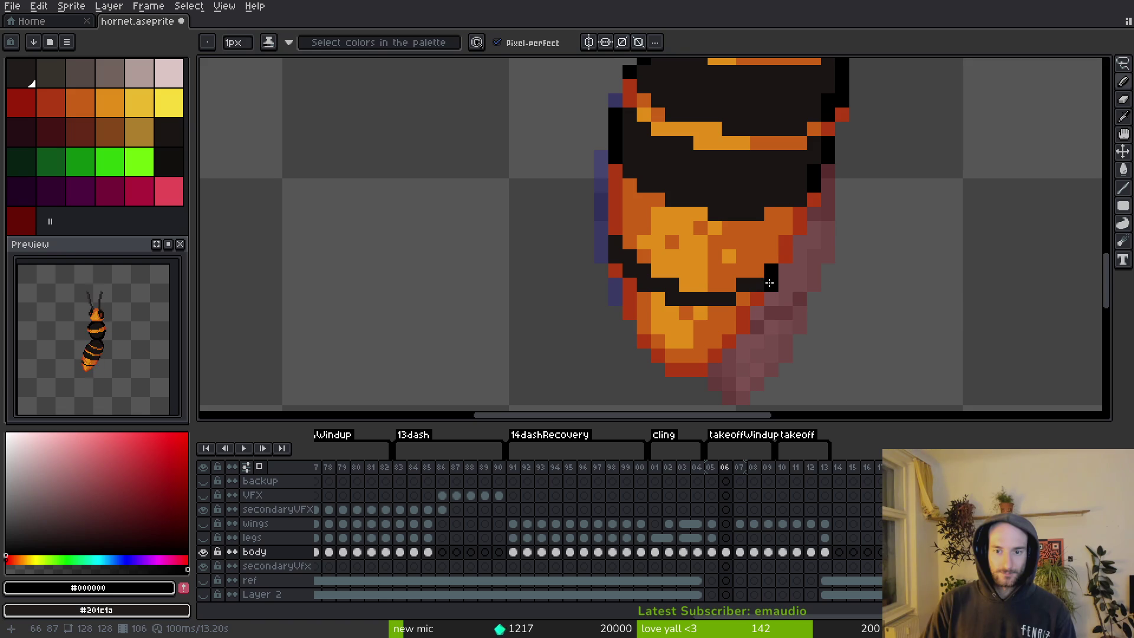
left_click(771, 283, "alt")
key("ctrl+s")
Compare frames 06 and 07 and sample the abdomen orange and dark stripe colours, then save.
scroll(797, 296, "down", 3)
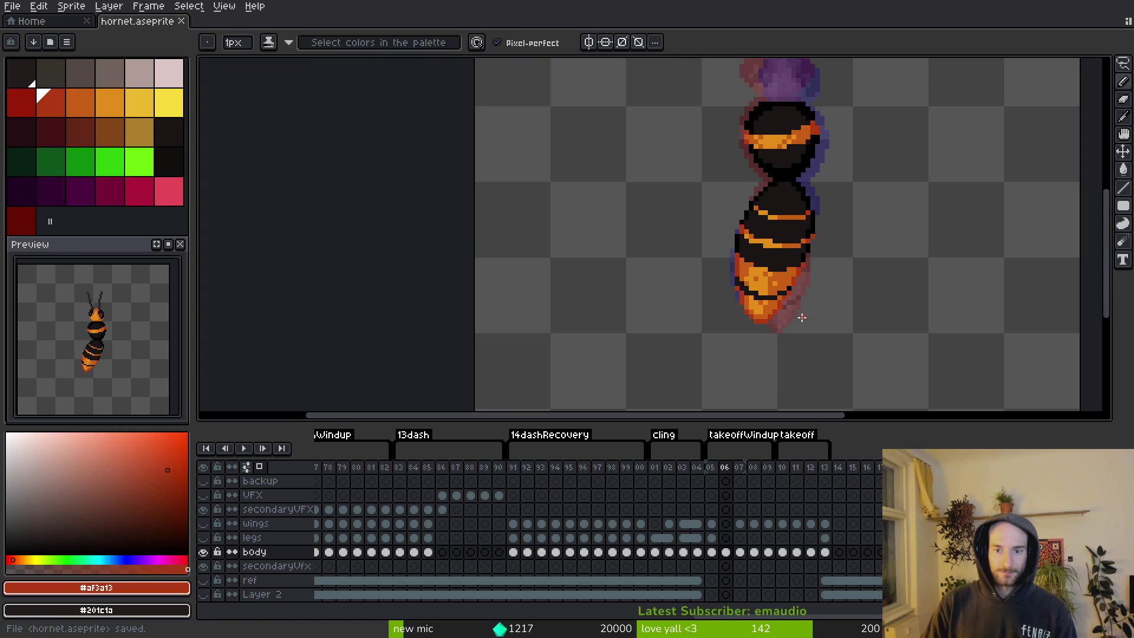
scroll(820, 346, "down", 1)
key("Right")
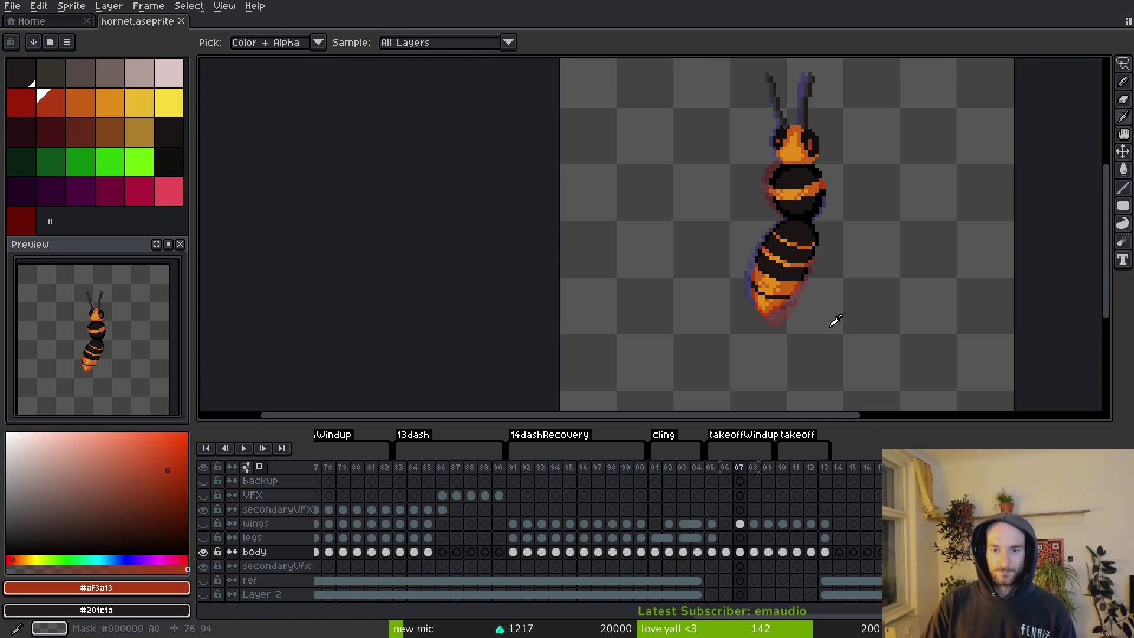
key("Left")
scroll(812, 303, "up", 2)
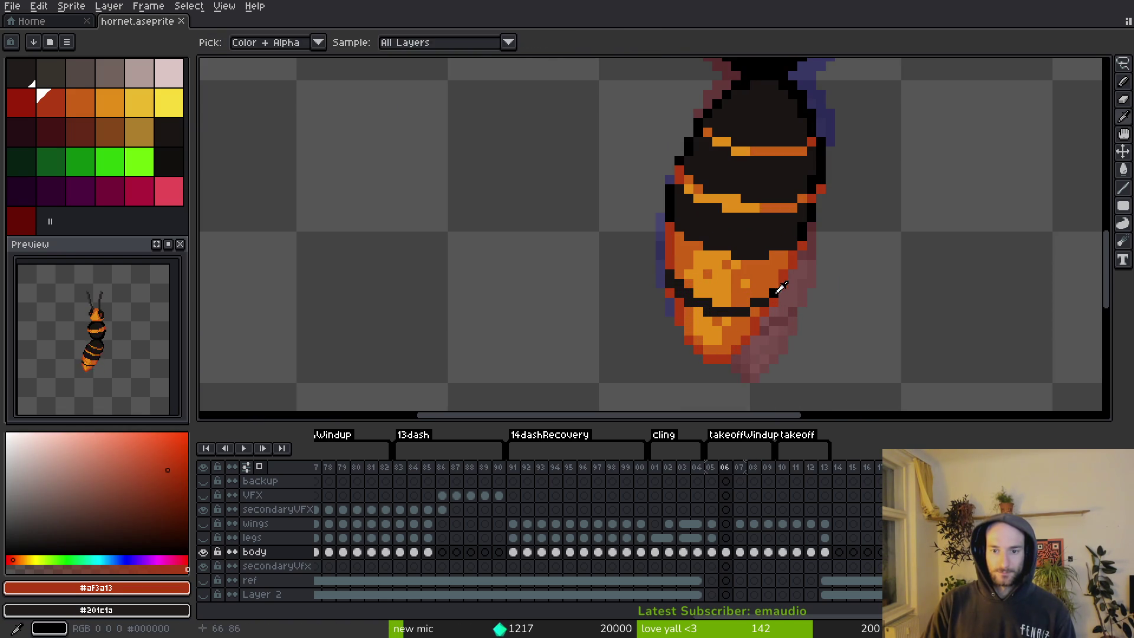
left_click(773, 294, "alt")
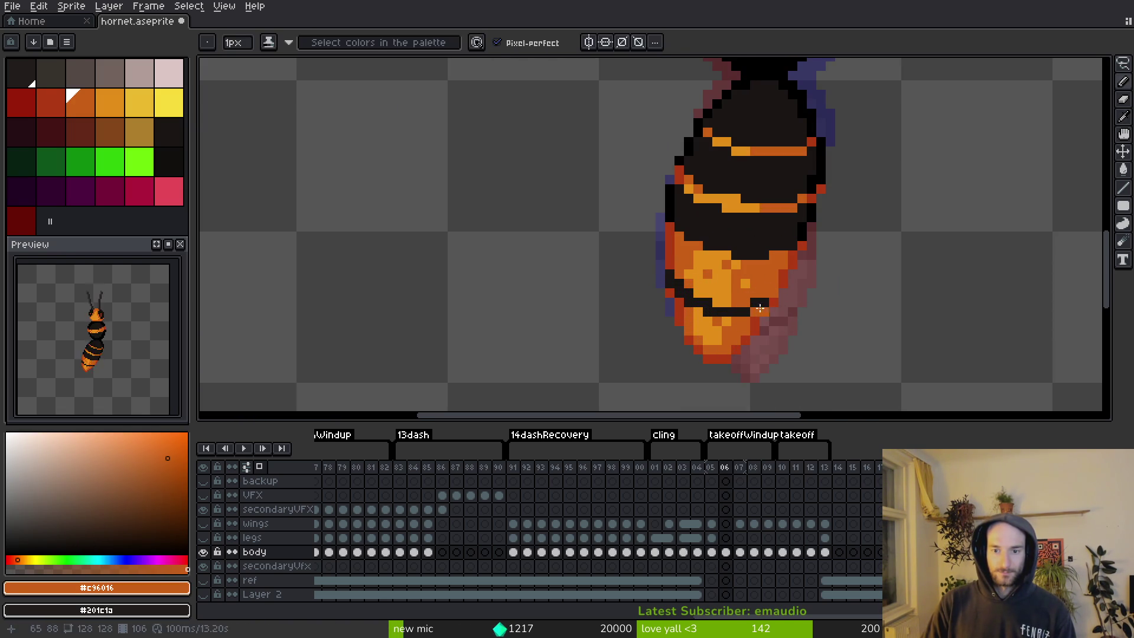
left_click(758, 306, "alt")
left_click(767, 291, "alt")
scroll(797, 331, "down", 2)
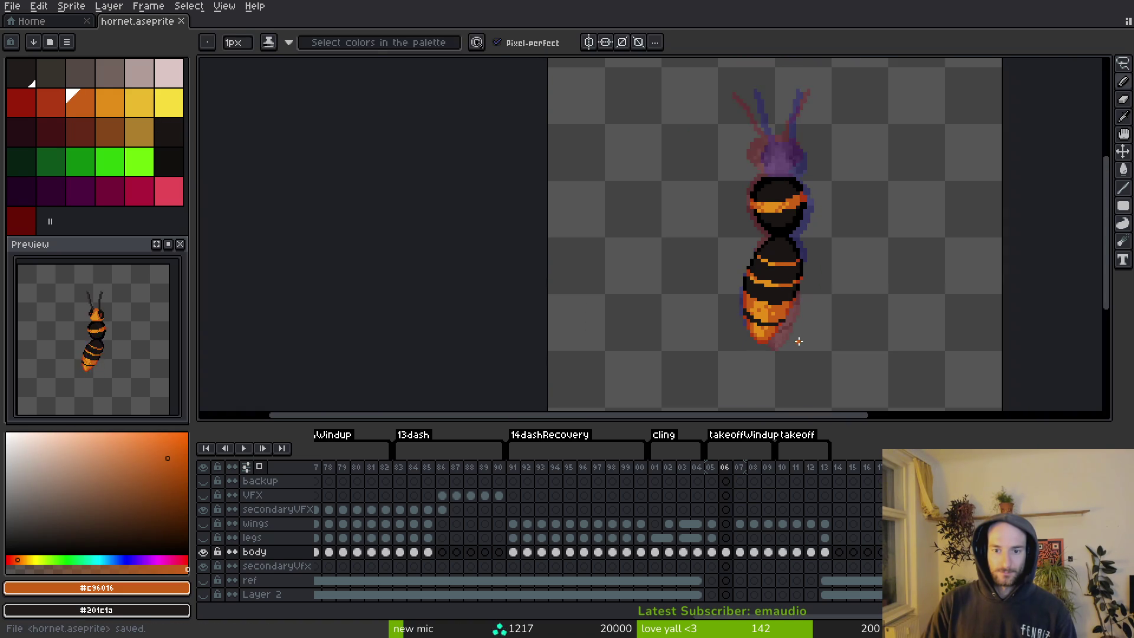
key("Right")
key("ctrl+s")
Touch up frame 06's upper abdomen pixels in lighter and darker orange, and save.
scroll(697, 346, "up", 3)
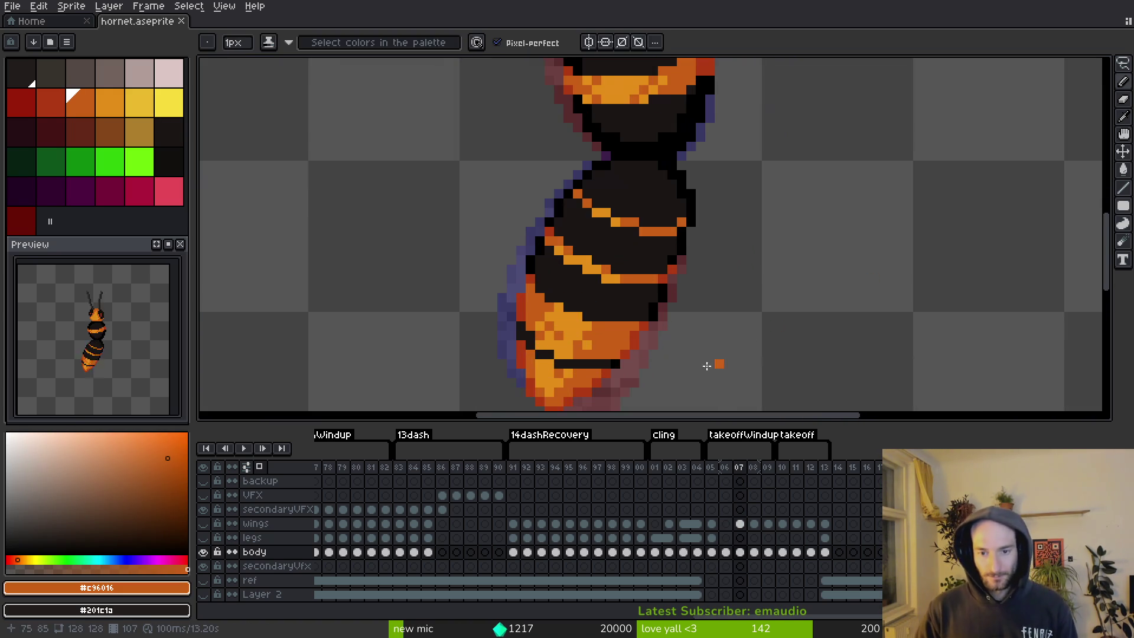
scroll(653, 284, "down", 2)
key("Left")
key("Left")
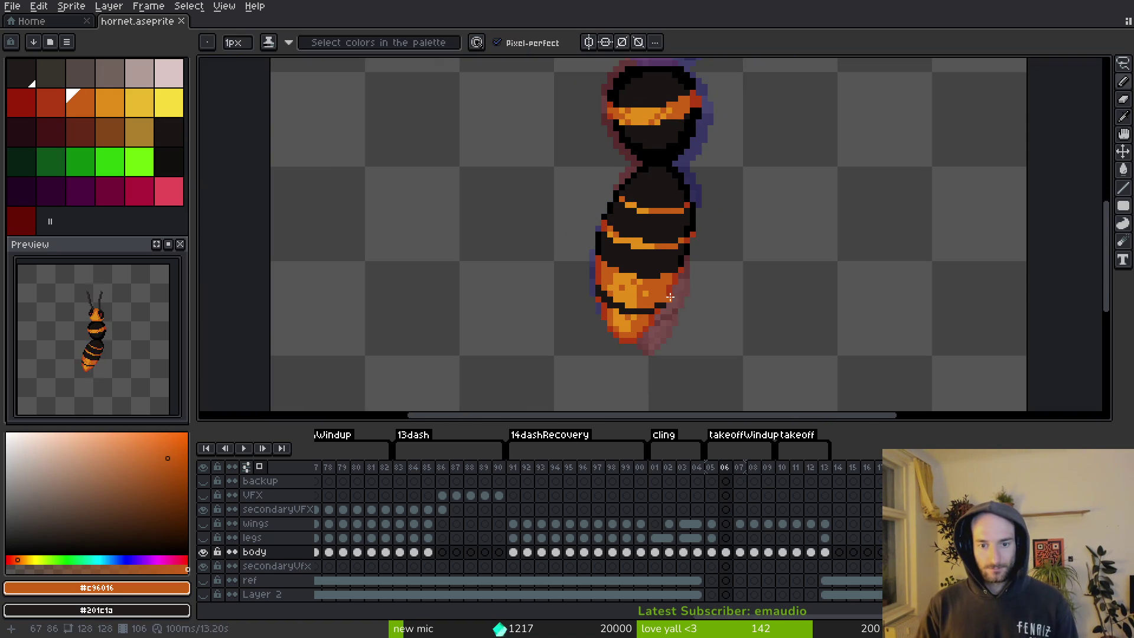
scroll(680, 266, "up", 3)
key("Right")
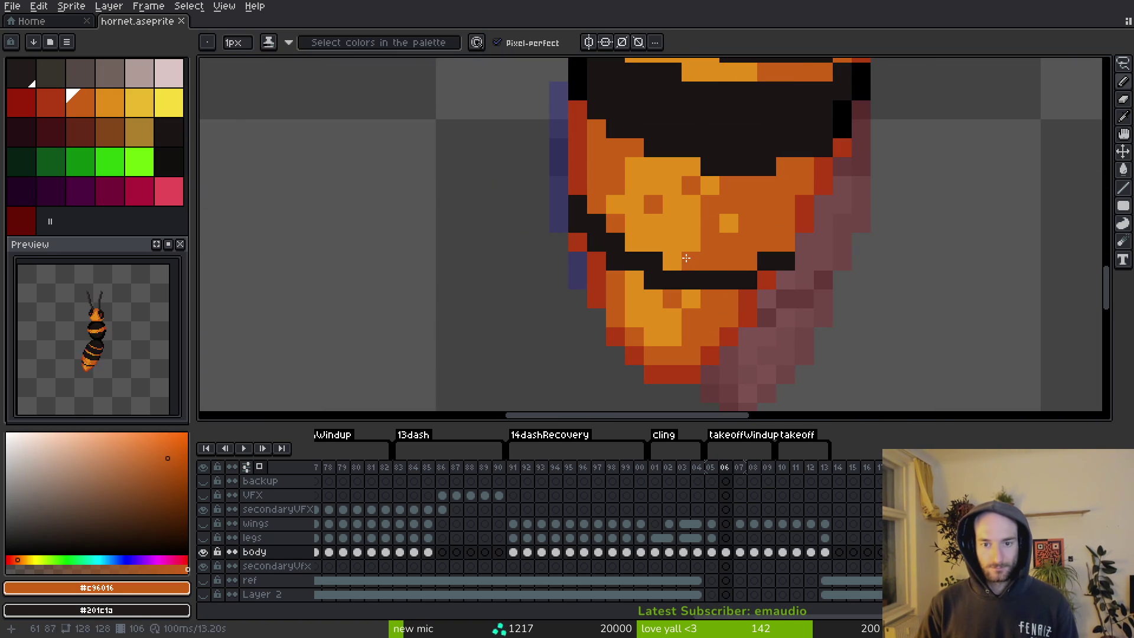
left_click(653, 222)
left_click(672, 215, "alt")
left_click(720, 223)
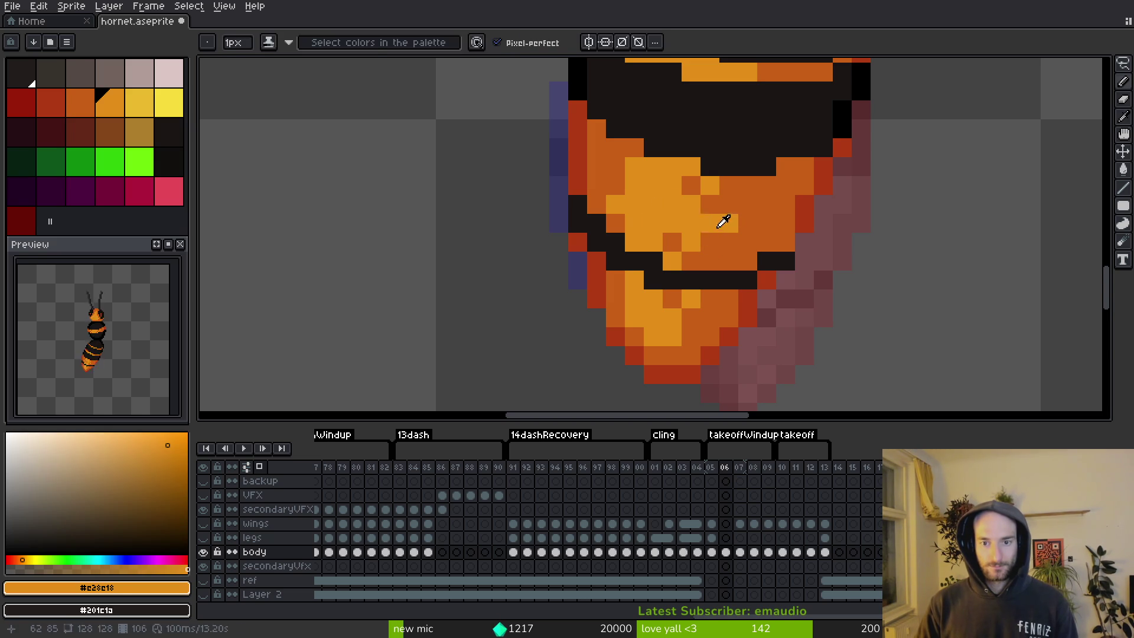
left_click(745, 197, "alt")
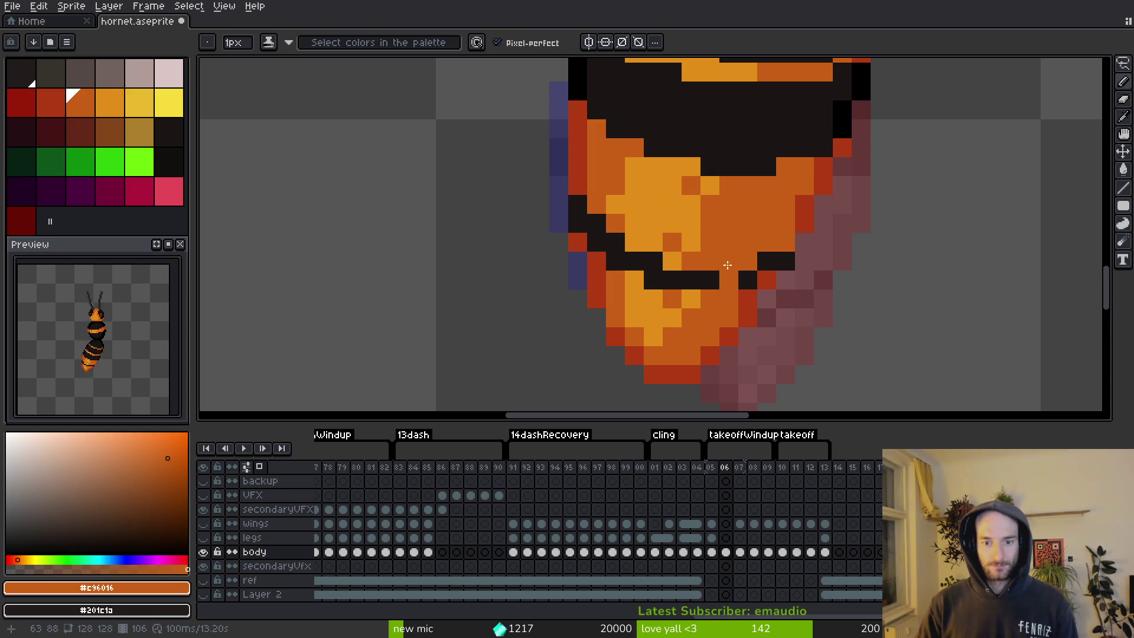
scroll(727, 265, "down", 3)
scroll(684, 222, "up", 2)
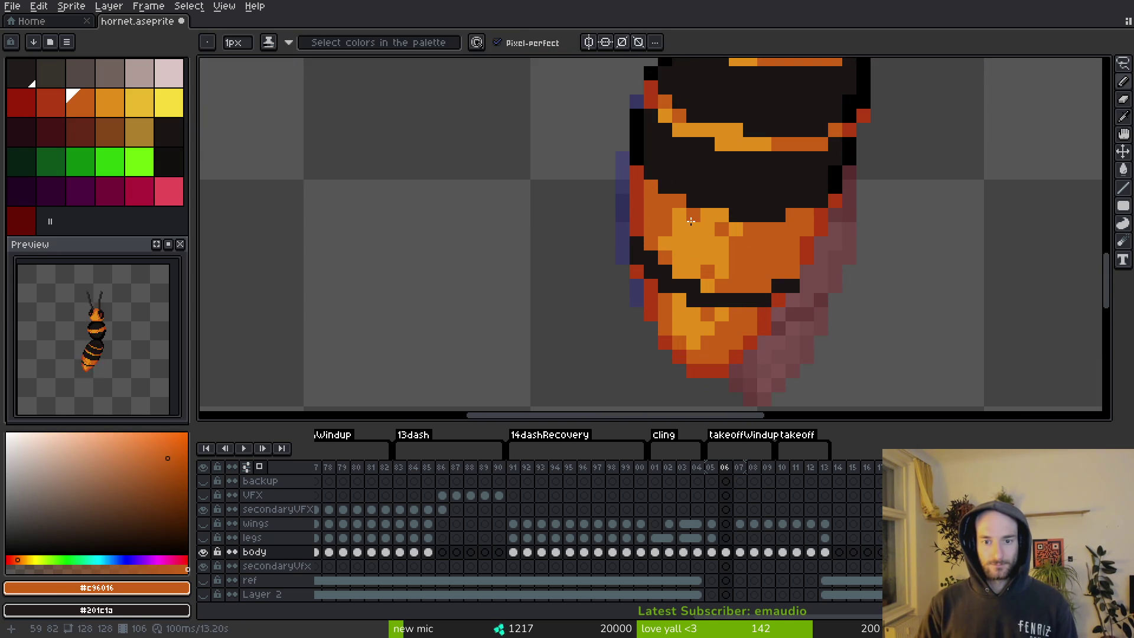
mouse_move(681, 227)
left_mouse_down()
mouse_move(680, 248)
mouse_move(732, 248)
left_mouse_up()
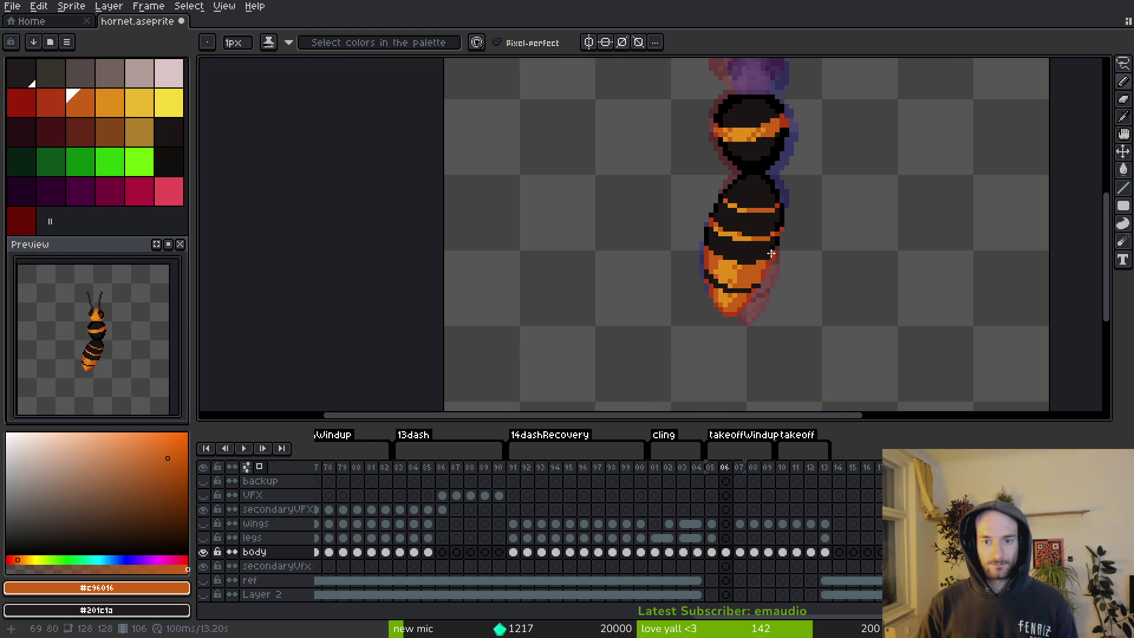
scroll(722, 230, "down", 3)
key("ctrl+s")
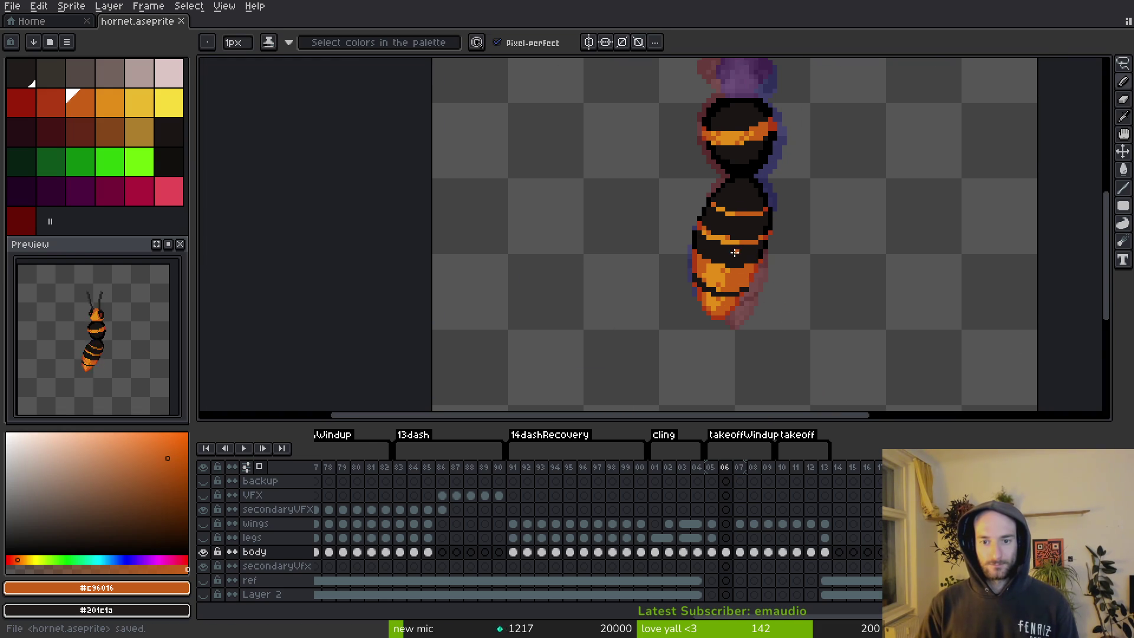
Play the animation, touch up one abdomen pixel in lighter orange, save, and check frames 05 and 07.
key("Return")
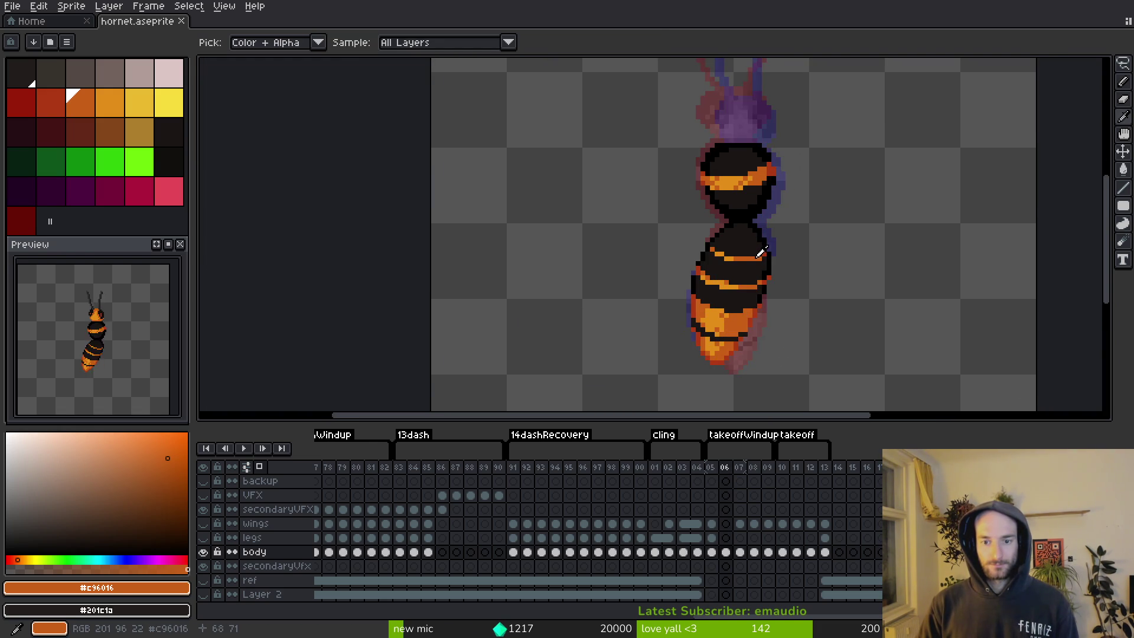
scroll(742, 307, "up", 3)
left_click(724, 304)
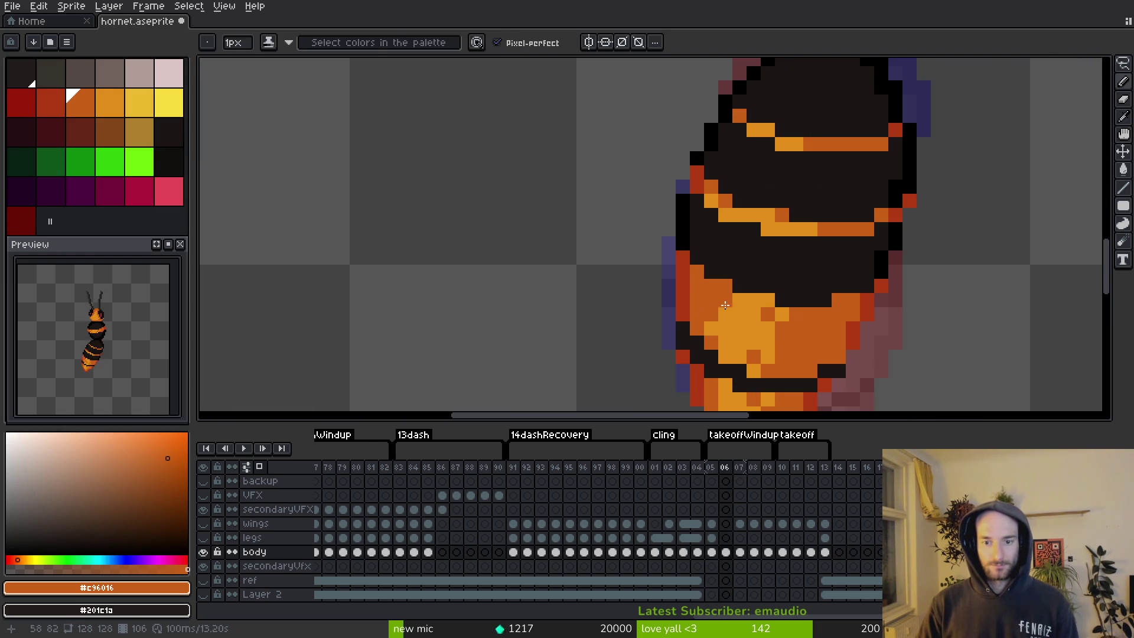
left_click(723, 287, "alt")
scroll(715, 303, "down", 3)
key("ctrl+s")
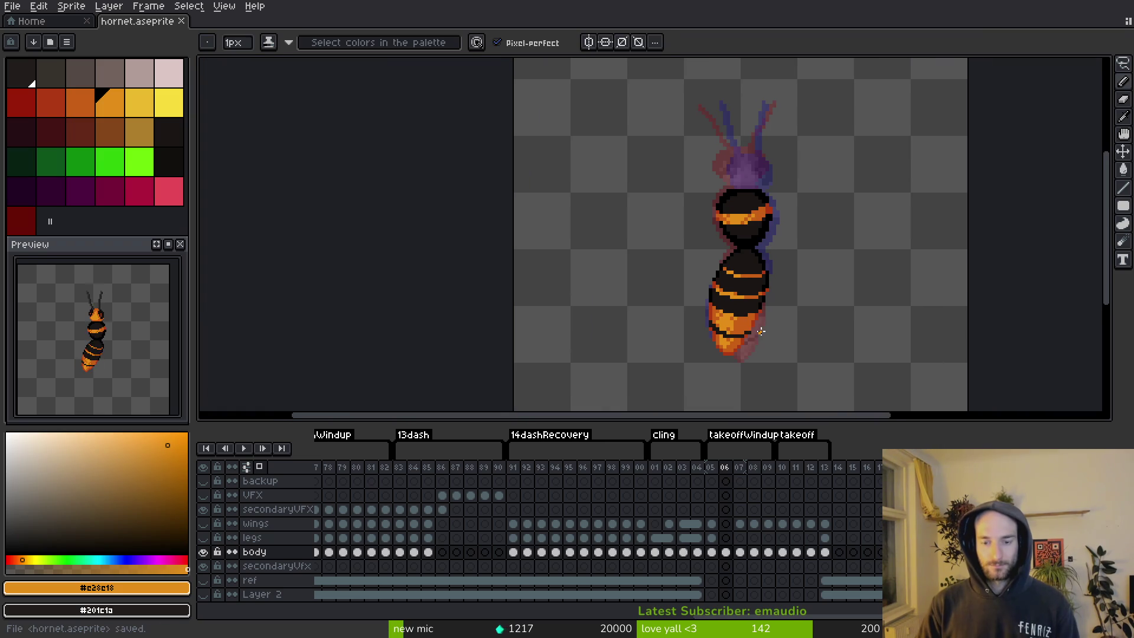
key("Left")
key("Right")
key("Right")
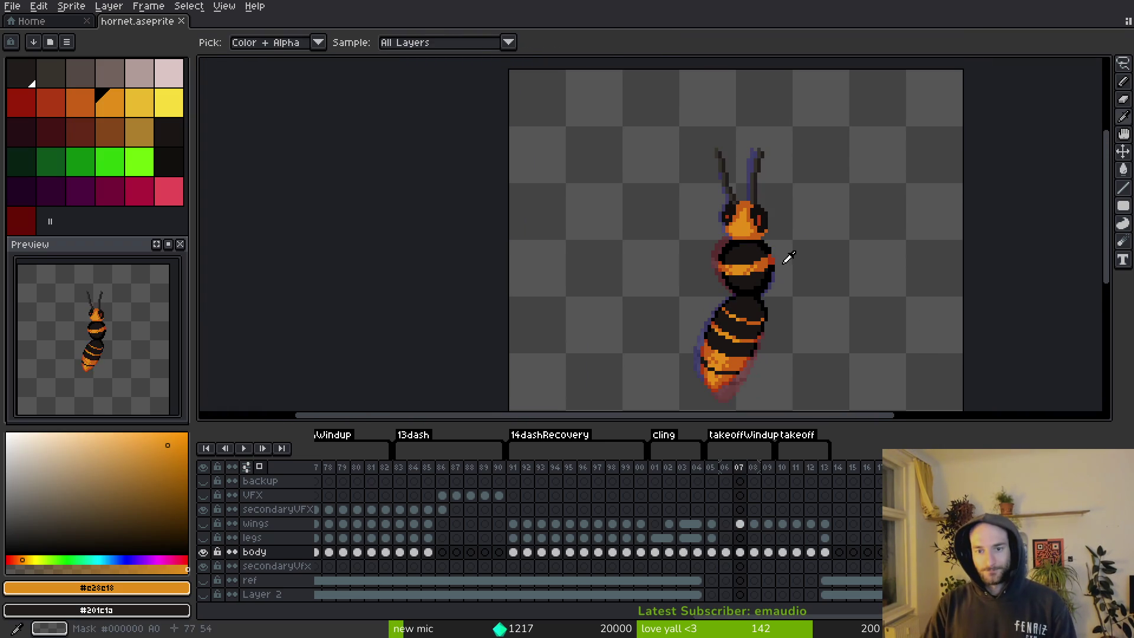
Copy the head and antennae into frame 06, offset one pixel right and down, and save.
key("q")
mouse_move(752, 149)
left_mouse_down()
mouse_move(700, 200)
mouse_move(709, 273)
left_mouse_up()
scroll(700, 224, "up", 1)
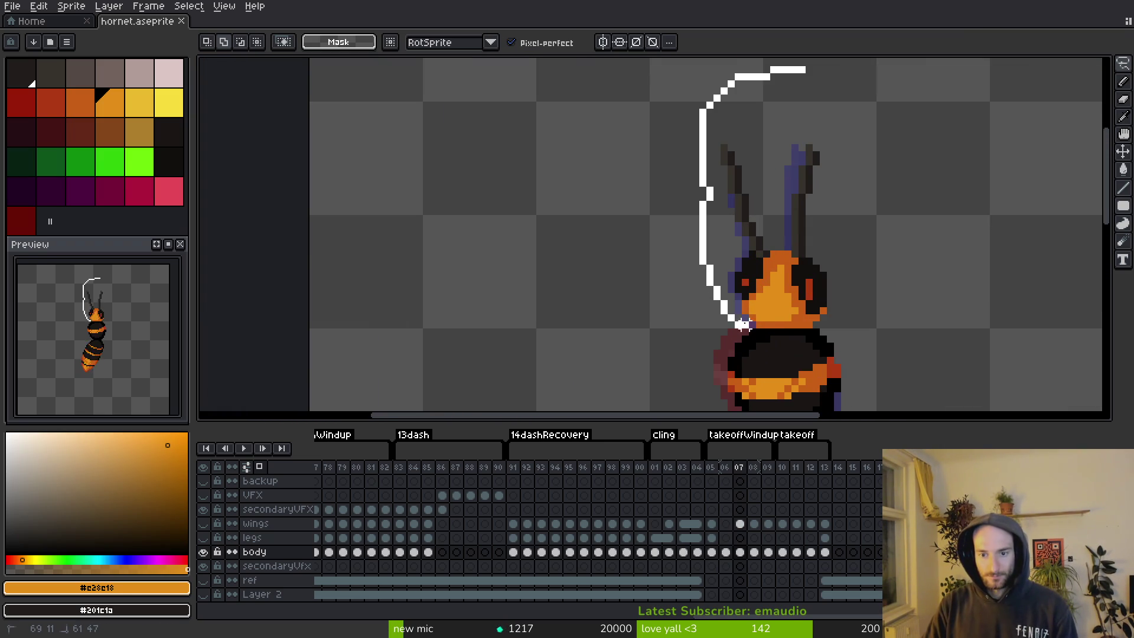
left_click_drag(830, 319, 800, 106)
key("ctrl+c")
key("Left")
key("ctrl+v")
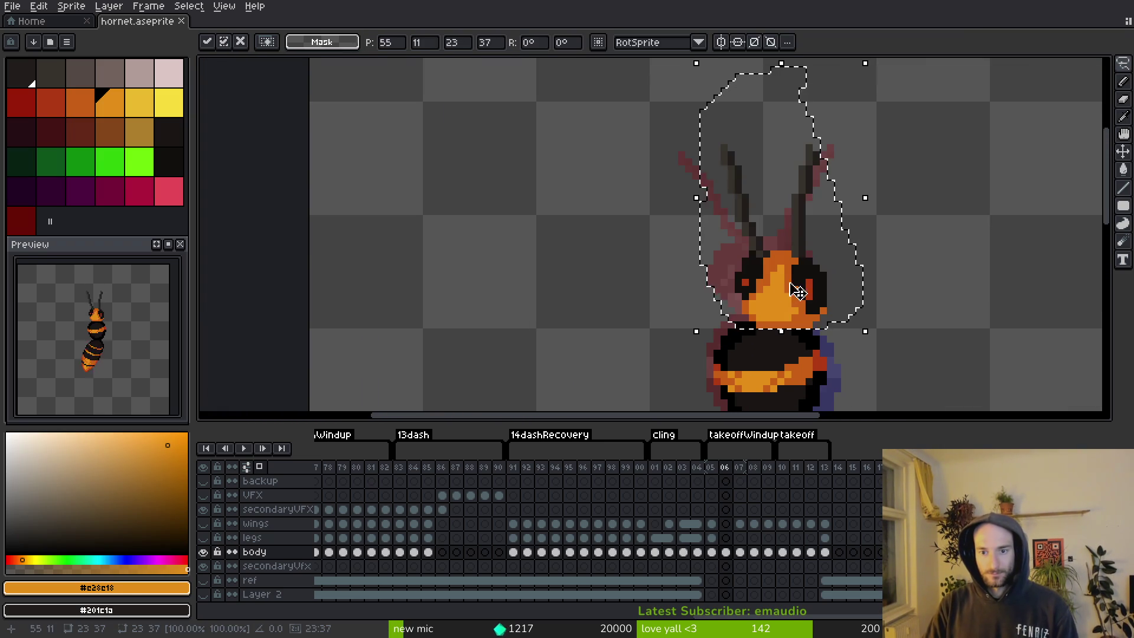
left_click_drag(770, 275, 781, 285)
key("Return")
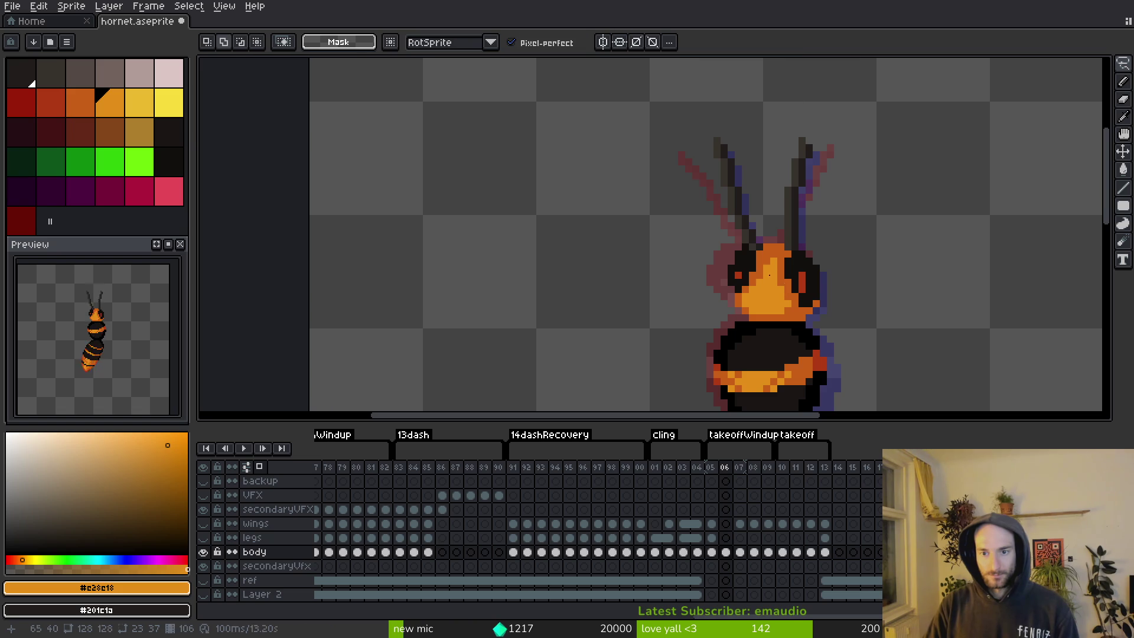
key("ctrl+s")
Move the left antenna down on frame 06 and save.
scroll(745, 159, "up", 1)
mouse_move(651, 102)
left_mouse_down()
mouse_move(747, 254)
mouse_move(733, 148)
left_mouse_up()
left_click_drag(732, 148, 730, 215)
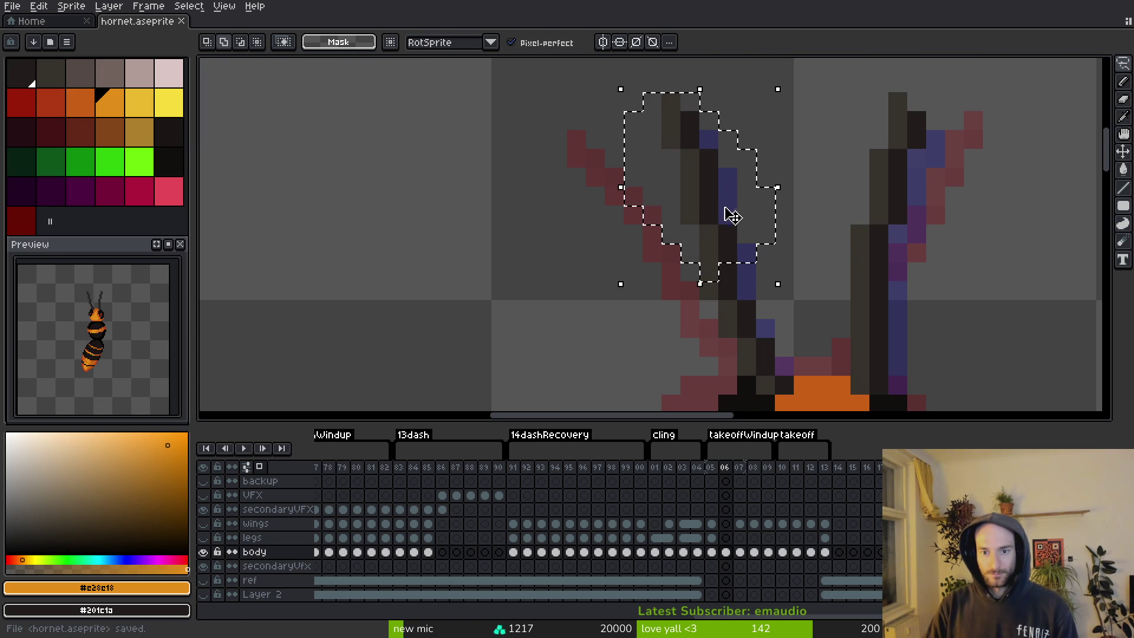
key("Return")
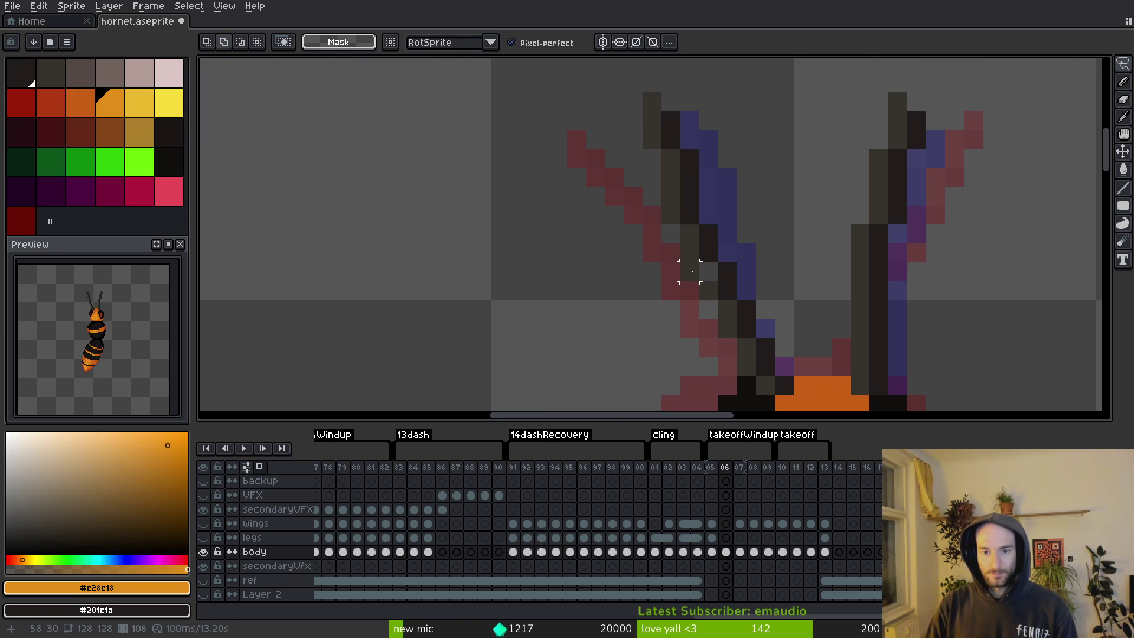
left_click_drag(700, 264, 734, 280)
key("Return")
key("ctrl+s")
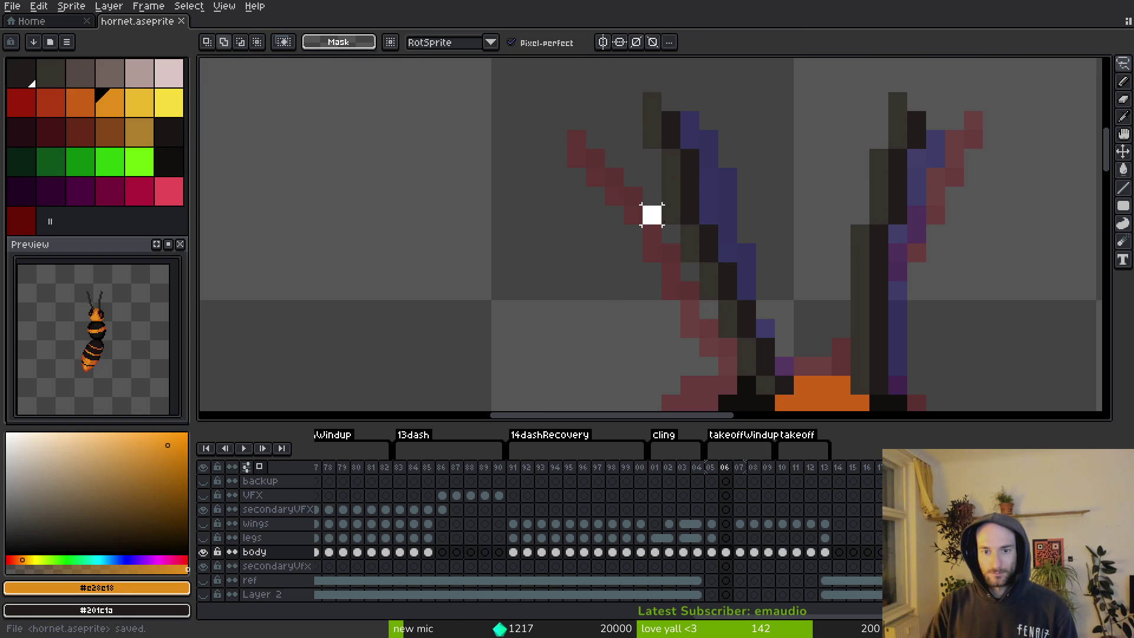
key("Return")
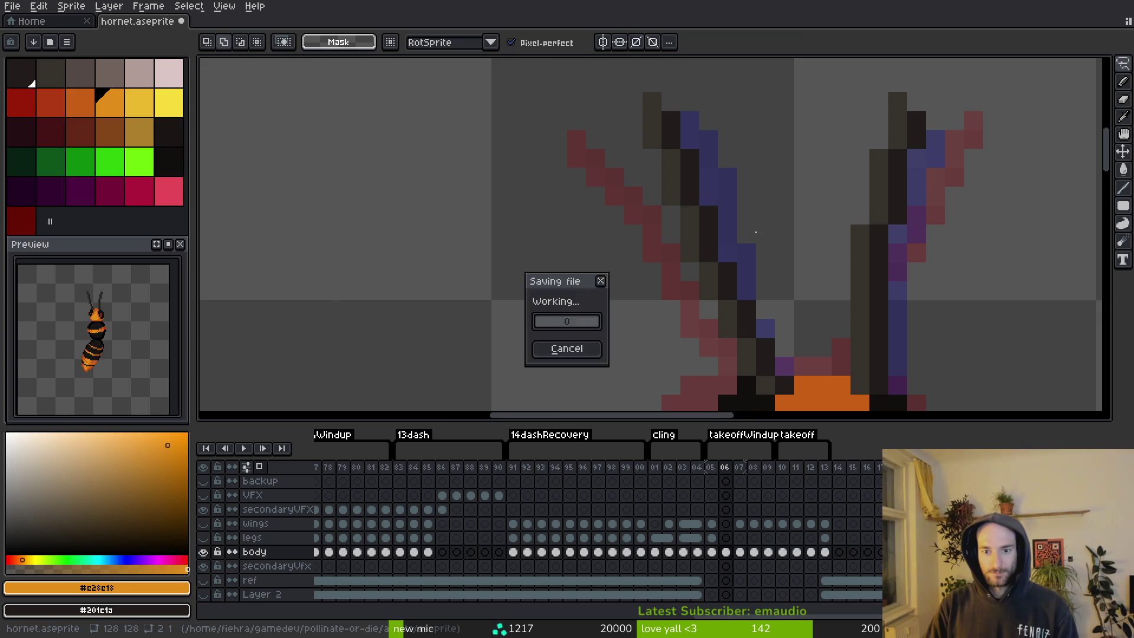
scroll(715, 225, "down", 1)
Shift the right antenna tip one pixel right with a rectangular selection, sample its dark colour, and save.
key("m")
mouse_move(767, 94)
left_mouse_down()
mouse_move(919, 271)
mouse_move(862, 270)
left_mouse_up()
mouse_move(817, 104)
left_mouse_down()
mouse_move(910, 196)
mouse_move(887, 188)
left_mouse_up()
scroll(912, 169, "up", 1)
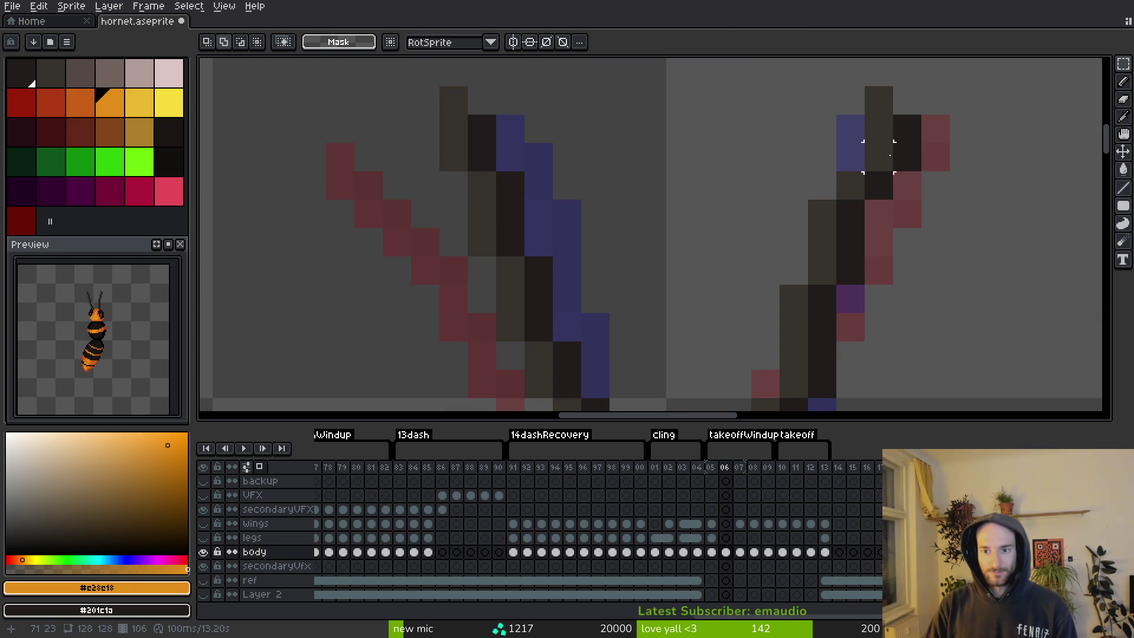
key("ctrl+s")
scroll(886, 160, "down", 1)
scroll(886, 159, "up", 1)
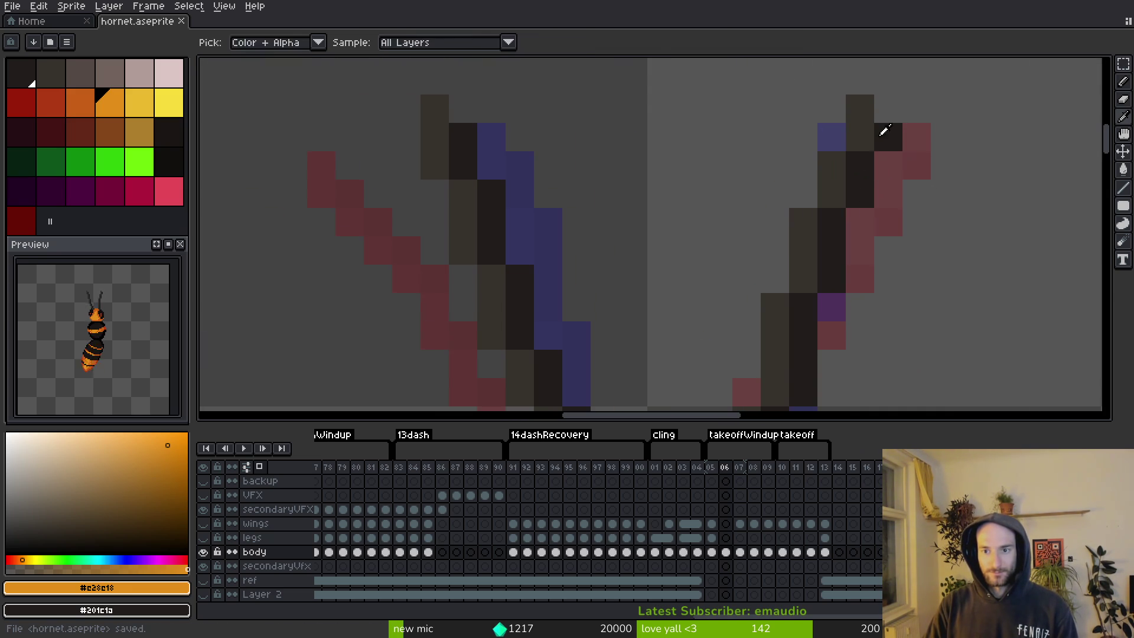
left_click(879, 110, "alt")
key("e")
scroll(938, 236, "down", 5)
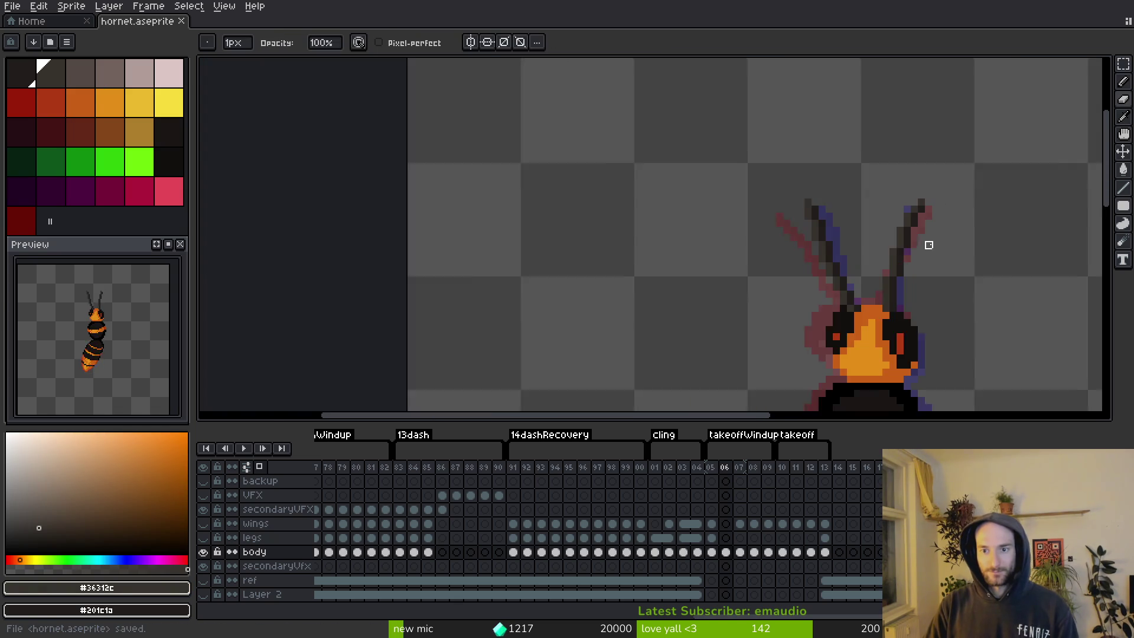
key("ctrl+s")
Move the right antenna tip pixels one cell right on frame 06, deselect, and save.
key("Left")
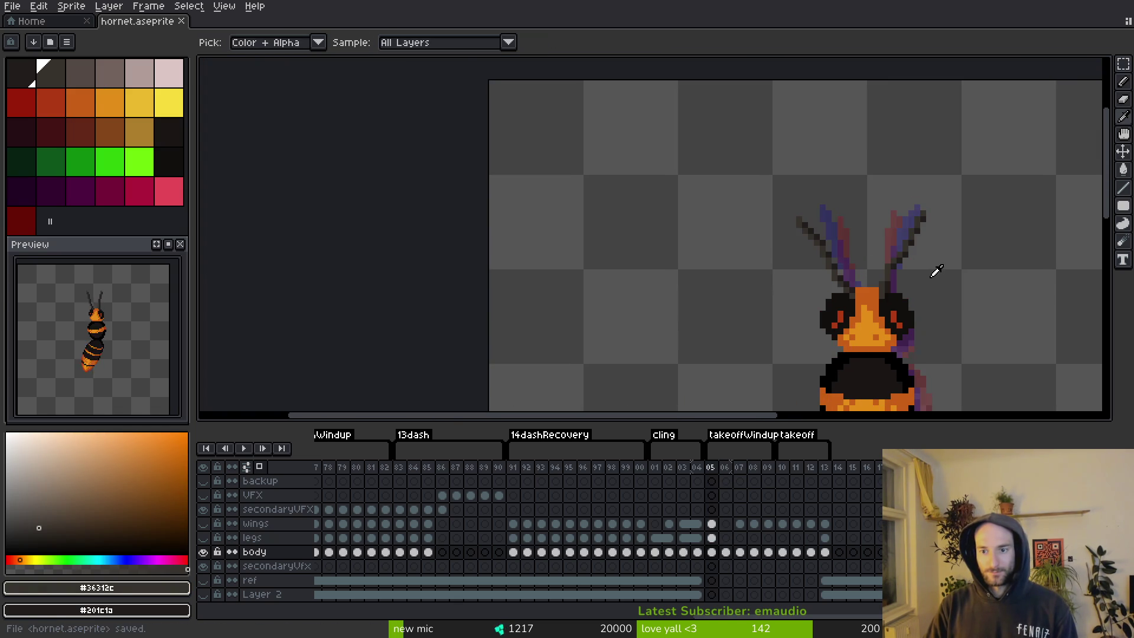
key("Right")
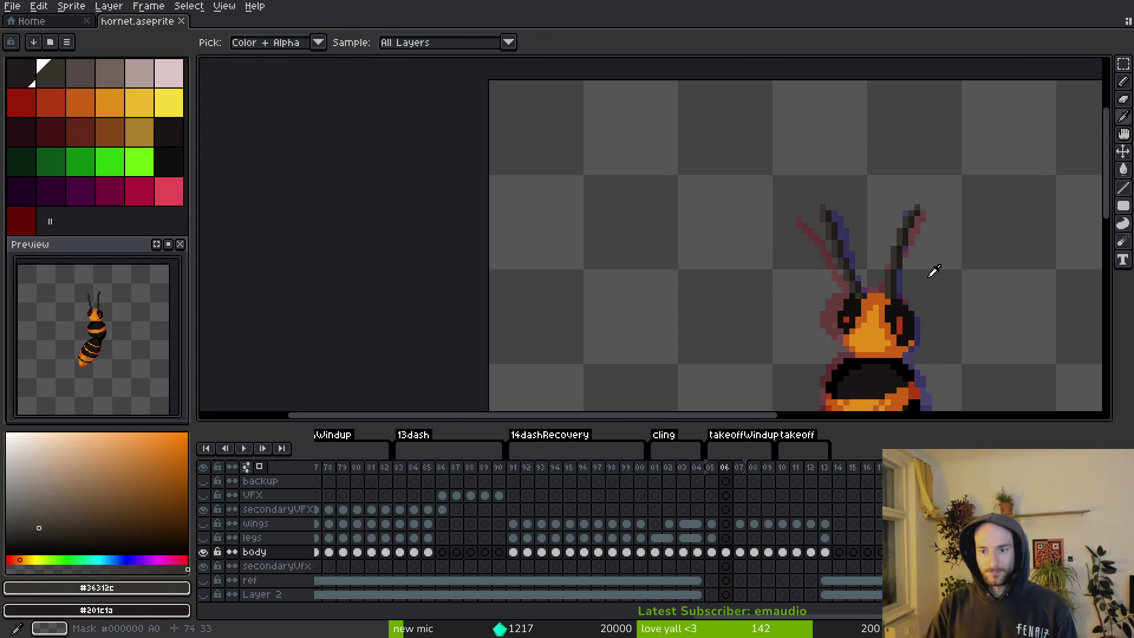
scroll(935, 263, "up", 5)
key("m")
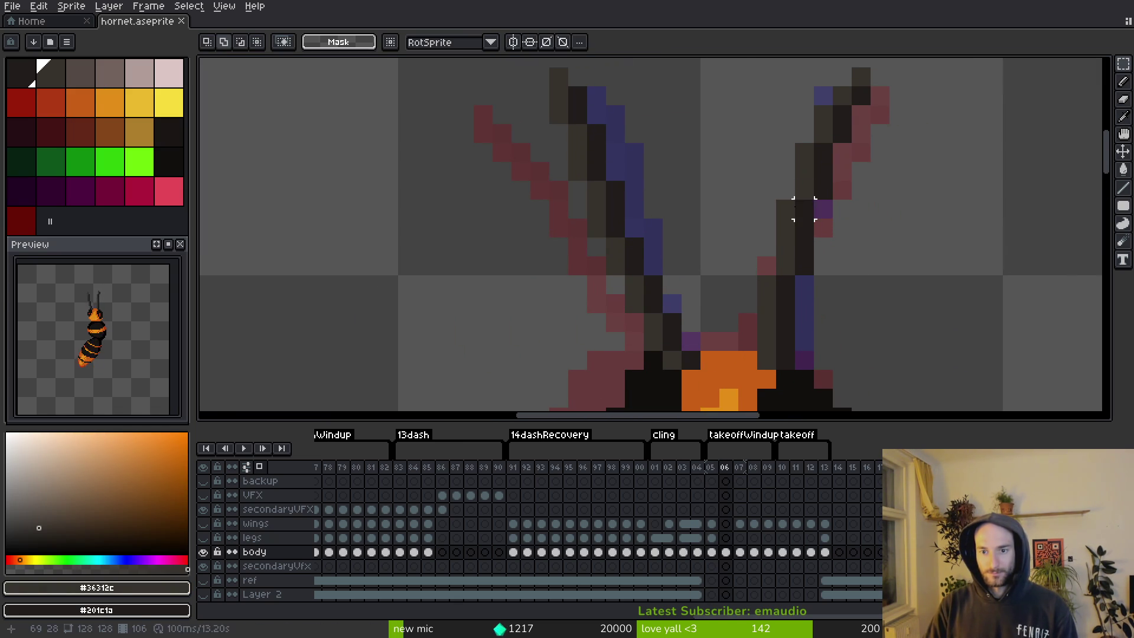
left_click_drag(766, 209, 809, 210)
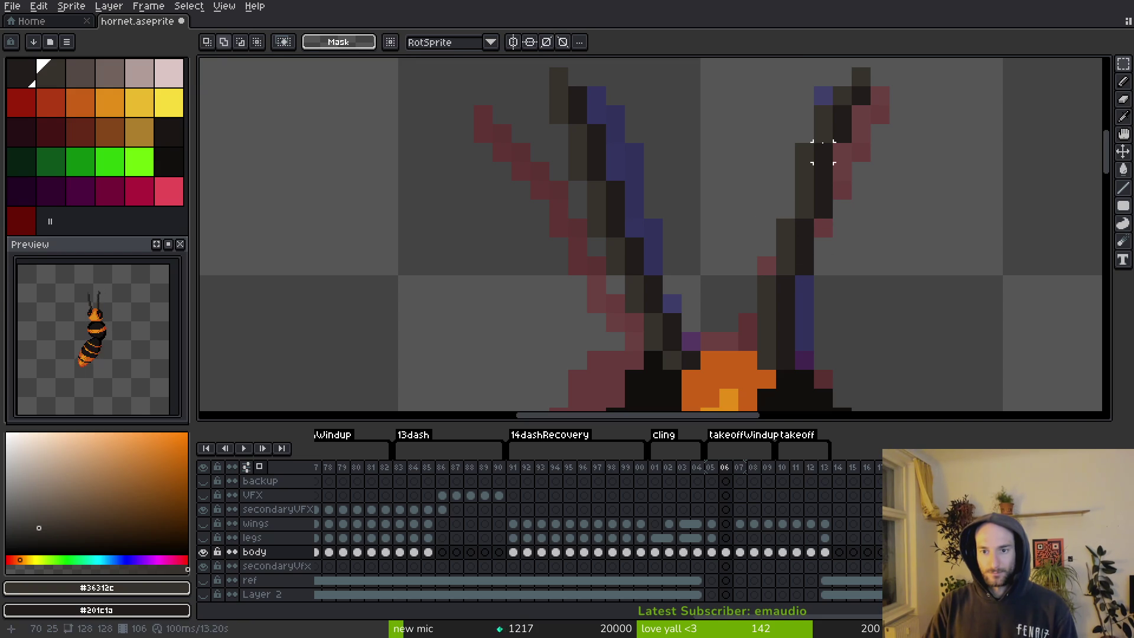
left_click_drag(835, 168, 842, 162)
left_click(804, 195)
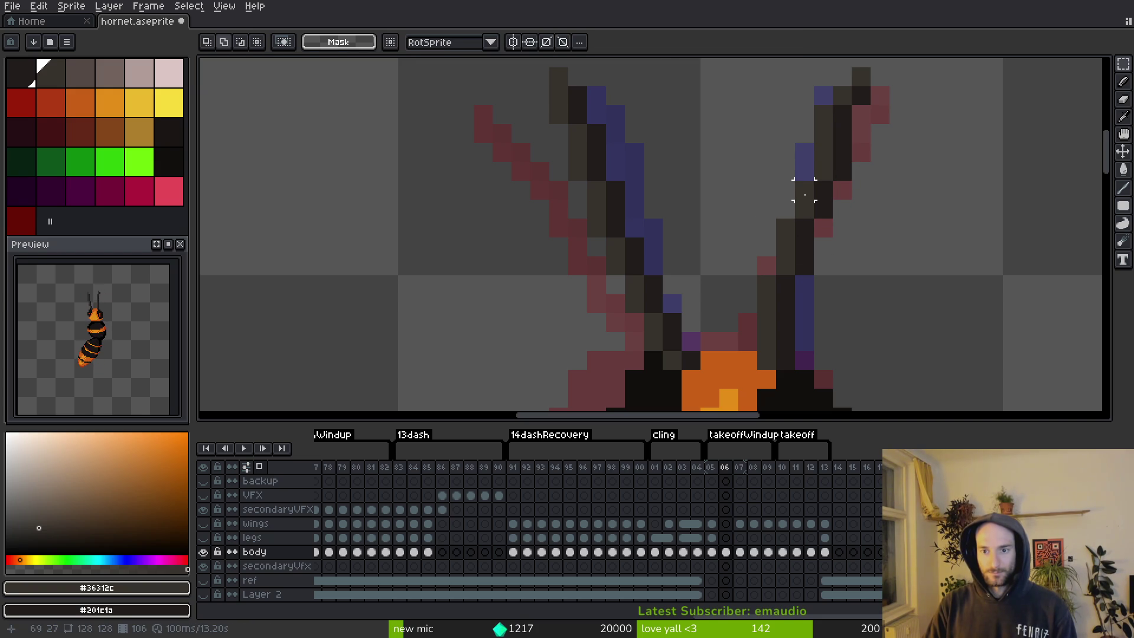
key("ctrl+d")
key("ctrl+s")
scroll(840, 235, "down", 3)
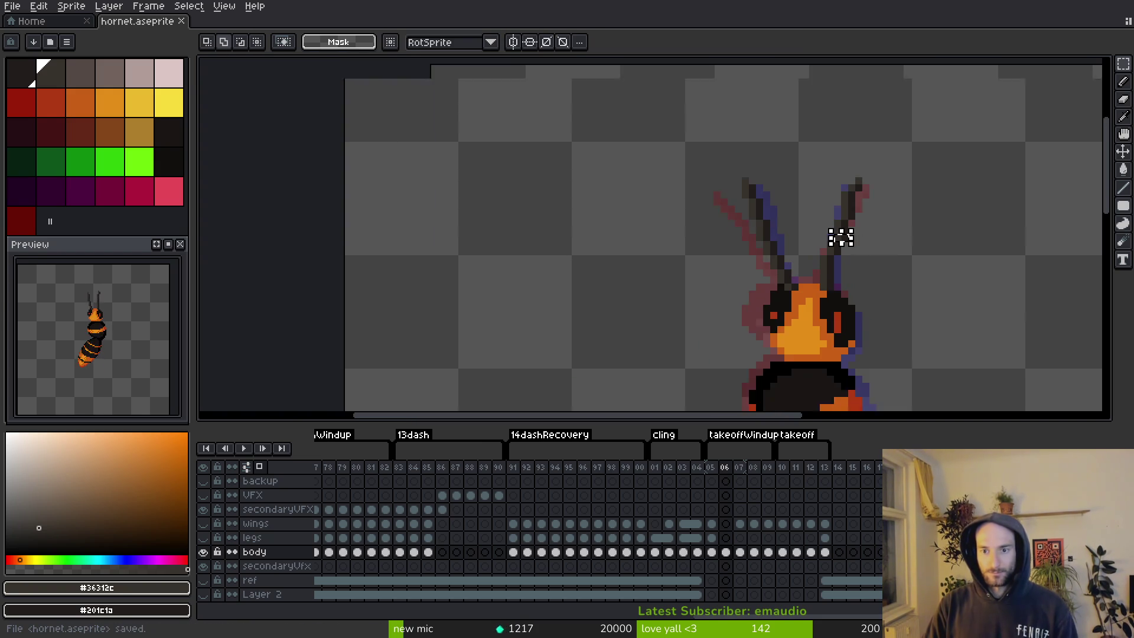
Flip between frames 05, 06 and 07 to compare the antenna pose.
key("comma")
key("alt")
key("period")
key("period")
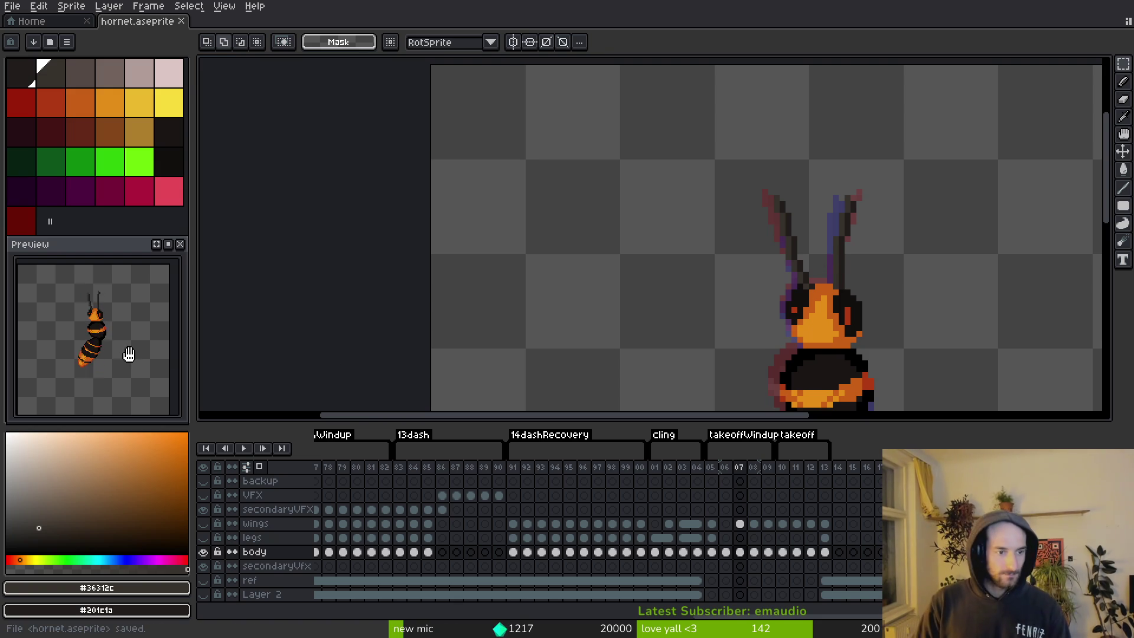
key("comma")
key("comma")
key("alt")
key("period")
scroll(778, 317, "down", 3)
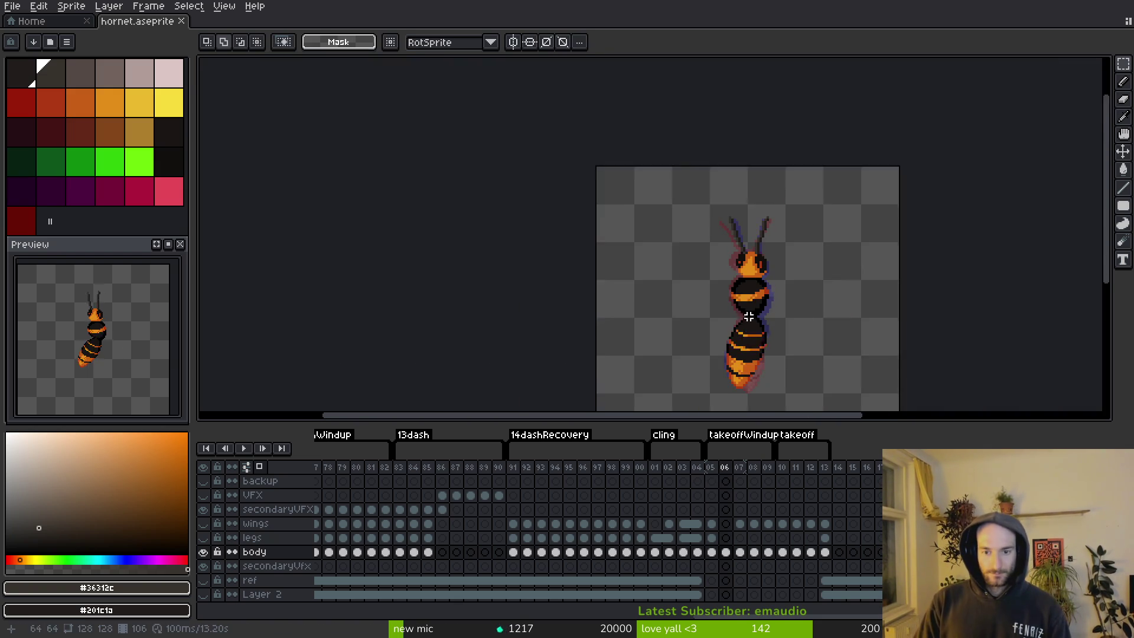
key("alt")
key("period")
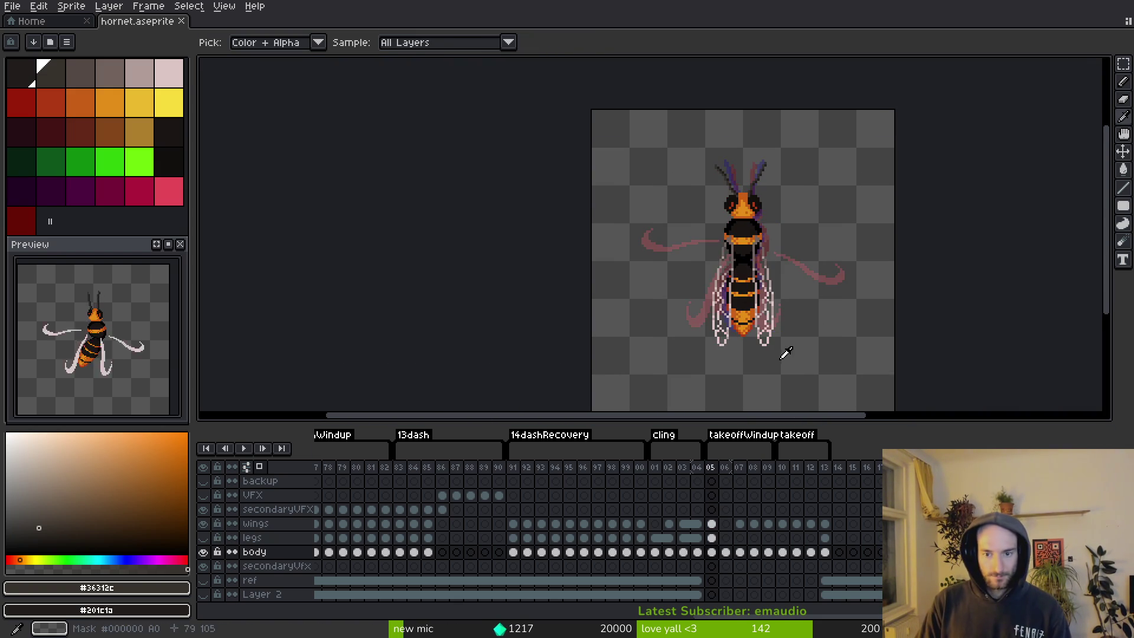
key("comma")
key("period")
key("comma")
scroll(767, 325, "up", 2)
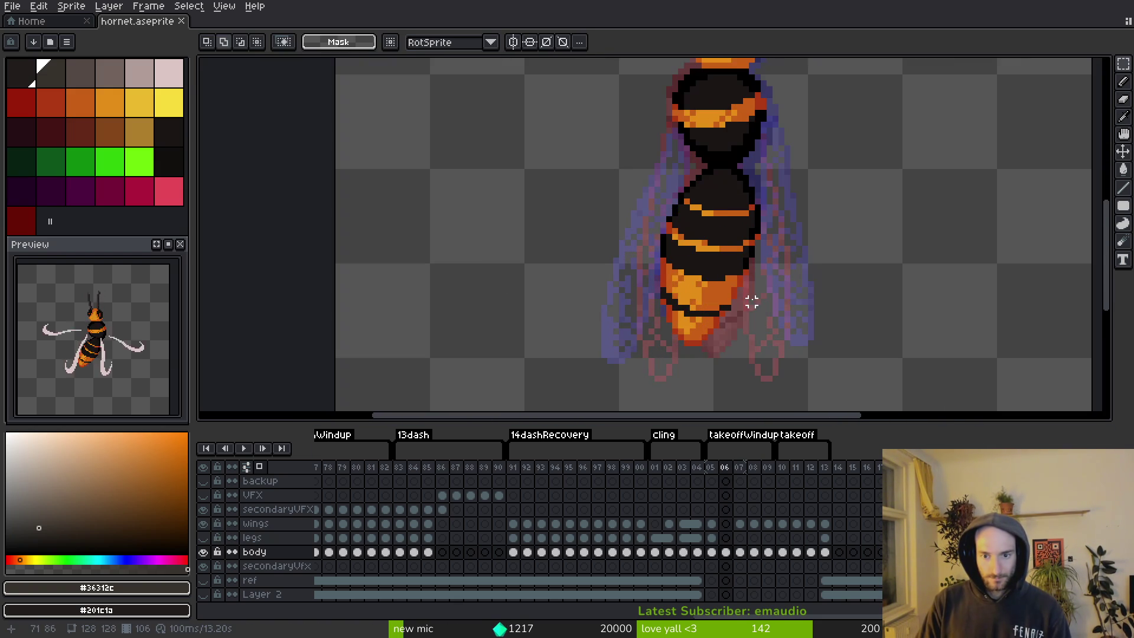
Lasso the left wing on frame 05, copy it, and paste it into frame 06.
key("comma")
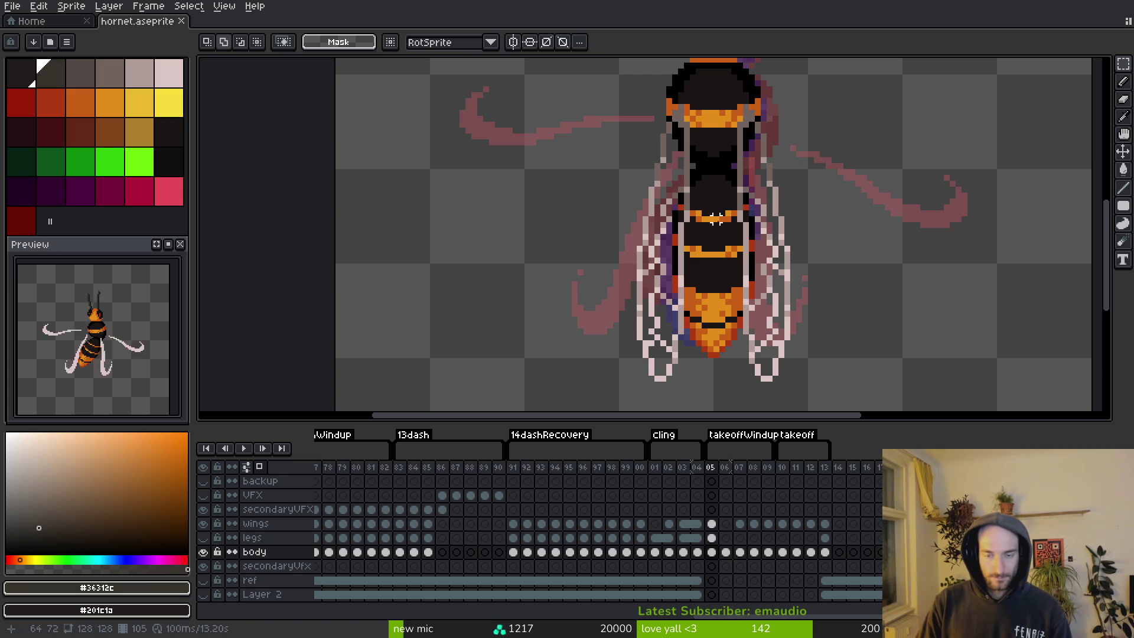
key("shift+w")
mouse_move(692, 118)
left_mouse_down()
mouse_move(615, 405)
mouse_move(708, 228)
mouse_move(719, 407)
left_mouse_up()
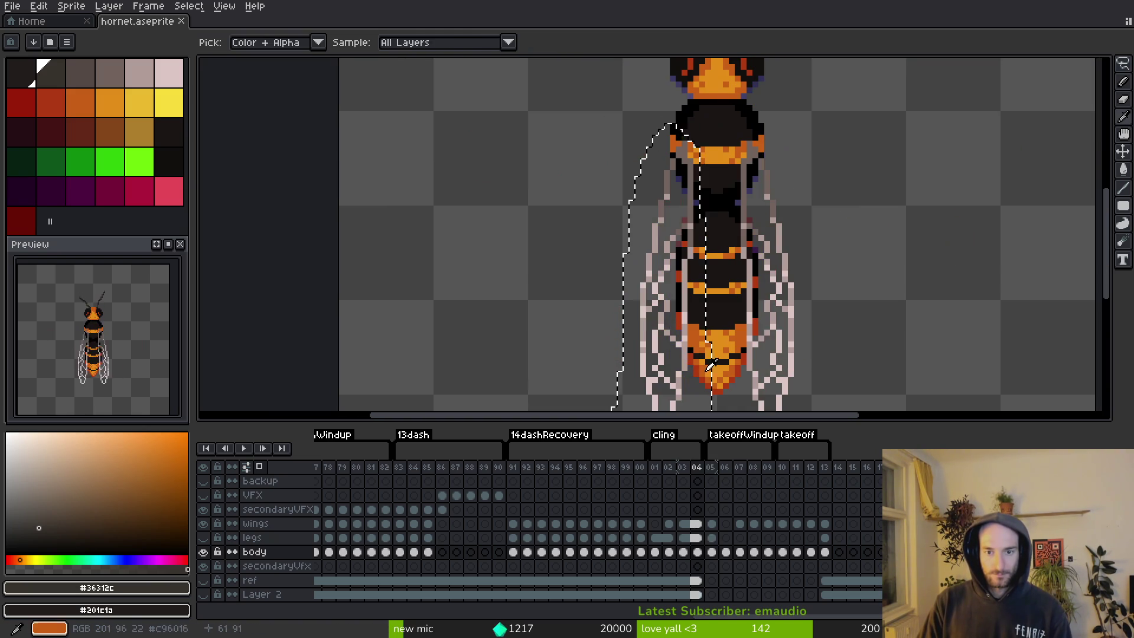
key("ctrl+c")
key("period")
key("ctrl+v")
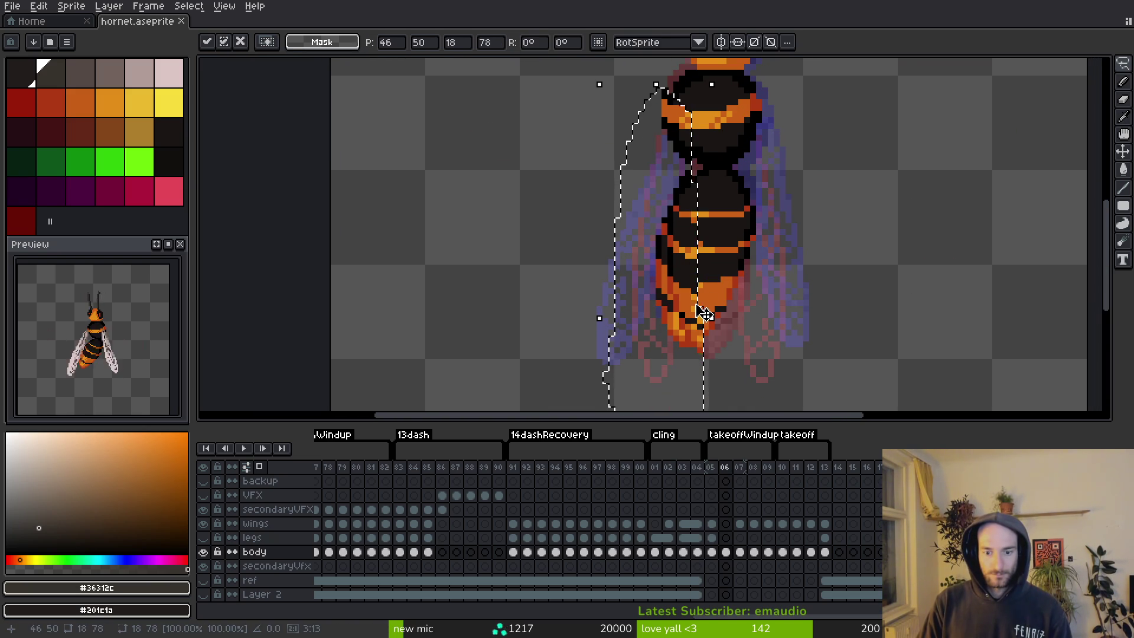
key("Return")
Lasso frame 06's left wing, rotate it about -6°, and nudge it right and down.
left_click(712, 523)
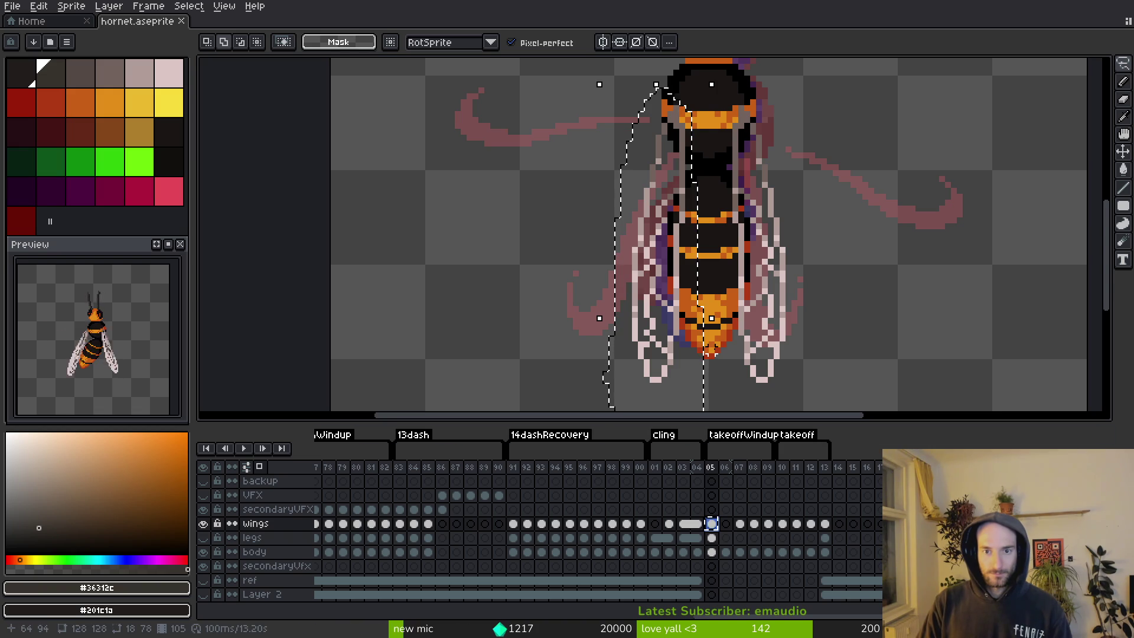
key("period")
key("ctrl+d")
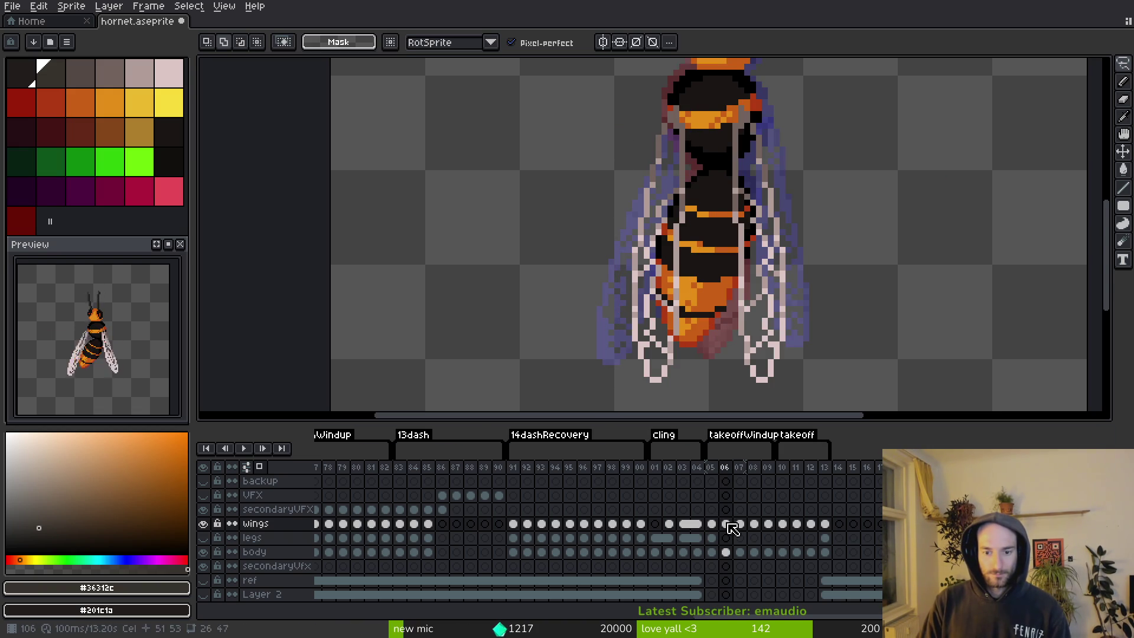
left_click_drag(623, 396, 649, 410)
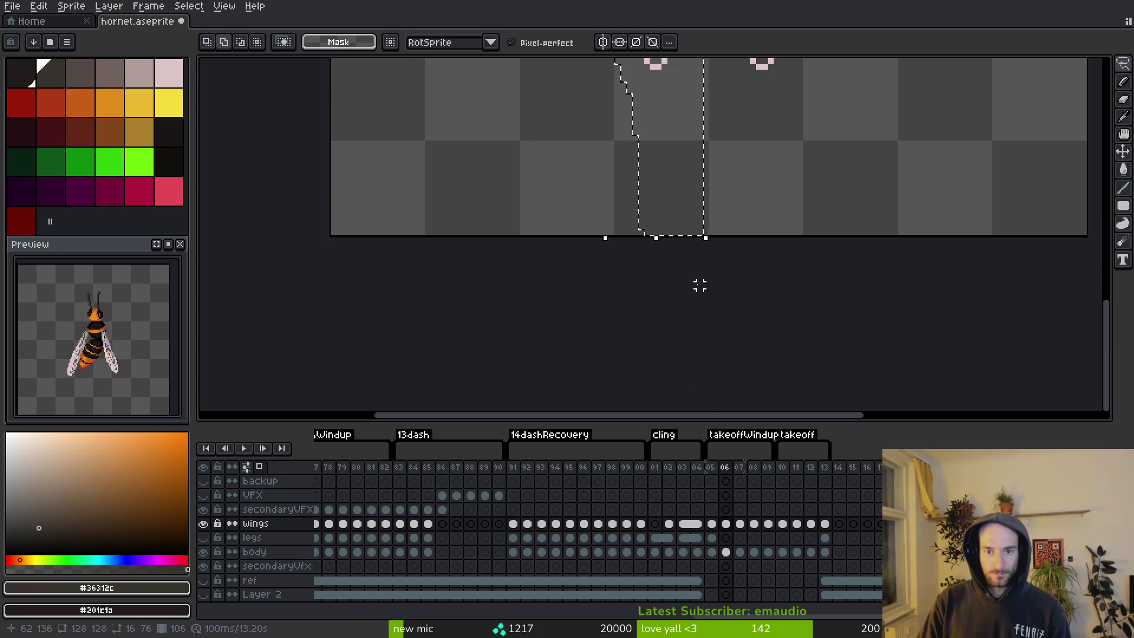
mouse_move(653, 118)
left_mouse_down()
mouse_move(654, 295)
mouse_move(641, 216)
left_mouse_up()
scroll(653, 272, "down", 1)
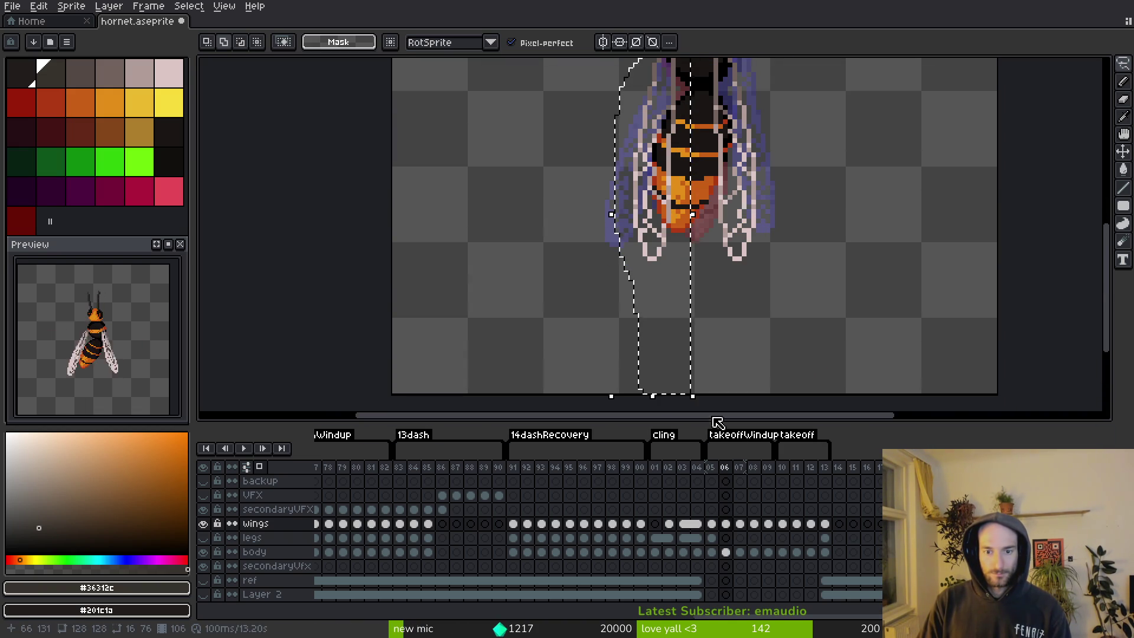
left_click_drag(701, 399, 683, 412)
scroll(630, 289, "up", 2)
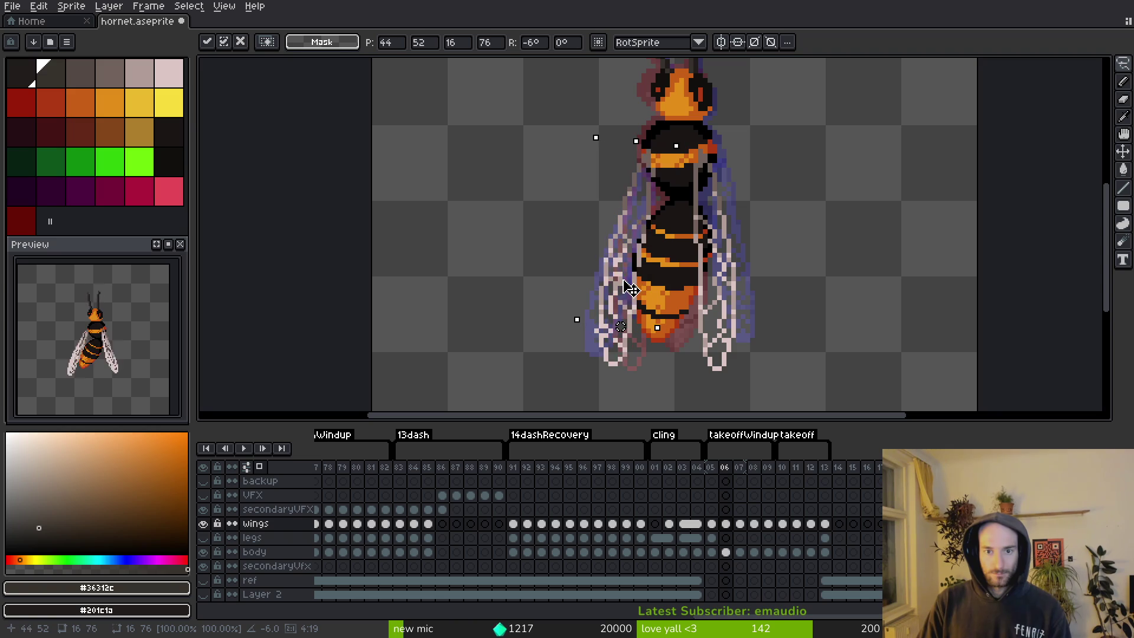
left_click_drag(629, 288, 634, 292)
key("Return")
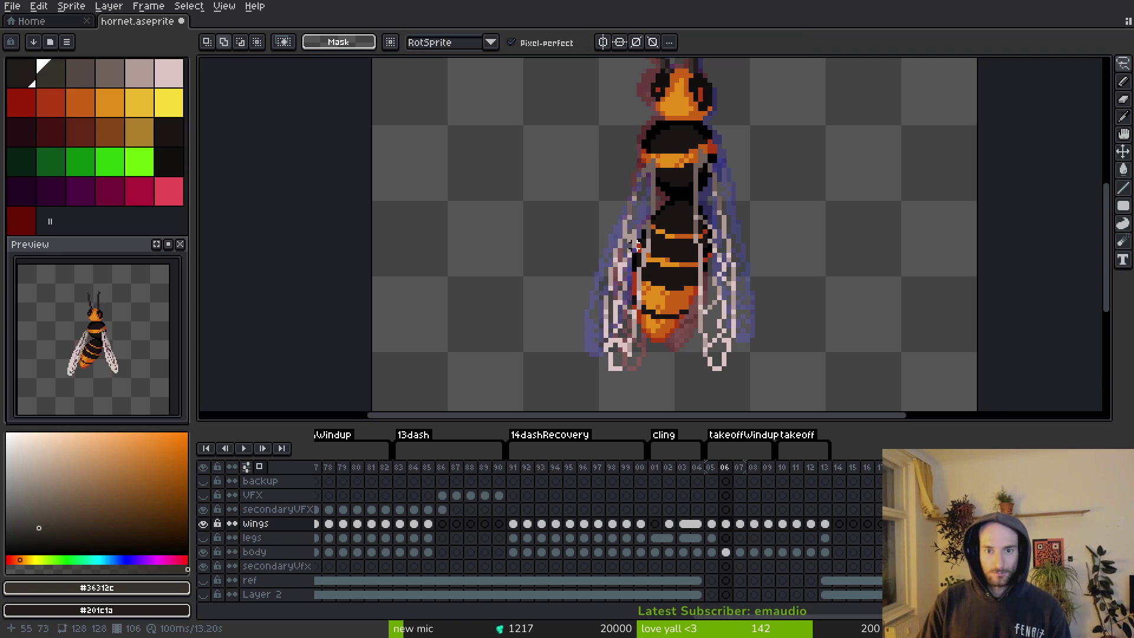
Tilt the selected wing a further -3° and shift it left and down.
scroll(638, 284, "up", 1)
scroll(661, 254, "up", 1)
scroll(660, 222, "down", 1)
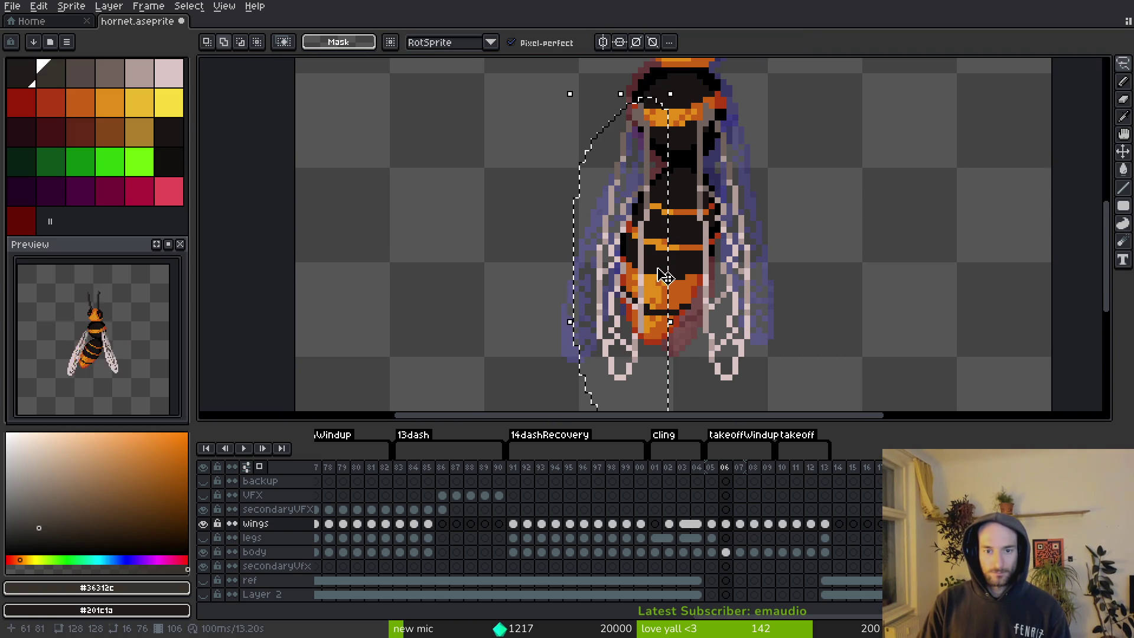
scroll(626, 217, "down", 1)
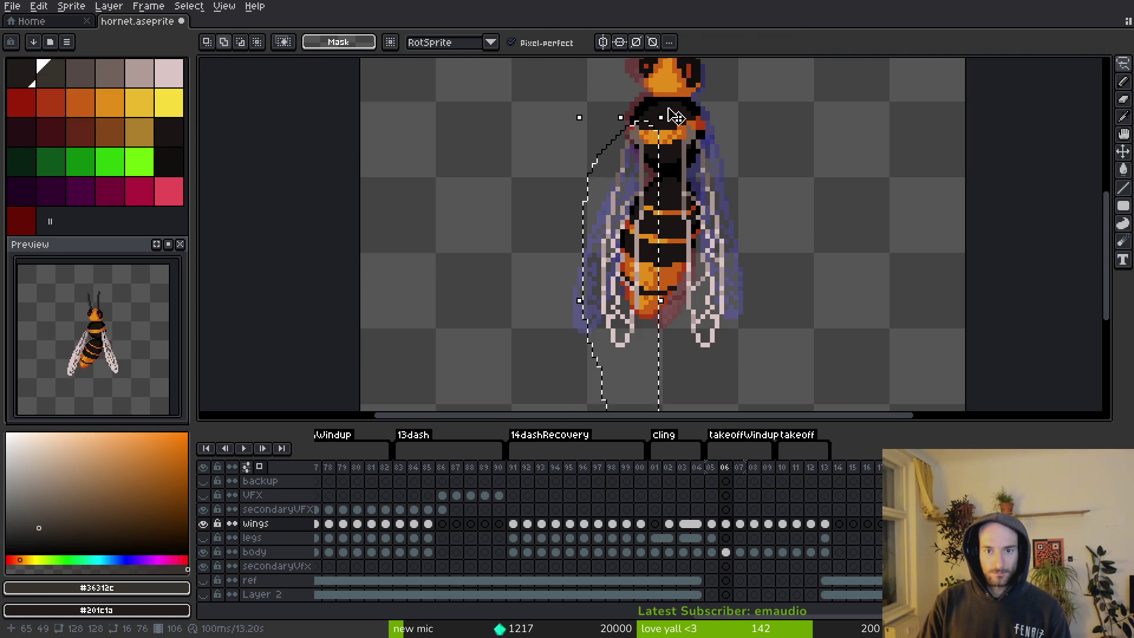
left_click_drag(676, 116, 690, 125)
left_click_drag(661, 162, 645, 175)
key("Return")
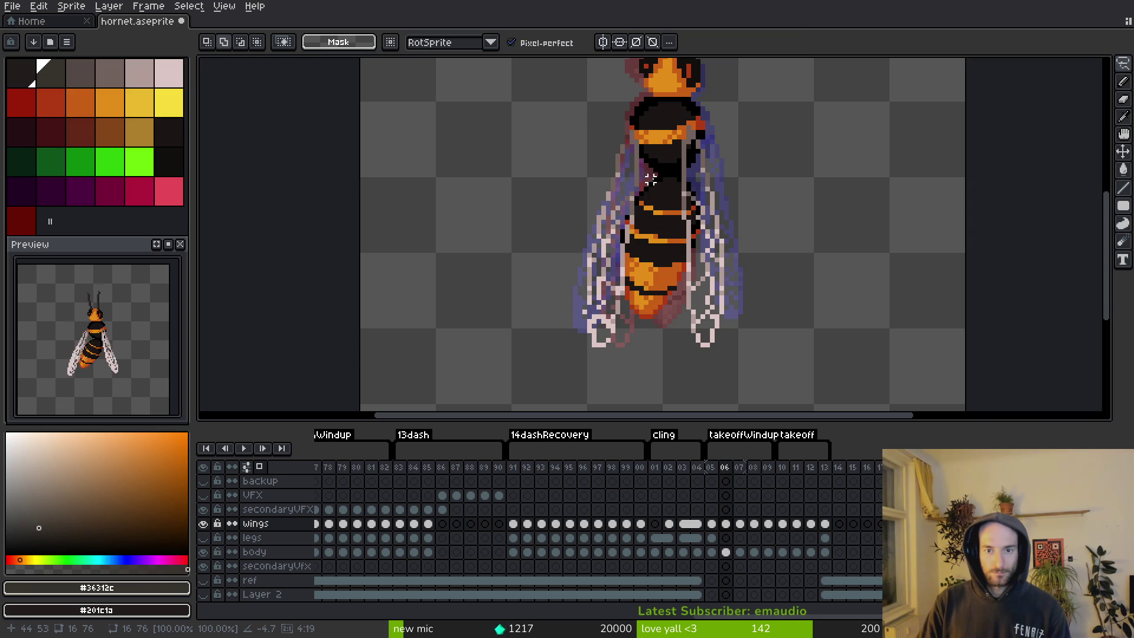
Lasso the right wing, rotate it about 8°, and move it slightly right and up.
left_click_drag(727, 138, 683, 114)
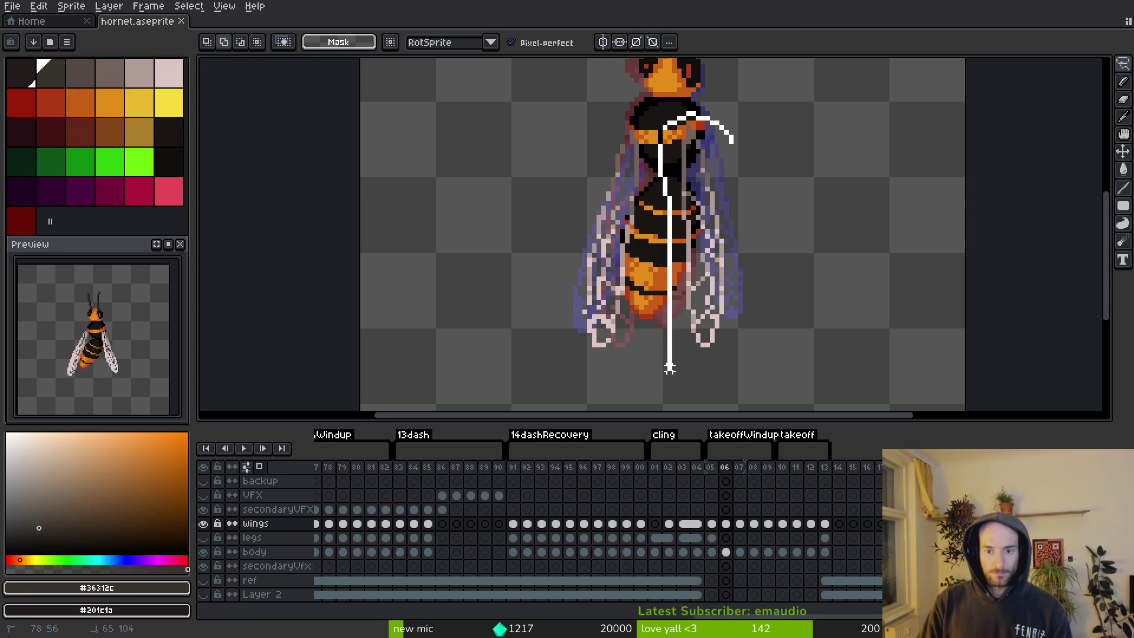
mouse_move(669, 368)
left_mouse_down()
mouse_move(766, 183)
mouse_move(777, 108)
left_mouse_up()
left_click_drag(792, 392, 815, 388)
left_click_drag(714, 286, 730, 278)
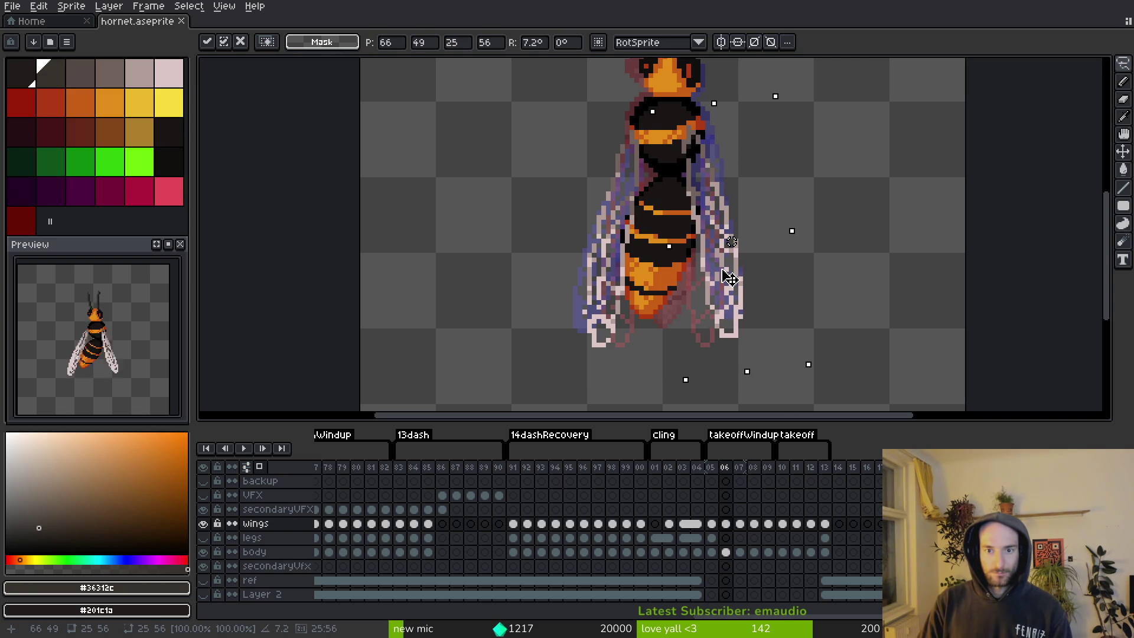
key("Return")
Retouch wing pixels, sampling the grey-brown and pale pinkish wing colours.
scroll(709, 259, "up", 4)
key("e")
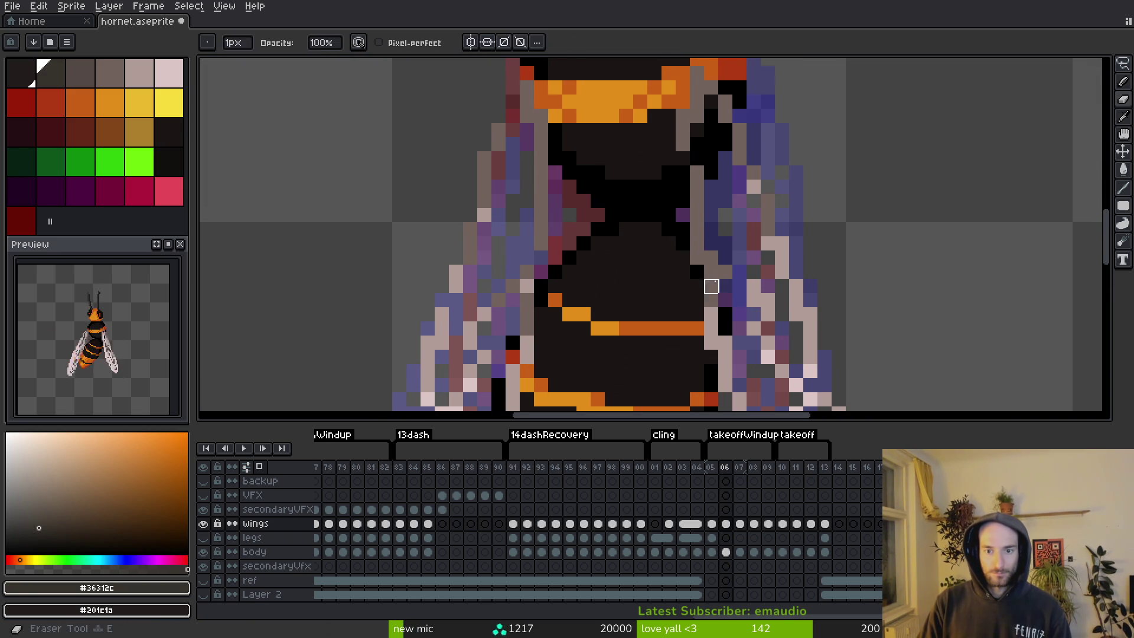
left_click(710, 286, "alt")
key("f")
left_click(731, 267, "alt")
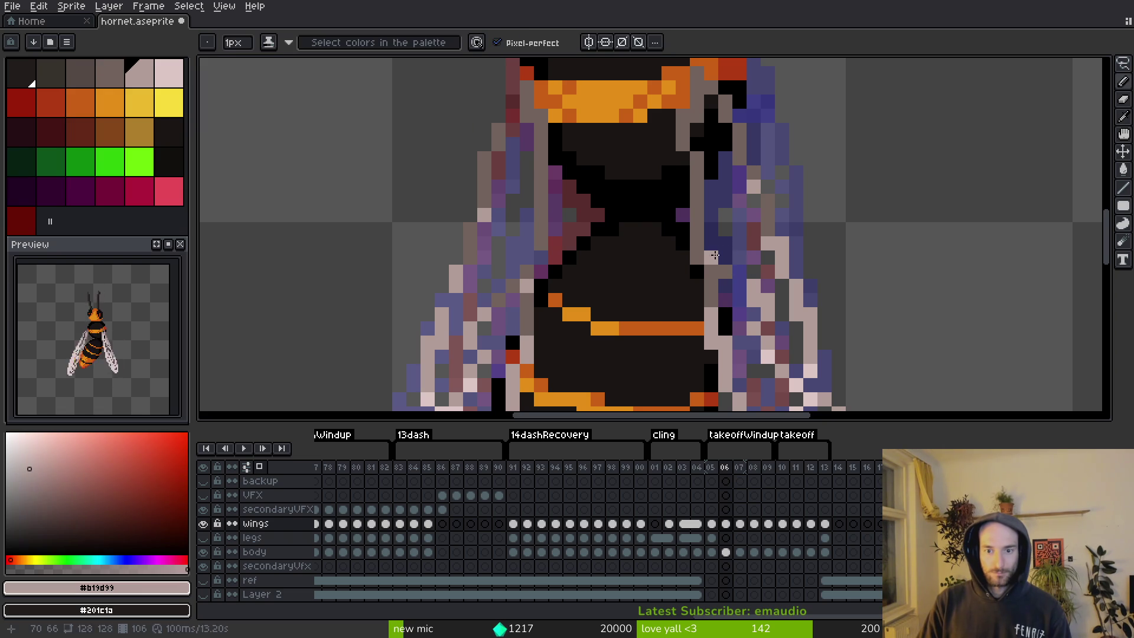
key("e")
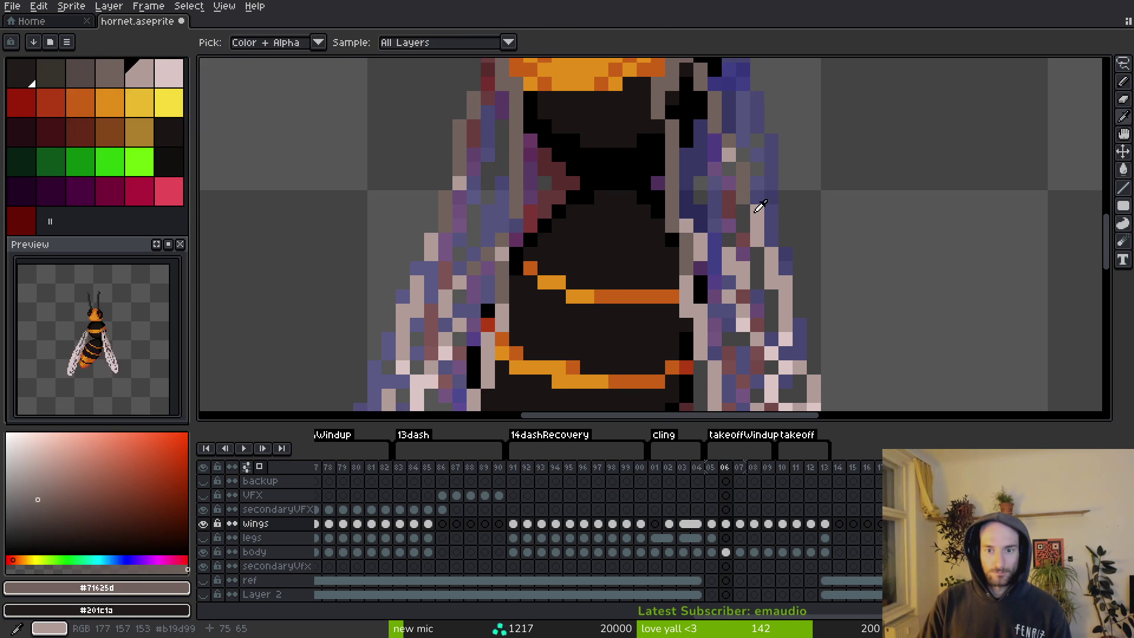
Paint away stray wing pixels with transparency, ending on the light pink #dcc6c5.
scroll(728, 183, "down", 2)
scroll(714, 154, "up", 2)
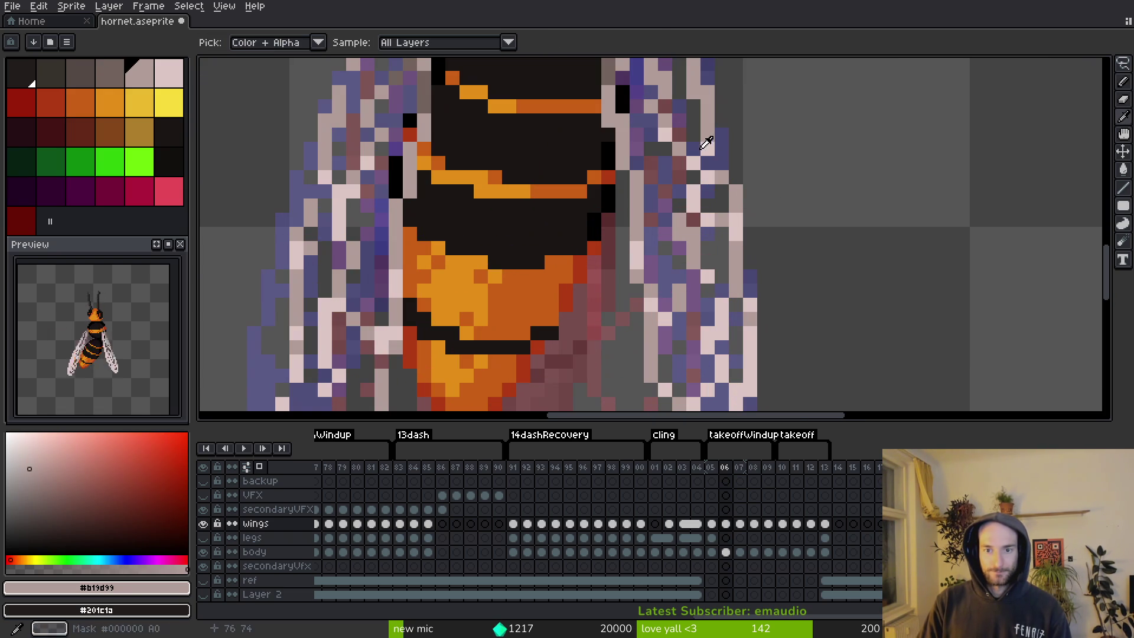
left_click(716, 150, "alt")
left_click(719, 160, "alt")
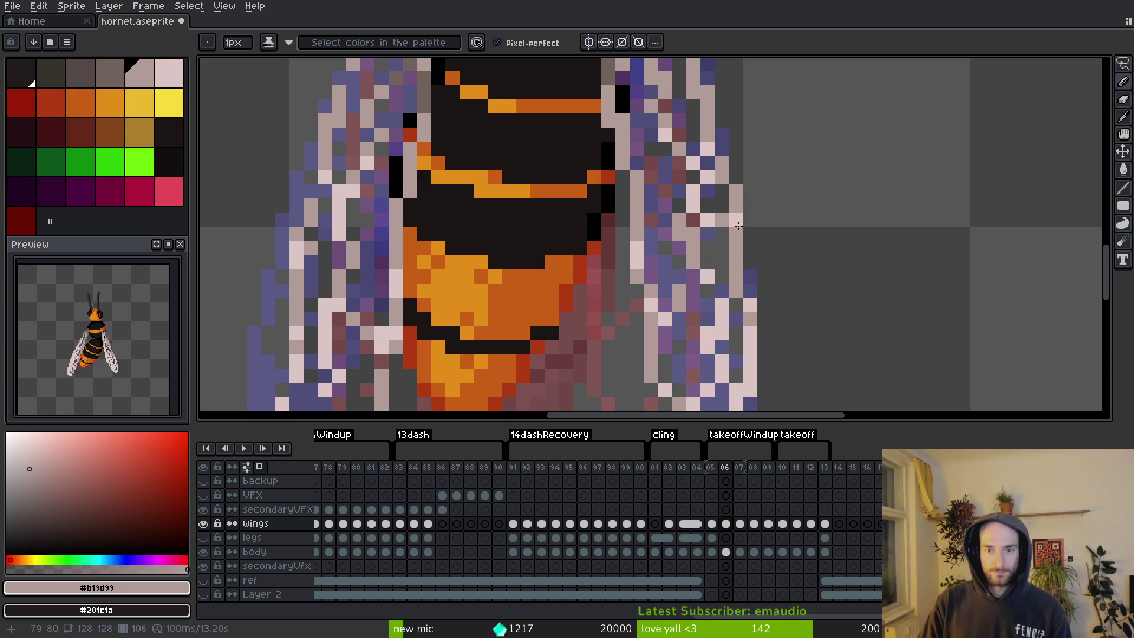
scroll(738, 226, "down", 2)
scroll(762, 284, "up", 2)
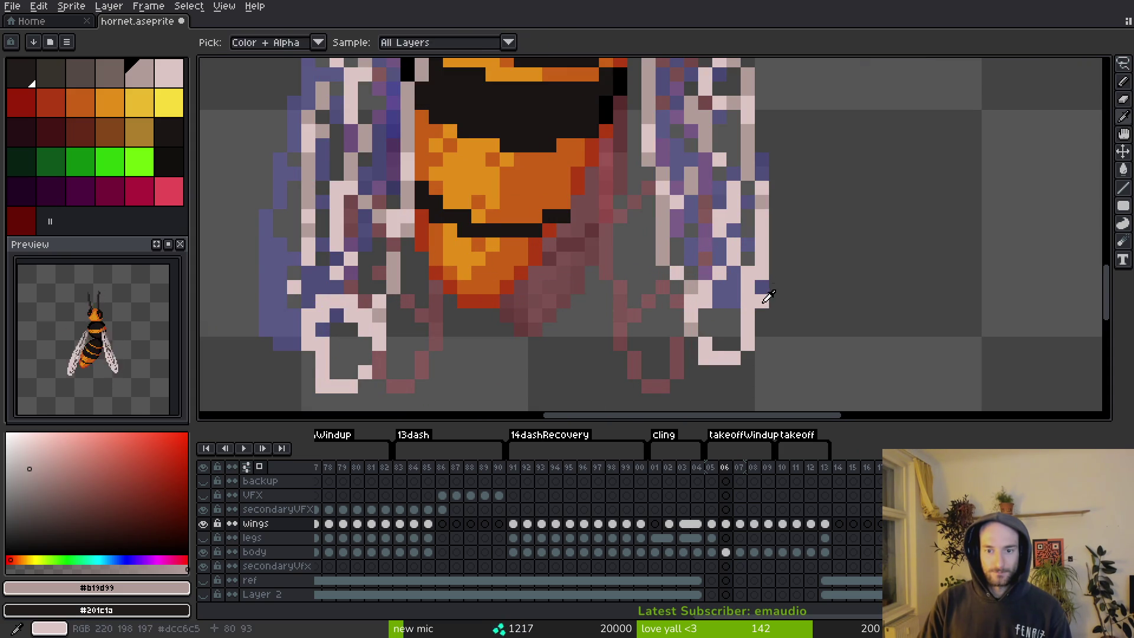
left_click(765, 299, "alt")
left_click(763, 293, "alt")
scroll(785, 313, "down", 2)
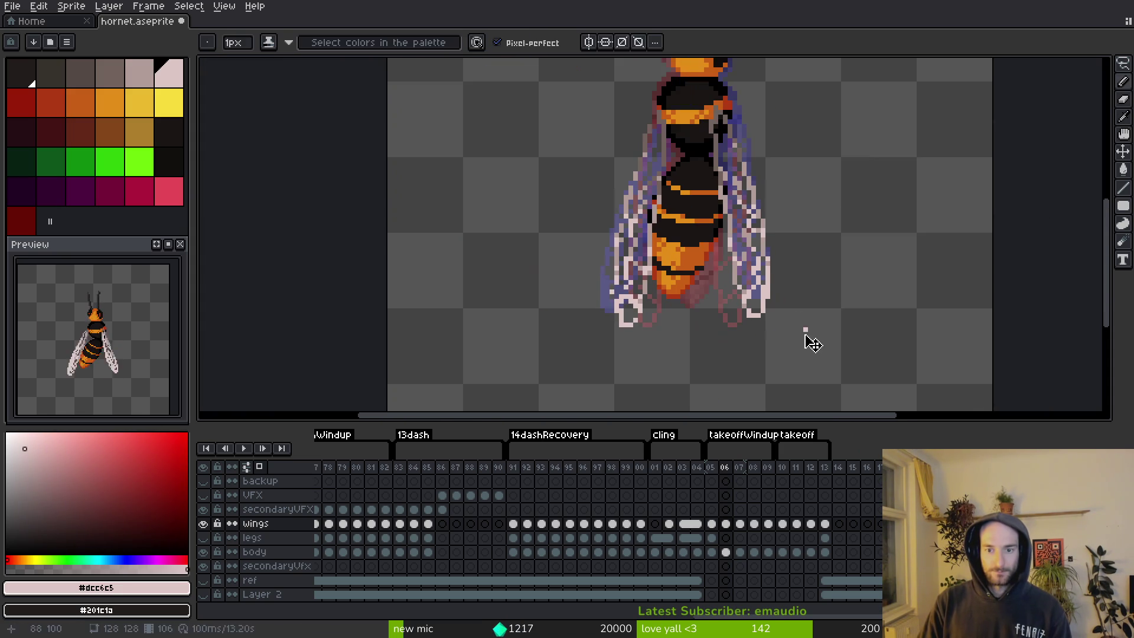
Save hornet.aseprite and inspect the wing tips on frame 106.
key("ctrl+s")
scroll(721, 304, "up", 2)
scroll(721, 304, "up", 2)
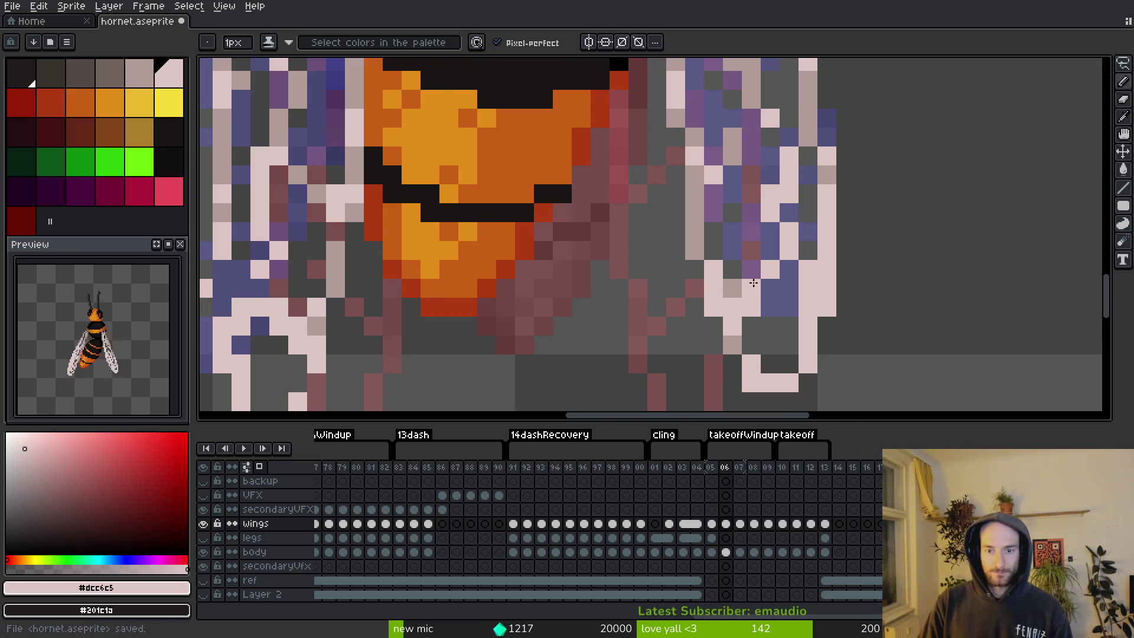
scroll(754, 283, "down", 3)
scroll(770, 256, "up", 3)
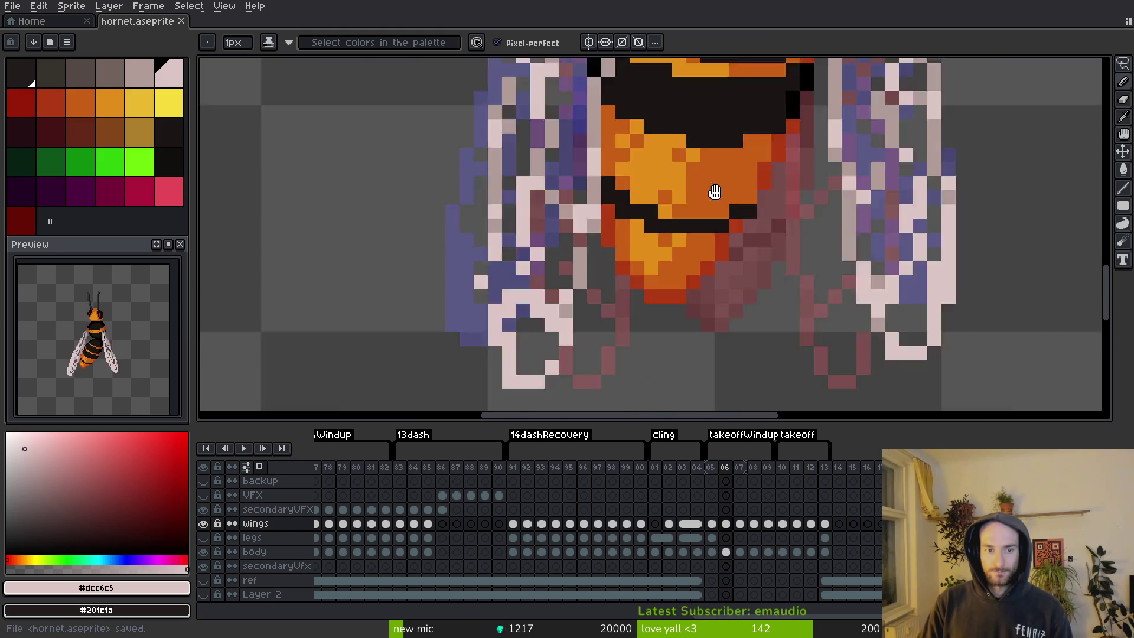
scroll(714, 189, "down", 2)
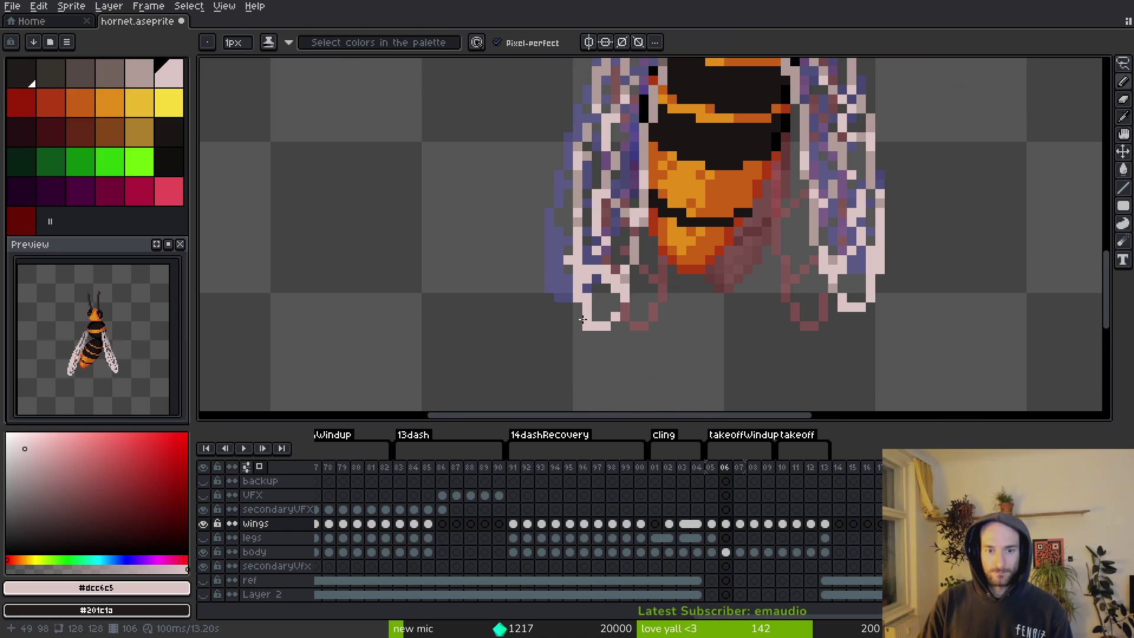
scroll(581, 319, "up", 1)
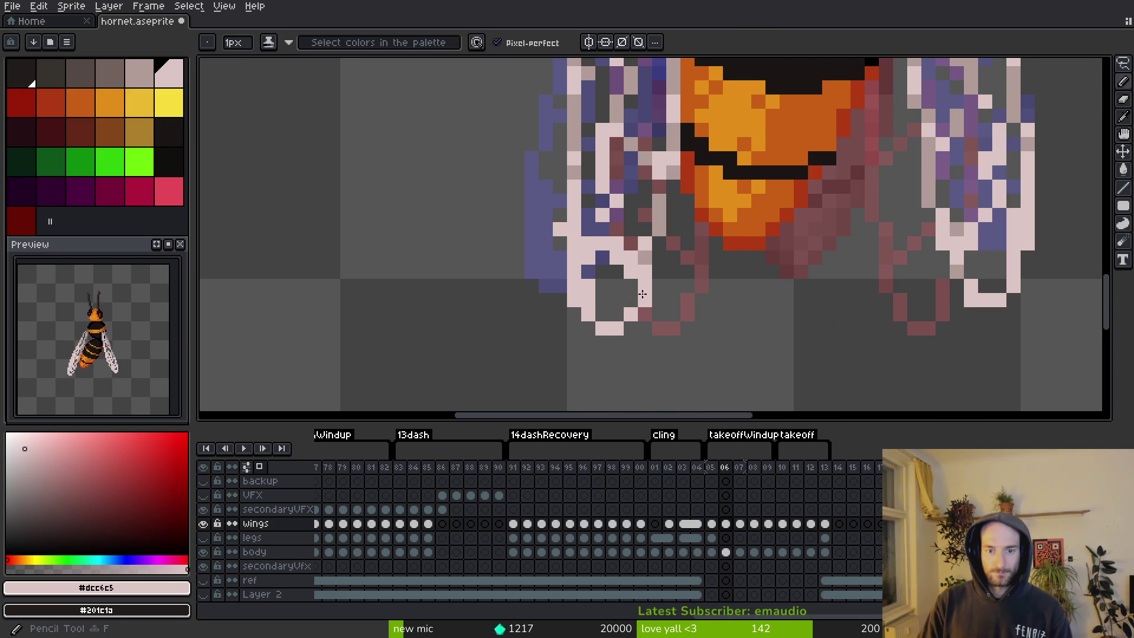
scroll(637, 291, "up", 2)
scroll(619, 370, "down", 3)
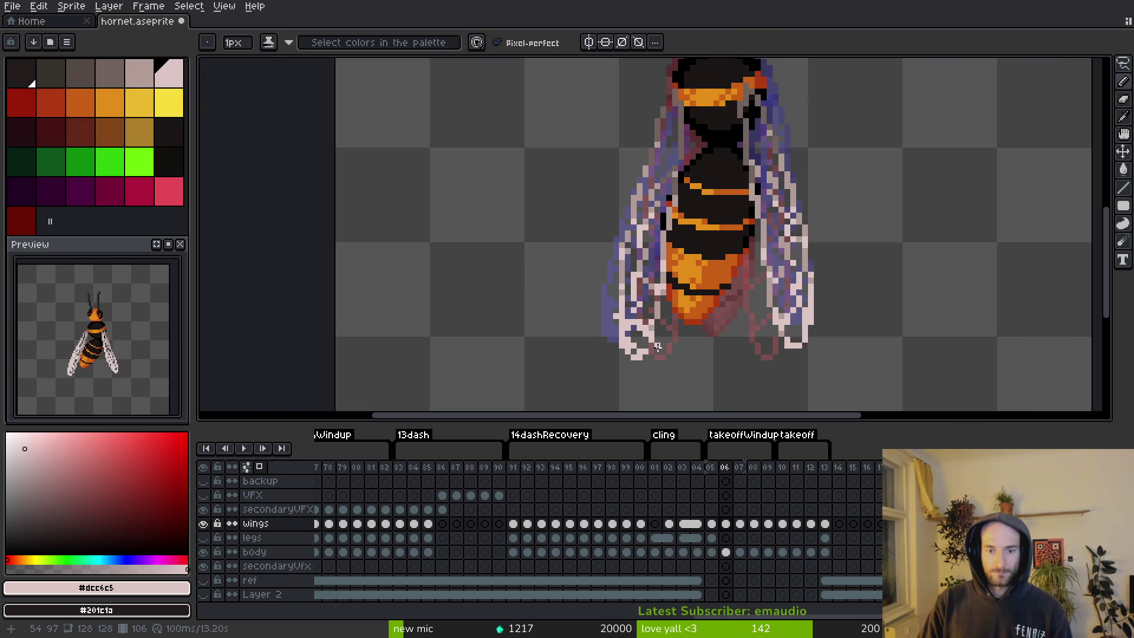
scroll(647, 339, "up", 3)
scroll(654, 331, "down", 3)
Paint a vertical #b19d99 darker pink line along the left wing edge.
scroll(721, 355, "up", 3)
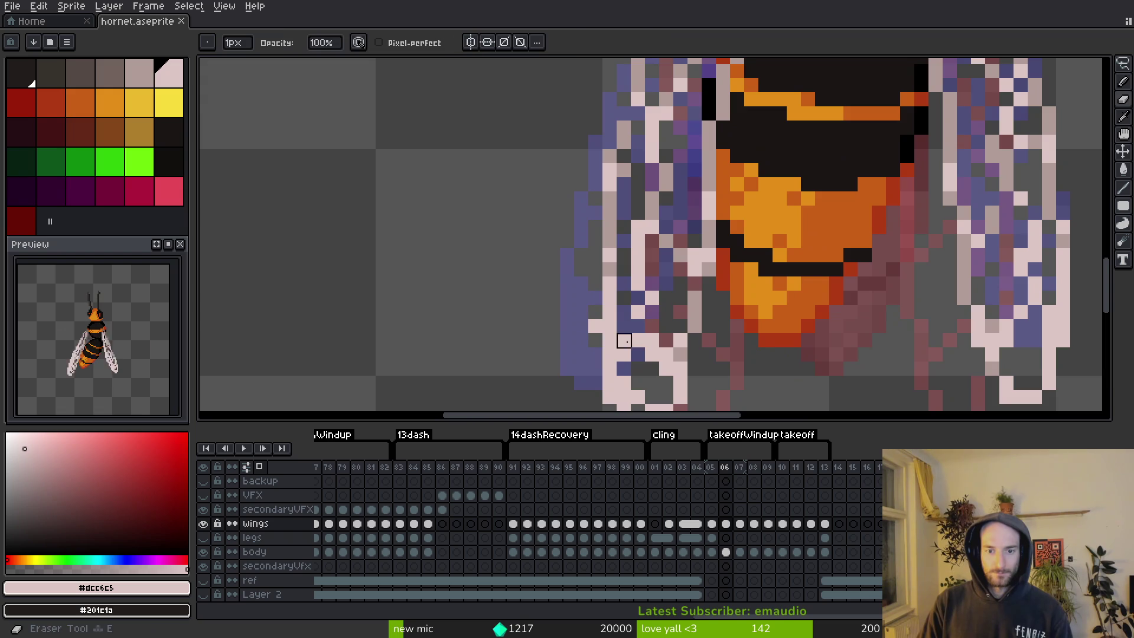
key("alt")
left_click(609, 233)
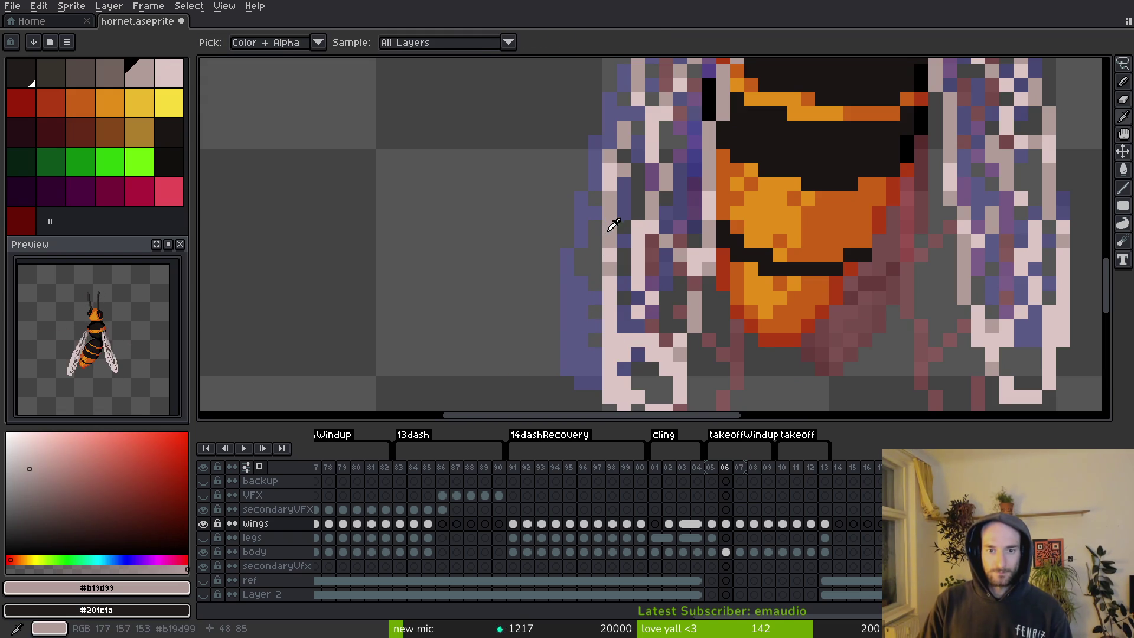
left_click_drag(595, 249, 595, 361)
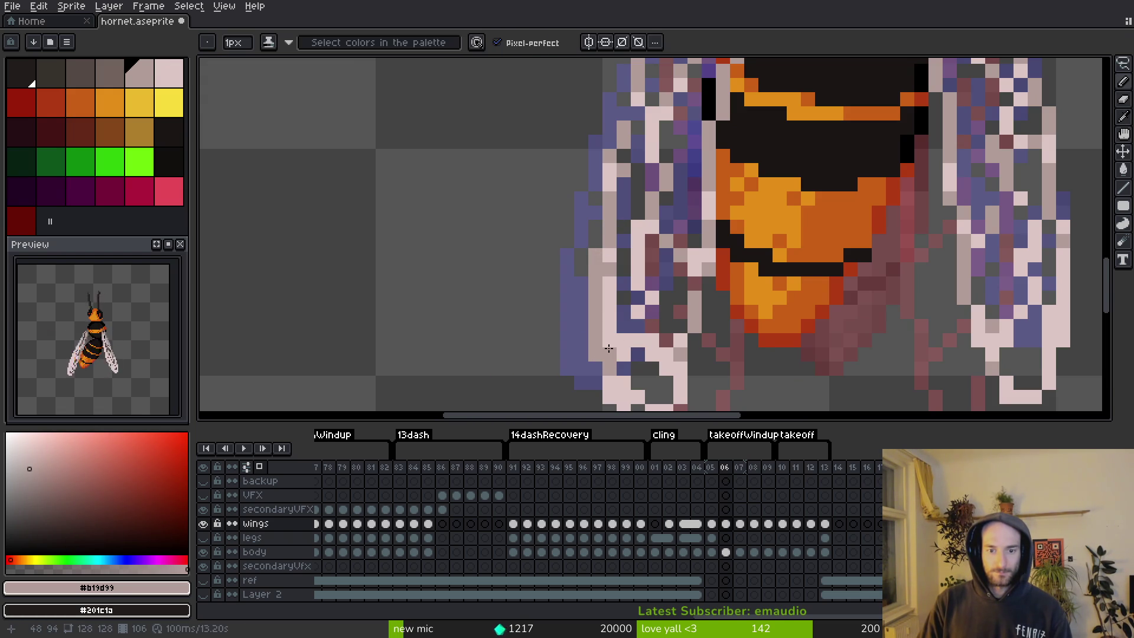
key("b")
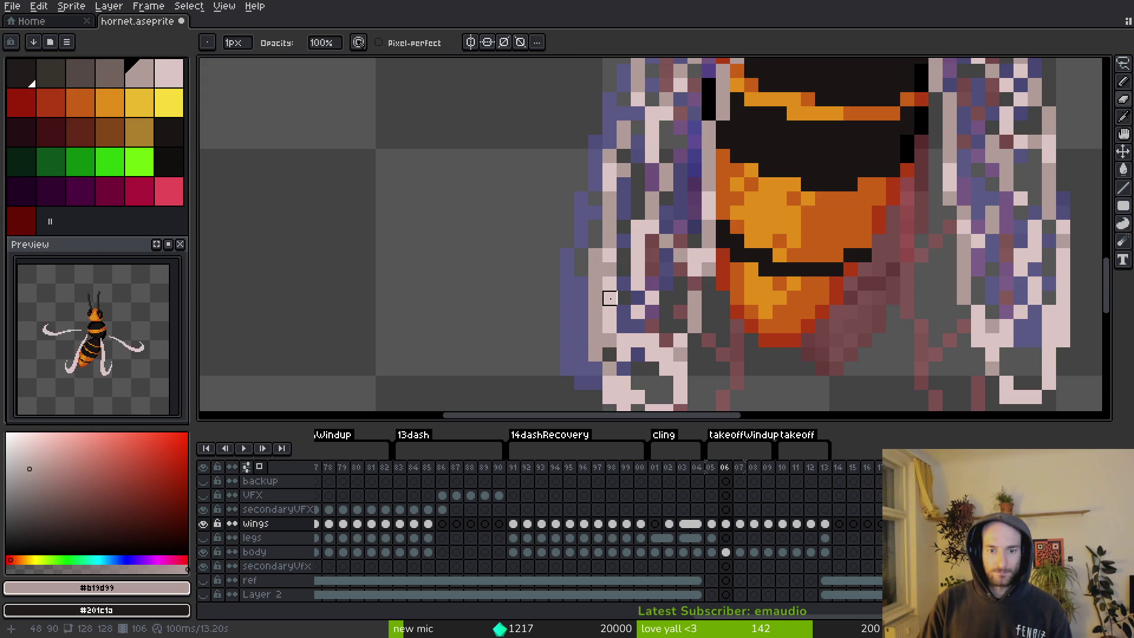
scroll(652, 369, "down", 3)
scroll(655, 355, "up", 2)
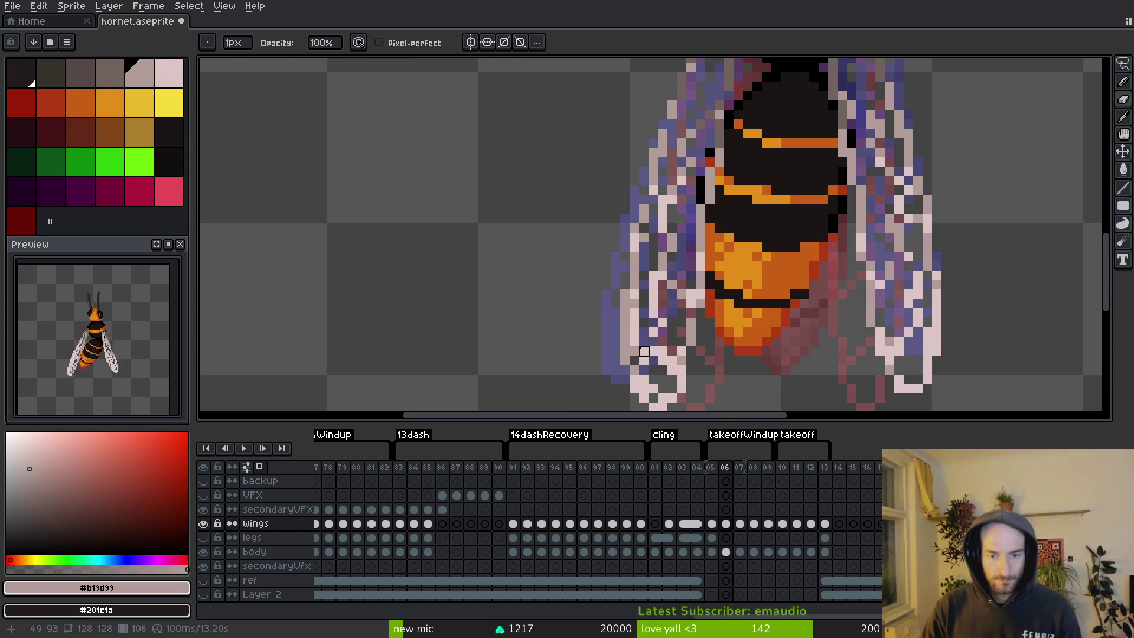
Pick the light pink #dcc6c5 from the wing and save the sprite.
key("alt")
left_click(659, 347)
key("ctrl+s")
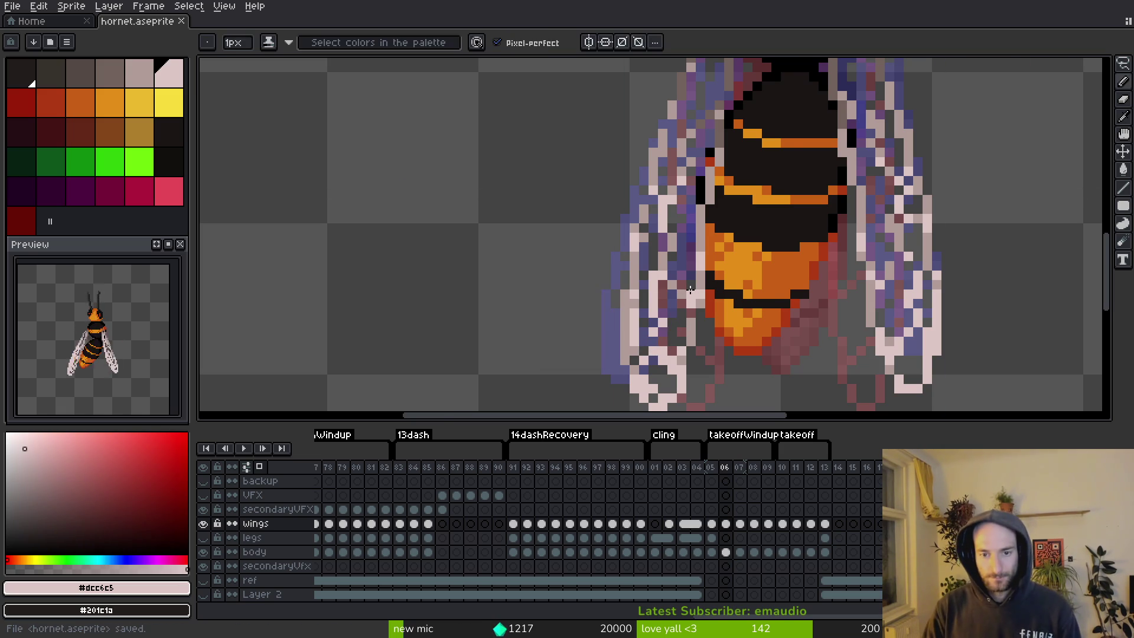
scroll(626, 258, "up", 2)
right_click(608, 258)
scroll(679, 295, "down", 4)
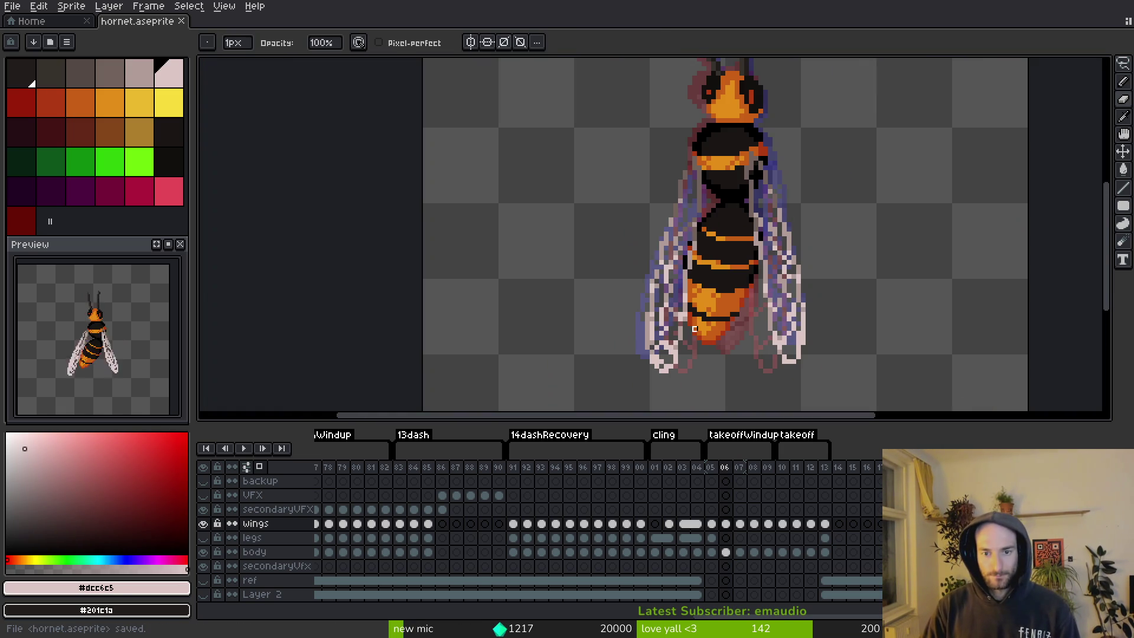
scroll(704, 329, "up", 2)
Repaint a wing pixel in darker pink #b19d99 and save.
left_click(673, 317, "alt")
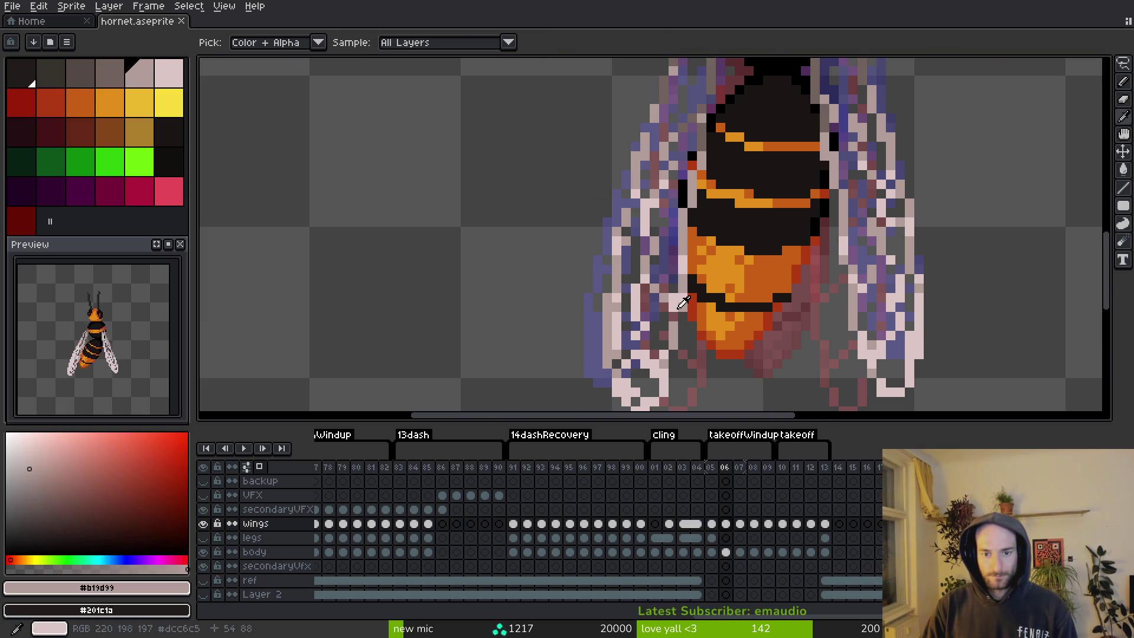
left_click(674, 299)
key("ctrl+s")
scroll(704, 331, "down", 2)
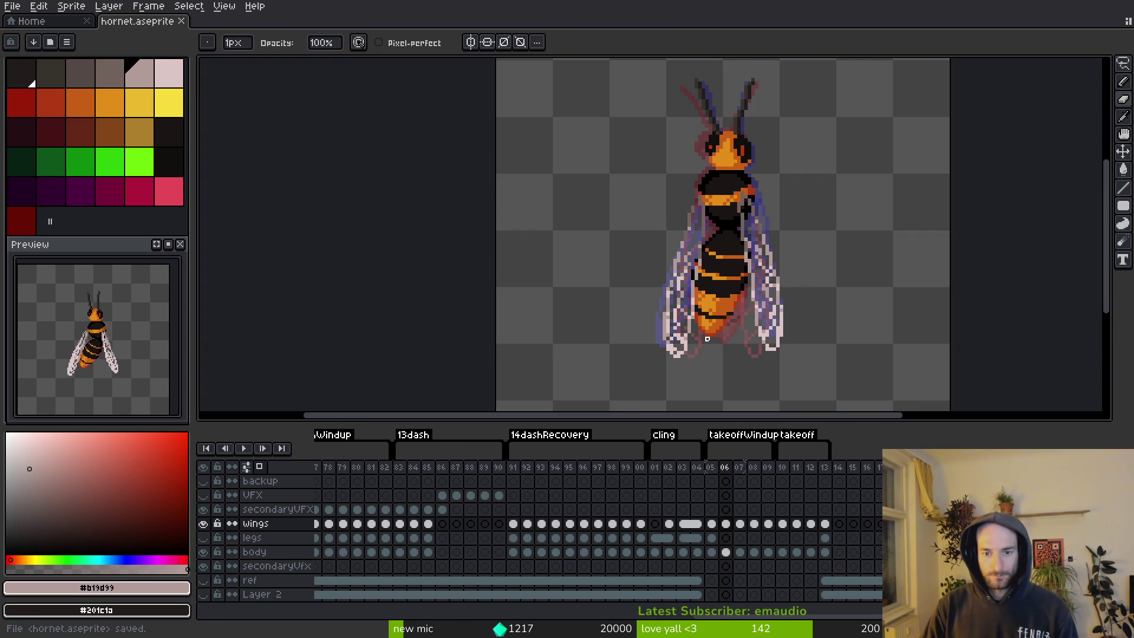
scroll(673, 336, "up", 2)
scroll(645, 322, "up", 1)
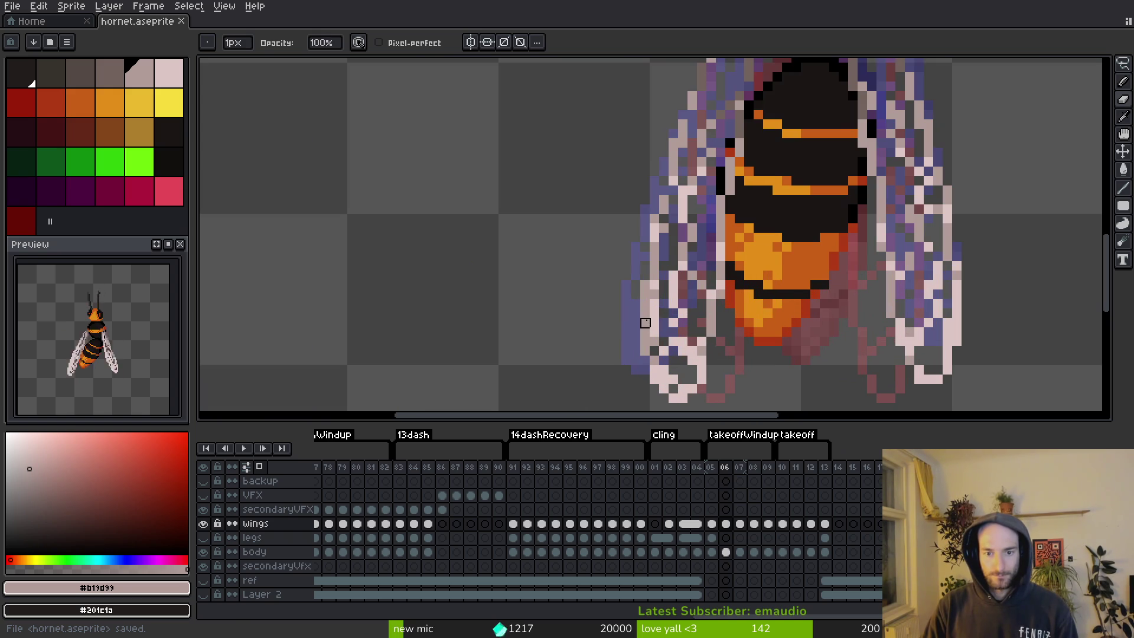
Paint a light pink #dcc6c5 pixel on the wing and save.
left_click(653, 298, "alt")
left_click(665, 330)
key("ctrl+s")
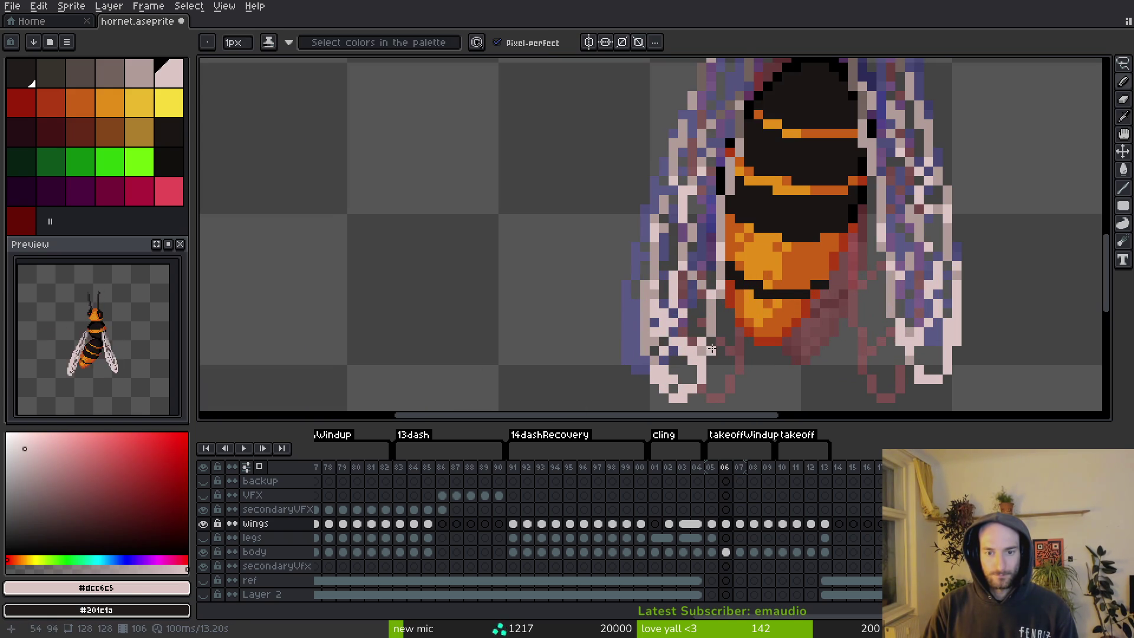
scroll(665, 330, "down", 2)
scroll(669, 300, "up", 3)
scroll(670, 300, "up", 1)
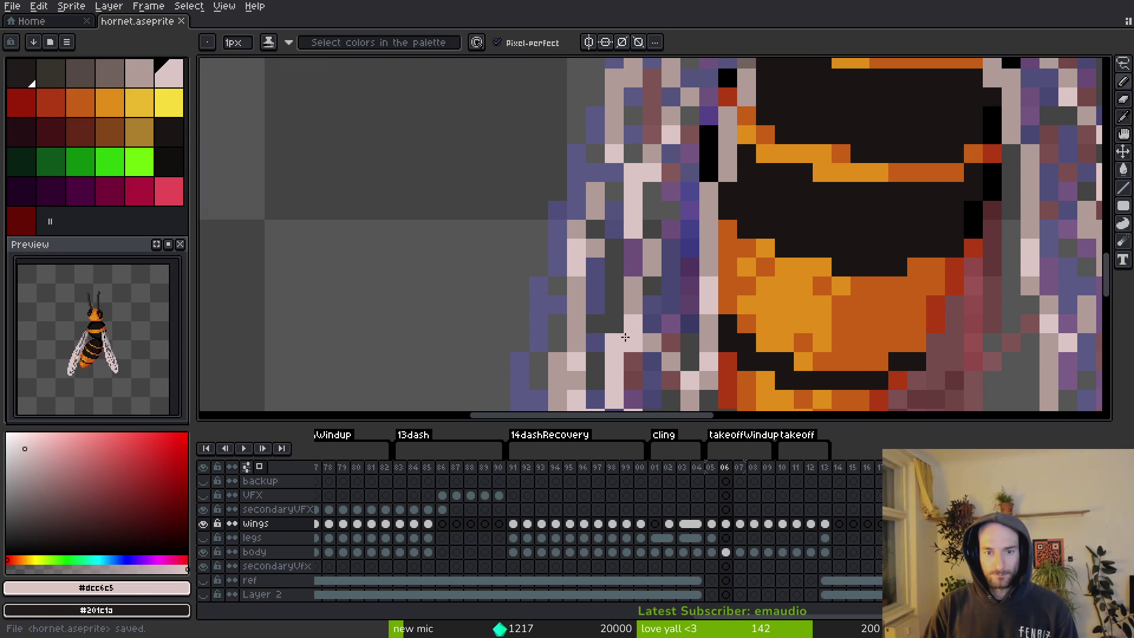
Undo a trial light pink stroke, retouch one wing pixel in #b19d99, and save.
left_click_drag(614, 177, 581, 356)
key("ctrl+z")
key("ctrl+z")
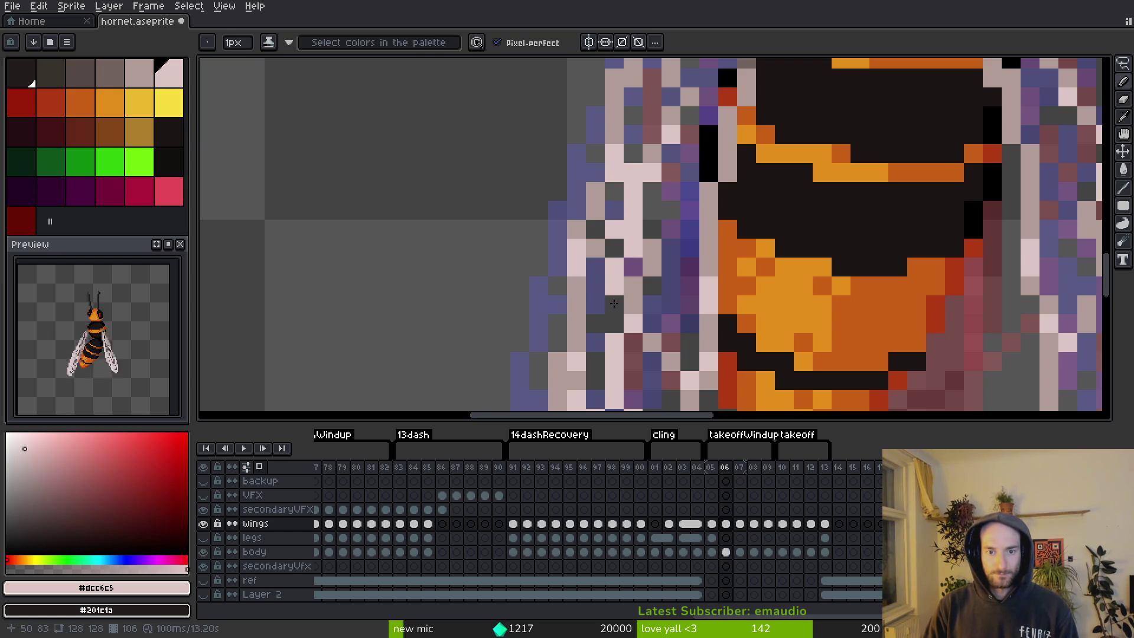
scroll(657, 312, "down", 5)
scroll(667, 236, "up", 5)
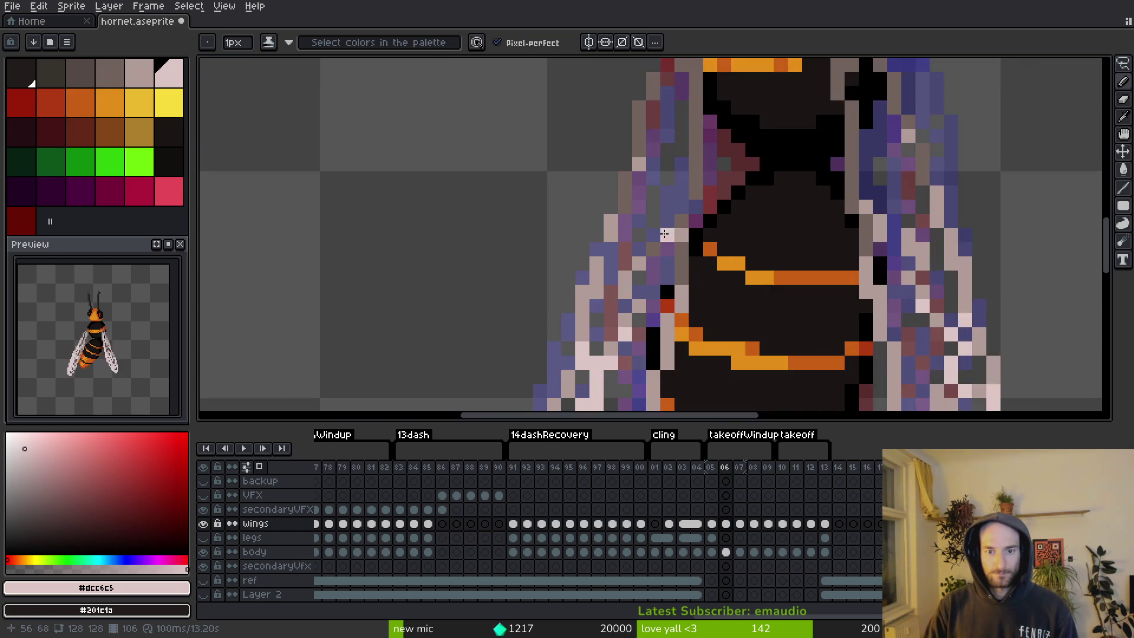
key("alt")
left_click(615, 260, "alt")
left_click(642, 159)
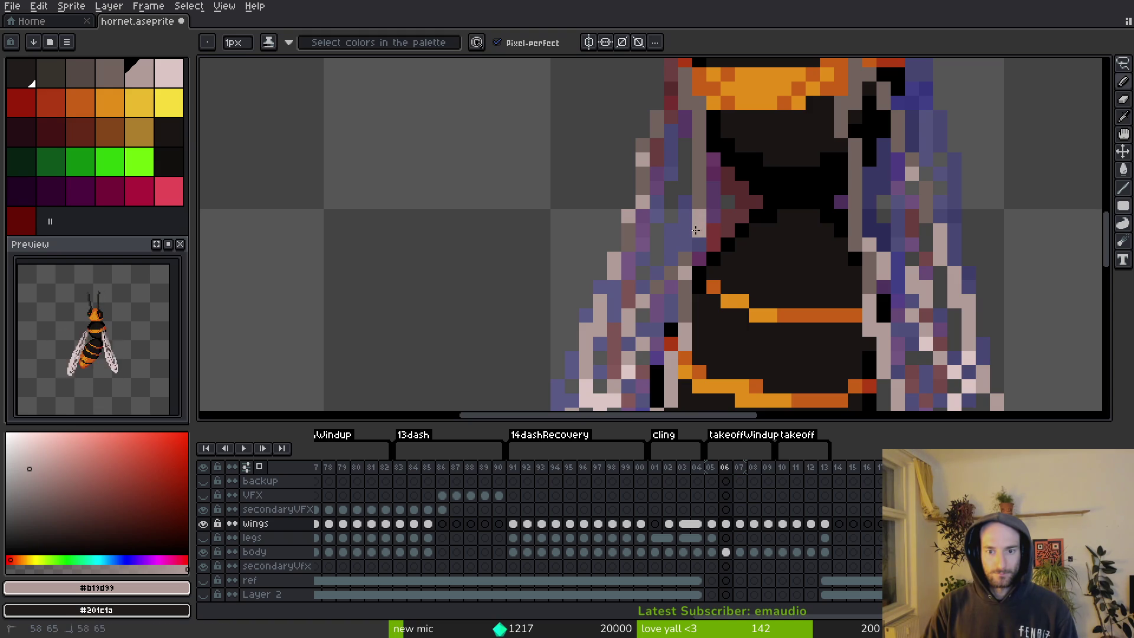
key("ctrl+s")
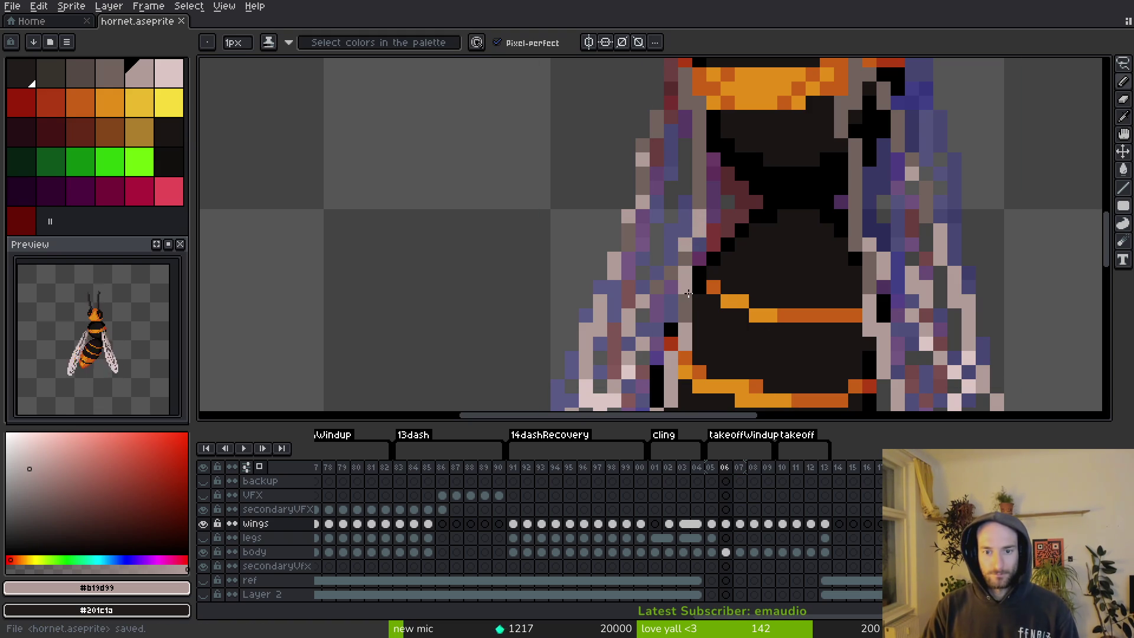
key("ctrl+s")
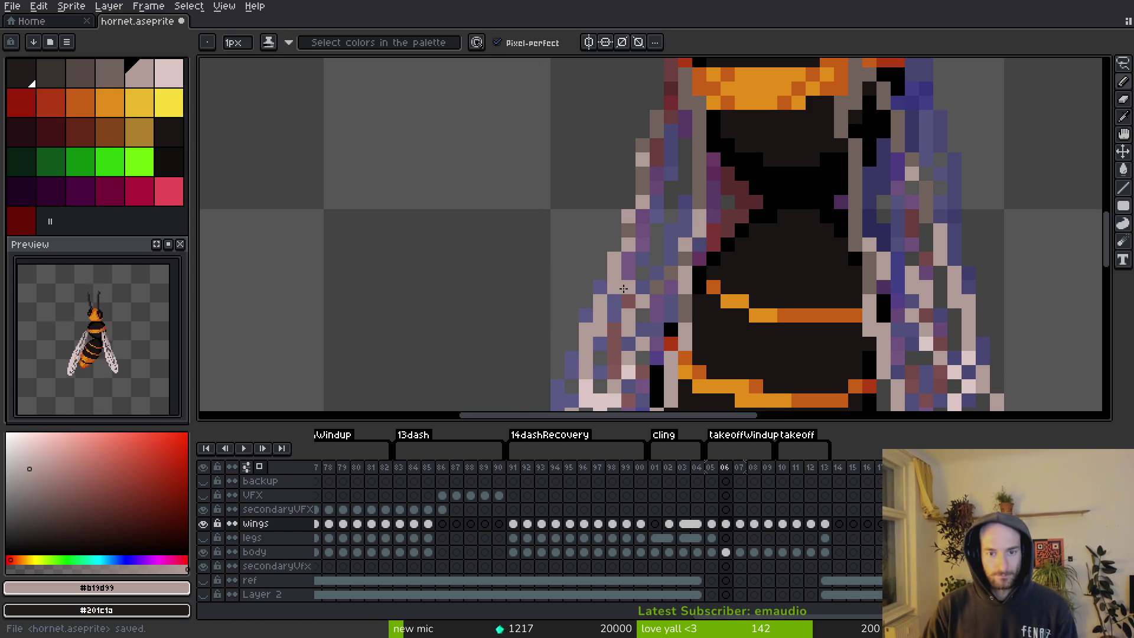
Touch up another pixel on the left wing edge and save again.
scroll(623, 288, "down", 4)
scroll(593, 306, "up", 4)
right_click(593, 306)
scroll(874, 289, "down", 2)
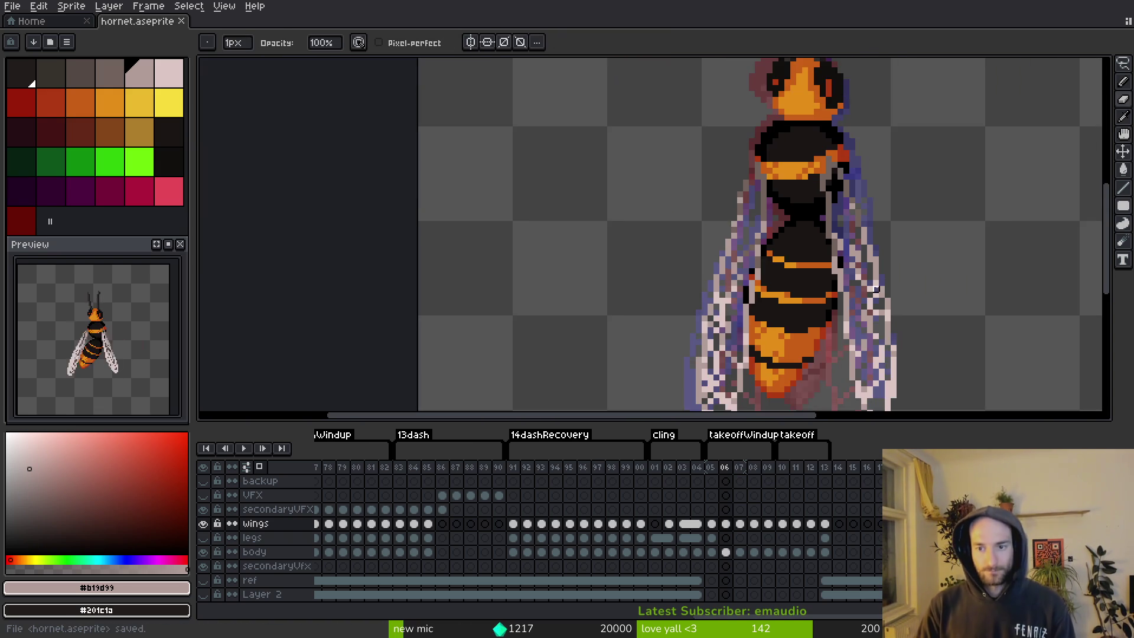
scroll(876, 289, "up", 2)
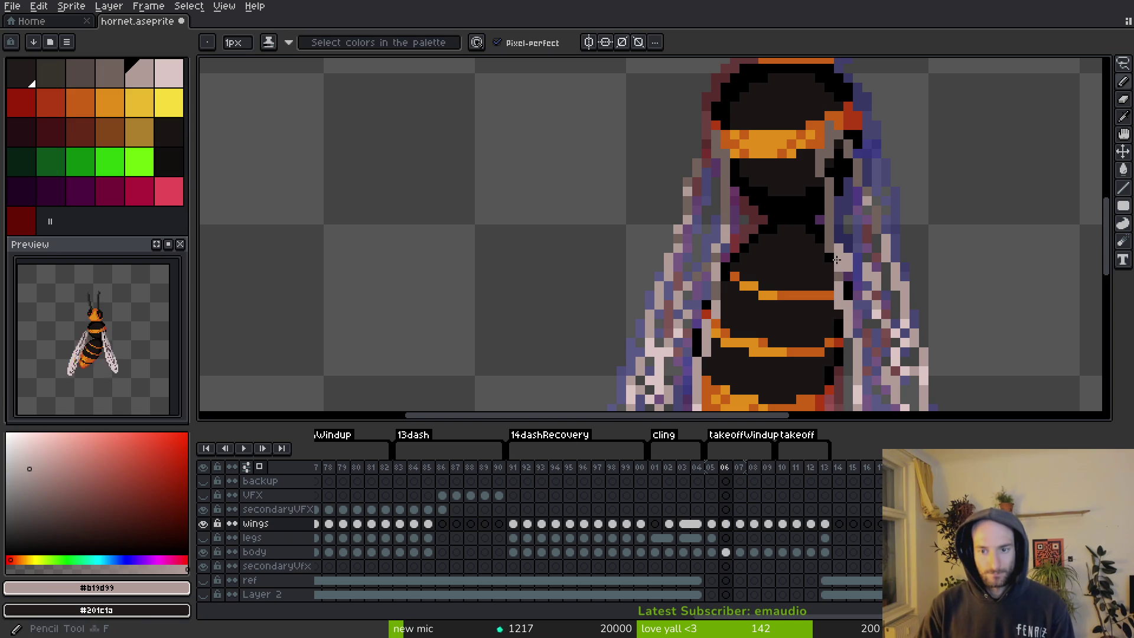
key("ctrl+s")
scroll(727, 216, "up", 1)
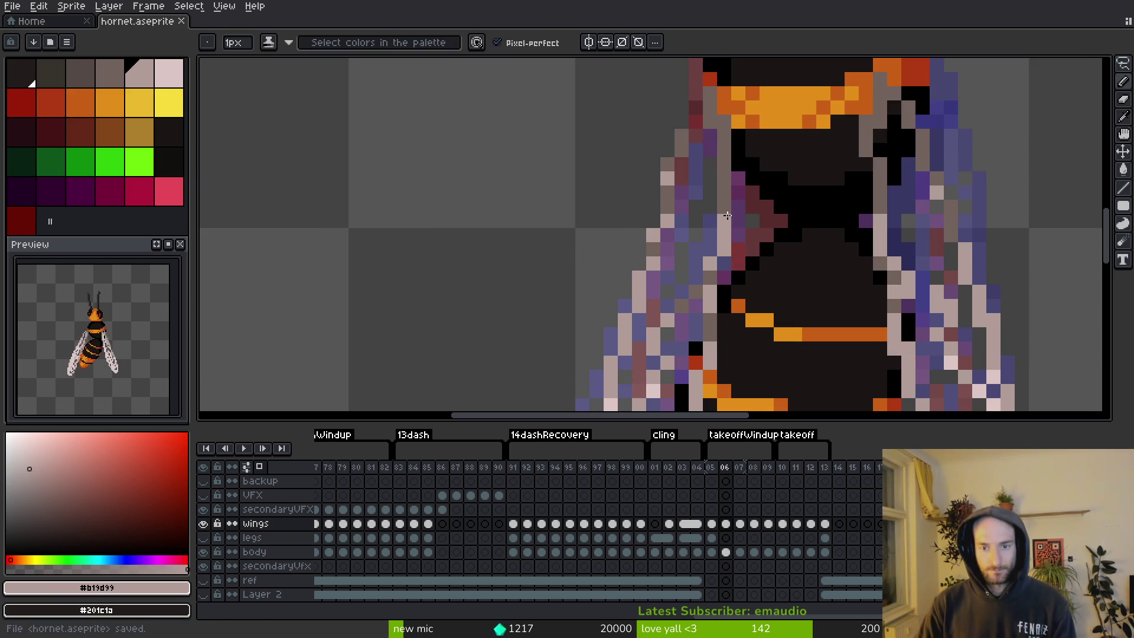
scroll(853, 305, "down", 3)
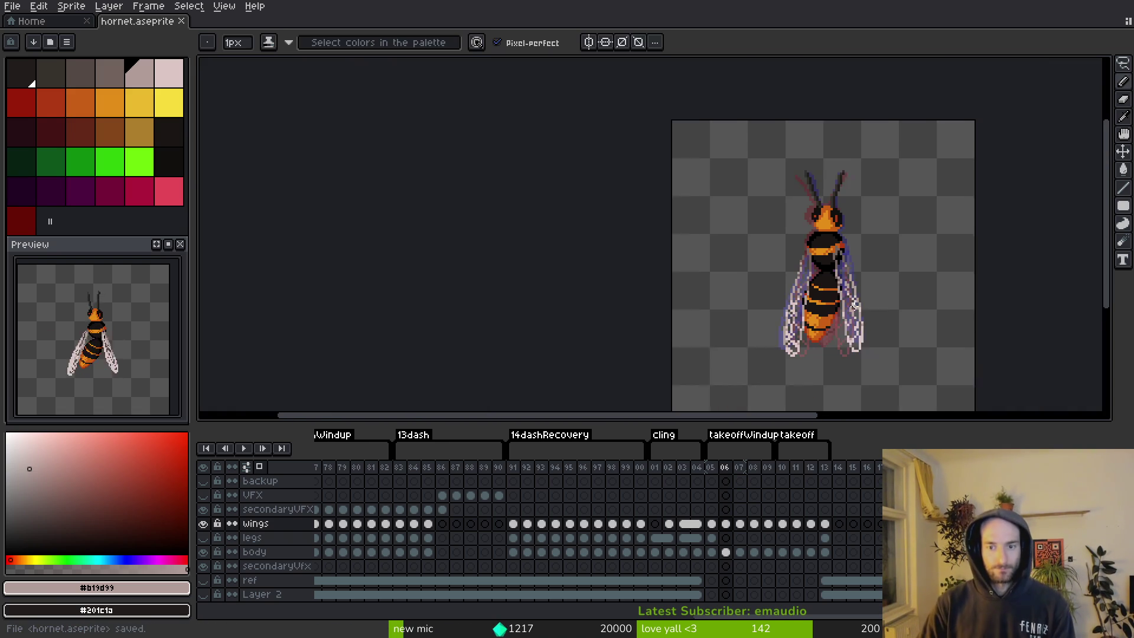
scroll(853, 305, "up", 4)
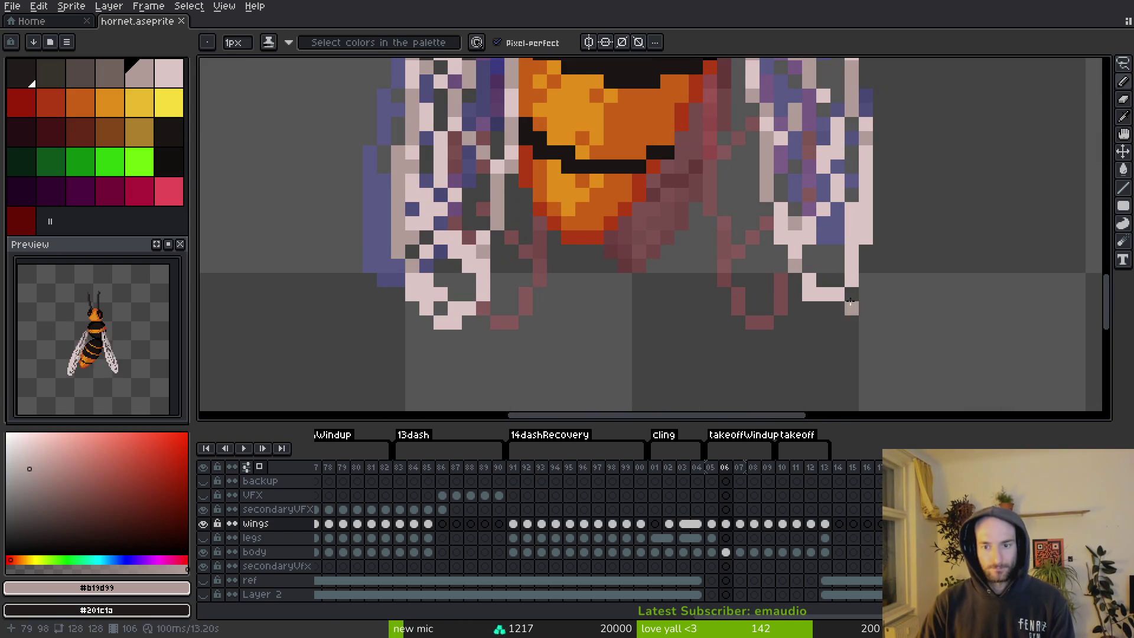
Sample the light pink #dcc6c5 and darker pink #b19d99 wing tones, then save.
left_click(803, 273, "alt")
scroll(843, 291, "down", 3)
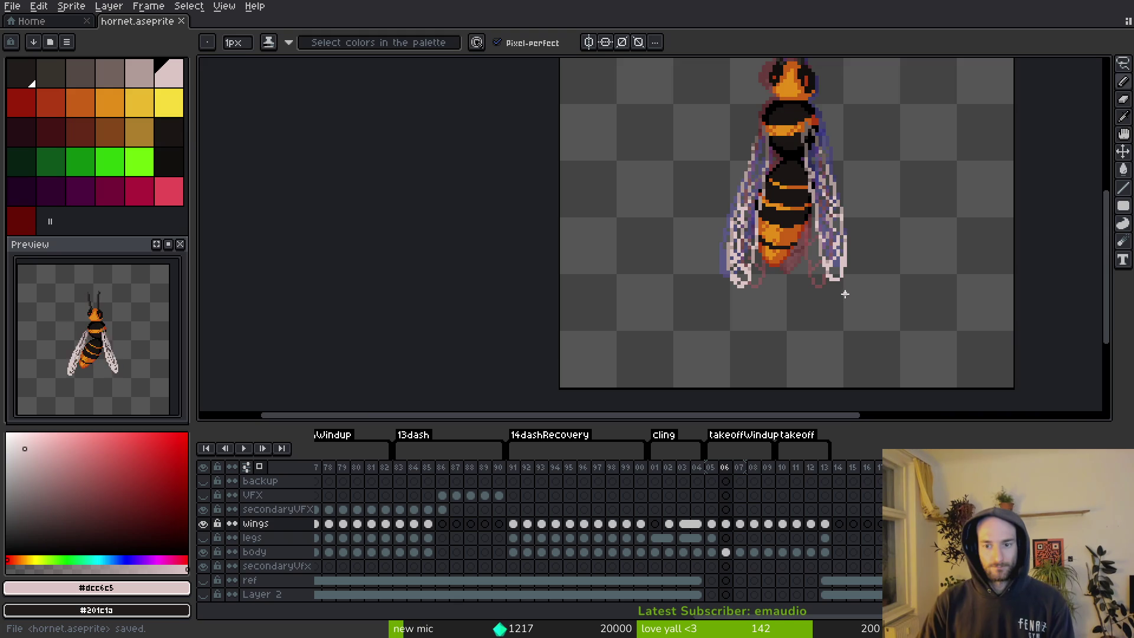
scroll(844, 293, "up", 3)
scroll(842, 233, "down", 3)
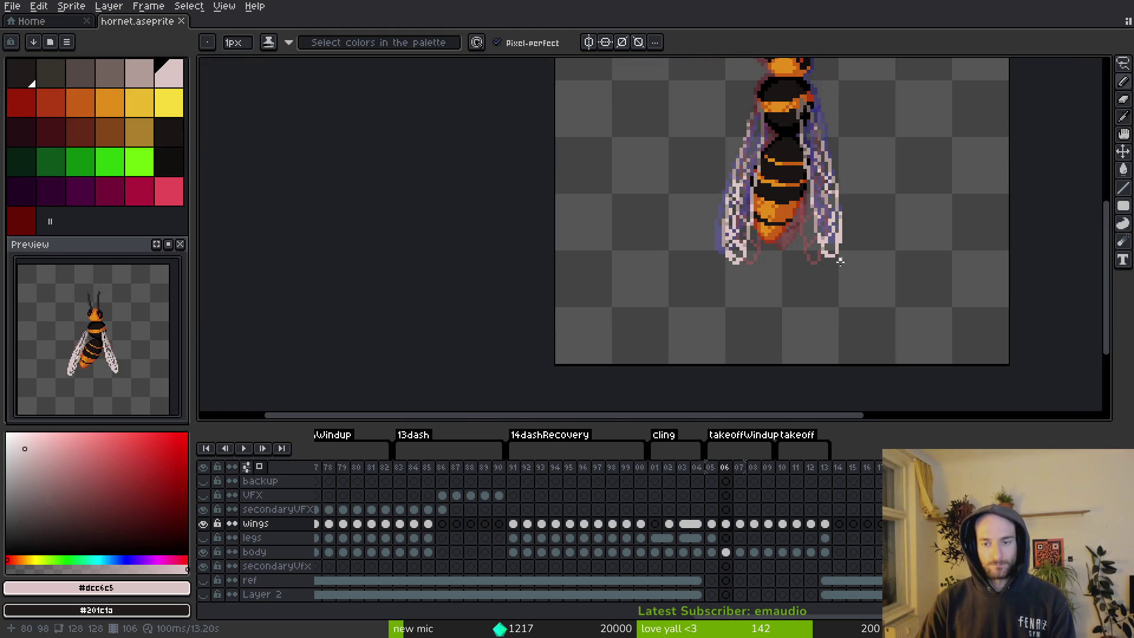
scroll(844, 253, "up", 2)
left_click(815, 207, "alt")
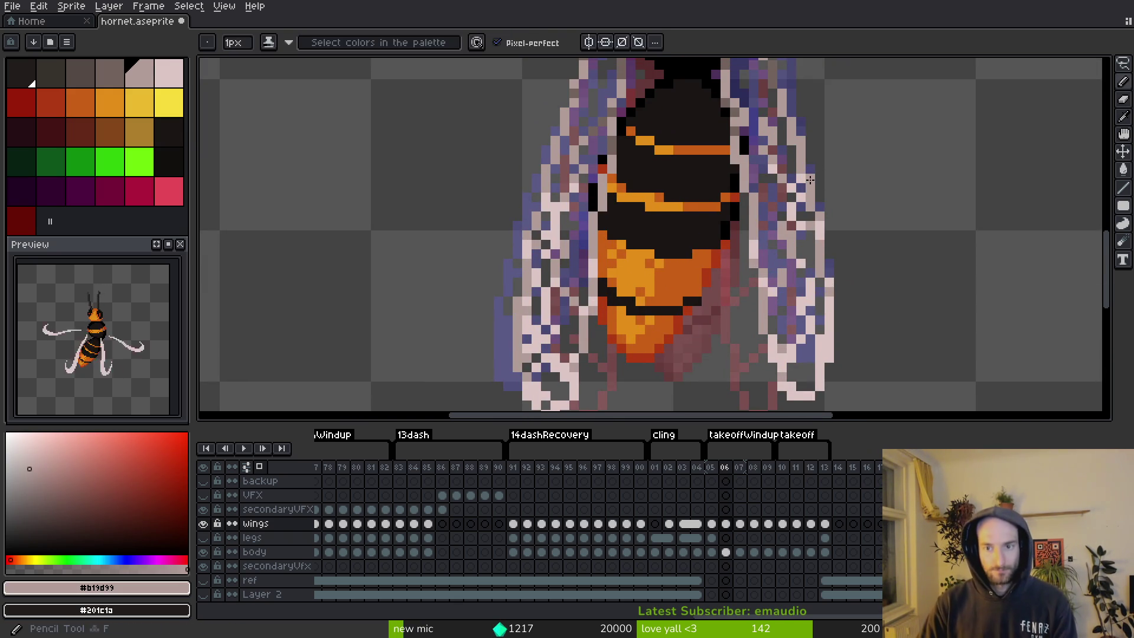
key("ctrl+s")
scroll(862, 285, "down", 3)
scroll(861, 285, "down", 3)
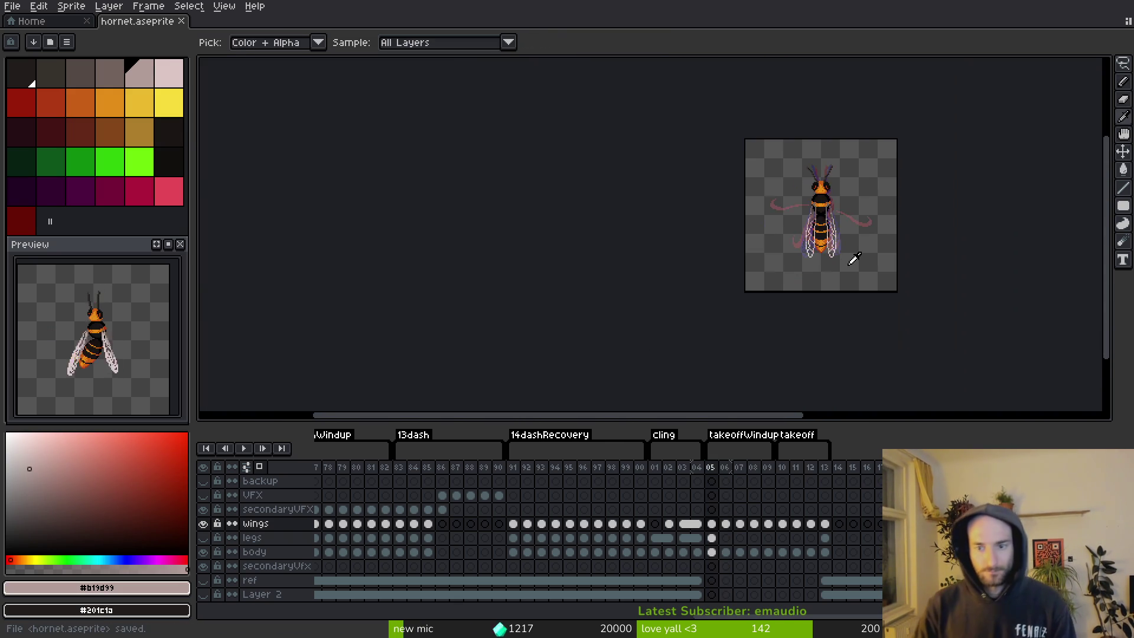
Step between frames 05 and 07 to compare, ending on frame 06.
key("period")
key("comma")
scroll(848, 248, "up", 6)
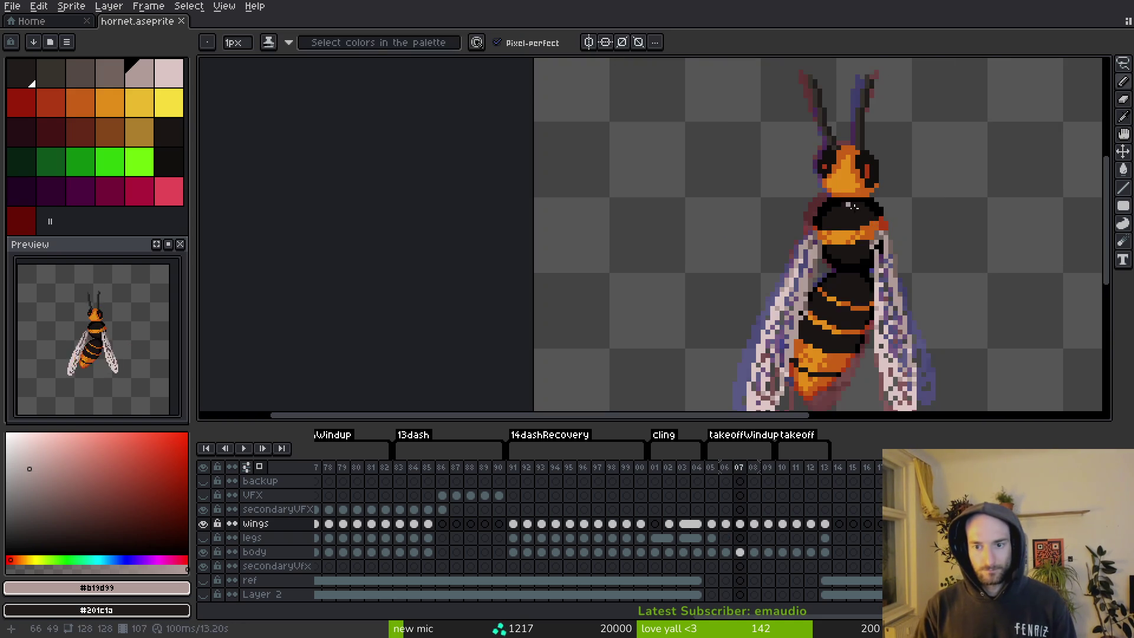
key("comma")
key("period")
Lasso a strip along the right wing and shift it one pixel right.
scroll(746, 159, "up", 2)
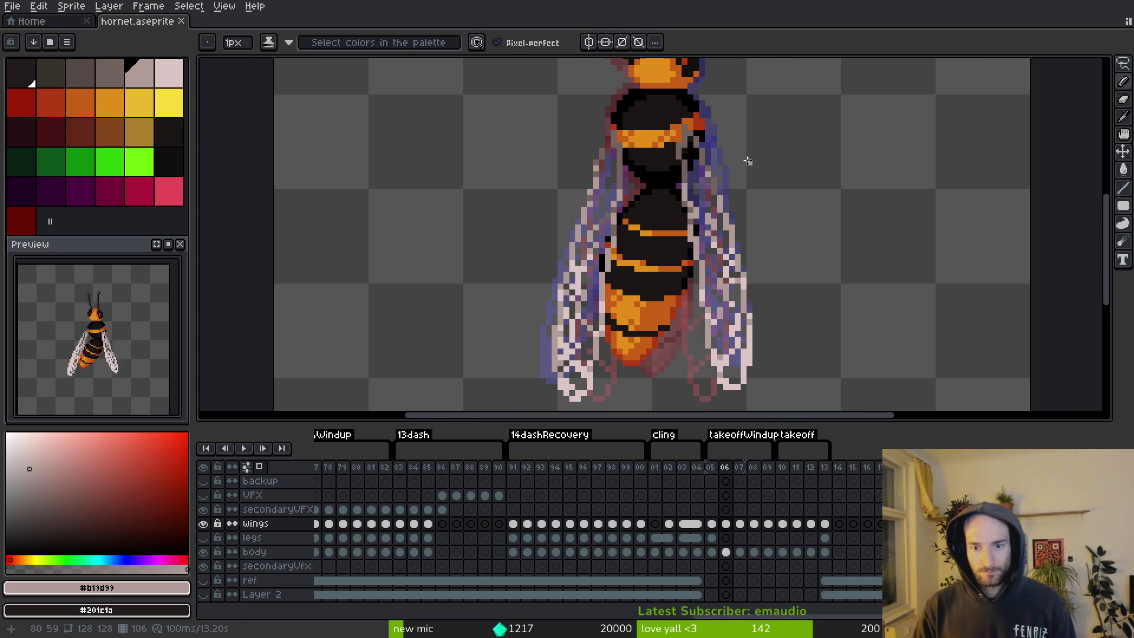
key("q")
mouse_move(732, 145)
left_mouse_down()
mouse_move(679, 113)
mouse_move(690, 346)
left_mouse_up()
left_click_drag(750, 387, 754, 329)
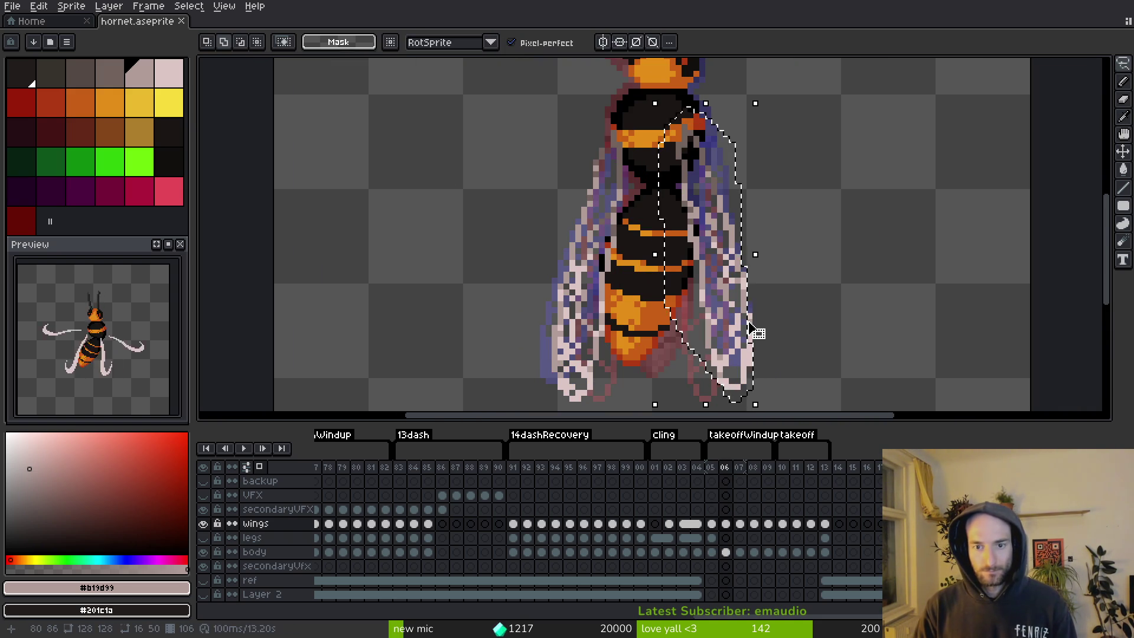
scroll(748, 228, "up", 3)
mouse_move(608, 174)
left_mouse_down()
mouse_move(647, 391)
mouse_move(717, 342)
mouse_move(732, 292)
left_mouse_up()
left_click_drag(669, 248, 683, 248)
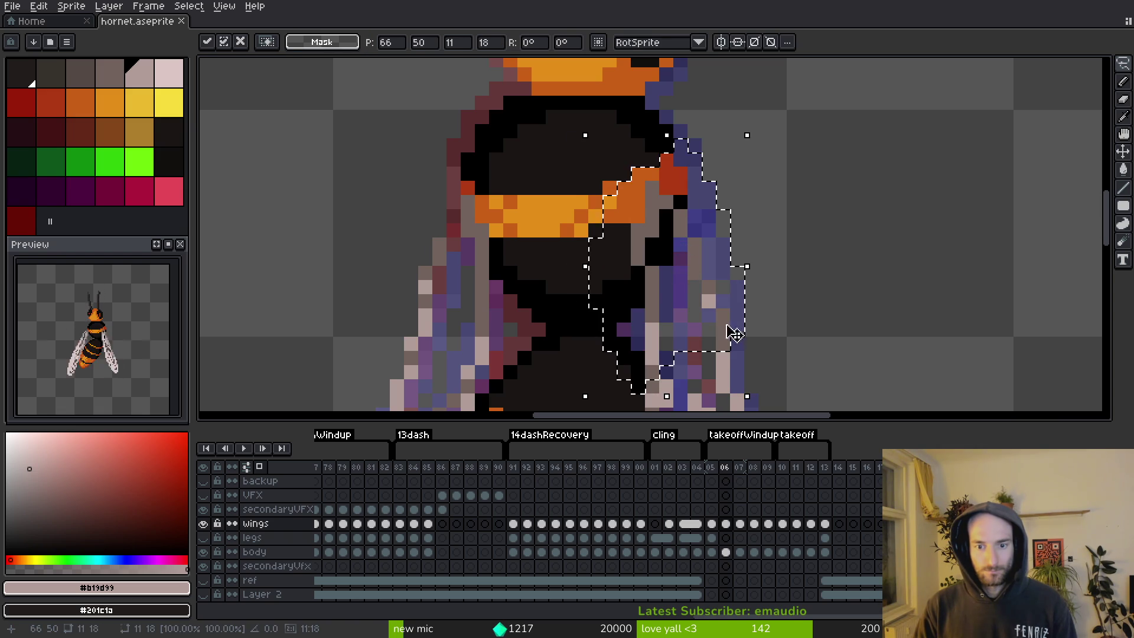
key("ctrl+d")
Flip between frames 05, 06 and 07 to check the shift, returning to 06.
scroll(696, 252, "down", 3)
key("comma")
key("period")
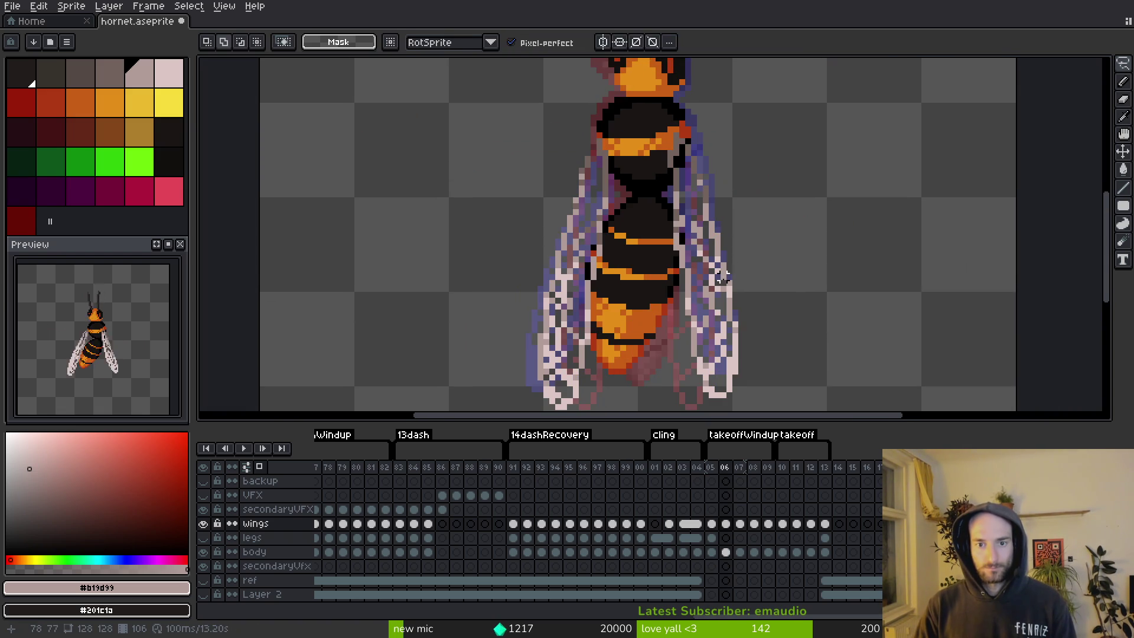
key("period")
key("comma")
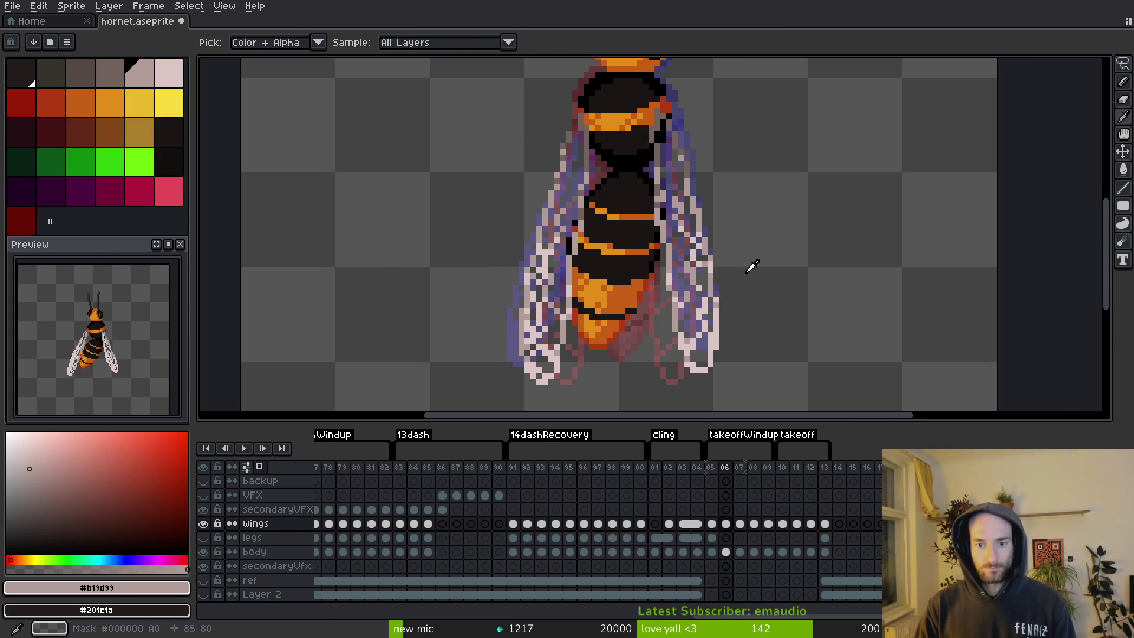
Adjust the lower tips of the right and left wings with lasso selections.
scroll(708, 274, "up", 3)
mouse_move(702, 278)
left_mouse_down()
mouse_move(716, 236)
mouse_move(741, 256)
mouse_move(702, 271)
mouse_move(708, 316)
mouse_move(698, 303)
left_mouse_up()
key("ctrl+d")
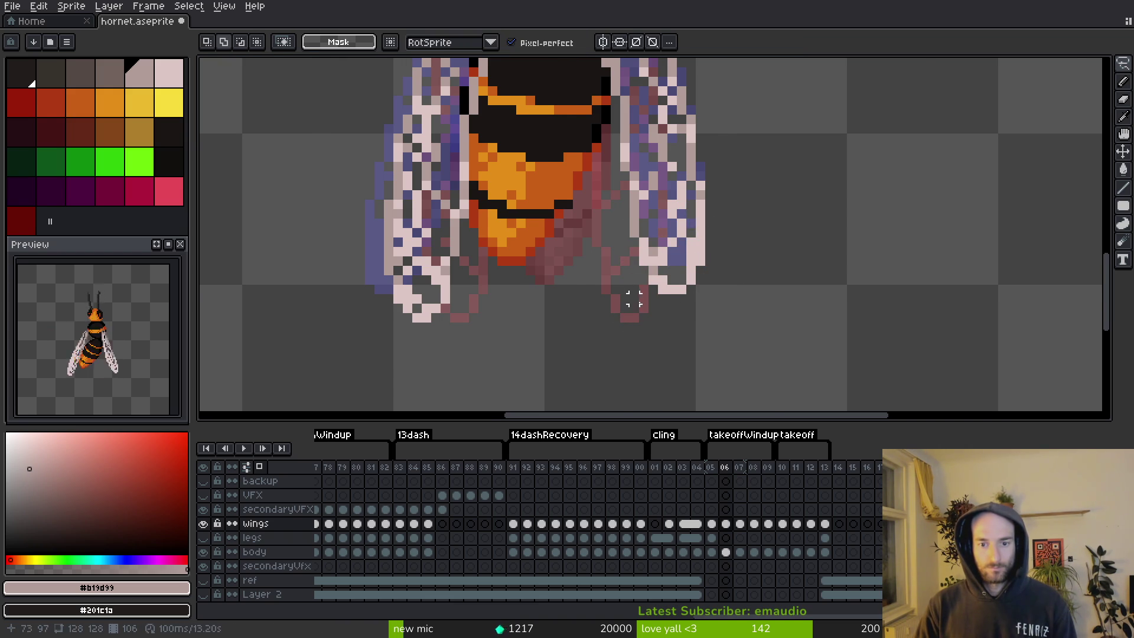
scroll(626, 301, "left", 3)
mouse_move(551, 298)
left_mouse_down()
mouse_move(472, 299)
mouse_move(534, 325)
mouse_move(520, 318)
left_mouse_up()
key("ctrl+d")
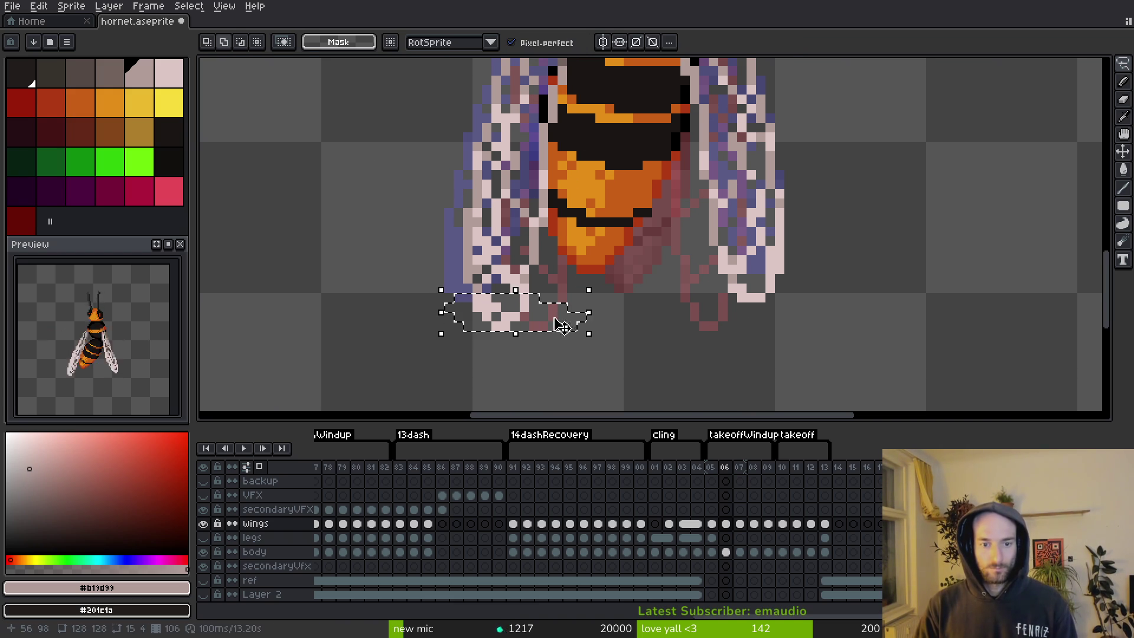
key("ctrl+d")
scroll(533, 317, "down", 1)
Save the sprite and pick up the pale pink wing colour.
key("ctrl+s")
scroll(533, 317, "up", 1)
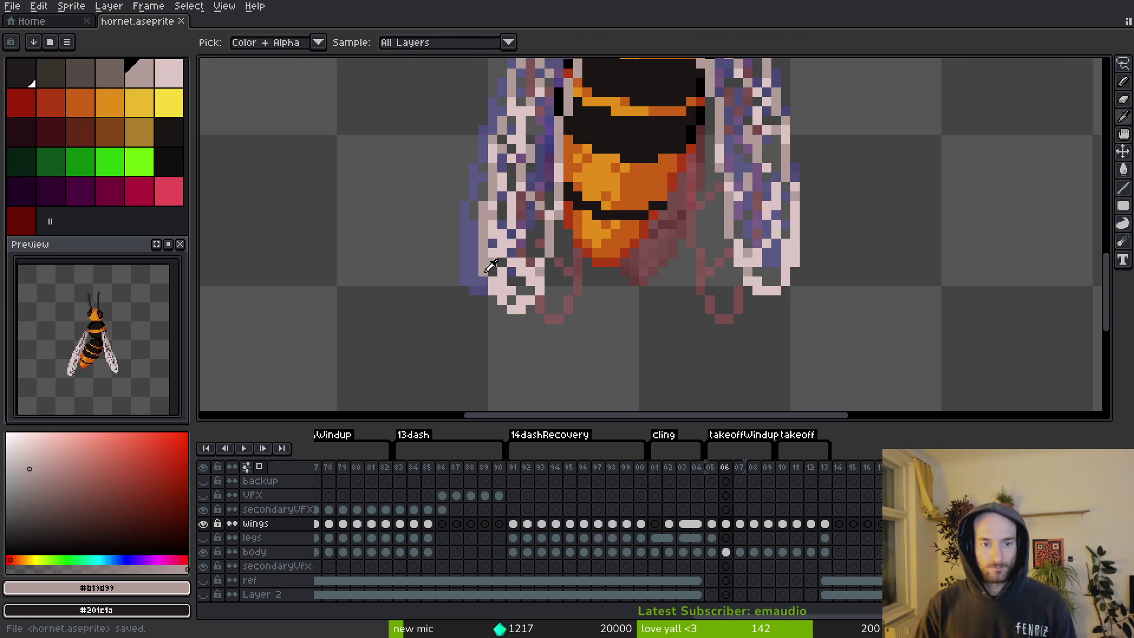
left_click(504, 279, "alt")
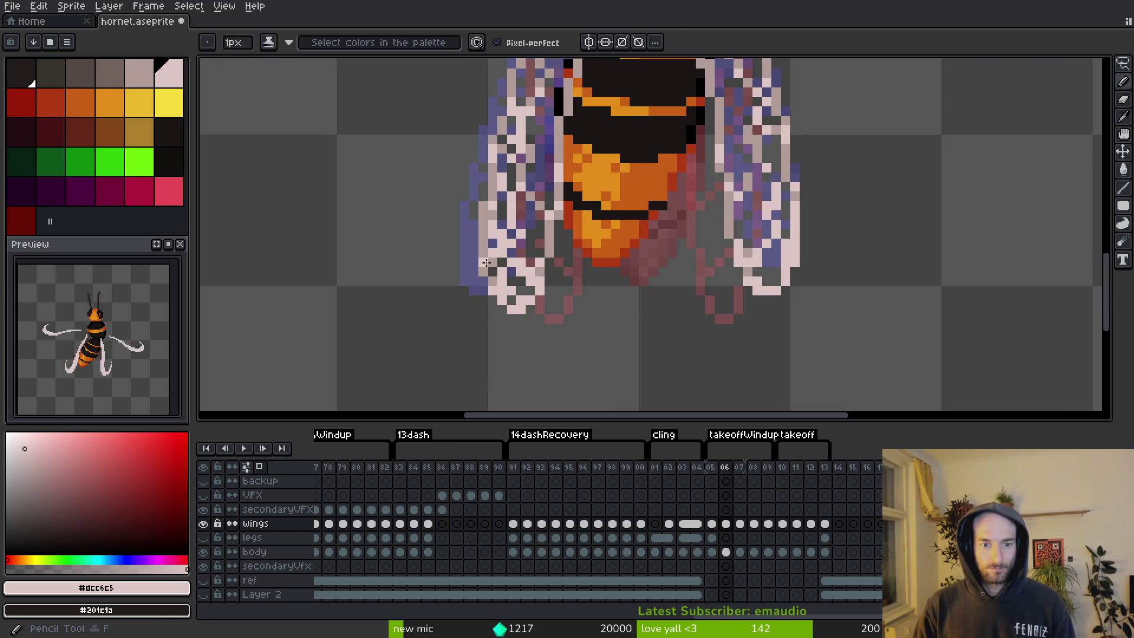
right_click(525, 272)
key("Escape")
Save, then go to frame 05 and select its legs cel.
scroll(534, 277, "down", 2)
key("ctrl+s")
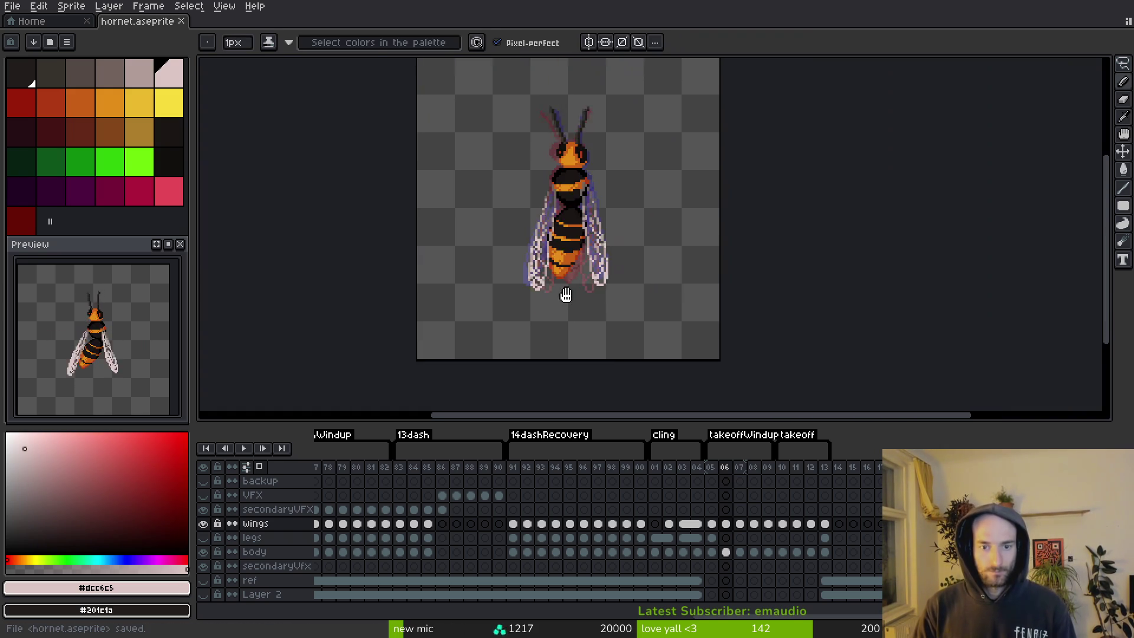
key("Right")
key("Right")
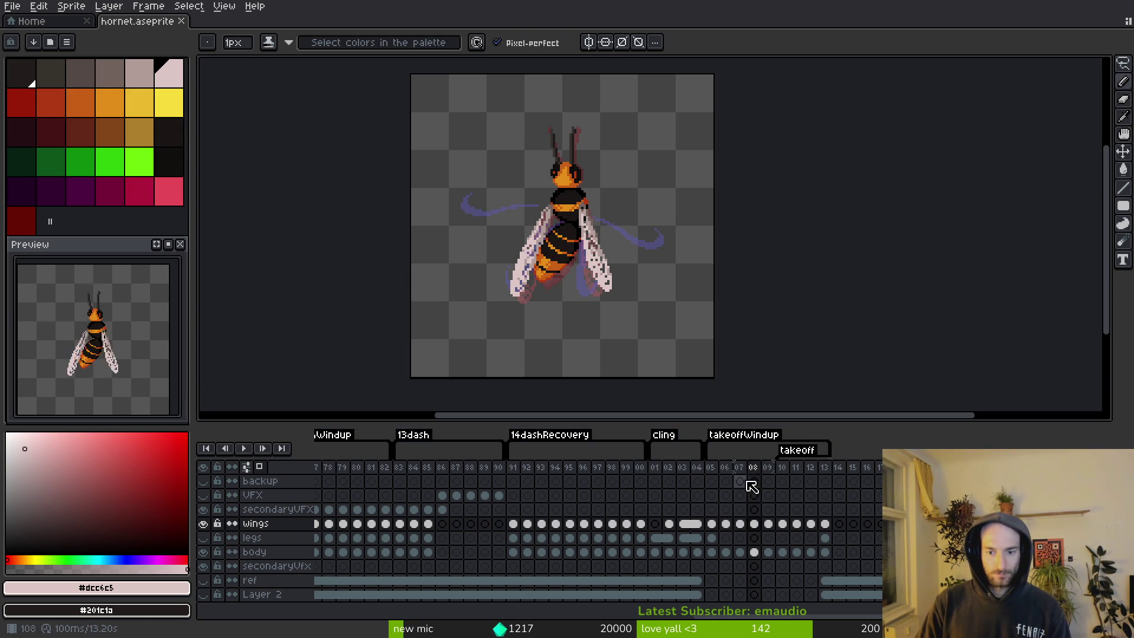
left_click(712, 469)
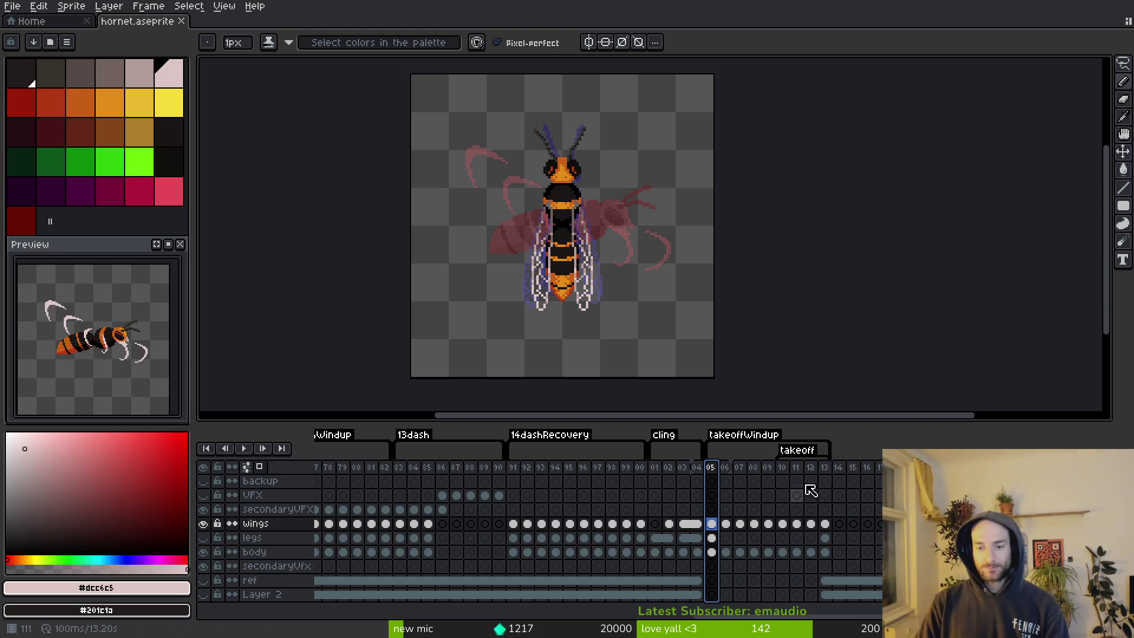
left_click(712, 537)
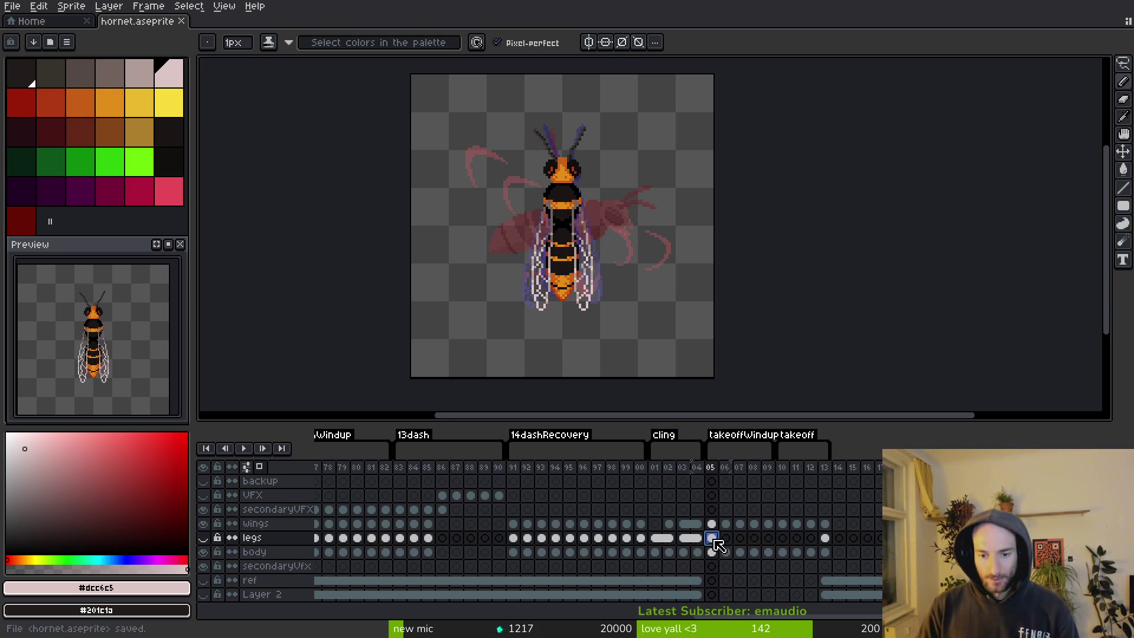
left_click(203, 537)
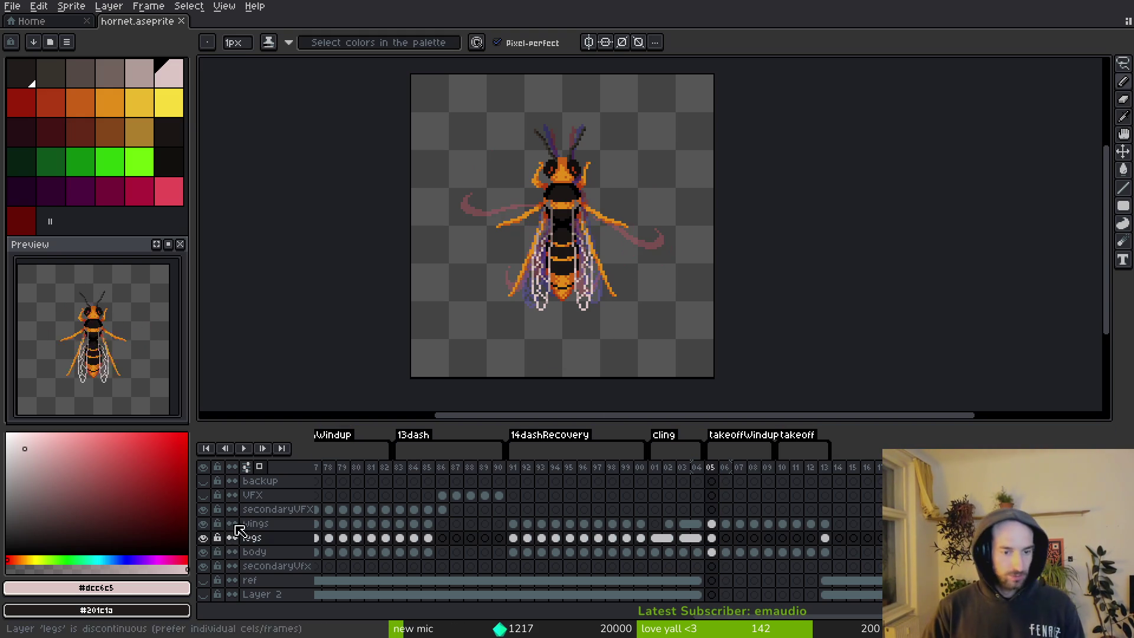
key("ctrl+s")
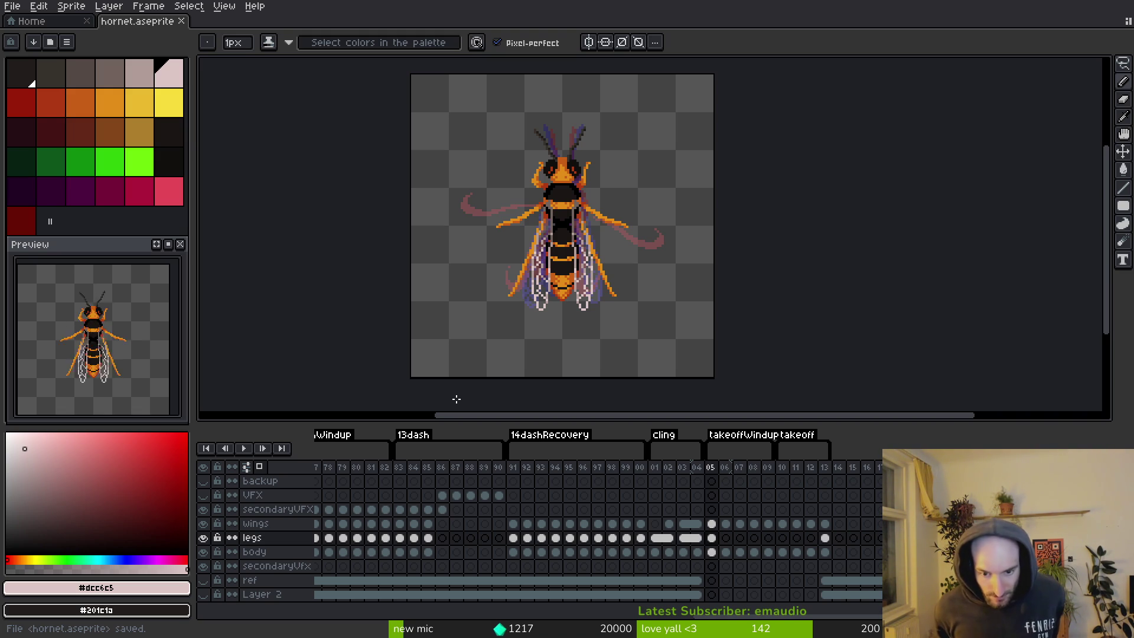
Compare the wings cels on frames 01 and 02.
left_click(655, 523)
left_click(669, 524)
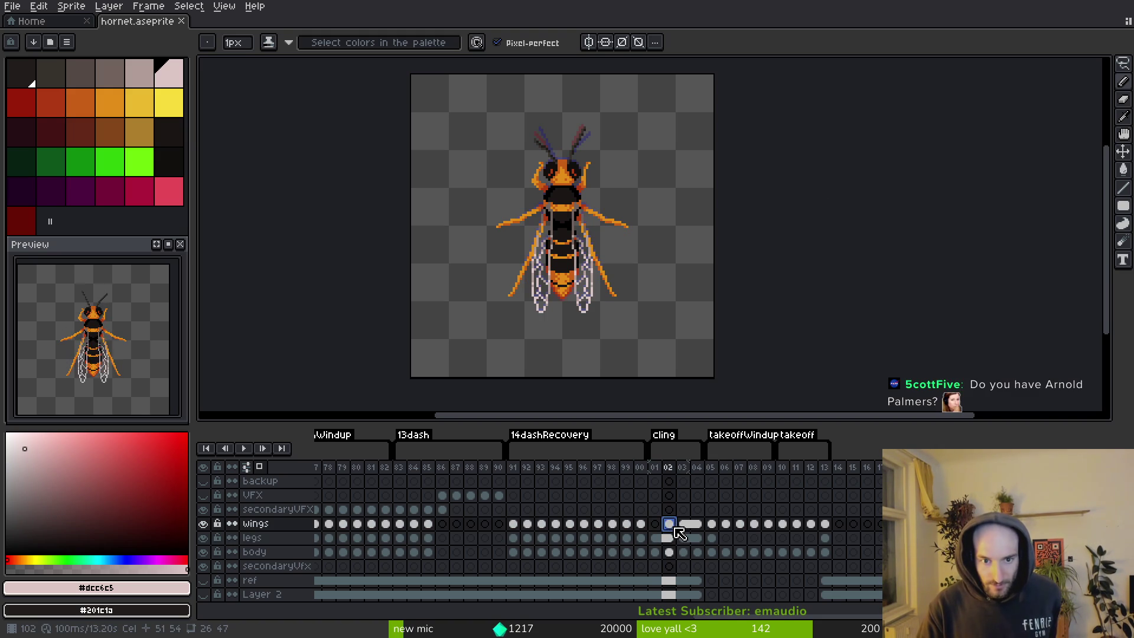
left_click(654, 525)
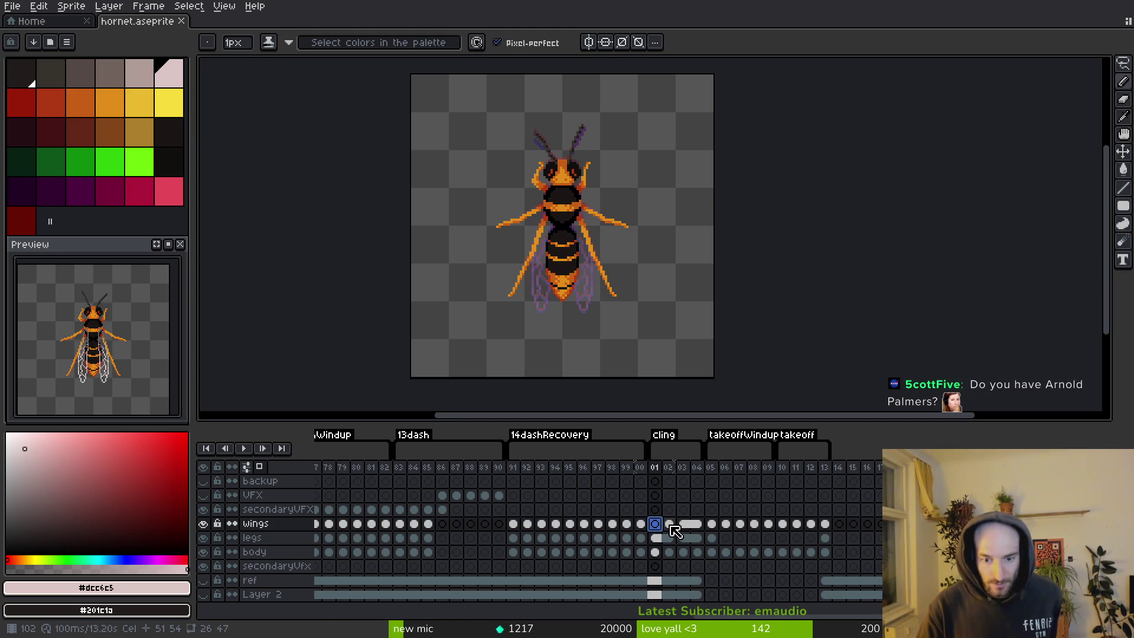
left_click(670, 525)
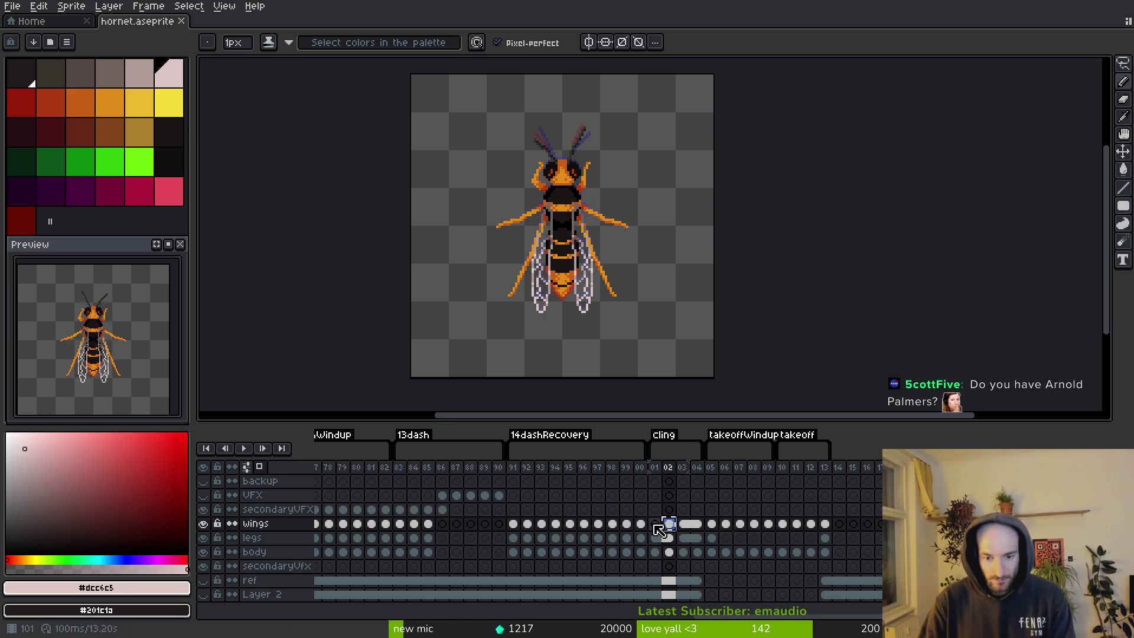
Link the frame 01 and 02 wings cels, save, and return to frame 01.
left_click_drag(669, 527, 655, 526)
right_click(661, 527)
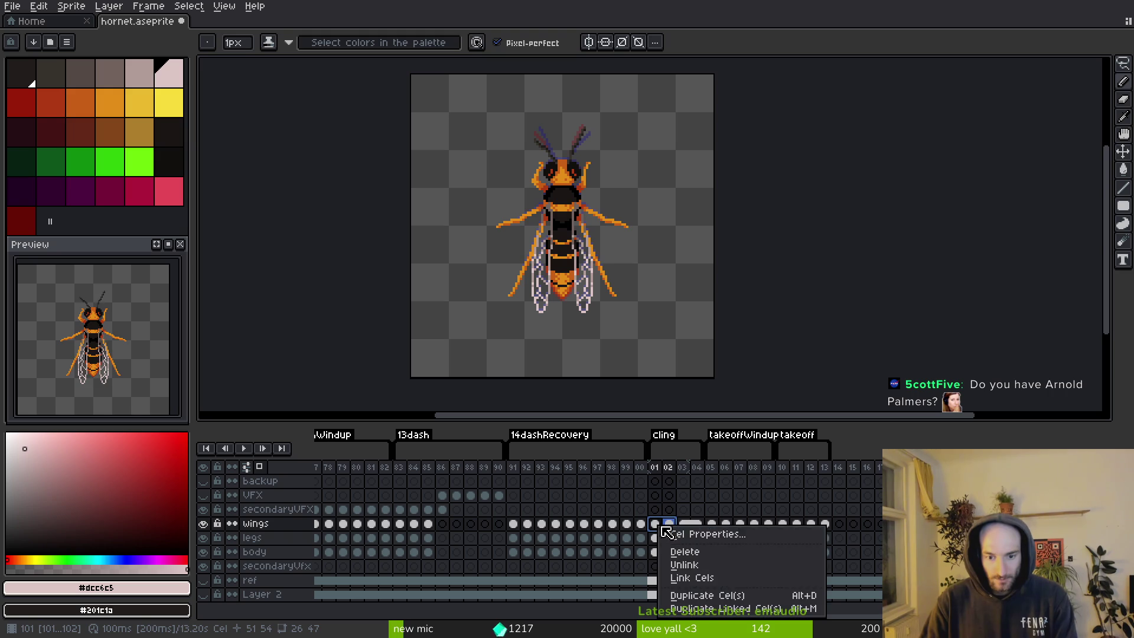
left_click(731, 577)
key("ctrl+s")
left_click(667, 527)
left_click(655, 526)
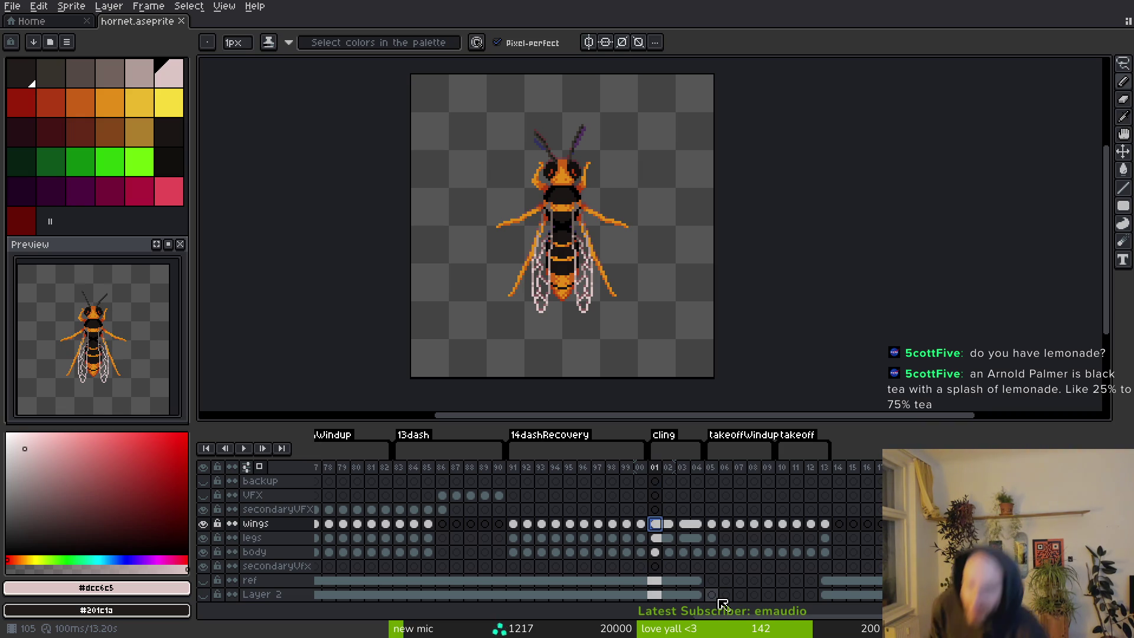
On frame 06, hide the wings, bring in the legs cel and reposition the right middle leg.
key("Right")
key("Right")
key("Right")
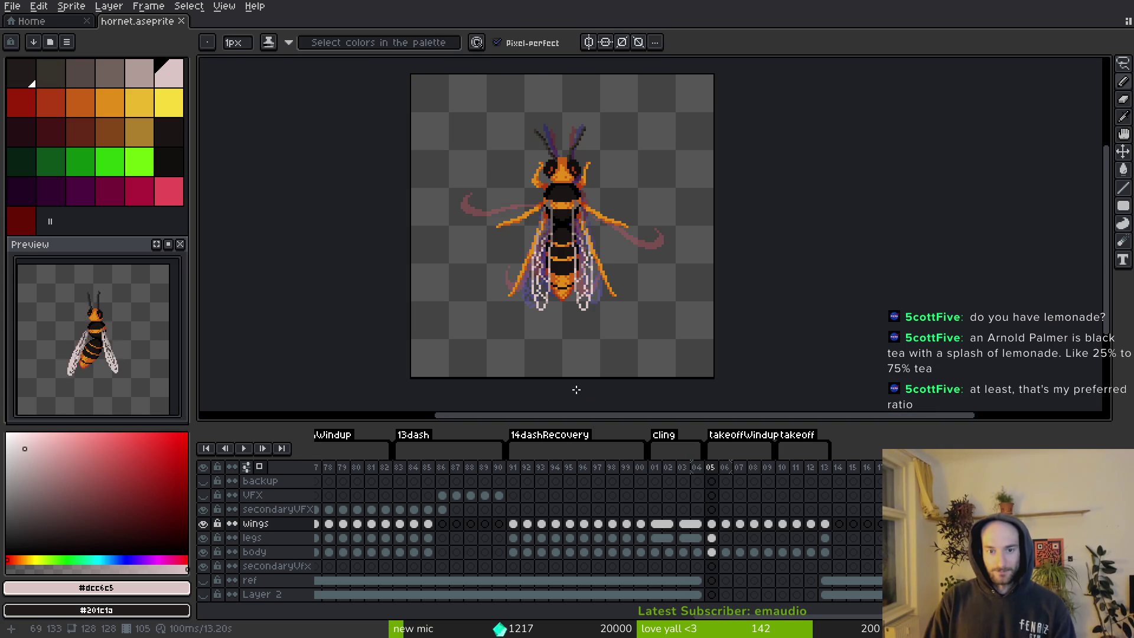
key("i")
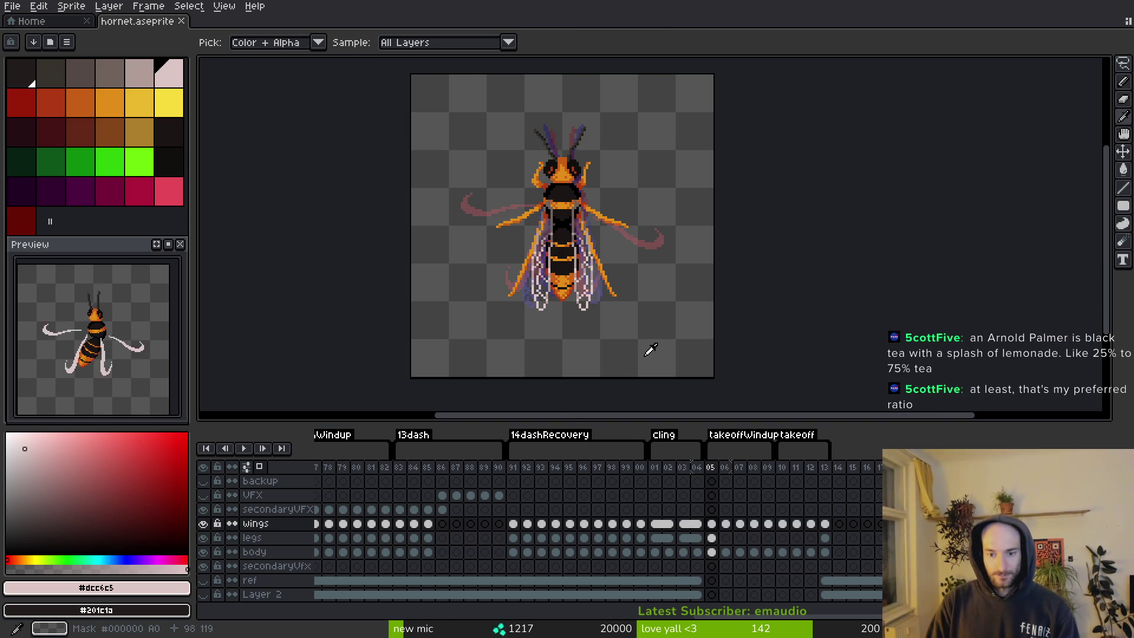
key("Right")
key("Right")
key("b")
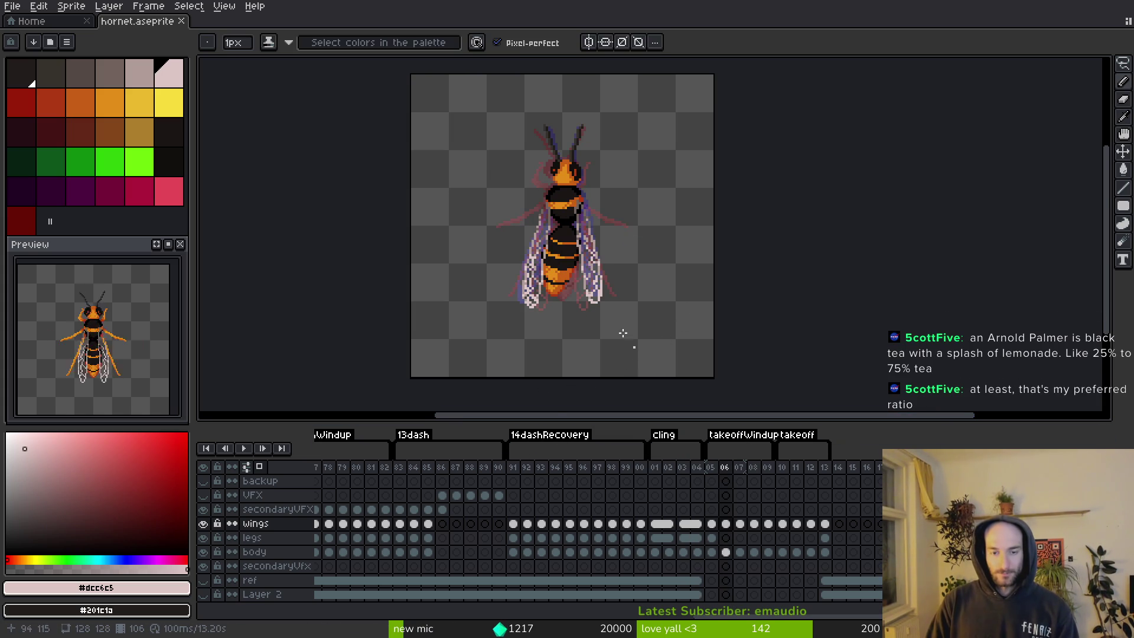
scroll(625, 329, "up", 4)
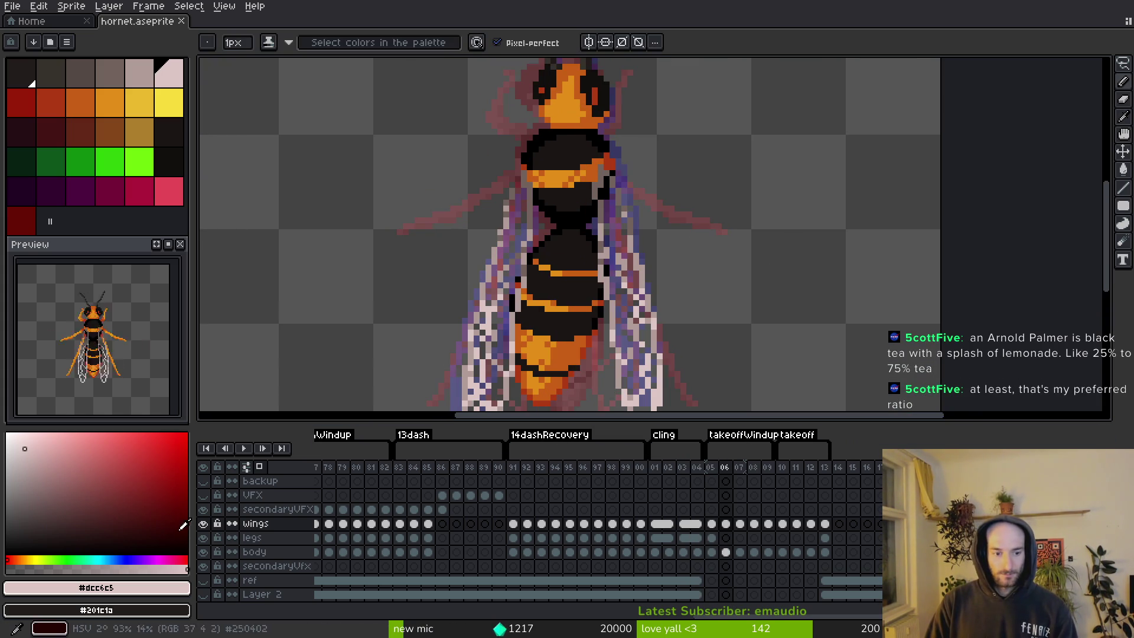
left_click(202, 523)
key("Left")
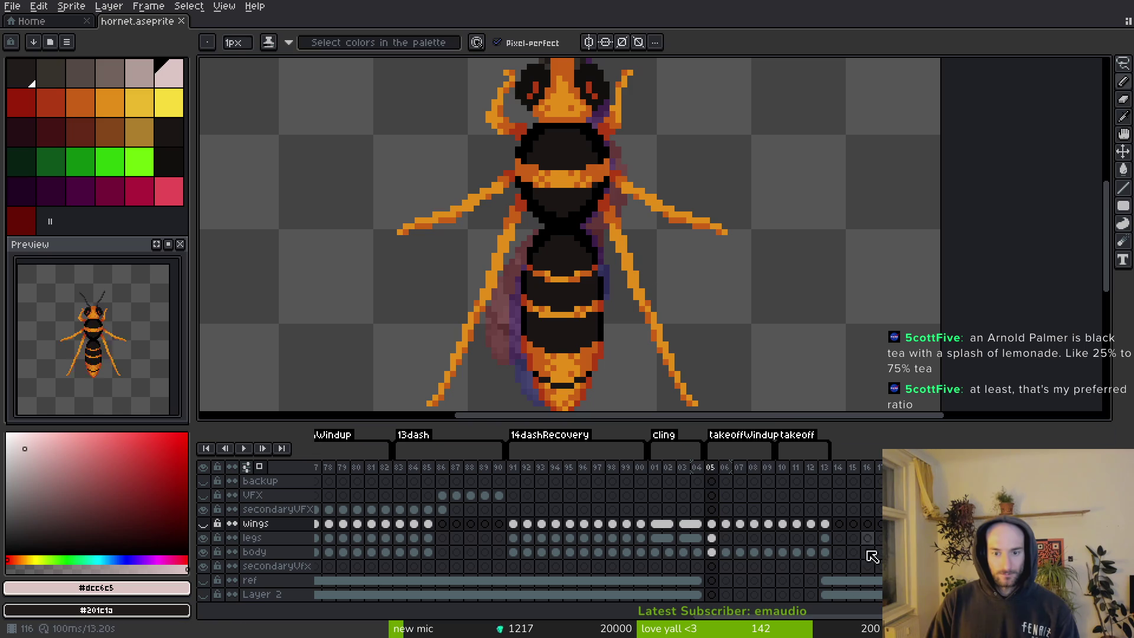
left_click_drag(716, 539, 725, 537)
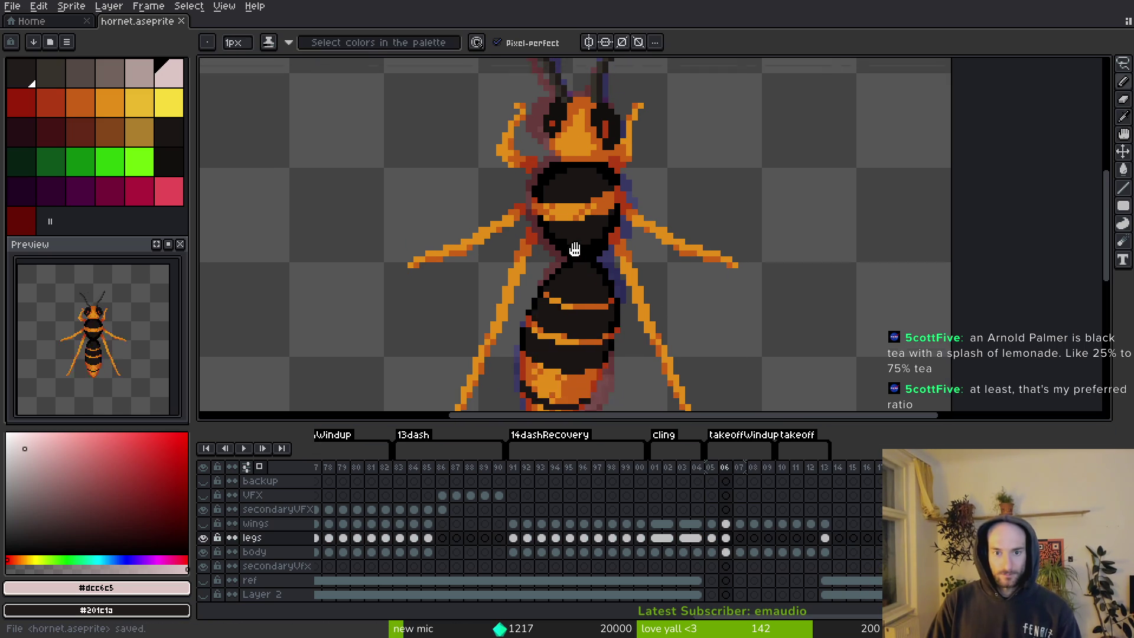
key("shift+w")
scroll(645, 204, "up", 2)
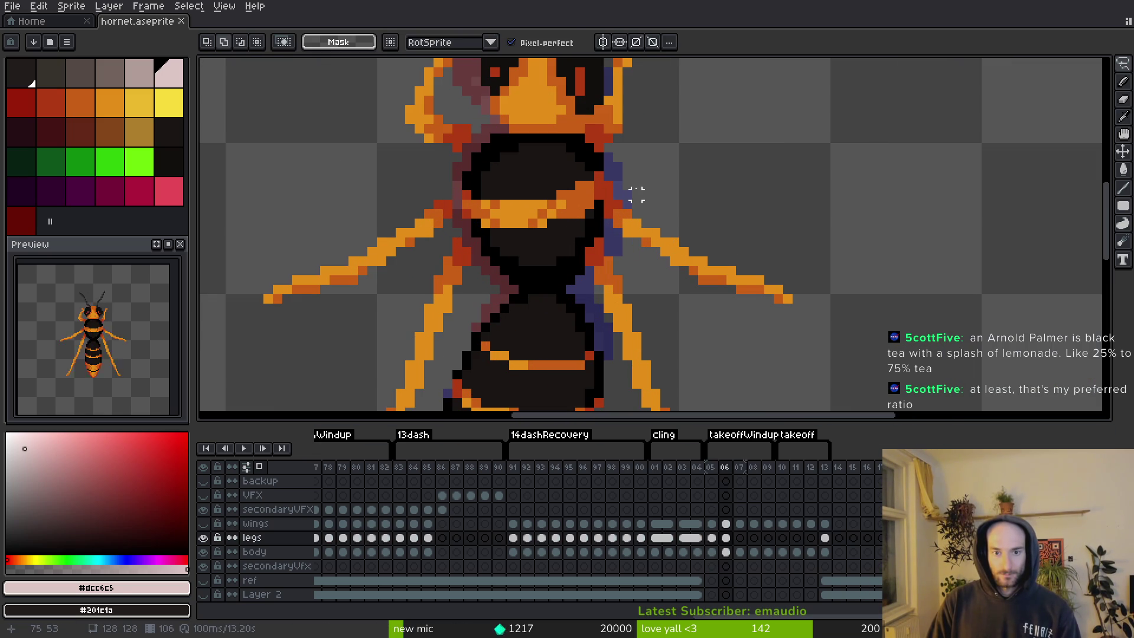
mouse_move(614, 168)
left_mouse_down()
mouse_move(603, 175)
mouse_move(664, 280)
mouse_move(659, 171)
left_mouse_up()
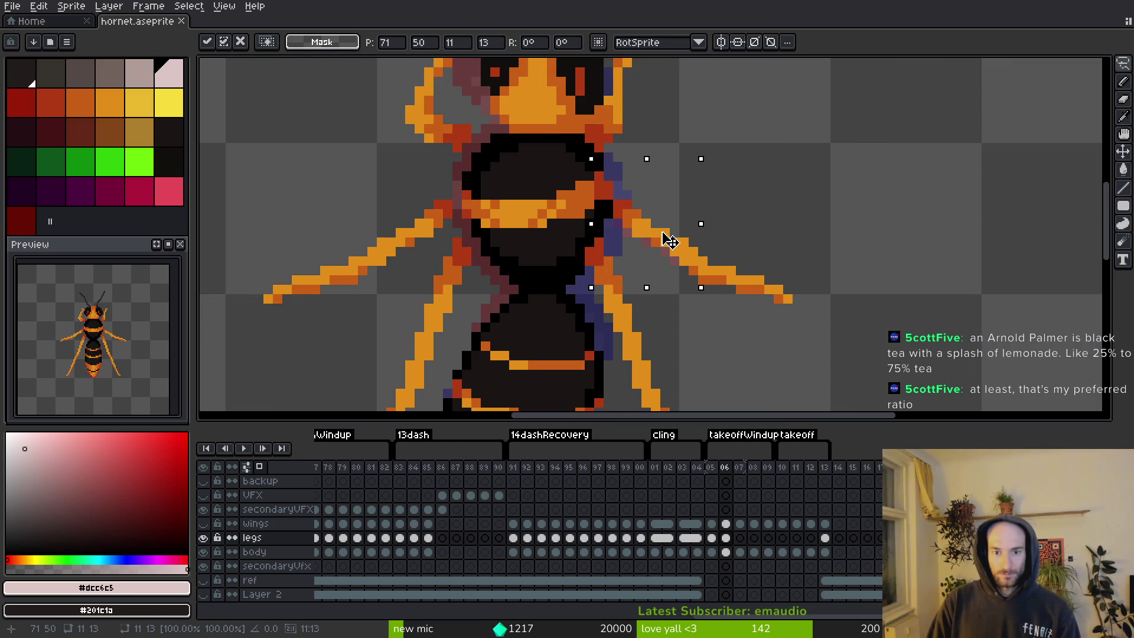
key("Return")
Erase two stray orange leg pixels and paint a dark-orange pixel on the leg.
scroll(673, 237, "up", 1)
left_click(683, 222, "alt")
key("e")
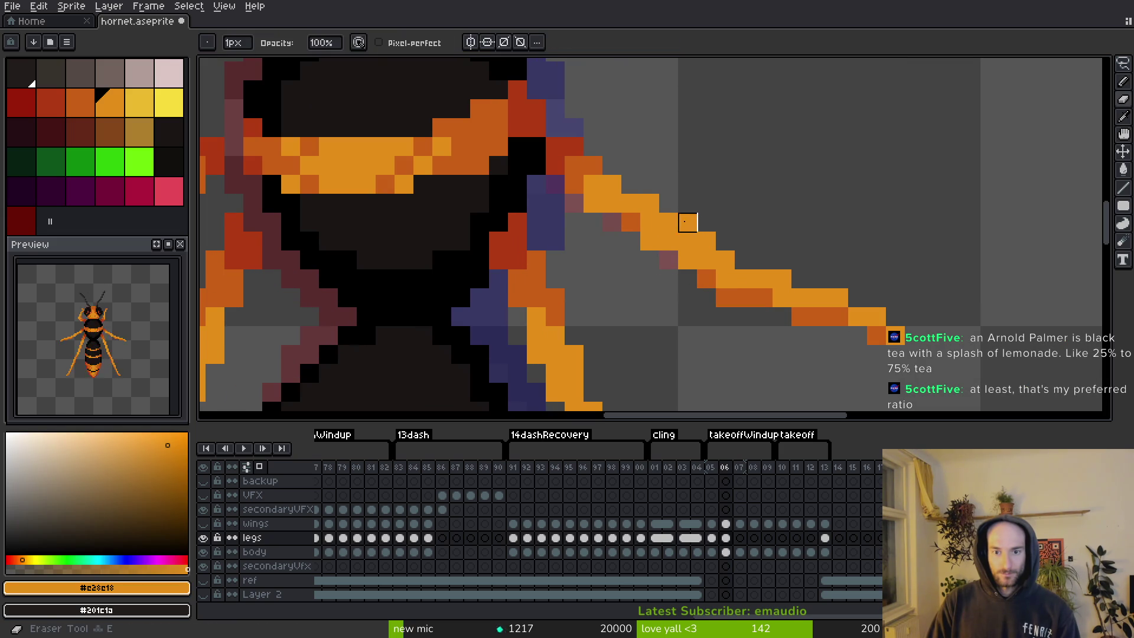
left_click(649, 240)
left_click(688, 260)
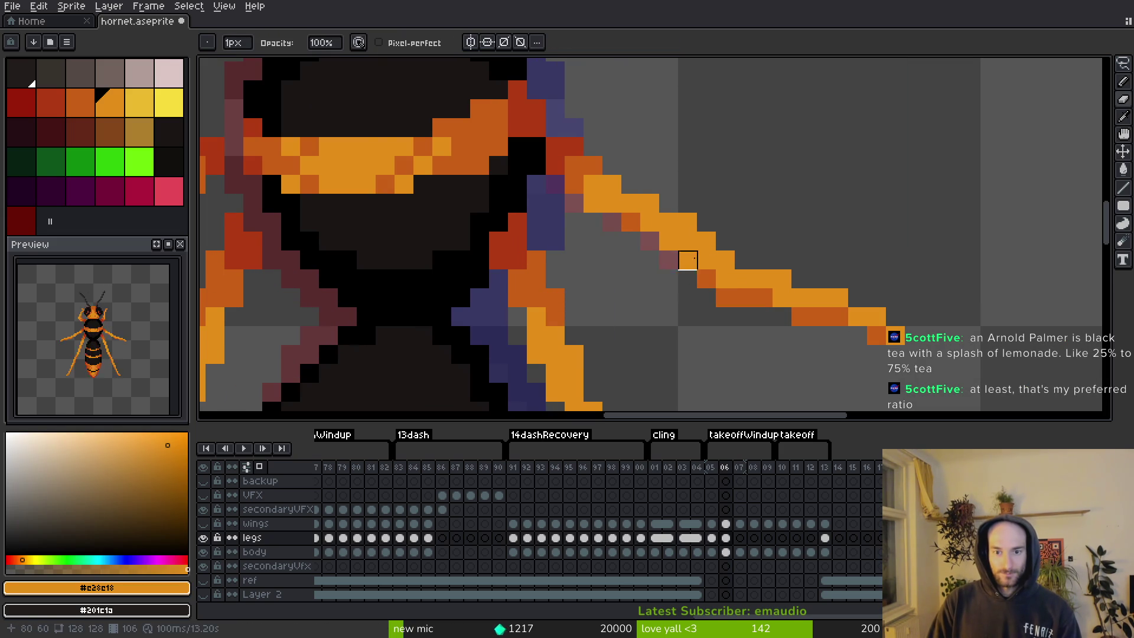
scroll(688, 260, "down", 3)
left_click(688, 261, "alt")
scroll(687, 261, "up", 2)
key("b")
left_click(696, 241)
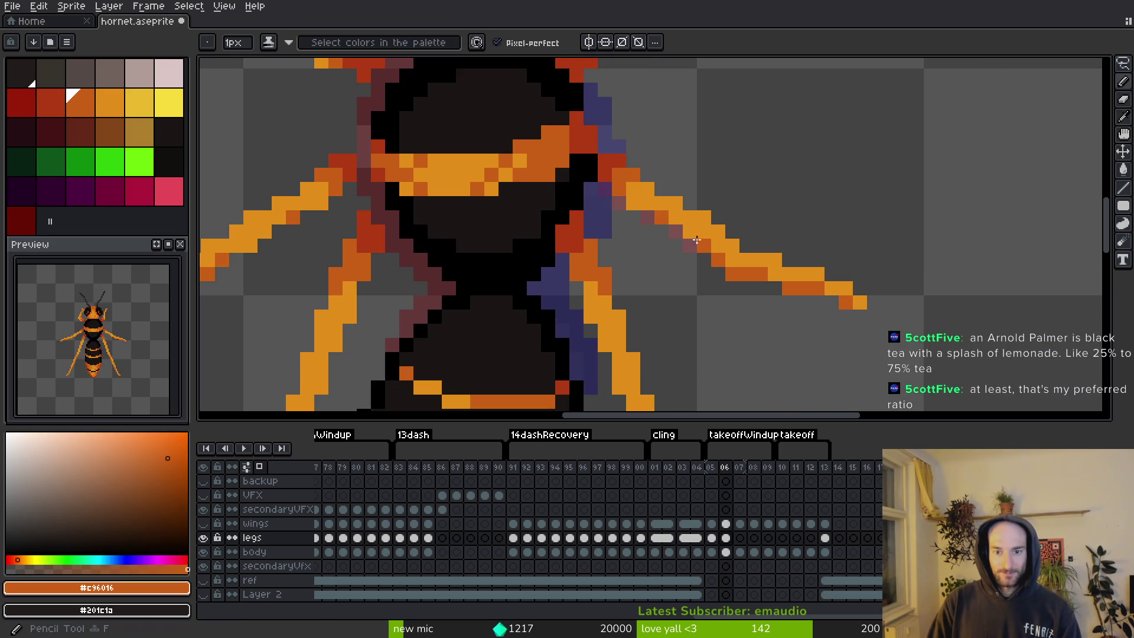
key("ctrl+z")
key("ctrl+z")
key("ctrl+z")
key("ctrl+y")
key("ctrl+y")
key("ctrl+y")
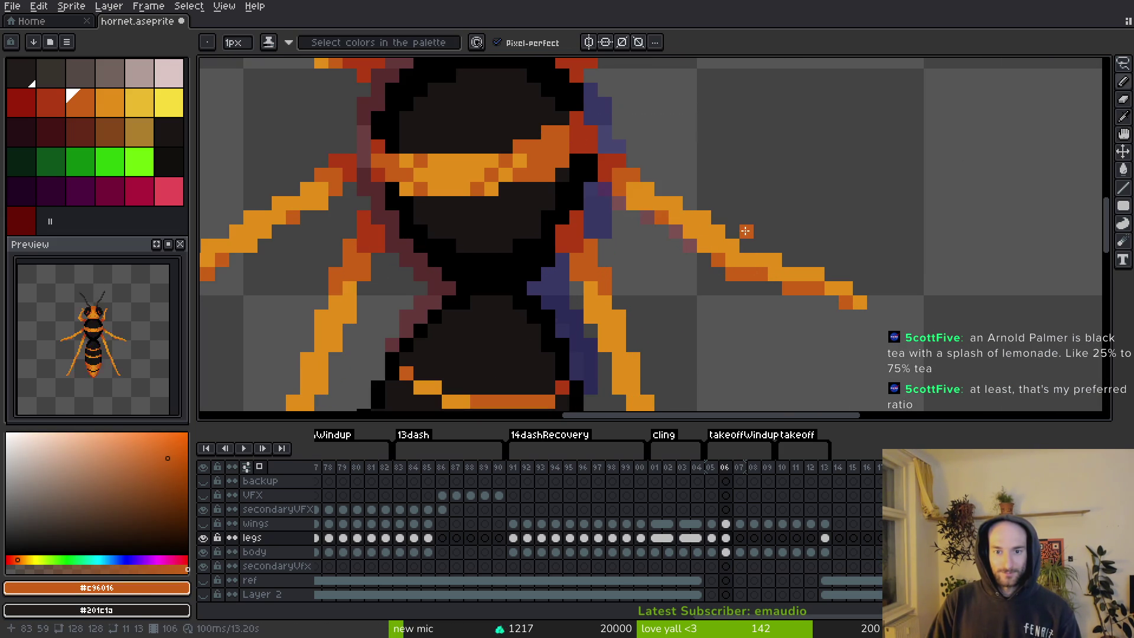
Save the sprite and compare the leg pose between frames 05 and 06.
key("ctrl+s")
scroll(745, 231, "down", 3)
key("comma")
key("period")
key("comma")
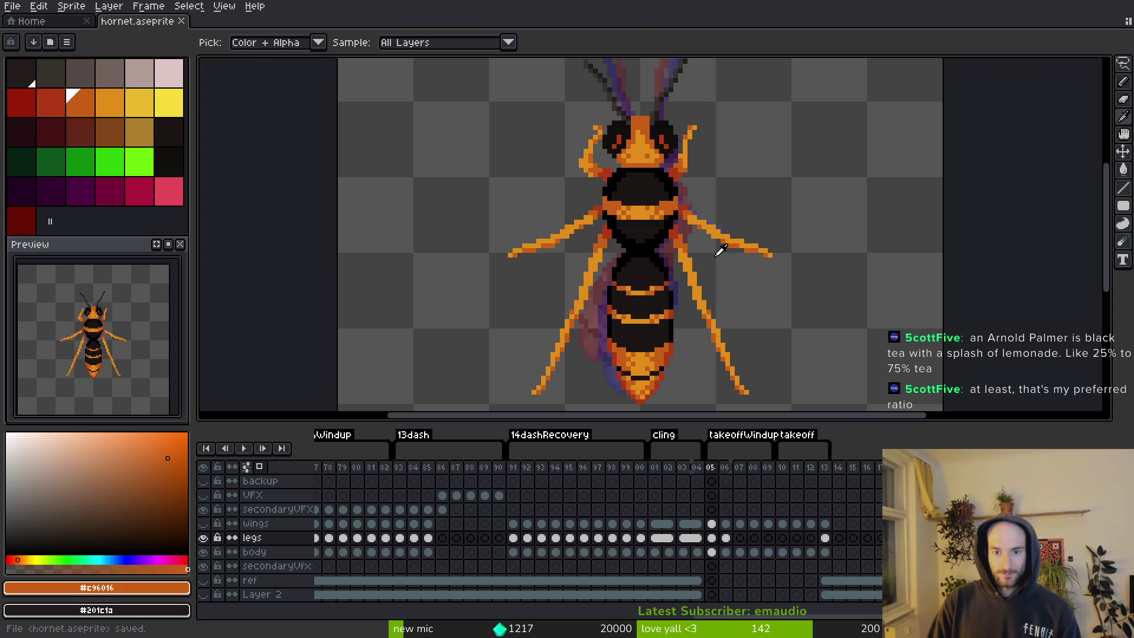
key("b")
scroll(721, 251, "up", 2)
Shift the right leg tip up-right with a rectangular selection and save.
key("period")
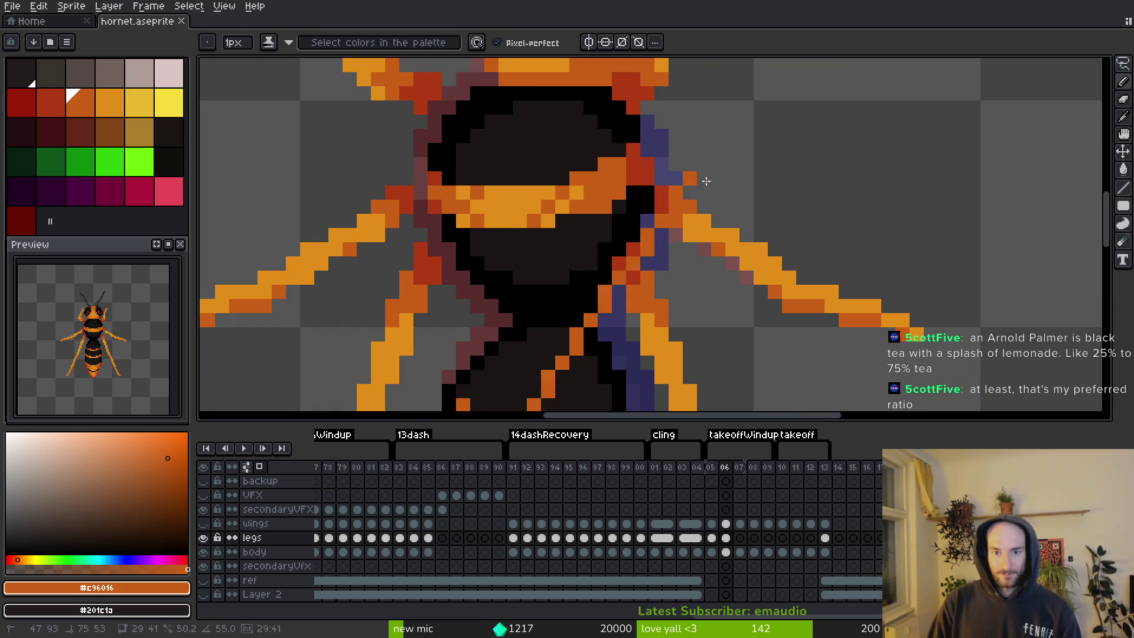
left_click(718, 191)
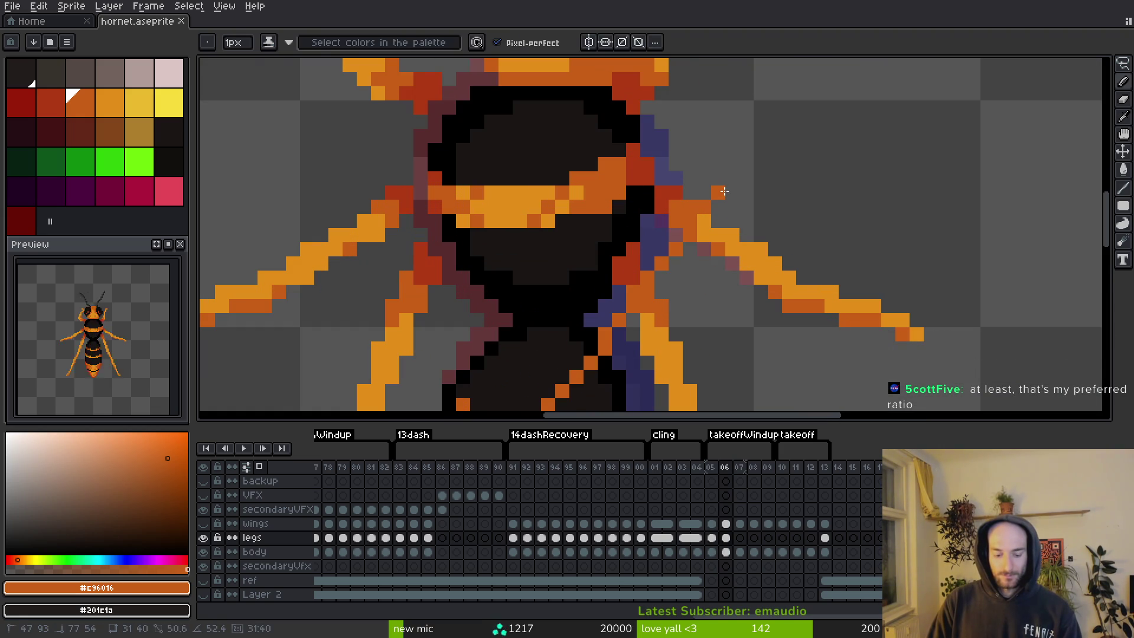
key("ctrl+z")
key("m")
mouse_move(725, 139)
left_mouse_down()
mouse_move(611, 218)
mouse_move(702, 189)
mouse_move(640, 197)
left_mouse_up()
key("ctrl+d")
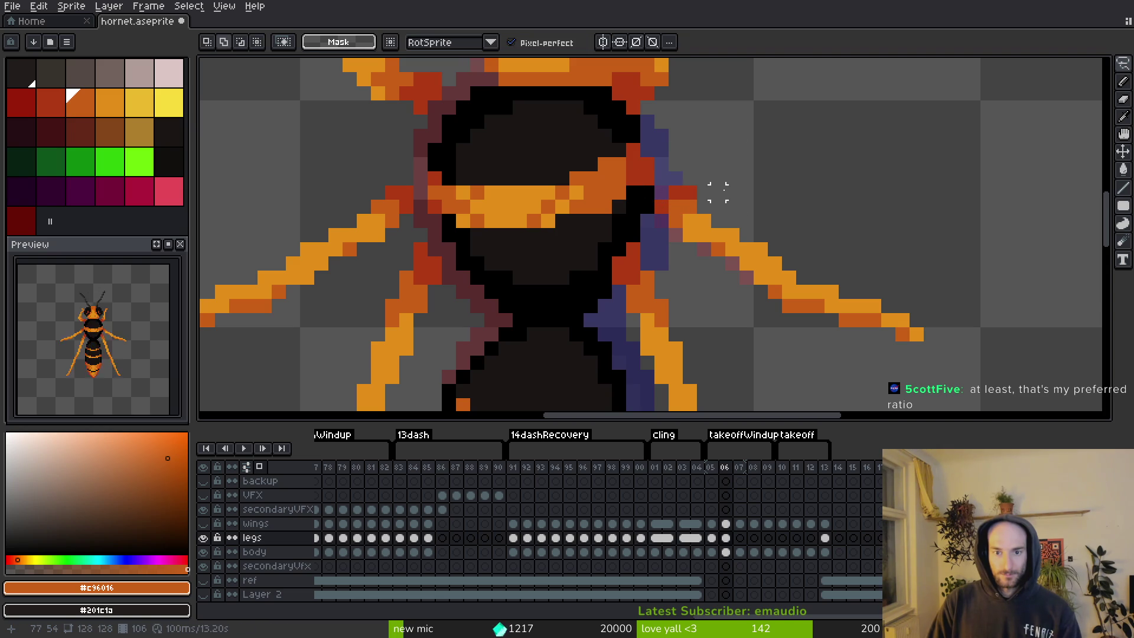
scroll(729, 185, "down", 5)
key("ctrl+s")
After checking frame 05, shift the right leg's joint pixels one pixel down-left.
key("i")
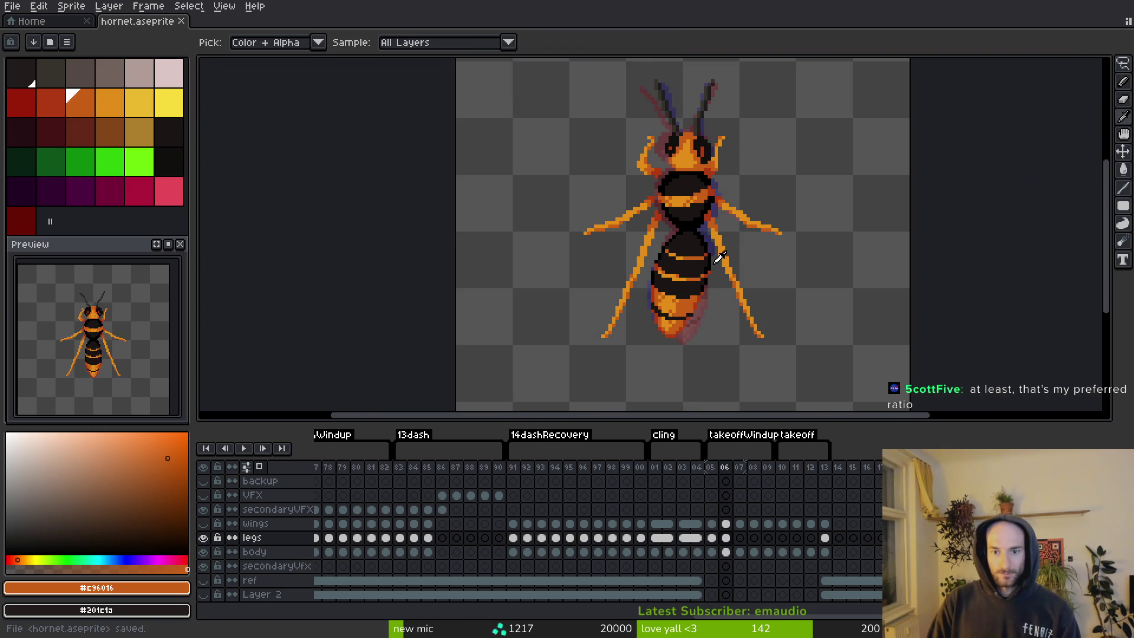
key("Left")
key("Right")
scroll(741, 202, "up", 4)
key("Left")
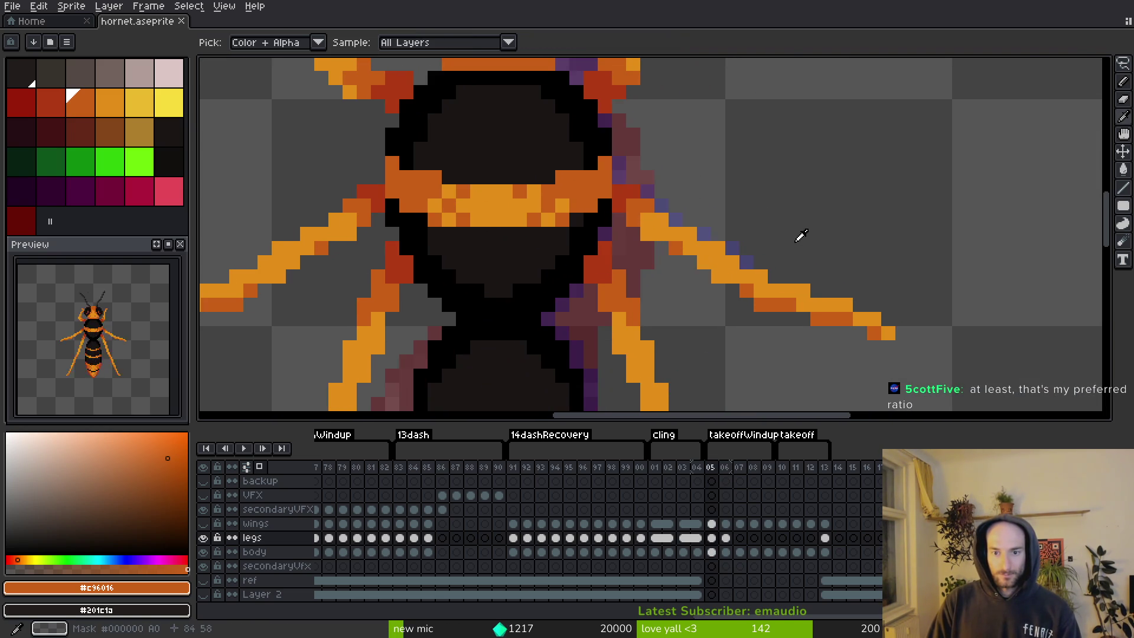
key("Right")
key("m")
mouse_move(792, 238)
left_mouse_down()
mouse_move(671, 198)
mouse_move(603, 215)
mouse_move(606, 231)
left_mouse_up()
key("ctrl+d")
Recolour the dusty-rose joint pixel with orange #e28e18 and darker orange, then save.
key("b")
left_click(649, 217, "alt")
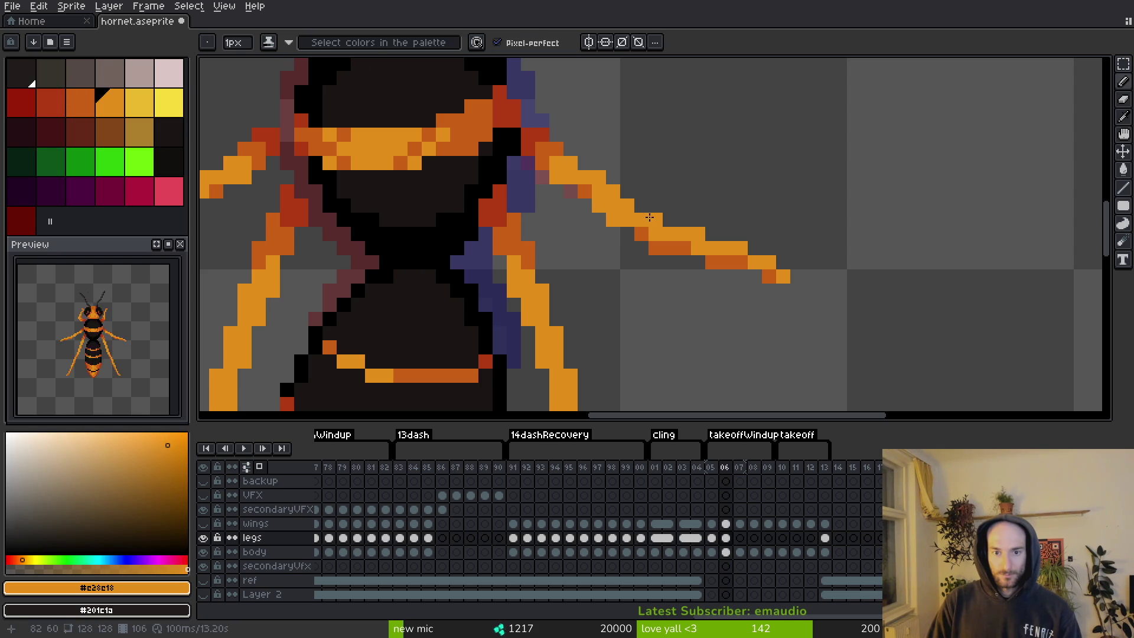
left_click(570, 189)
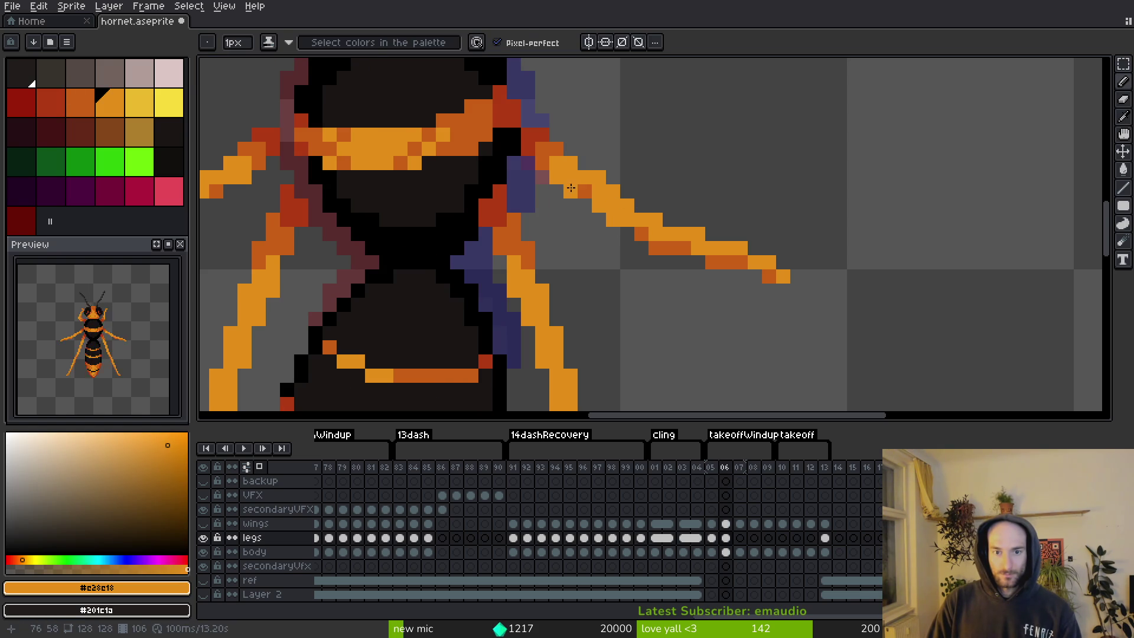
left_click(583, 191, "alt")
left_click(570, 191)
left_click(606, 191, "alt")
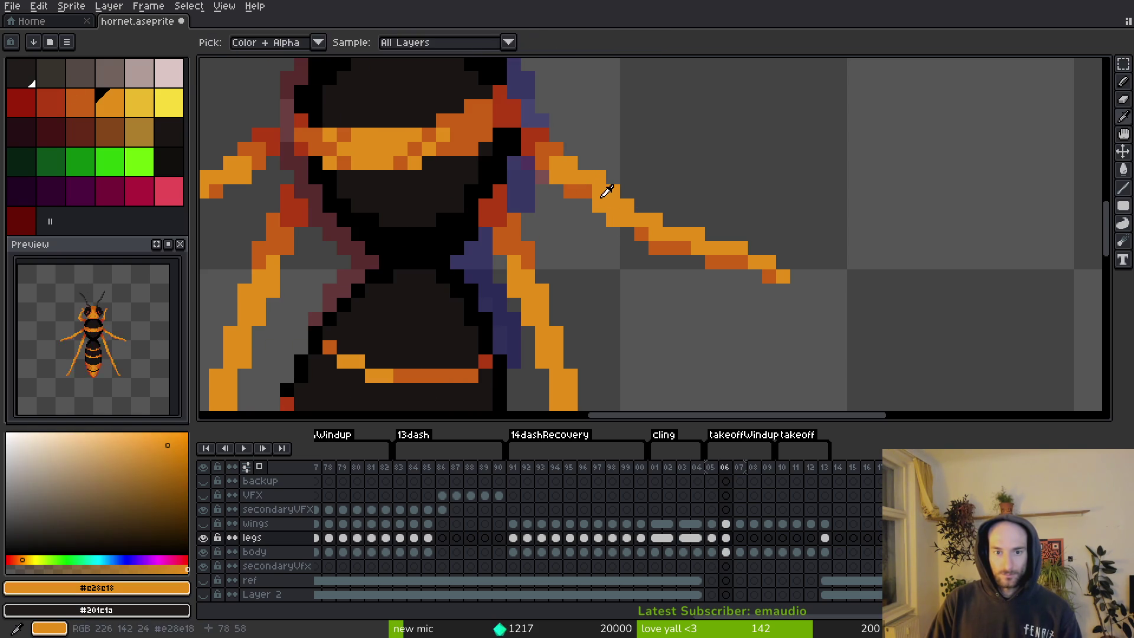
key("ctrl+s")
scroll(649, 236, "down", 2)
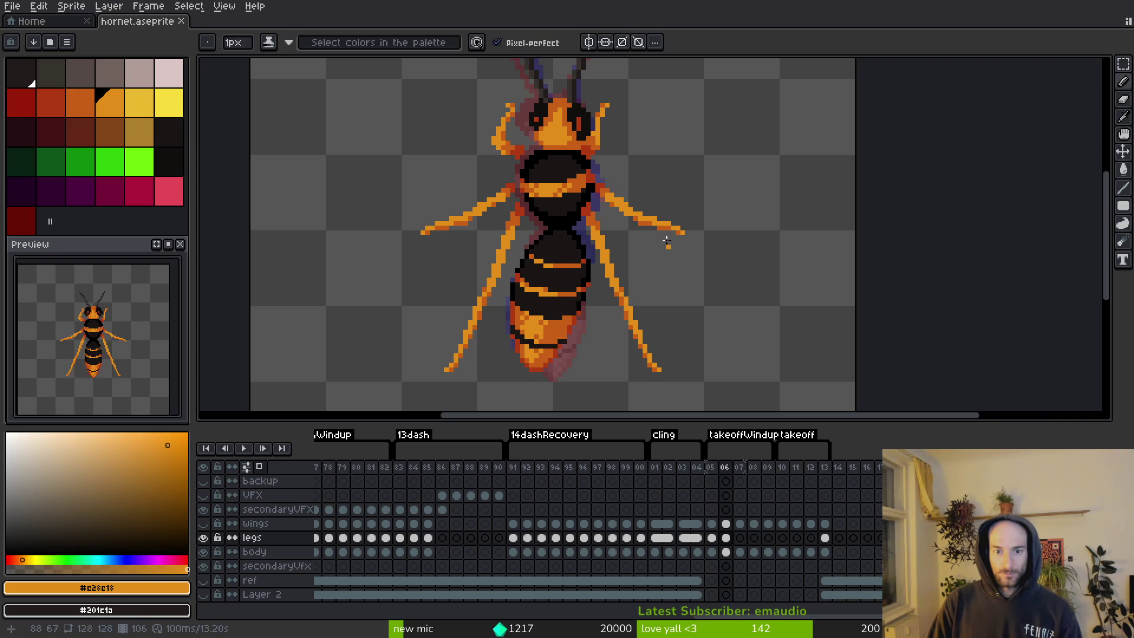
key("Left")
scroll(649, 244, "down", 1)
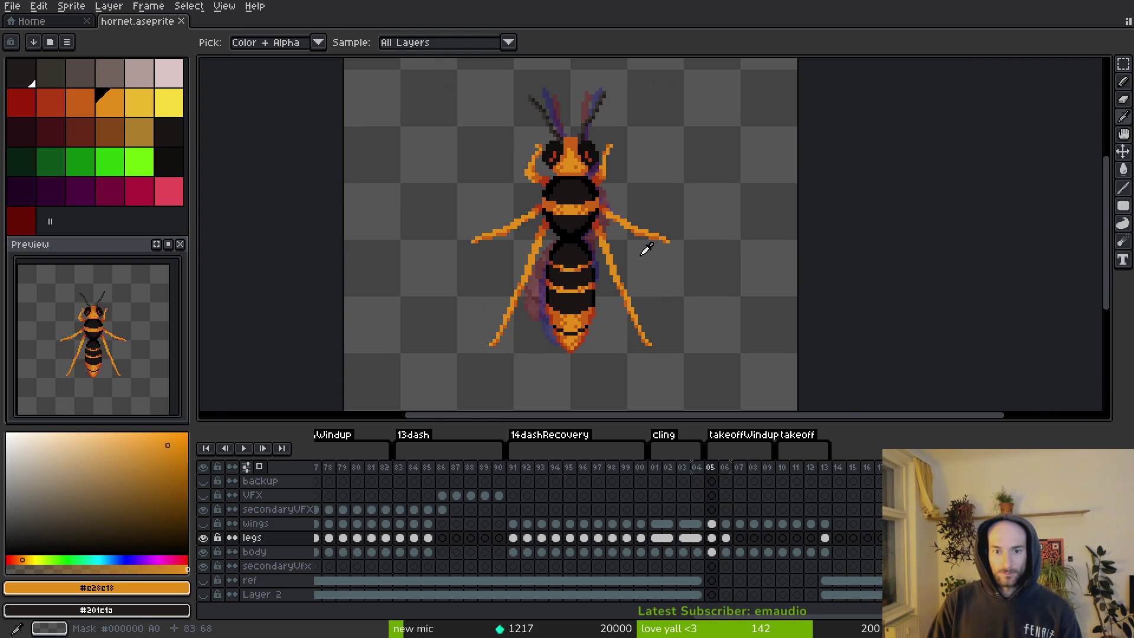
Select the legs cel on frame 06 and save, comparing against frame 05.
key("m")
scroll(649, 219, "up", 2)
left_click_drag(616, 207, 581, 201)
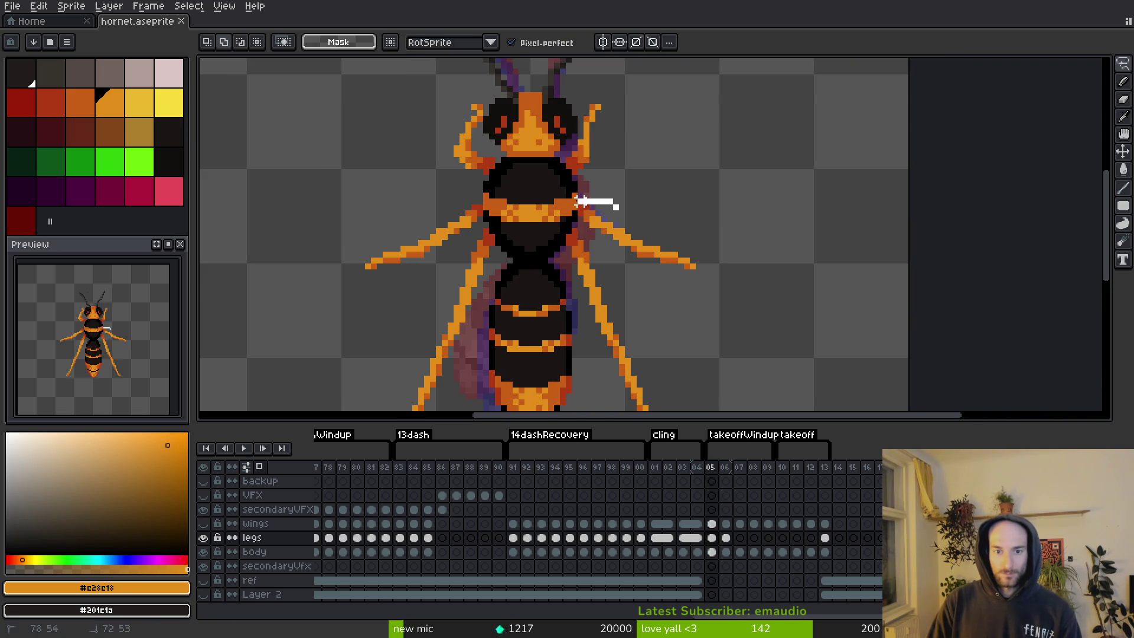
key("Right")
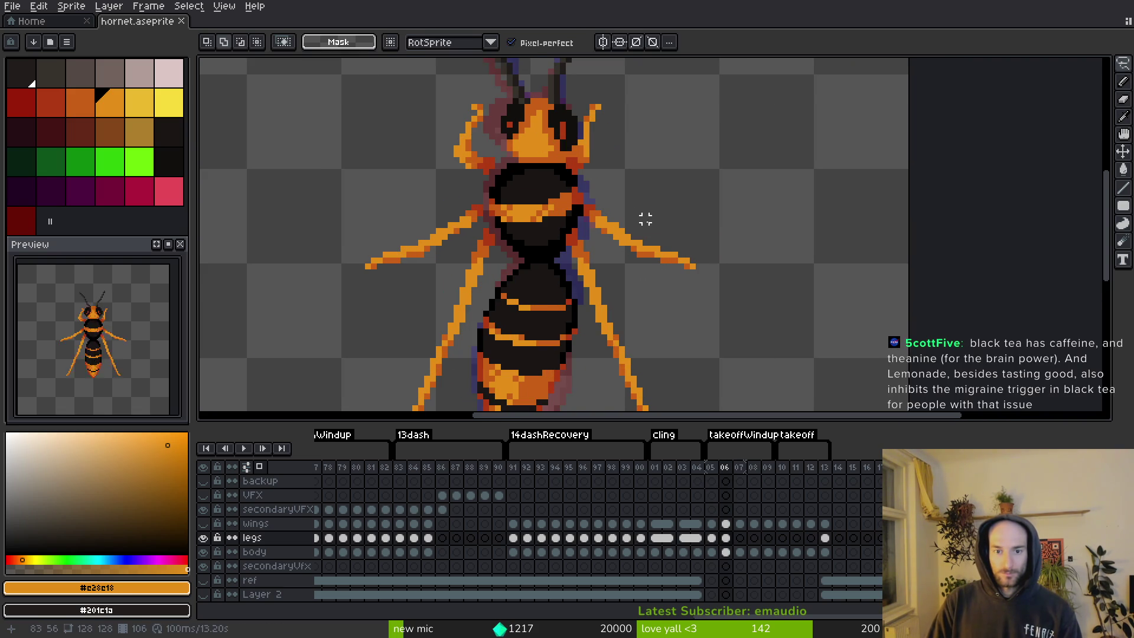
key("Left")
left_click(725, 537)
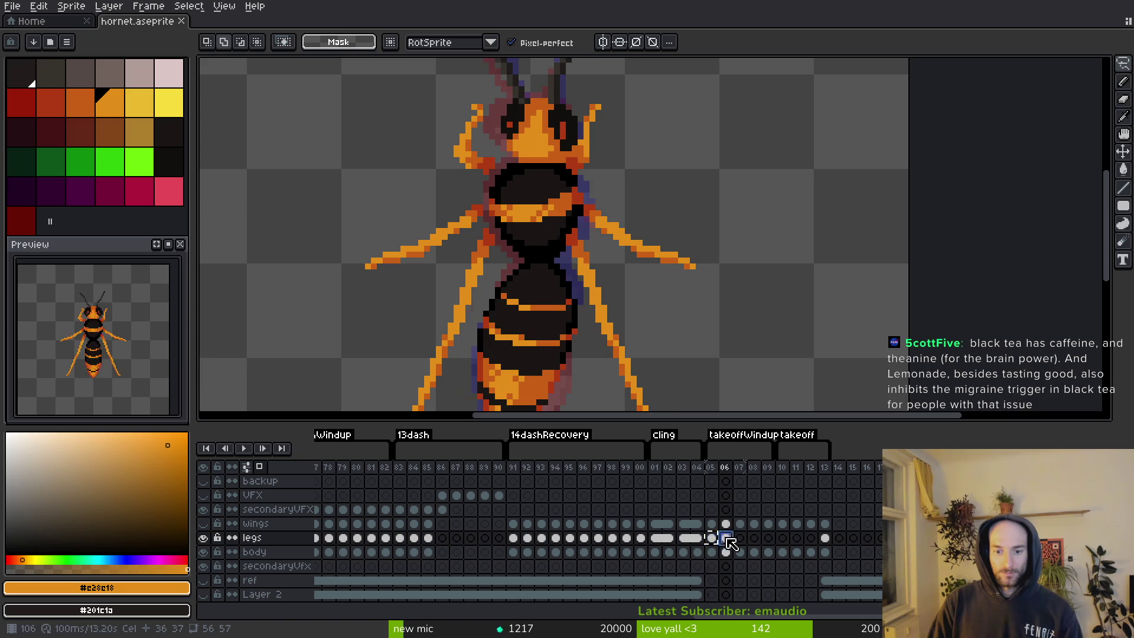
key("ctrl+s")
key("i")
key("Left")
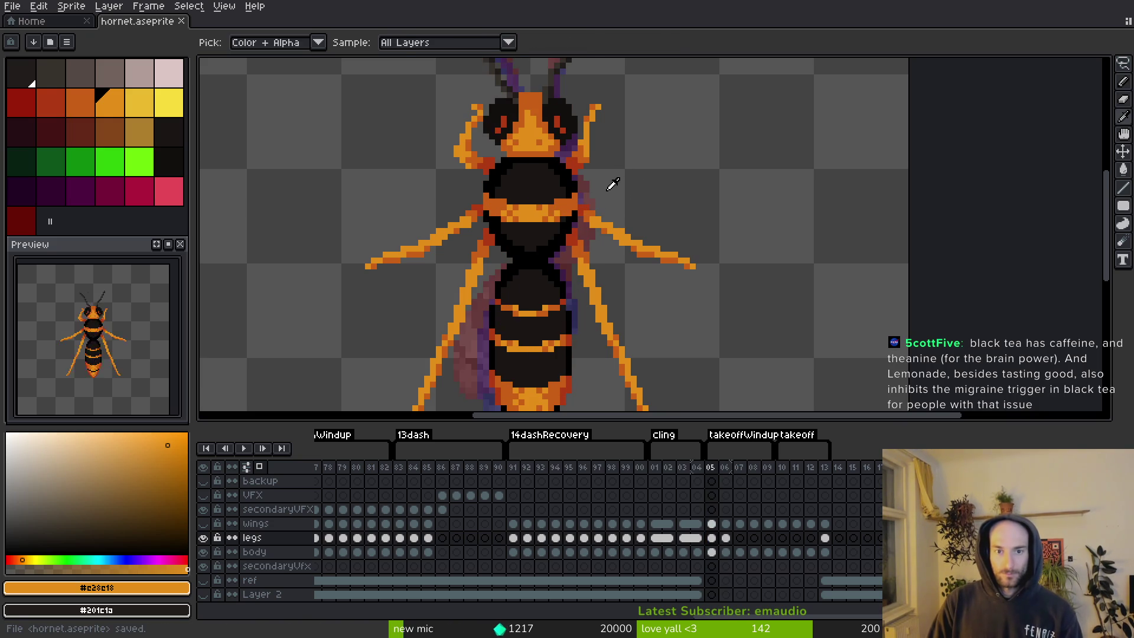
key("Right")
Lasso the thin orange strip beside the head and move it into place.
key("q")
mouse_move(571, 134)
left_mouse_down()
mouse_move(557, 167)
mouse_move(597, 137)
mouse_move(589, 178)
mouse_move(579, 167)
mouse_move(617, 240)
mouse_move(615, 228)
left_mouse_up()
key("ctrl+d")
scroll(579, 167, "up", 5)
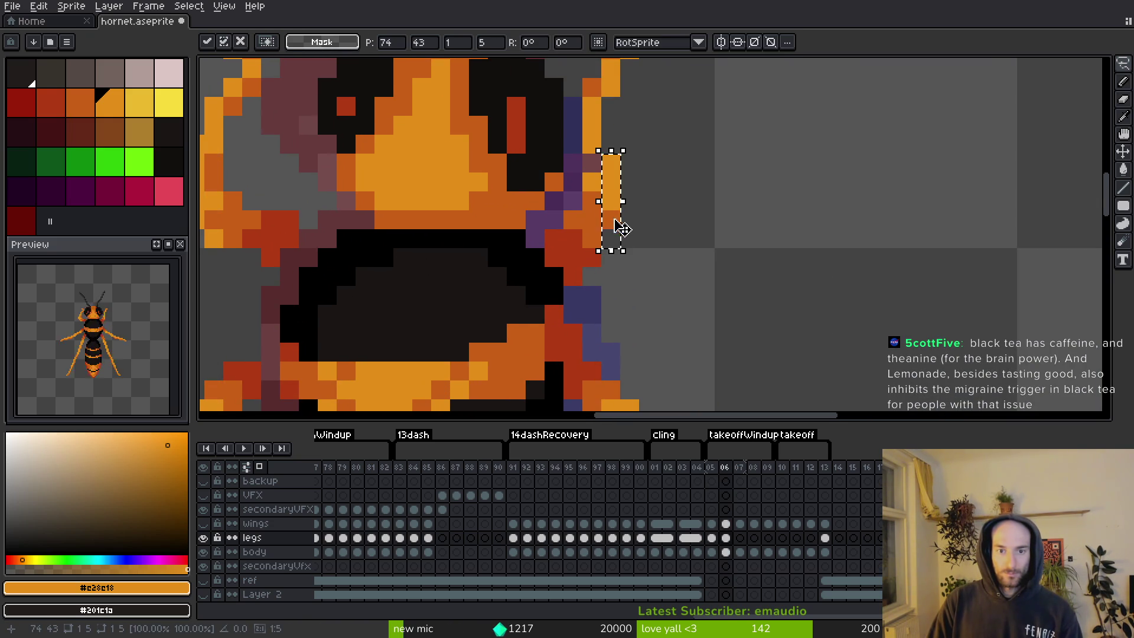
Paint a dark-orange #c96016 pixel beside the head and save.
key("b")
left_click(592, 164, "alt")
left_click(605, 144)
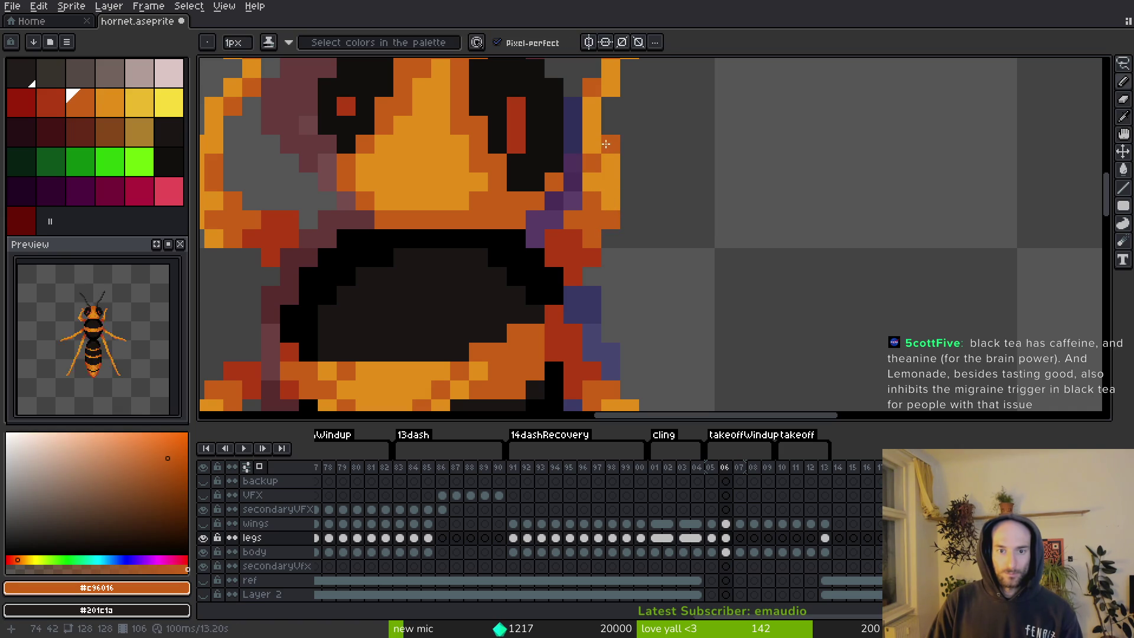
scroll(606, 144, "down", 5)
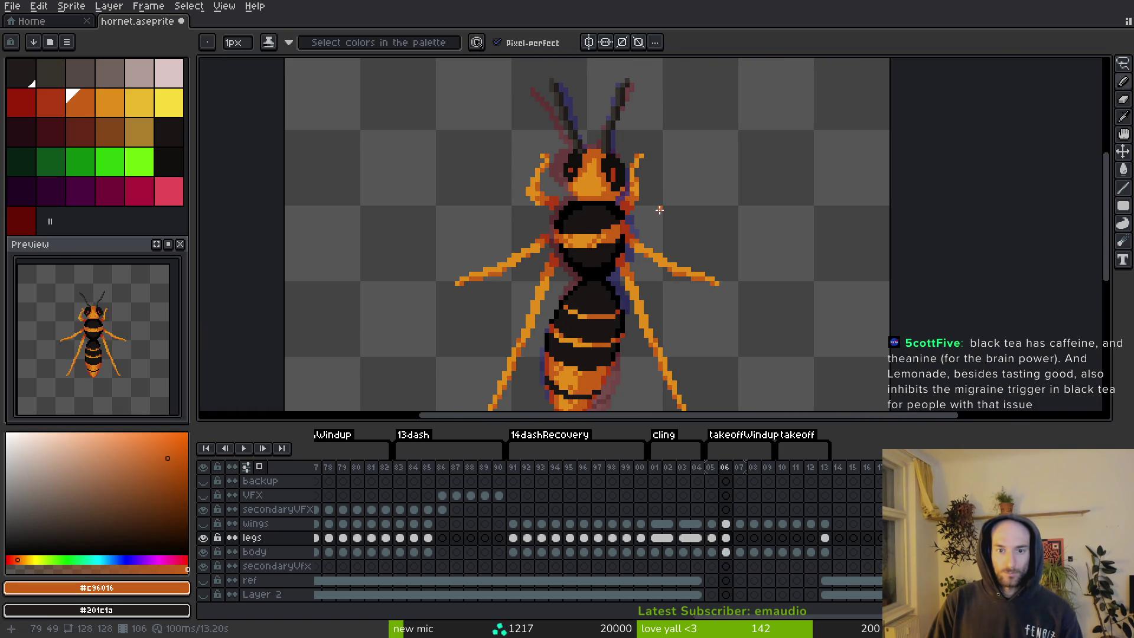
key("i")
scroll(659, 209, "up", 2)
key("ctrl+s")
scroll(666, 206, "down", 2)
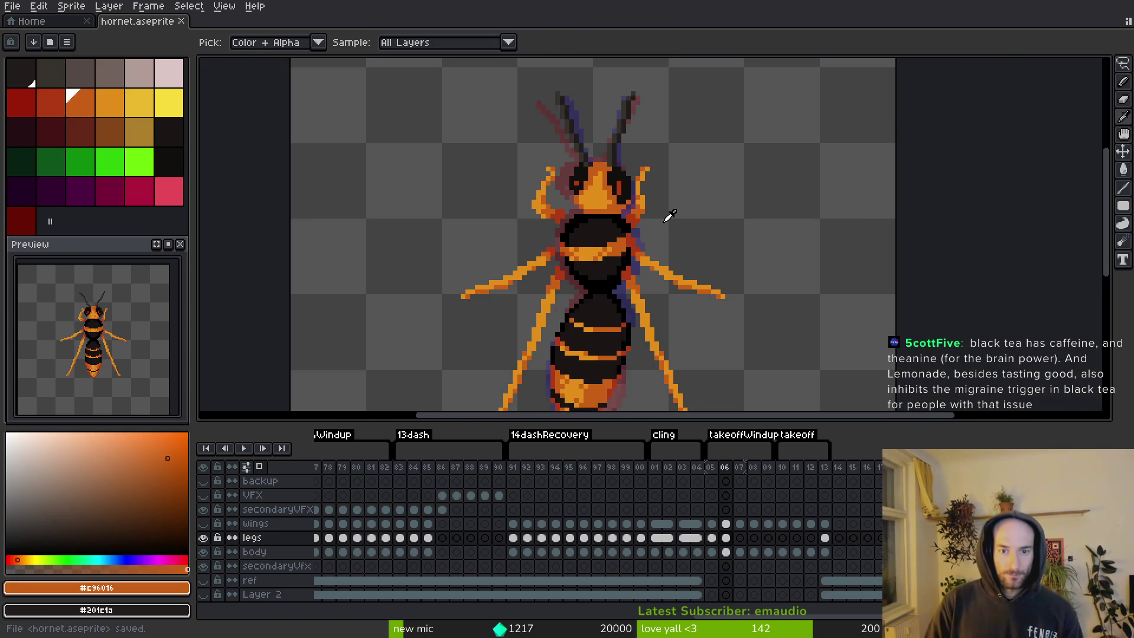
key("m")
scroll(531, 223, "up", 5)
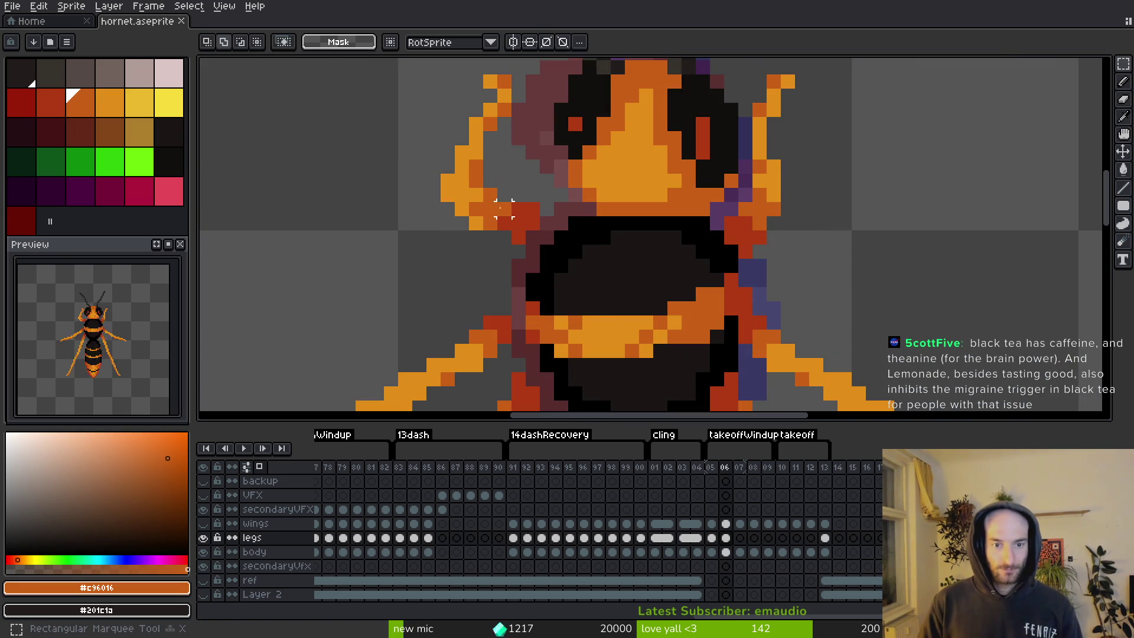
Shift the pixels at the head's left side and paint two pixels red #af3a13.
mouse_move(503, 208)
left_mouse_down()
mouse_move(558, 259)
mouse_move(549, 235)
left_mouse_up()
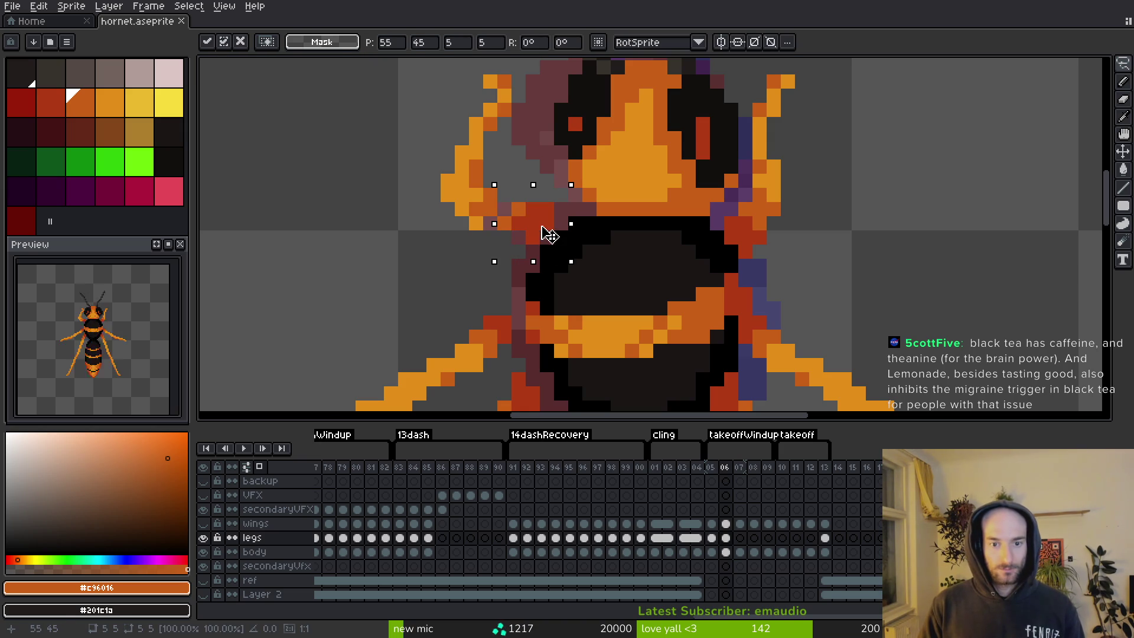
key("i")
key("b")
left_click(543, 223, "alt")
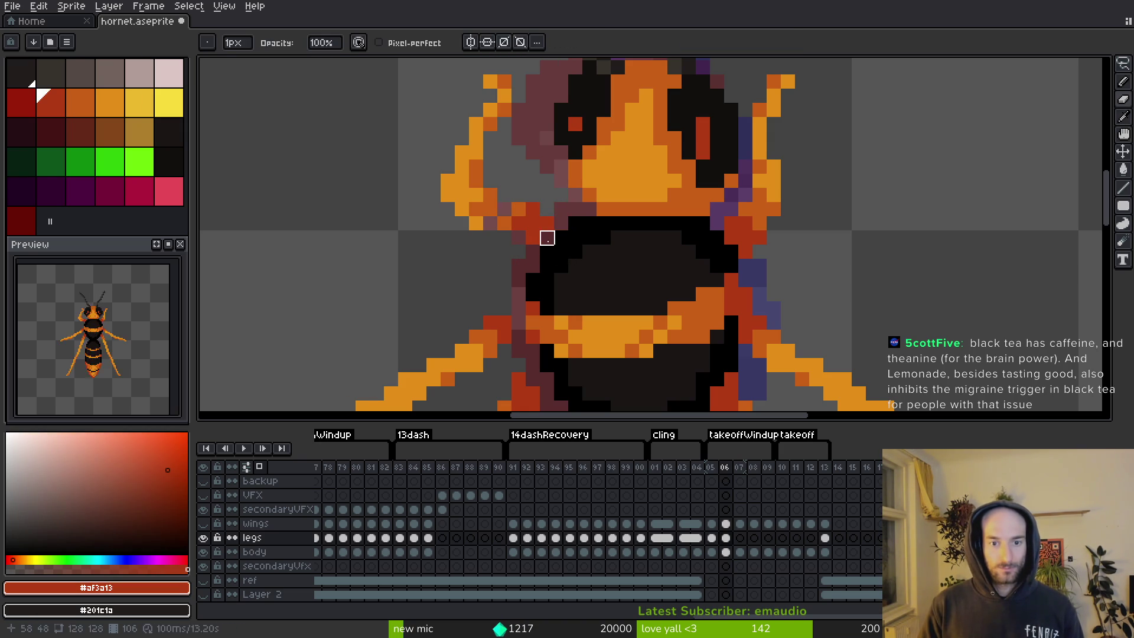
left_click_drag(561, 238, 540, 239)
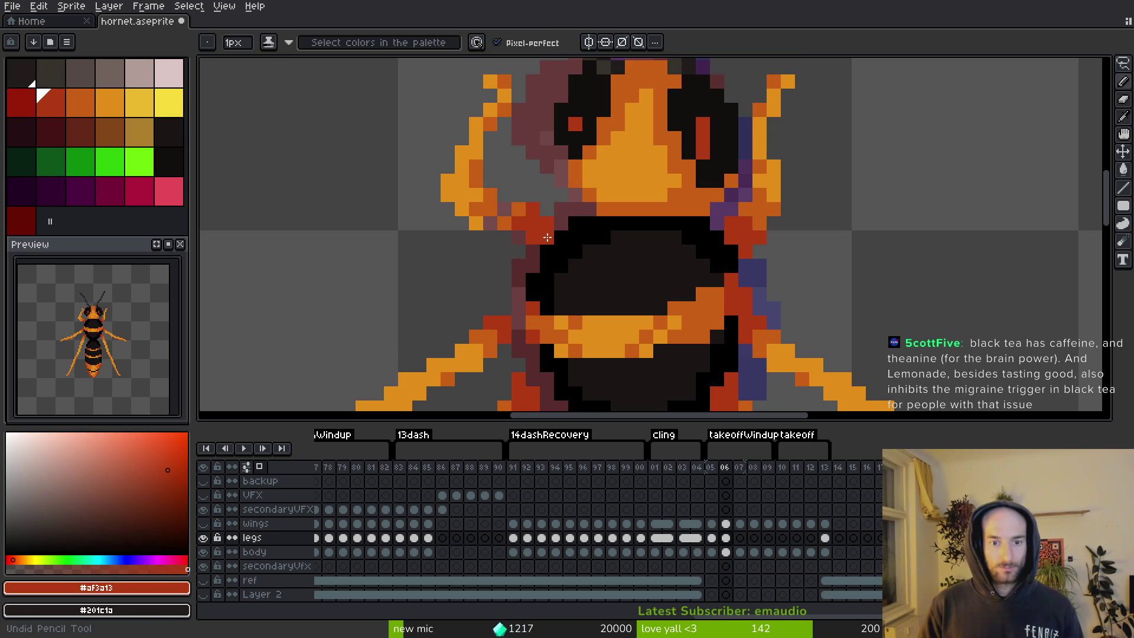
key("alt")
left_click(530, 198, "alt")
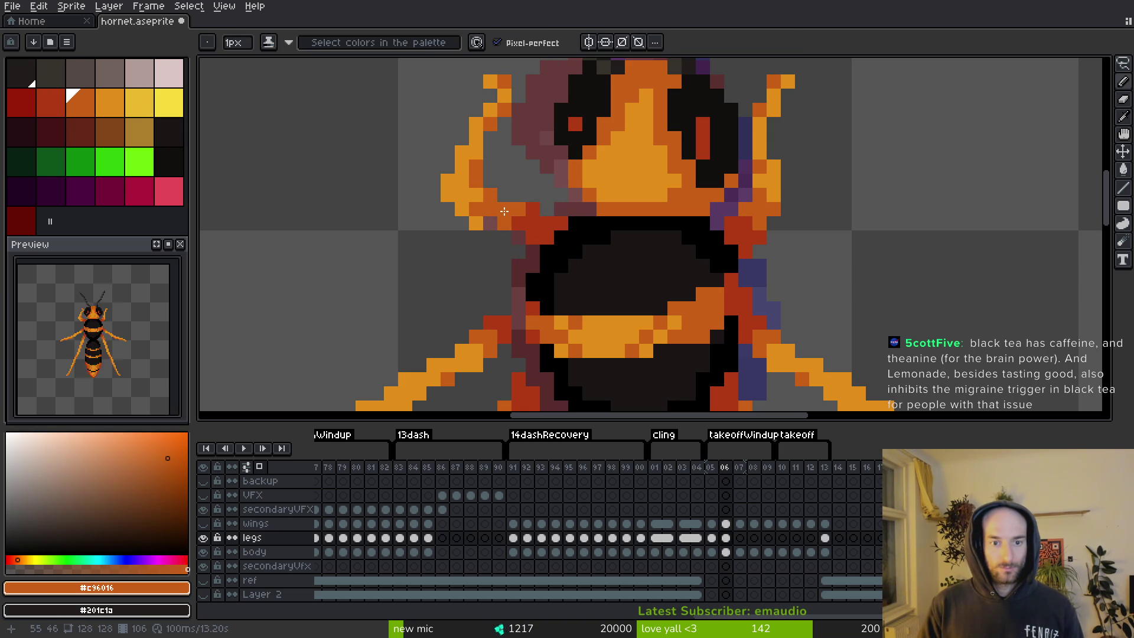
Move the left antenna pixels right, pick orange #e28e18, and save.
key("m")
mouse_move(416, 162)
left_mouse_down()
mouse_move(479, 227)
mouse_move(493, 223)
mouse_move(490, 209)
left_mouse_up()
key("ctrl+d")
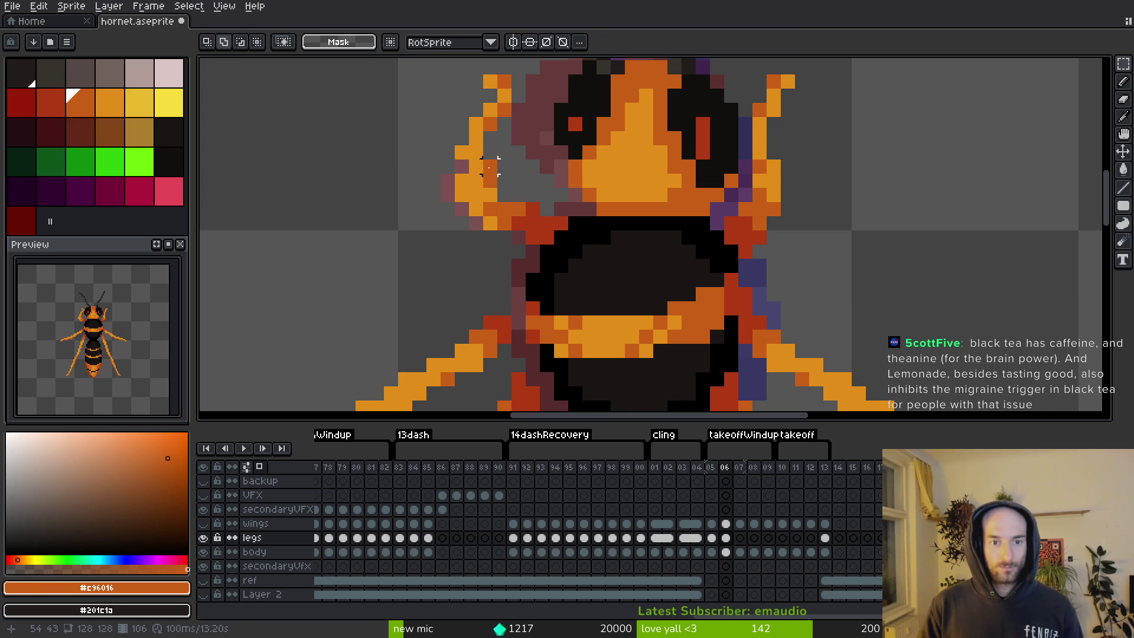
key("f")
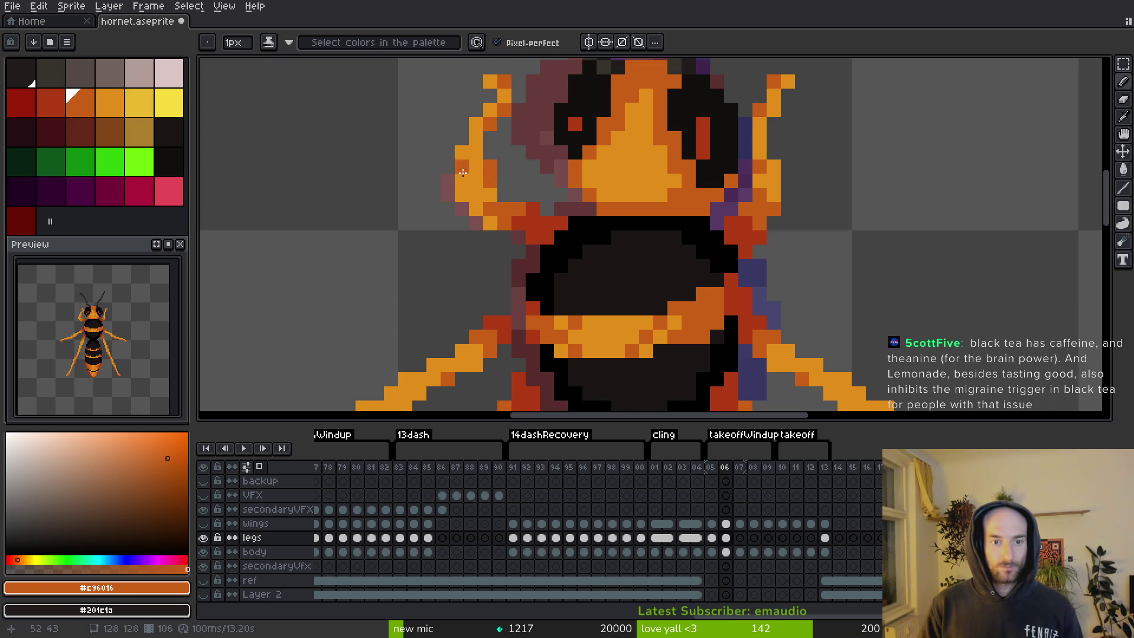
left_click(461, 170, "alt")
key("ctrl+s")
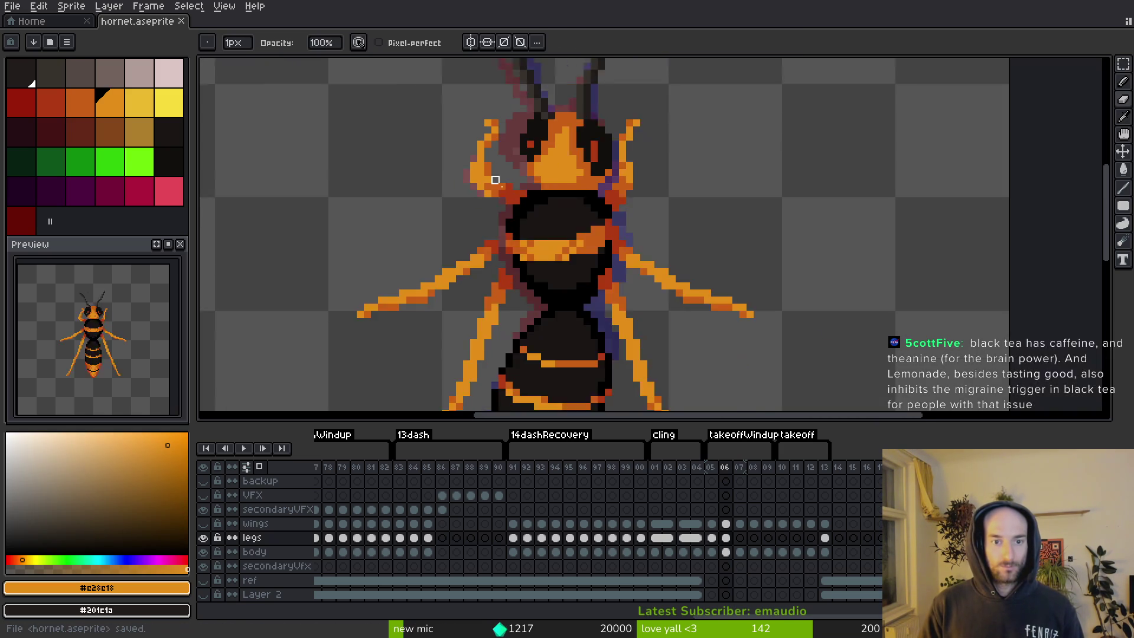
scroll(506, 145, "down", 1)
scroll(379, 121, "up", 2)
Undo the orange column beside the helmet, set #e28e18 as the colour, and save.
key("ctrl+z")
left_click(458, 115, "alt")
scroll(460, 177, "up", 2)
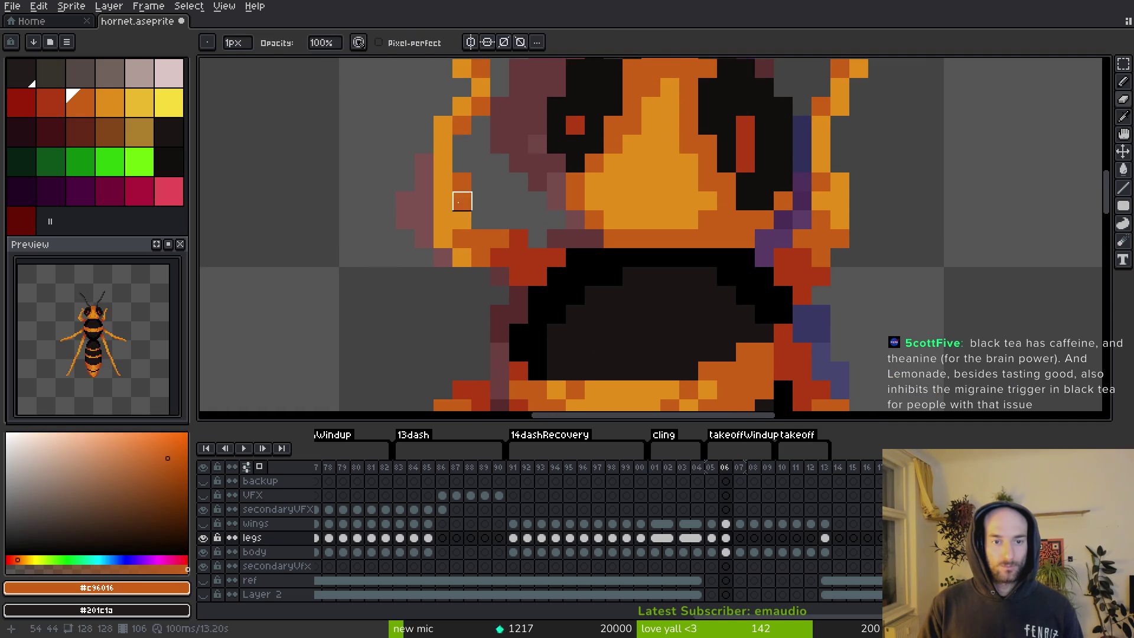
left_click(444, 166, "alt")
key("ctrl+s")
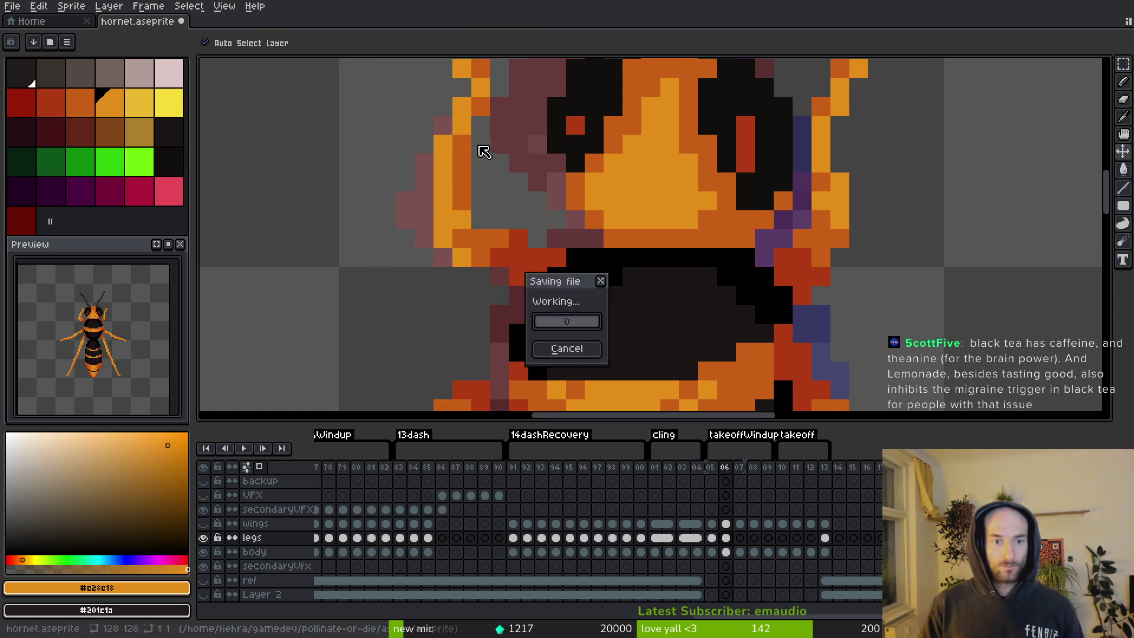
scroll(524, 192, "down", 4)
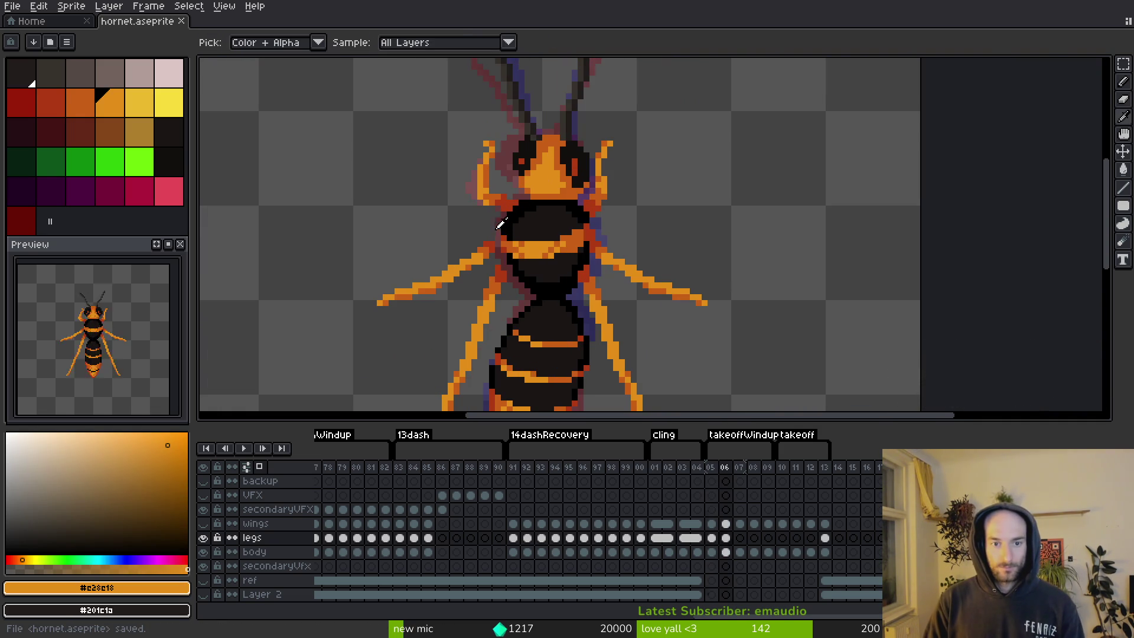
Reposition the right front leg segment on frame 06 and save hornet.aseprite.
scroll(520, 331, "up", 1)
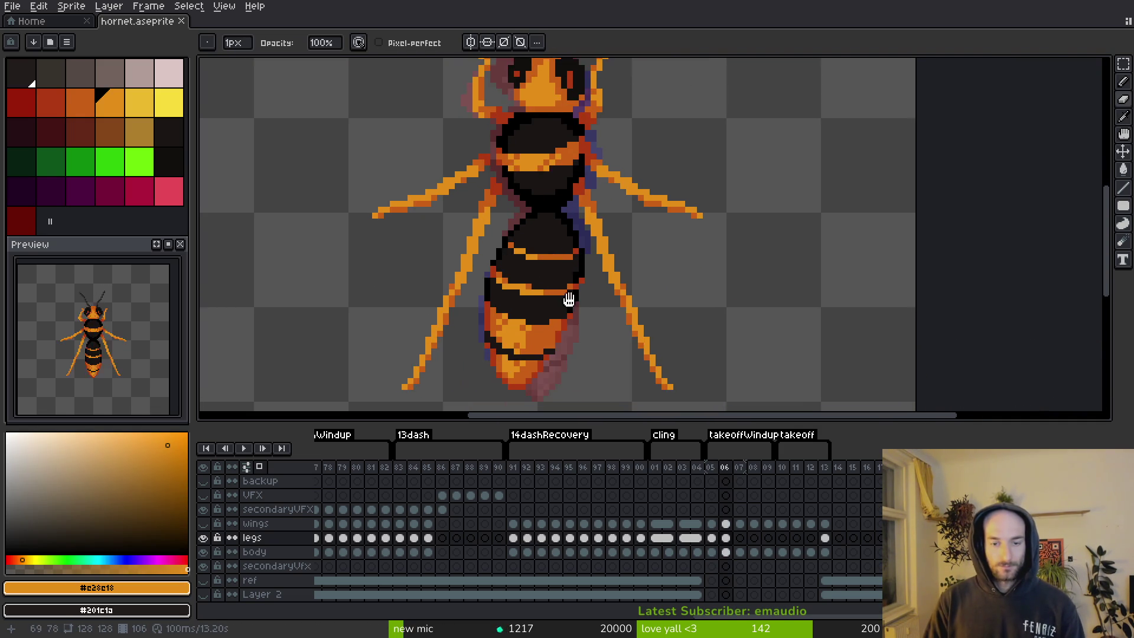
scroll(636, 340, "down", 1)
key("alt")
left_click_drag(582, 261, 499, 191)
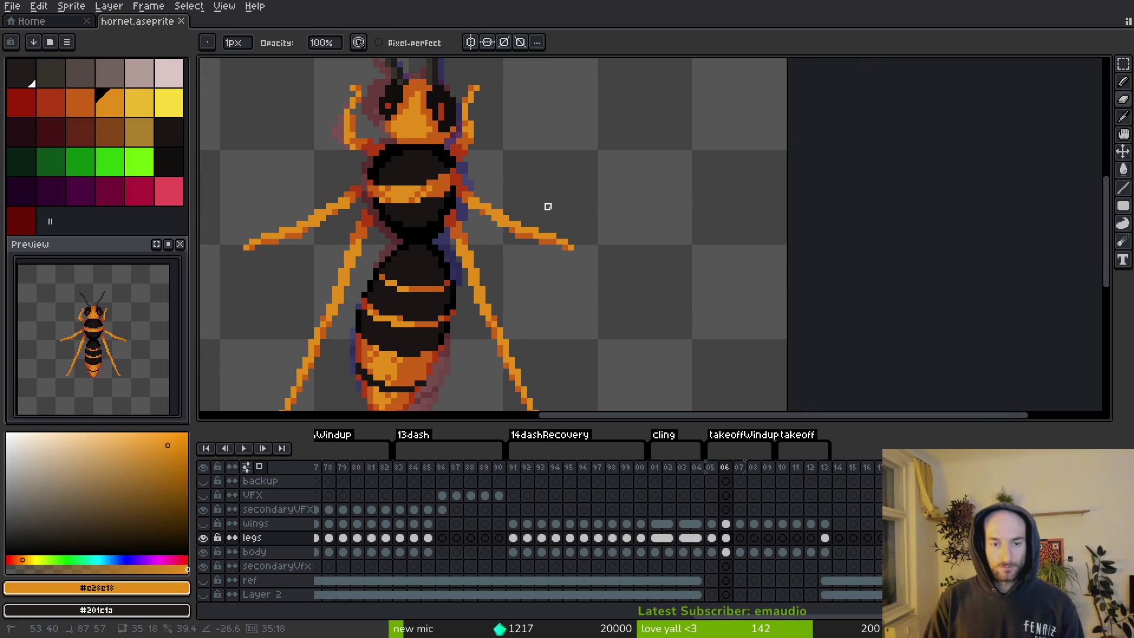
key("shift+w")
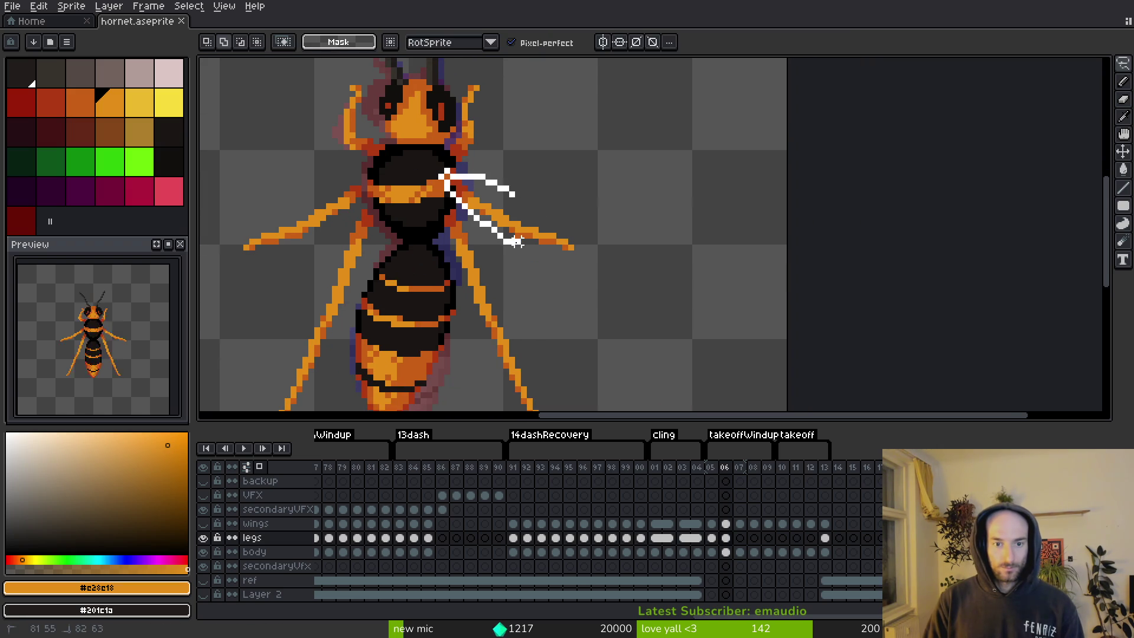
left_click_drag(517, 188, 519, 200)
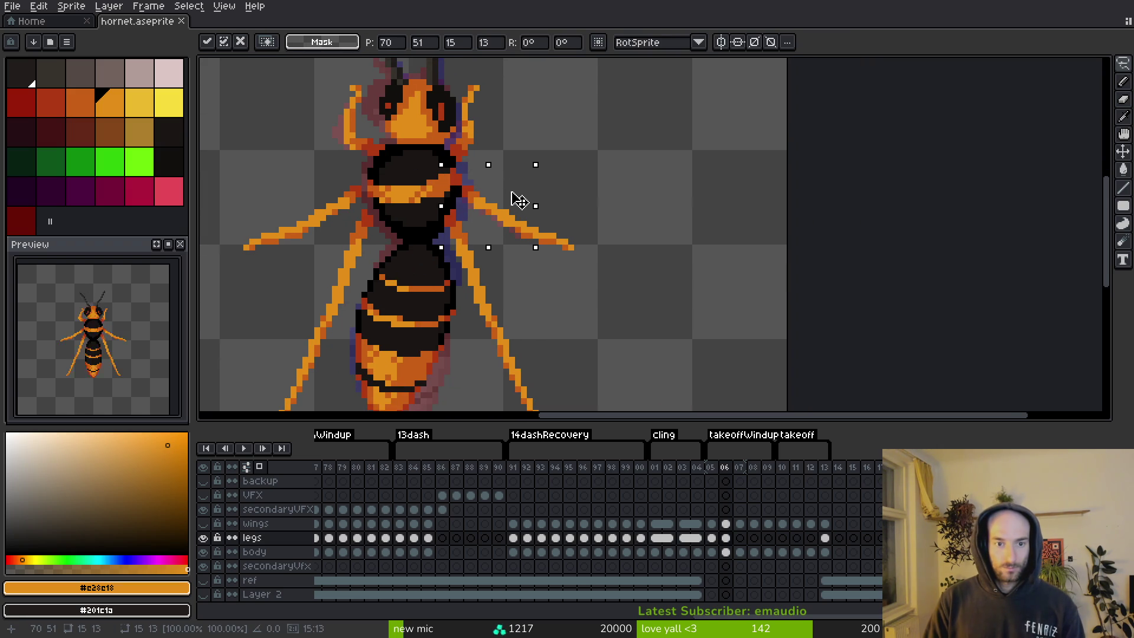
key("Return")
scroll(511, 194, "down", 3)
key("ctrl+s")
After checking frame 05, move part of the right leg slightly down.
key("Left")
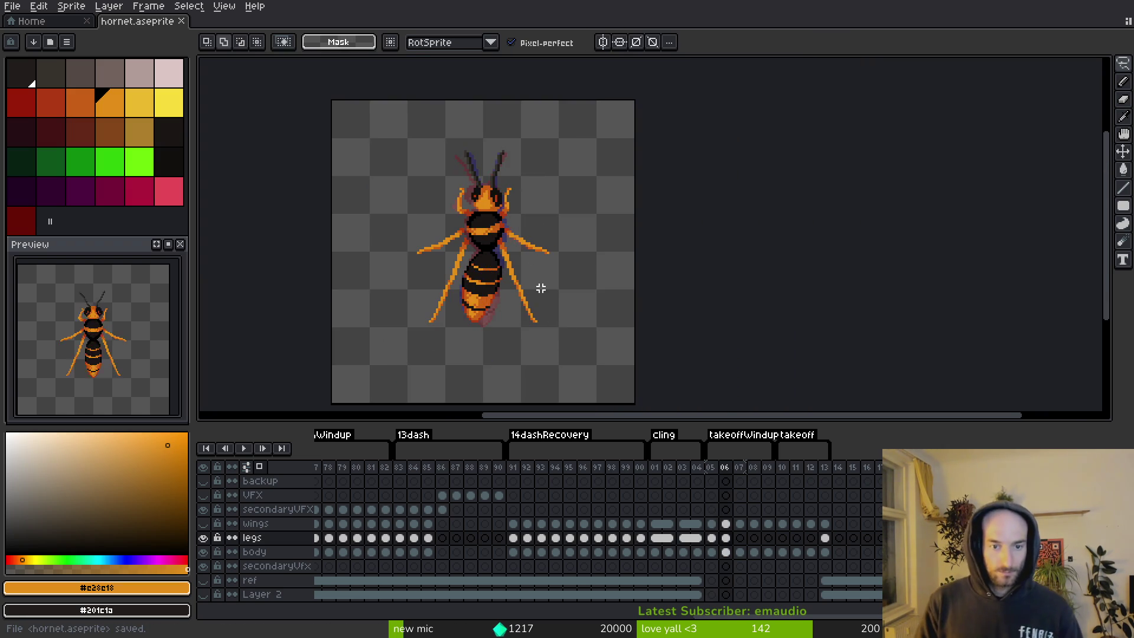
scroll(539, 286, "up", 2)
key("Right")
scroll(490, 241, "up", 3)
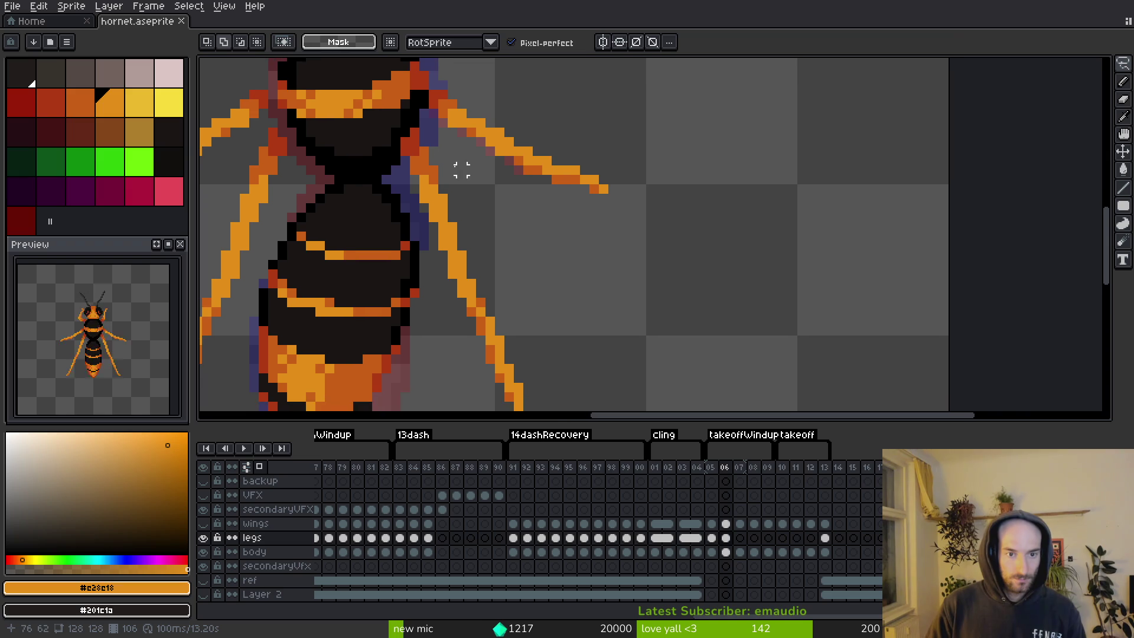
scroll(485, 238, "down", 1)
left_click_drag(442, 144, 383, 155)
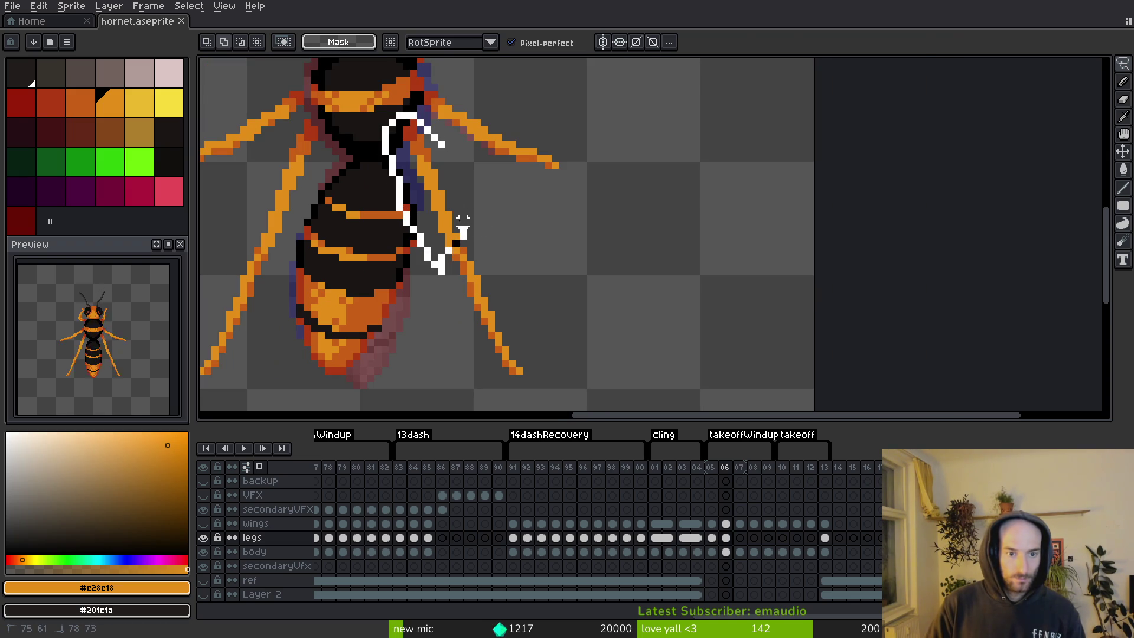
mouse_move(463, 228)
left_mouse_down()
mouse_move(443, 166)
mouse_move(435, 183)
mouse_move(430, 169)
left_mouse_up()
key("ctrl+d")
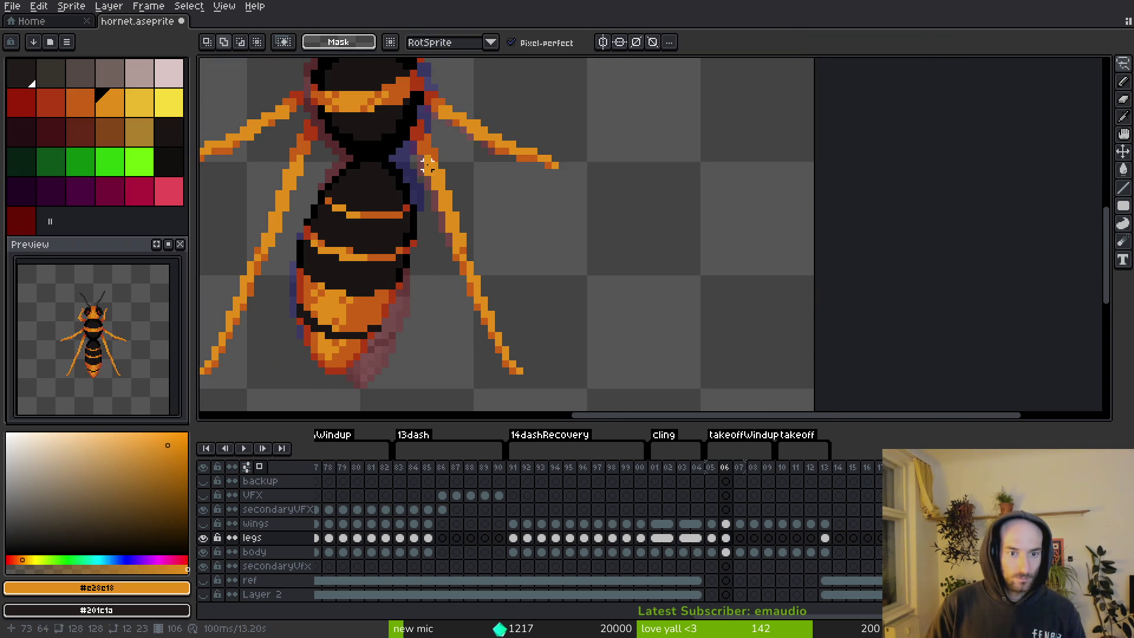
Compare frames 05 and 06, then move another selected leg piece into its new position.
scroll(477, 236, "down", 2)
left_click_drag(466, 299, 622, 296)
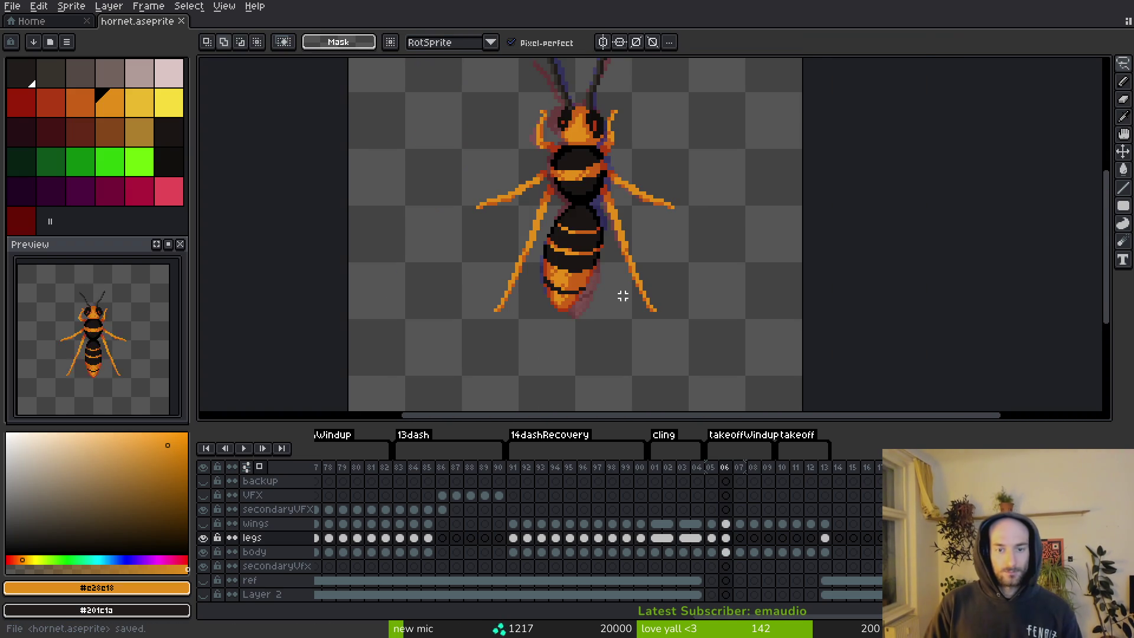
key("Left")
key("Right")
scroll(590, 289, "up", 3)
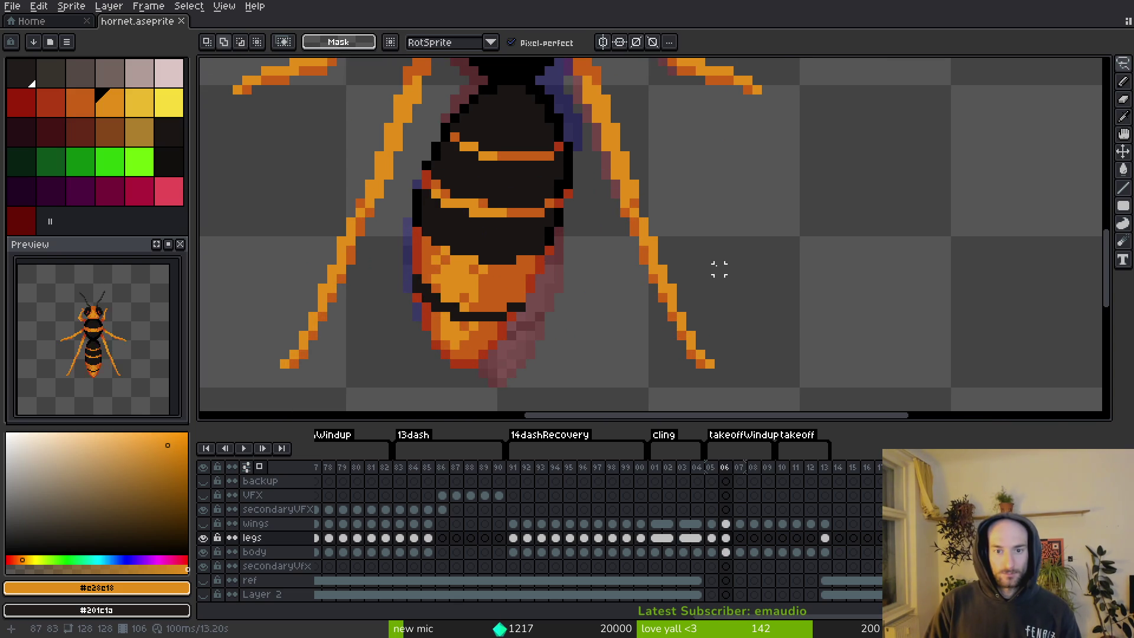
key("Left")
key("Right")
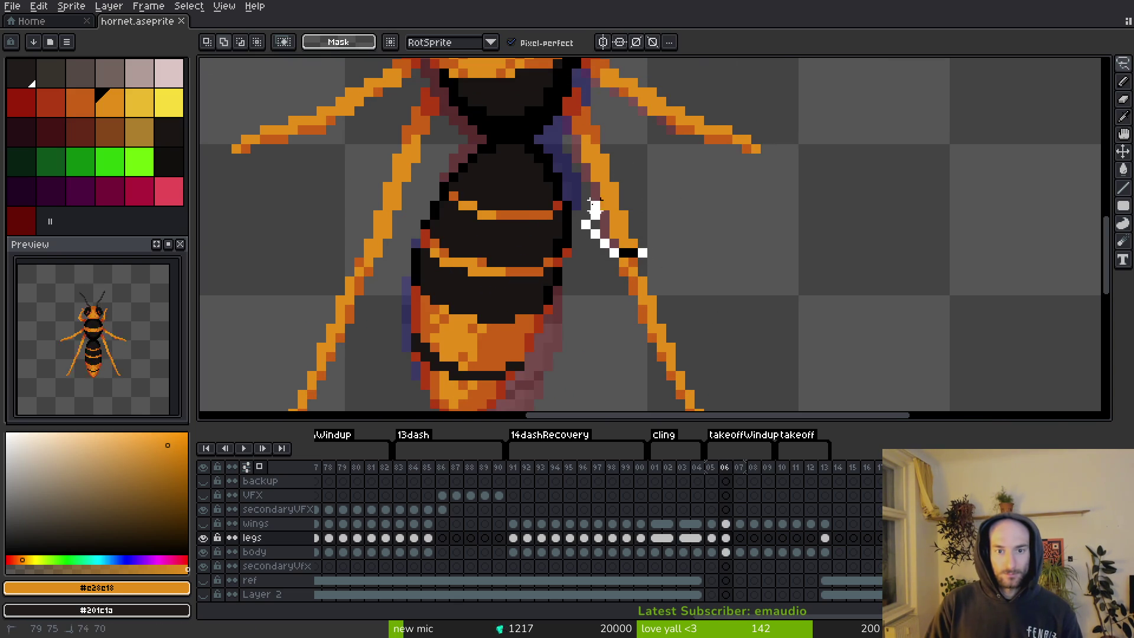
mouse_move(611, 147)
left_mouse_down()
mouse_move(614, 197)
mouse_move(633, 205)
left_mouse_up()
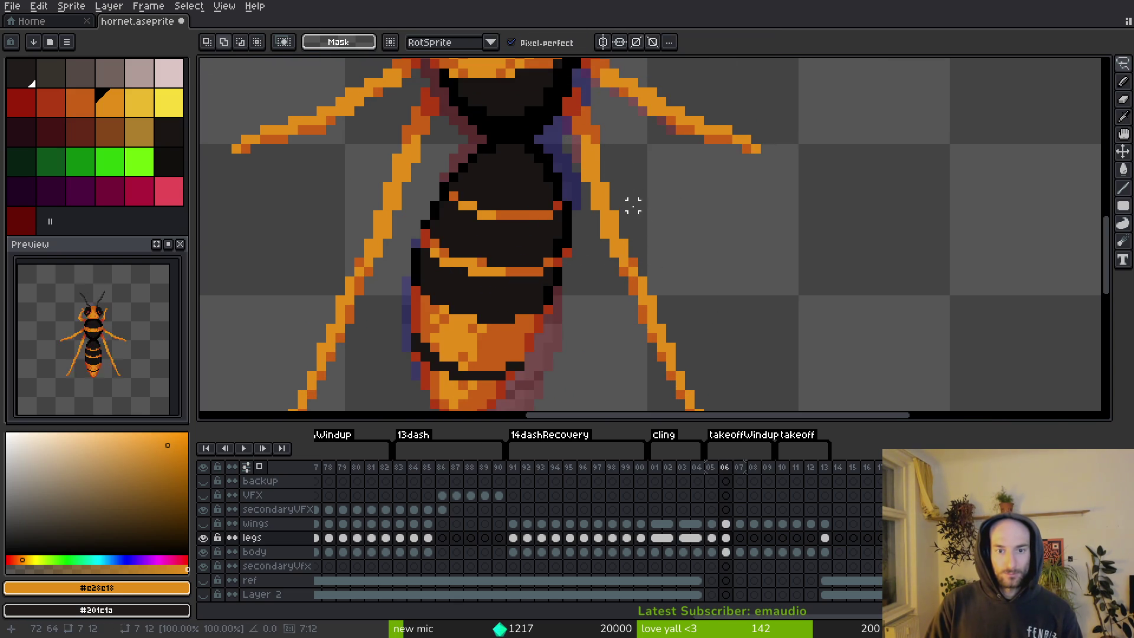
scroll(593, 157, "up", 1)
scroll(585, 142, "down", 4)
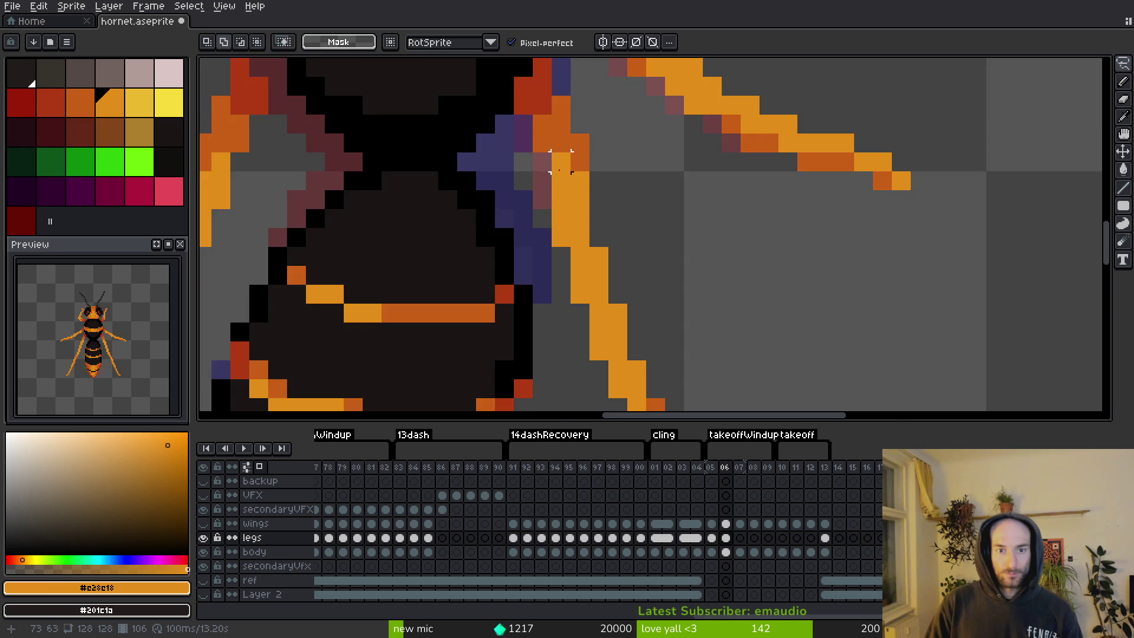
Touch up leg pixels with the orange #e28e18 and save the sprite.
key("Left")
scroll(614, 230, "up", 1)
scroll(600, 236, "down", 3)
key("Right")
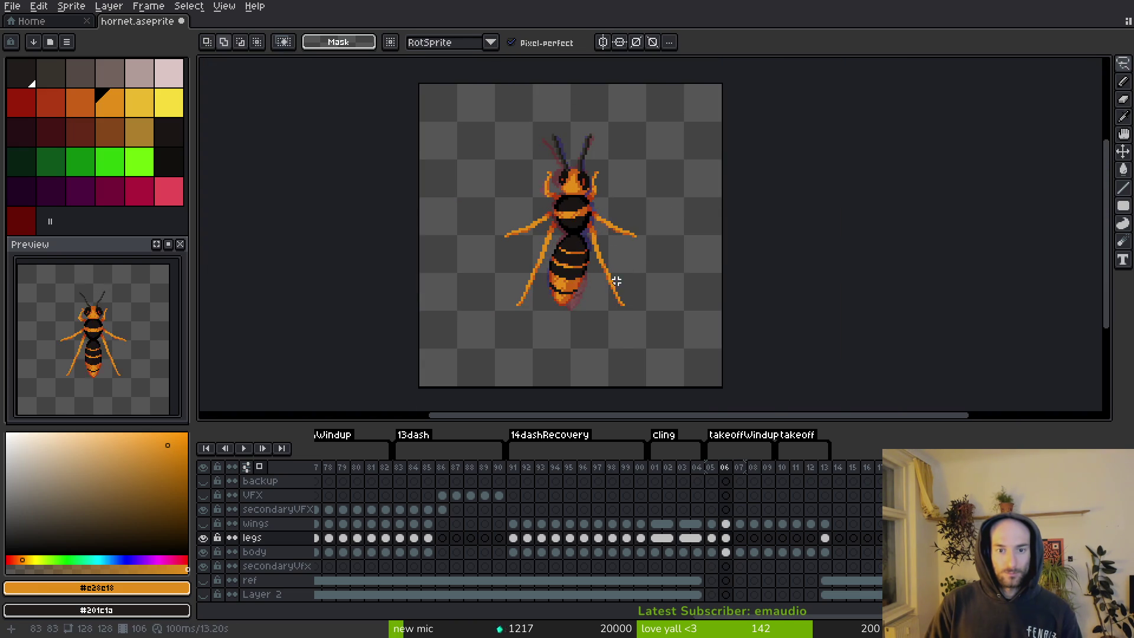
scroll(615, 273, "up", 4)
key("f")
left_click(588, 276, "alt")
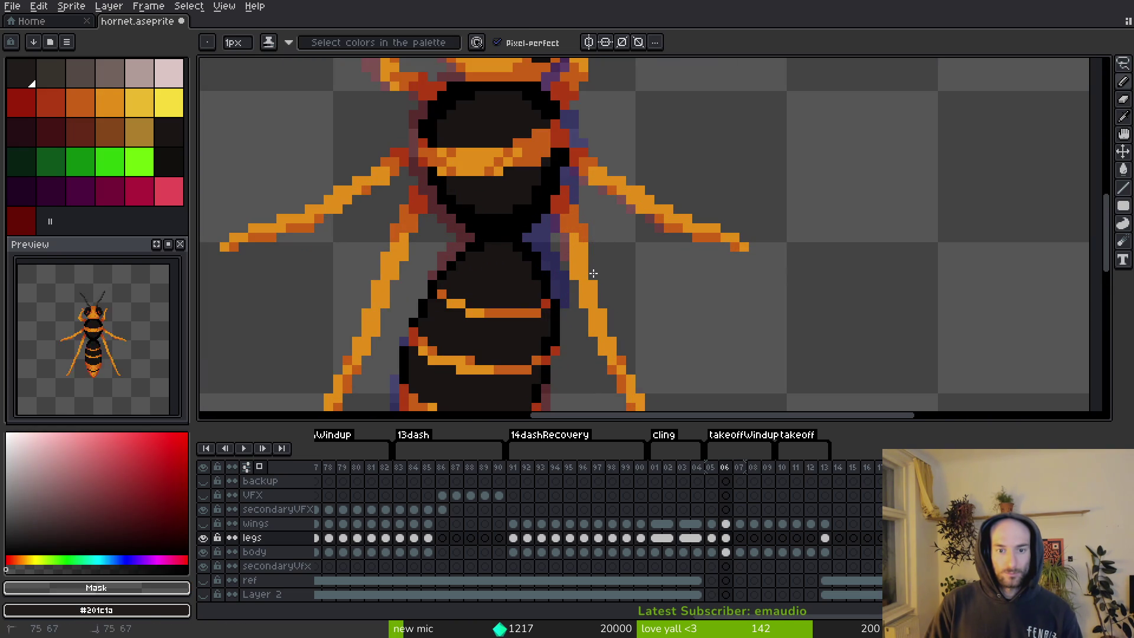
left_click(589, 274, "alt")
key("ctrl+s")
Recheck frame 06 against frame 05 and select more leg pixels to reposition.
scroll(607, 273, "down", 3)
key("Left")
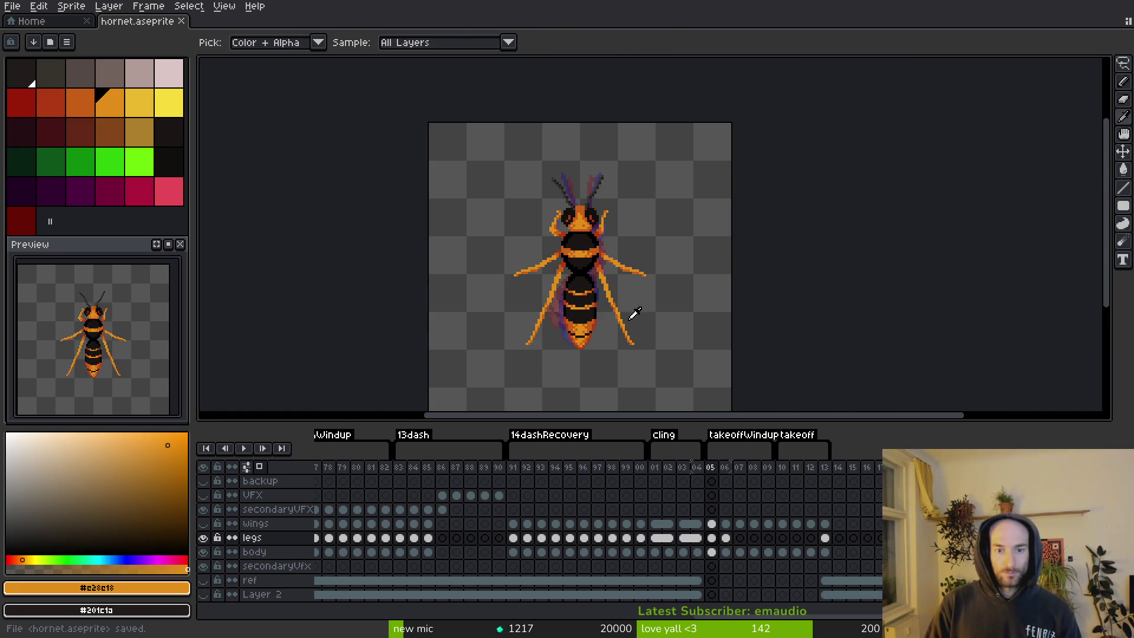
key("Right")
key("Left")
key("Right")
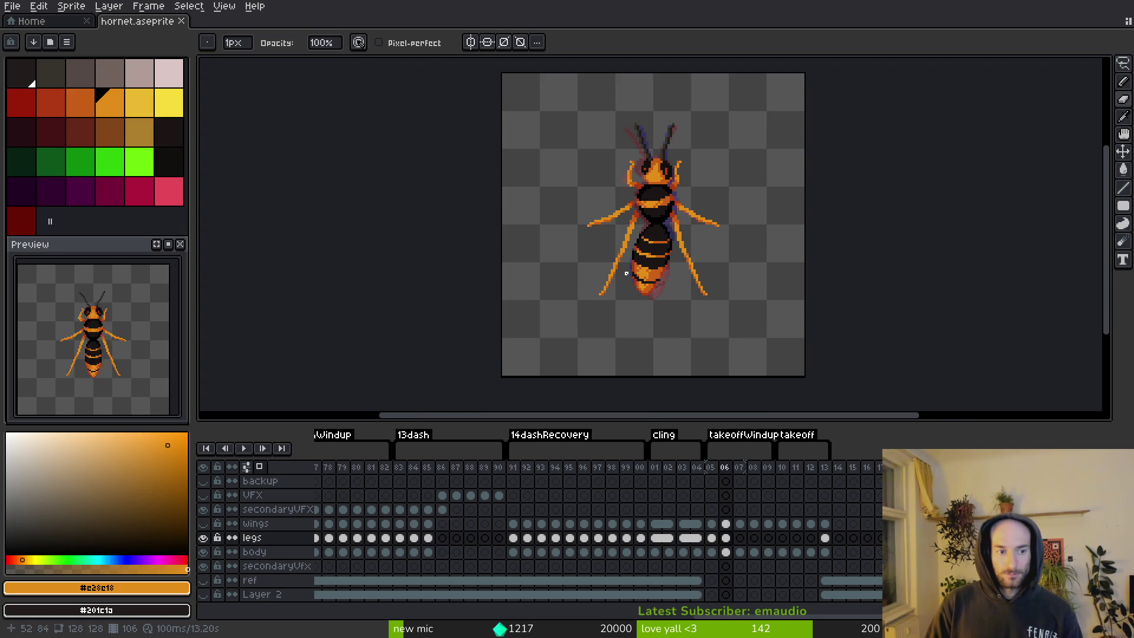
scroll(753, 280, "up", 5)
key("m")
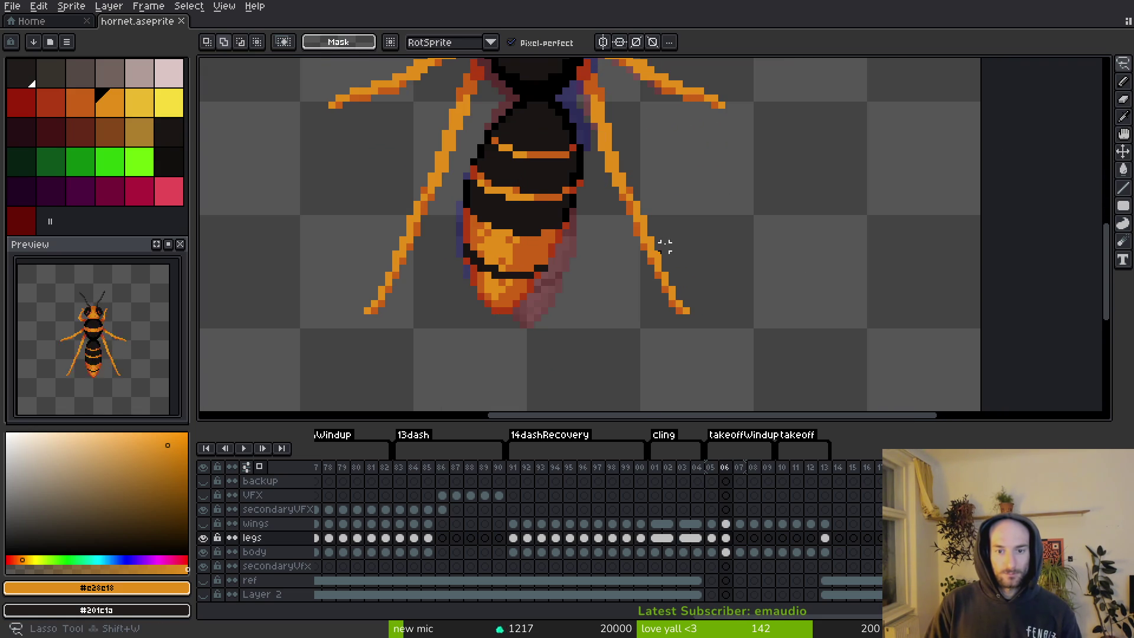
left_click(607, 223)
scroll(701, 284, "down", 3)
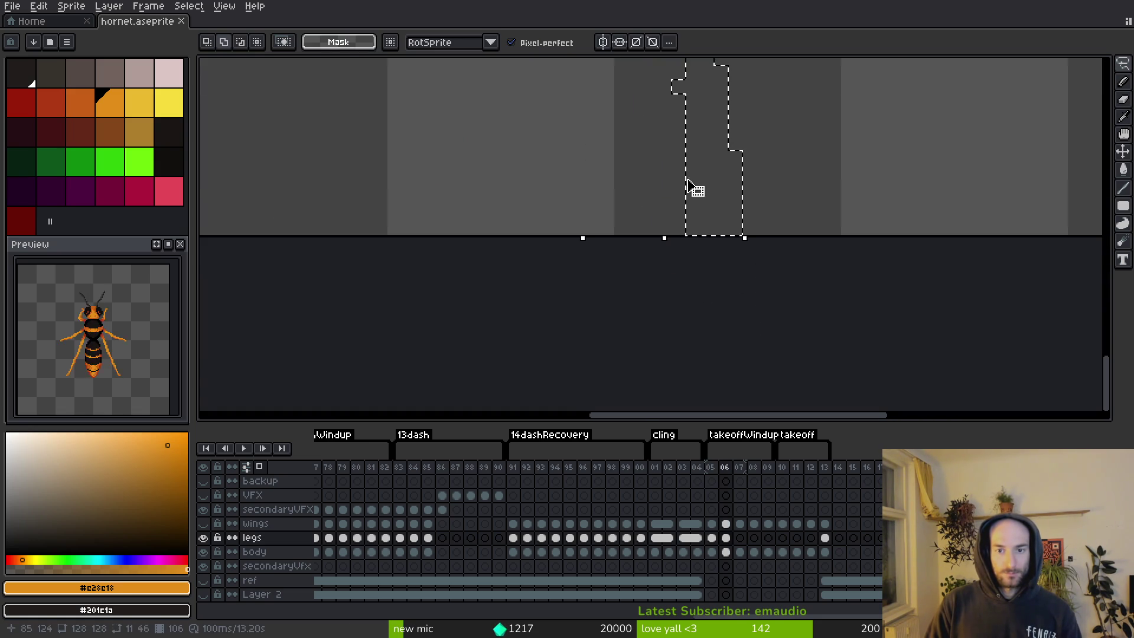
scroll(701, 283, "up", 5)
key("i")
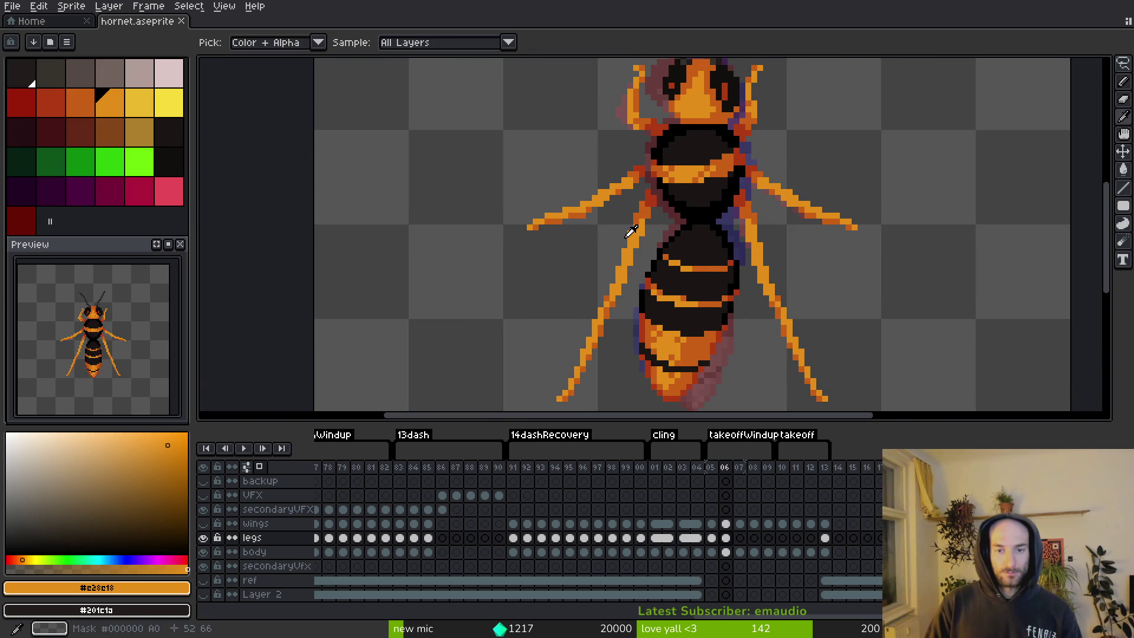
key("m")
scroll(601, 184, "up", 2)
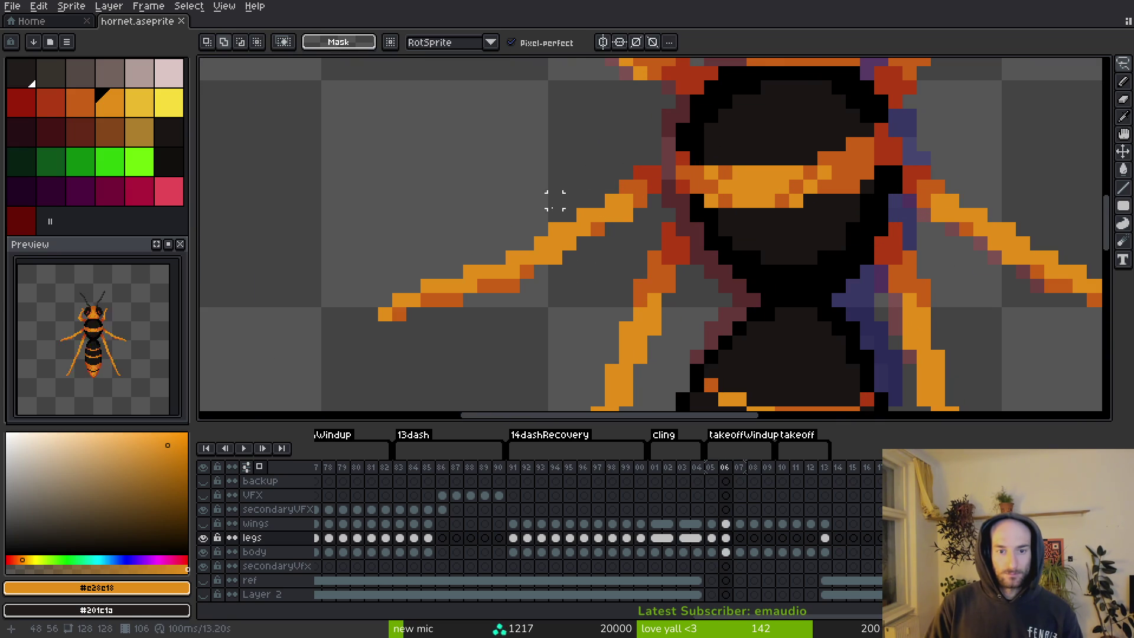
Shift the left front leg one pixel right and save.
mouse_move(626, 144)
left_mouse_down()
mouse_move(591, 145)
mouse_move(554, 229)
mouse_move(650, 151)
left_mouse_up()
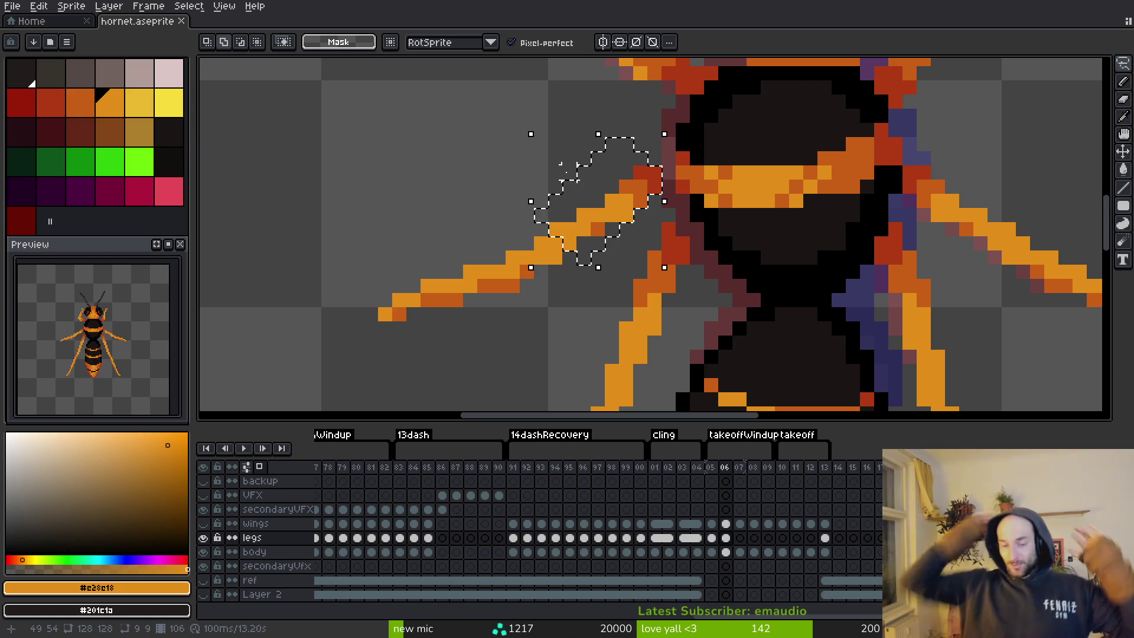
left_click_drag(608, 207, 617, 209)
key("ctrl+d")
key("b")
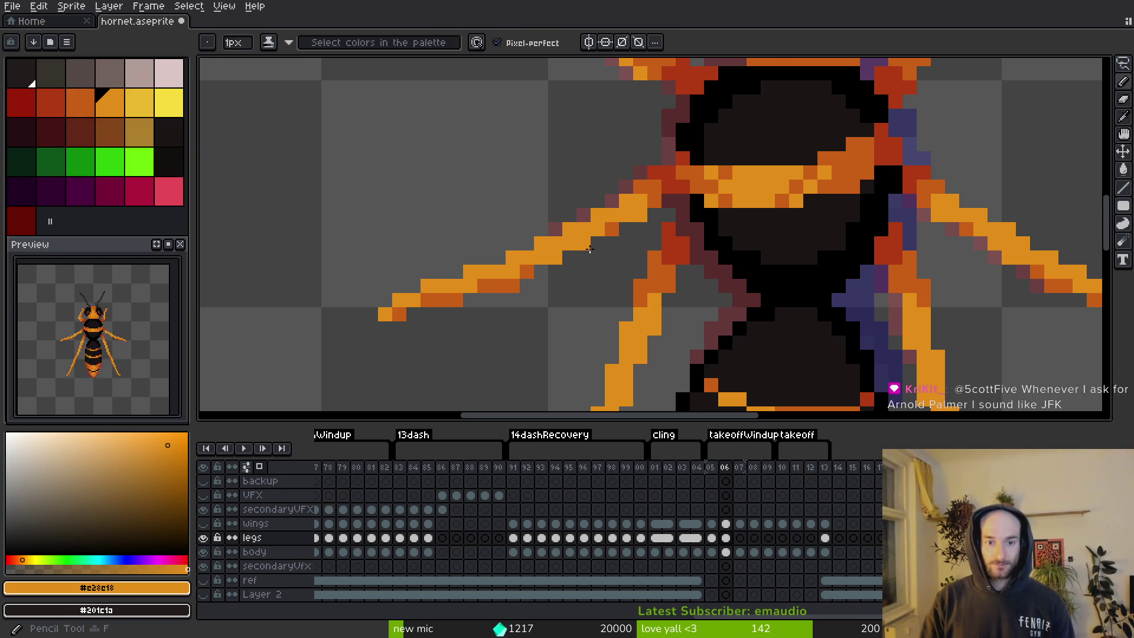
key("ctrl+s")
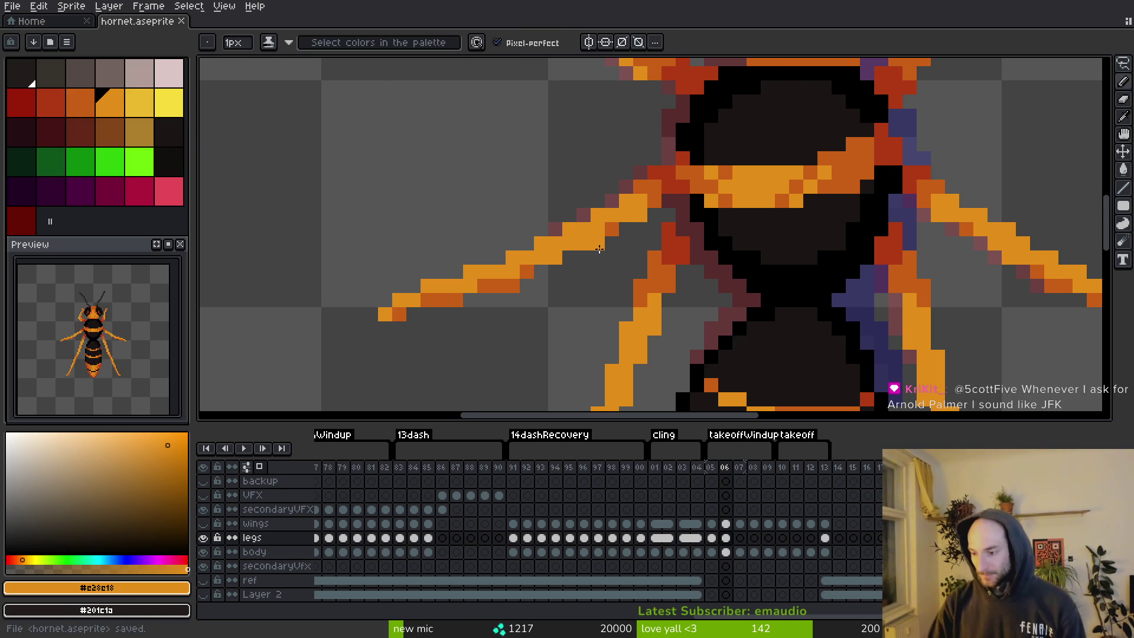
scroll(701, 335, "down", 4)
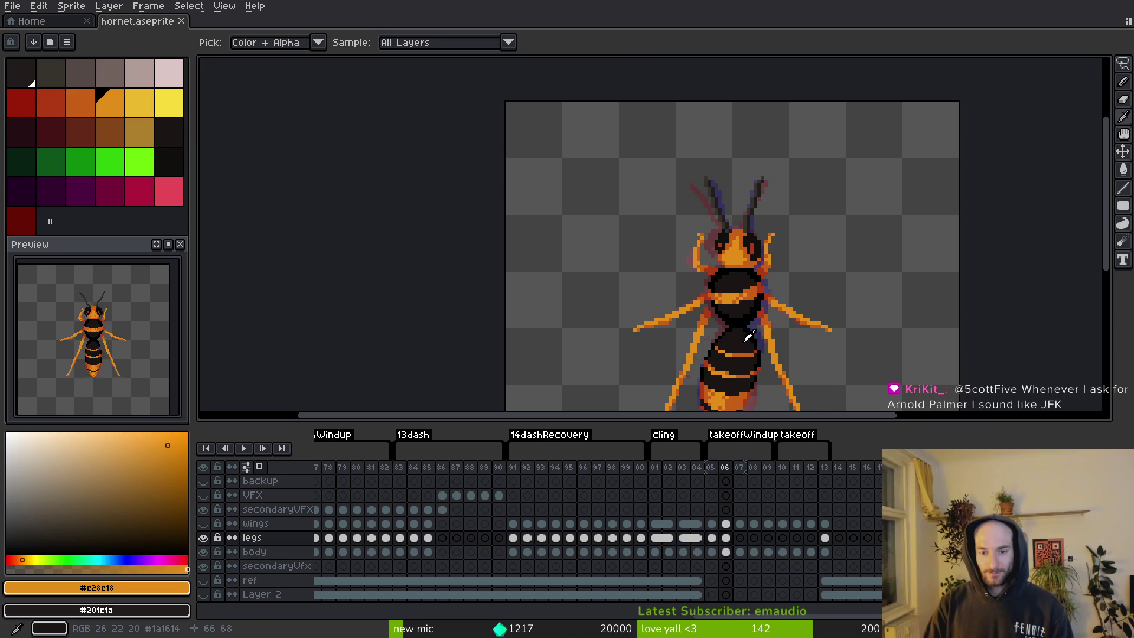
key("ctrl+s")
scroll(711, 251, "up", 2)
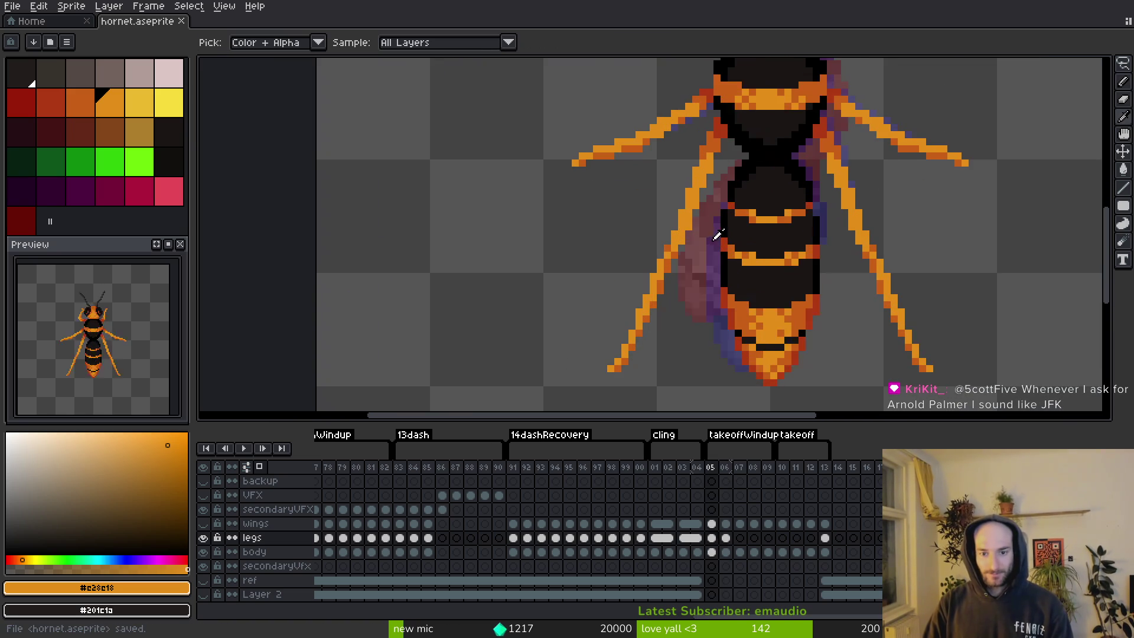
Nudge the left middle leg about one pixel into place.
key("q")
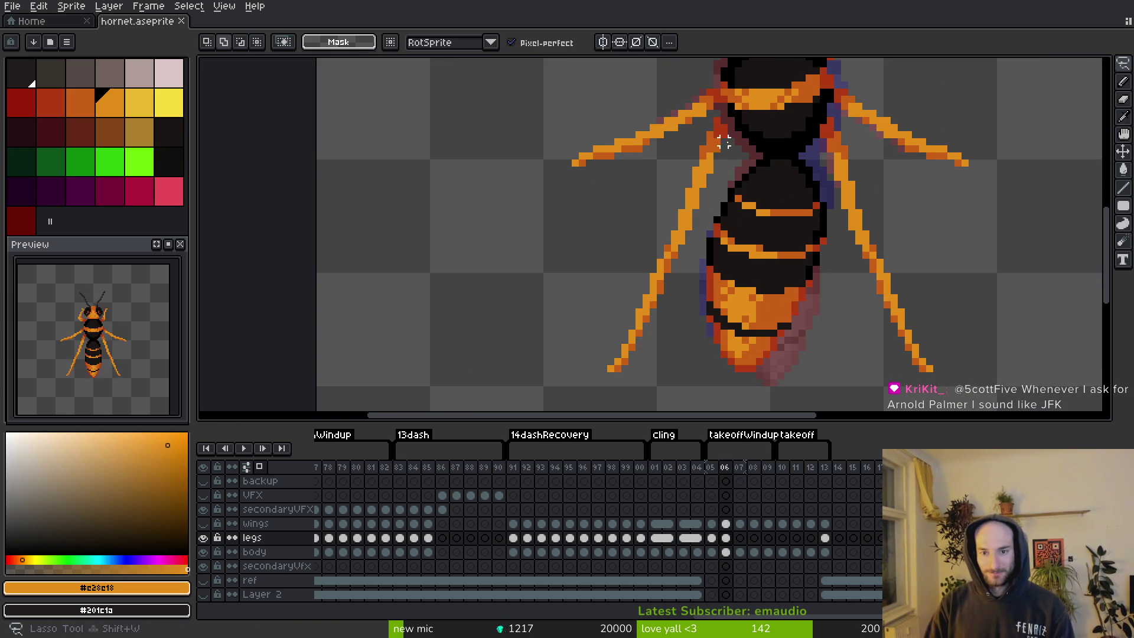
scroll(702, 213, "up", 1)
mouse_move(736, 80)
left_mouse_down()
mouse_move(661, 158)
mouse_move(594, 362)
left_mouse_up()
scroll(614, 283, "down", 1)
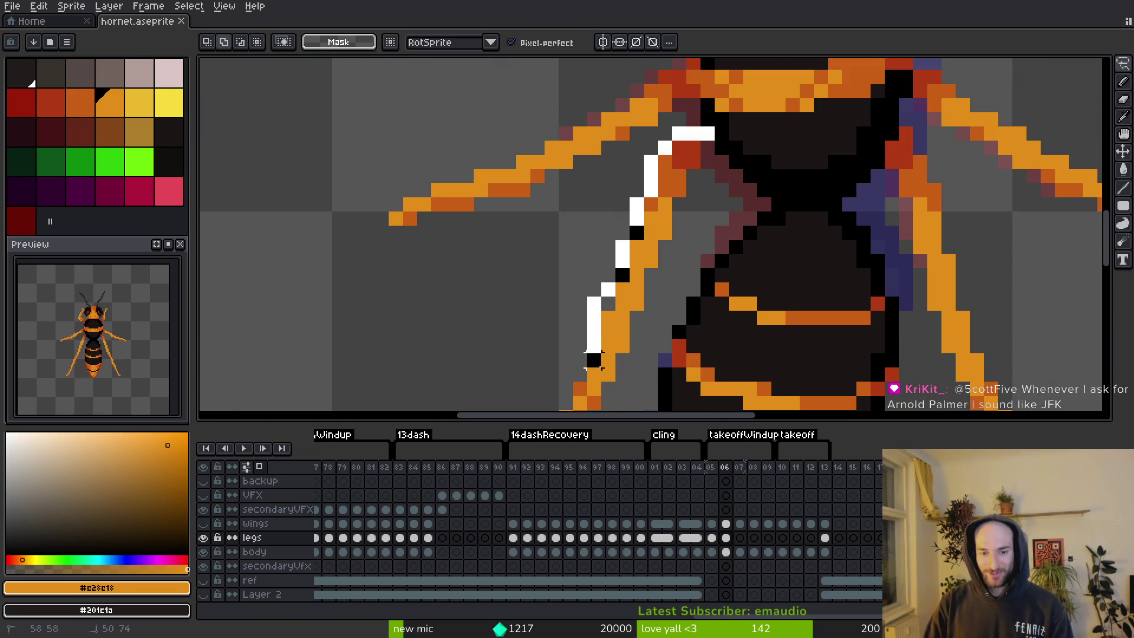
mouse_move(652, 303)
left_mouse_down()
mouse_move(701, 157)
mouse_move(626, 275)
mouse_move(620, 316)
left_mouse_up()
key("Return")
scroll(697, 183, "down", 1)
key("Left")
key("Return")
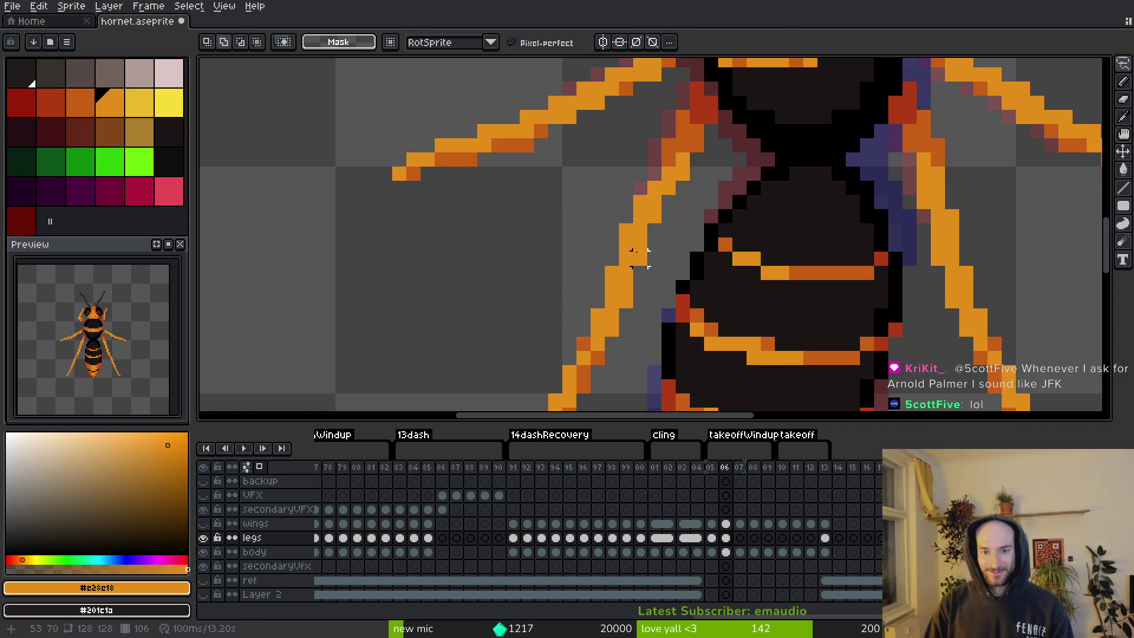
Save hornet.aseprite and ready the Pencil for pixel edits.
key("i")
key("ctrl+s")
scroll(697, 175, "down", 3)
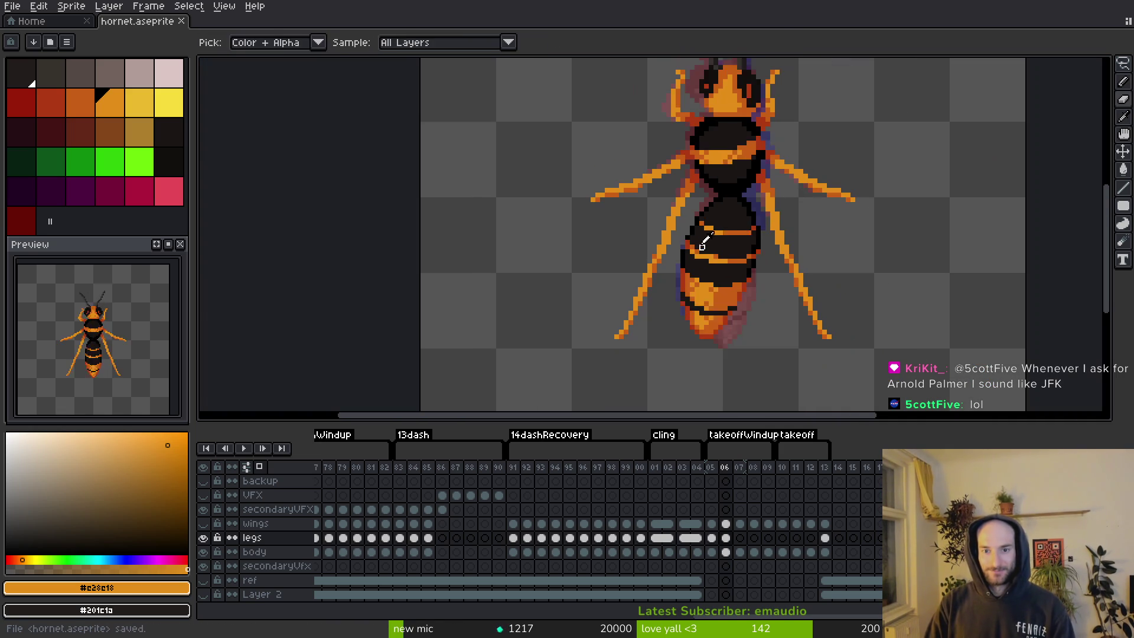
scroll(704, 241, "down", 2)
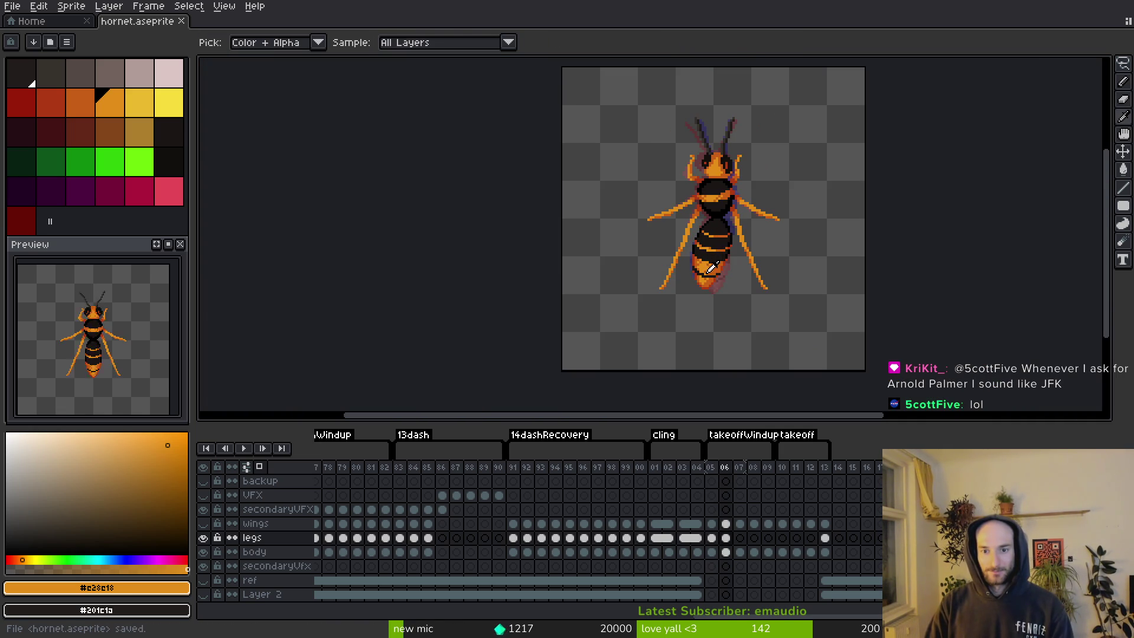
key("b")
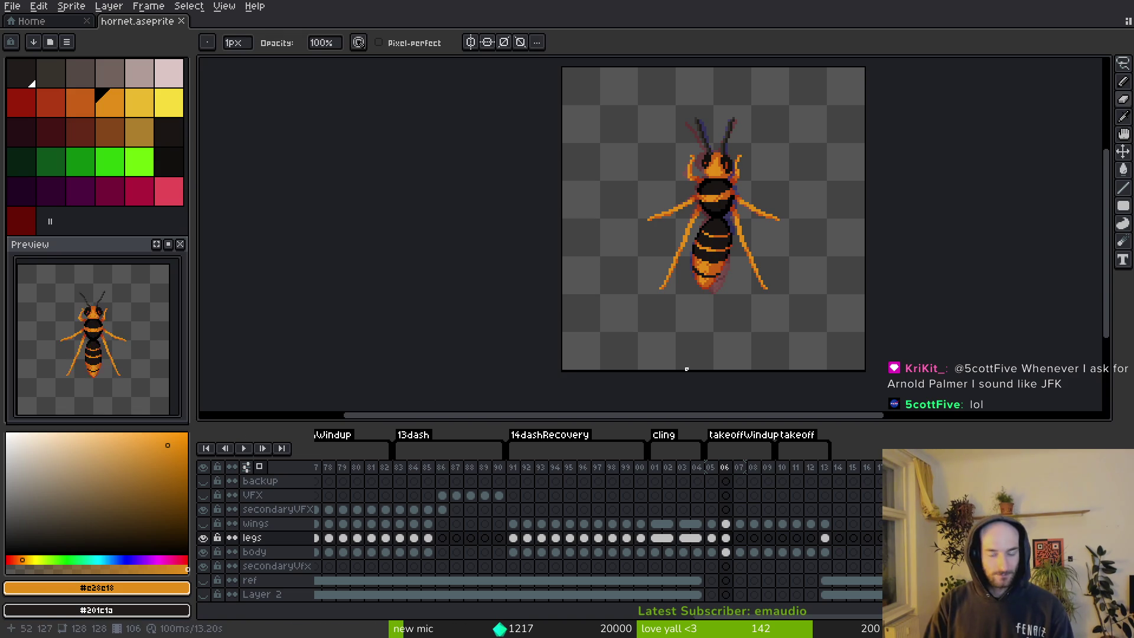
On the frame 07 legs cel, move the right rear leg beside the abdomen and save.
left_click(726, 537)
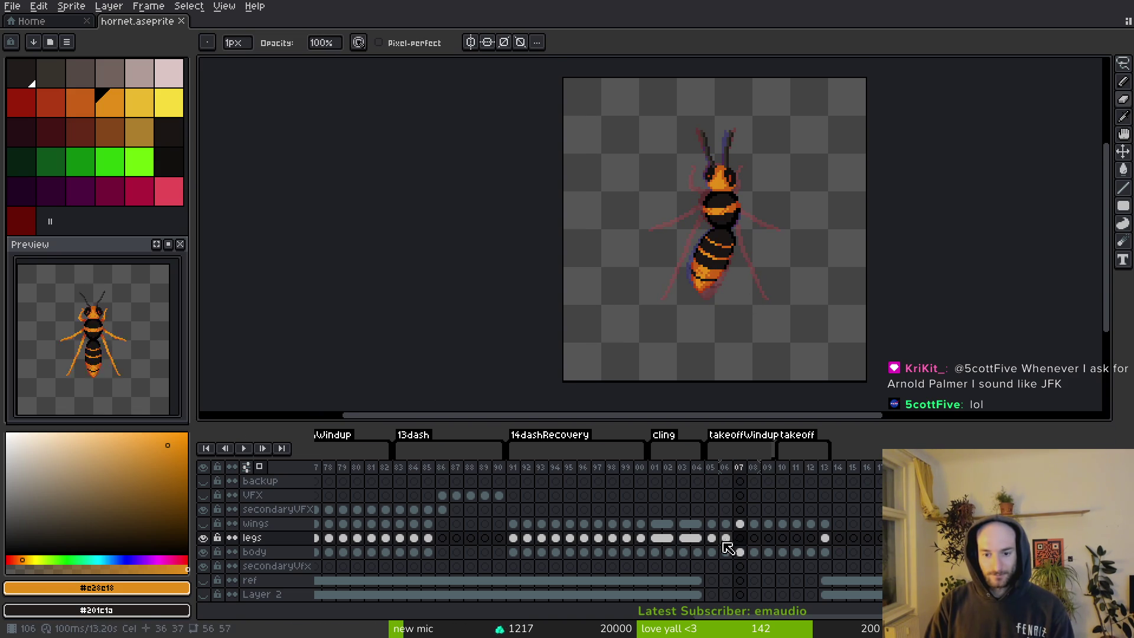
left_click(743, 539)
scroll(703, 195, "up", 3)
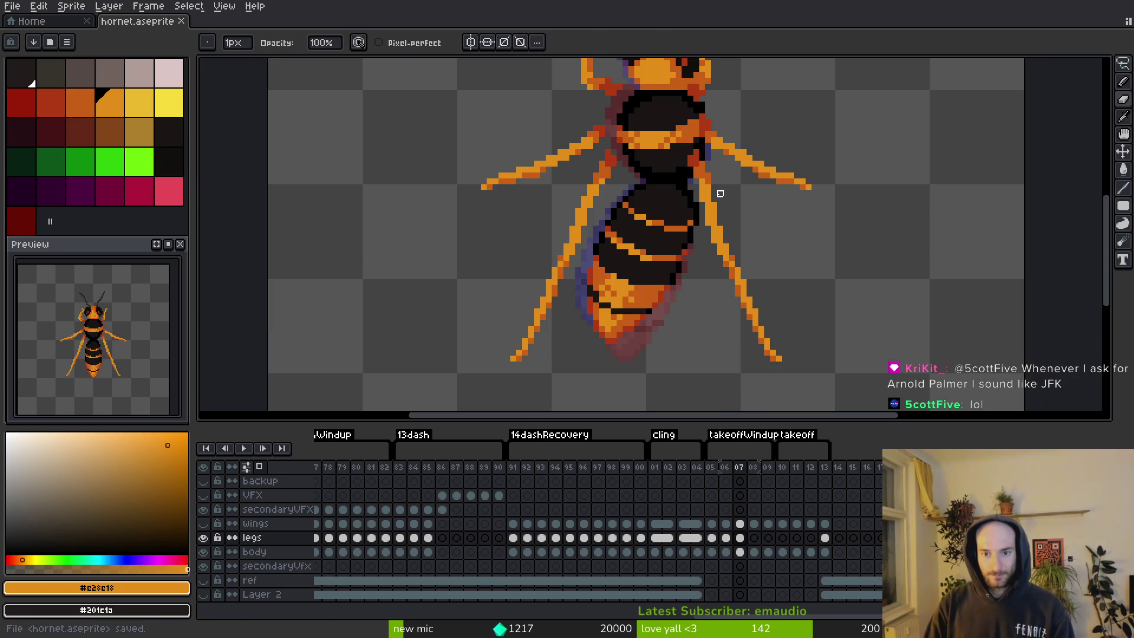
key("q")
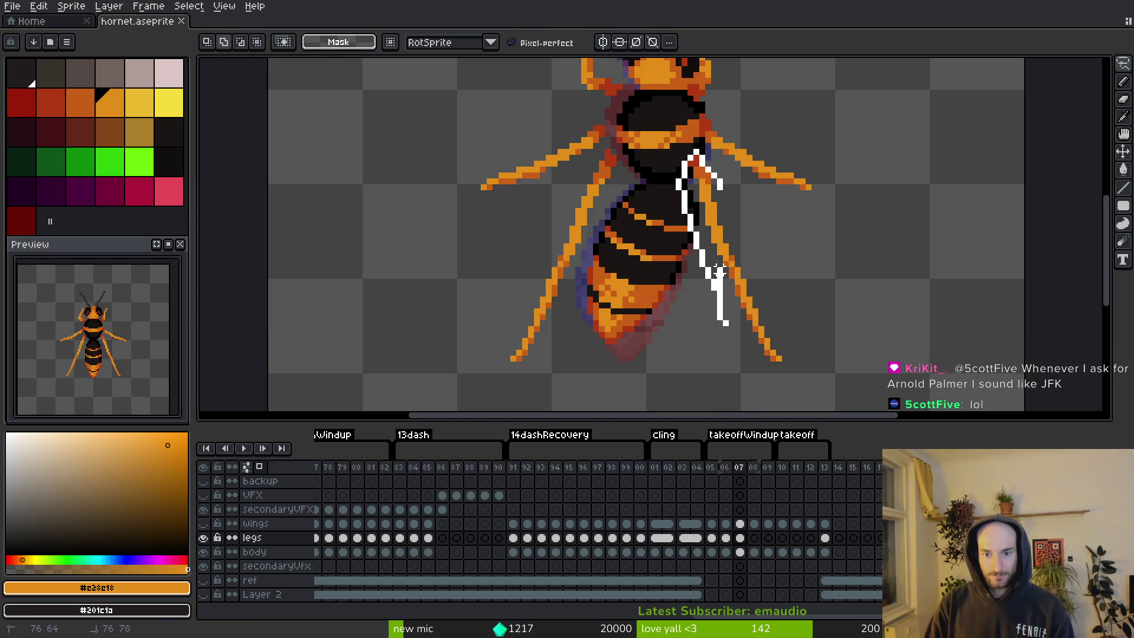
mouse_move(718, 271)
left_mouse_down()
mouse_move(732, 177)
mouse_move(700, 155)
left_mouse_up()
left_click(737, 219)
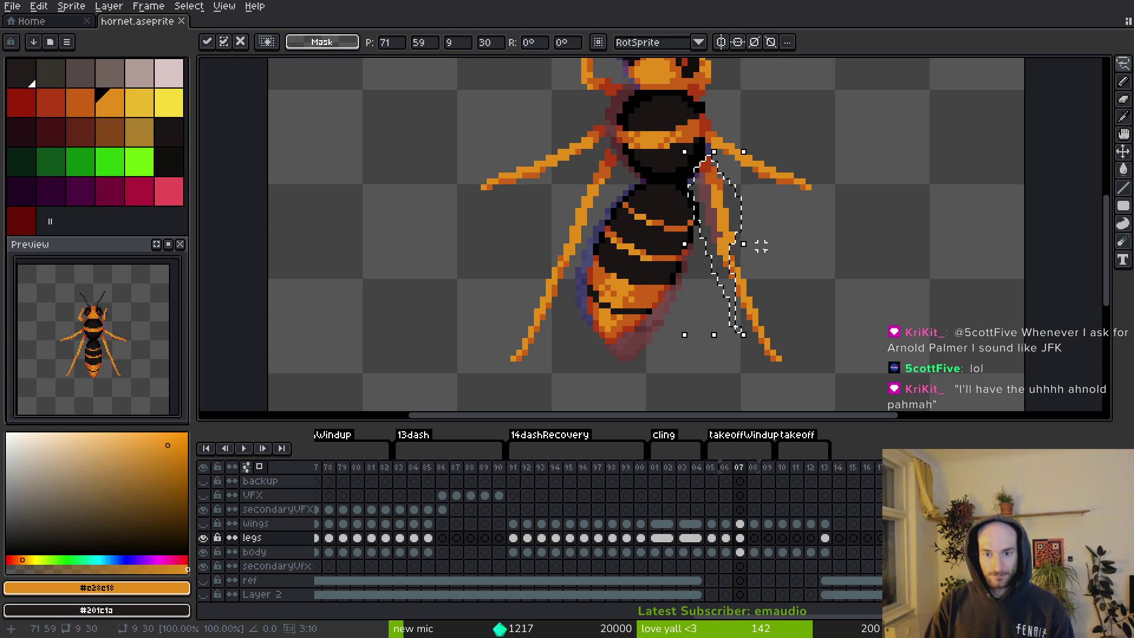
key("ctrl+s")
scroll(708, 166, "up", 3)
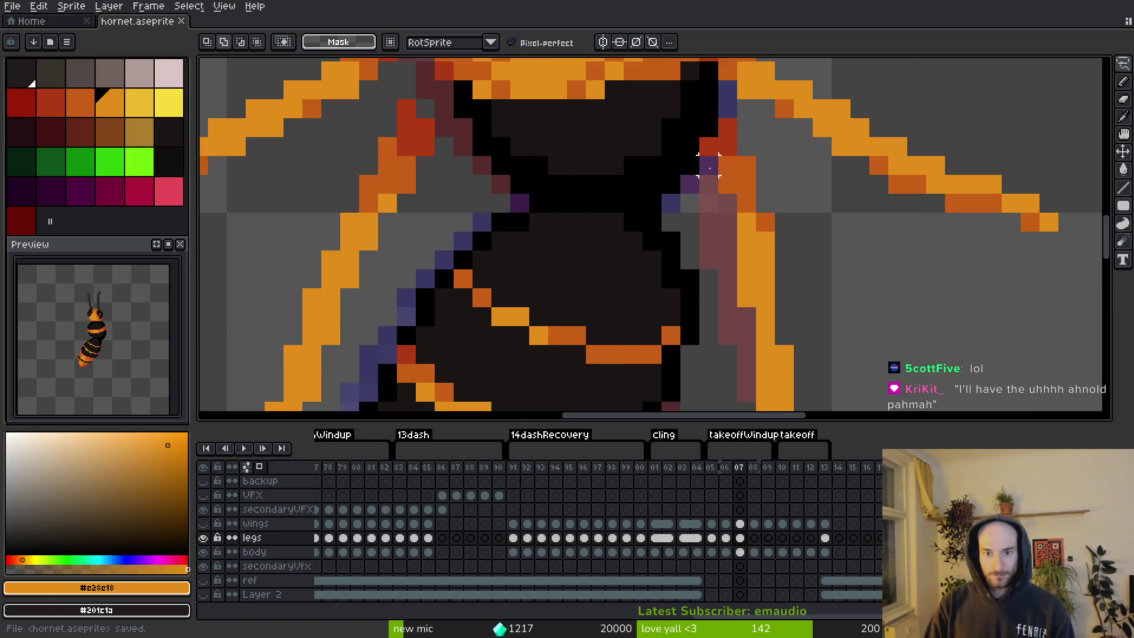
scroll(698, 197, "down", 2)
Select a strip along the right rear leg's left edge and sample its darker orange.
left_click_drag(697, 197, 697, 121)
scroll(685, 154, "up", 1)
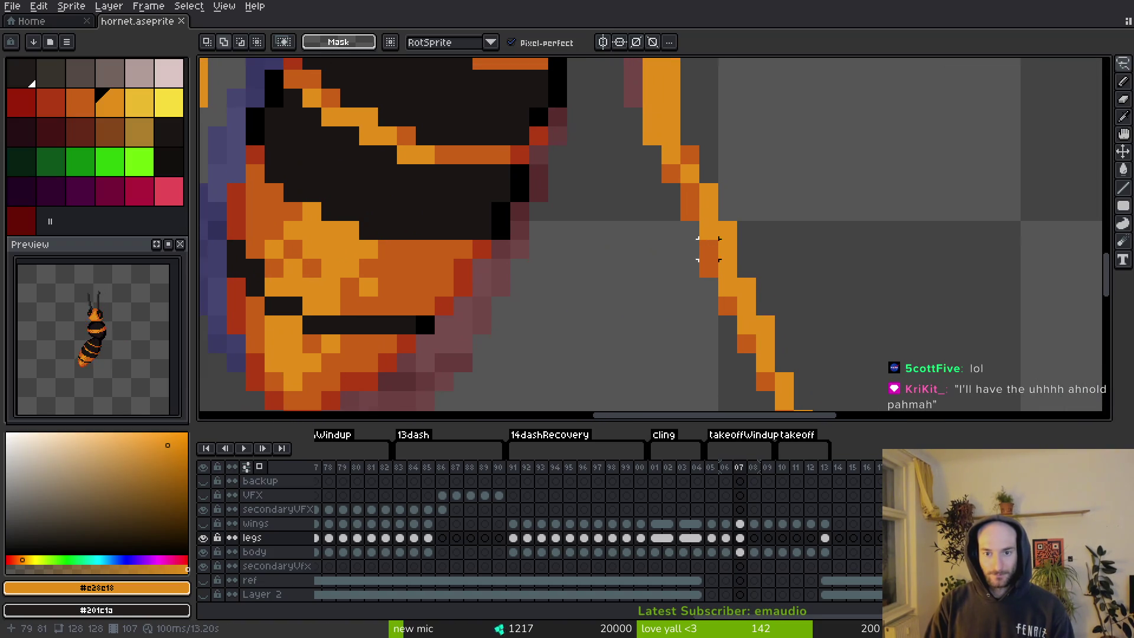
left_click_drag(630, 133, 651, 275)
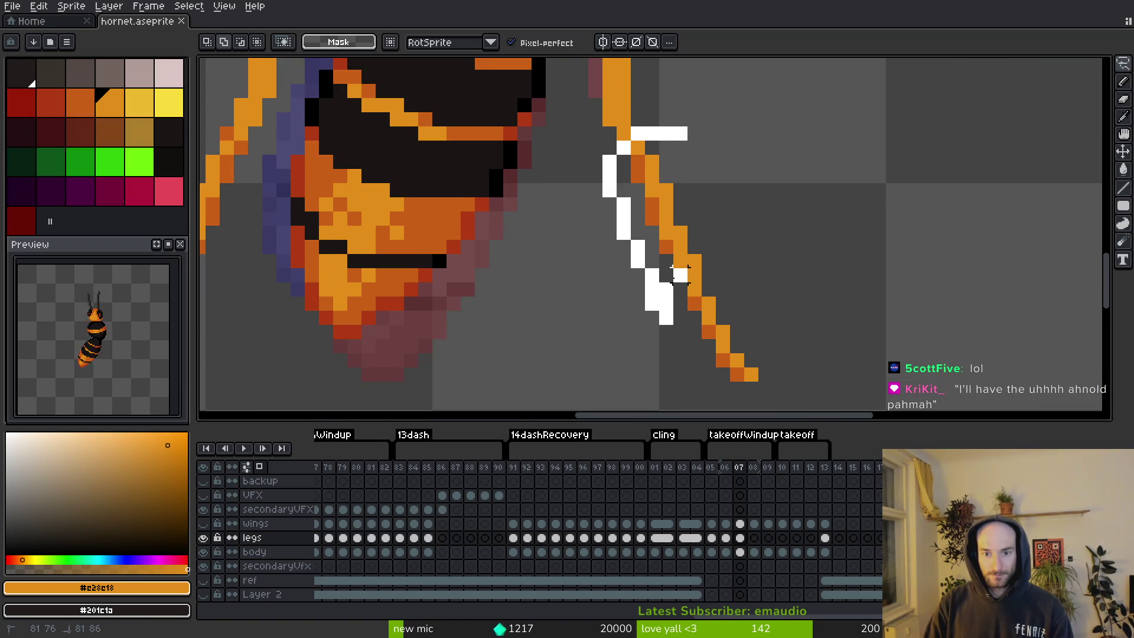
left_click_drag(708, 247, 666, 187)
key("ctrl+d")
key("b")
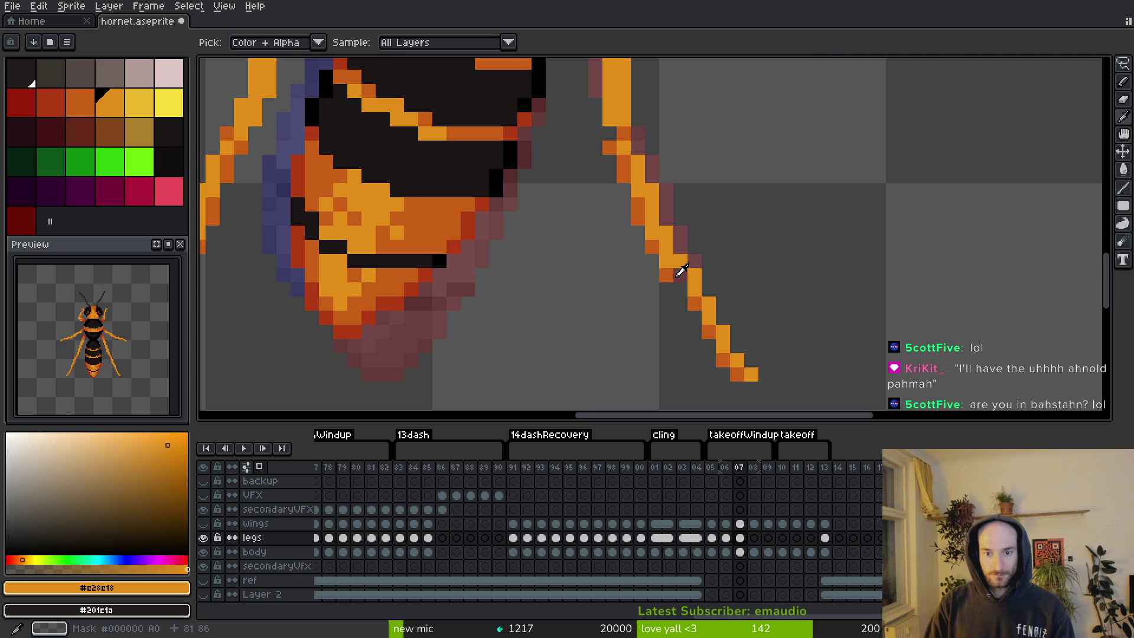
left_click(679, 277, "alt")
key("e")
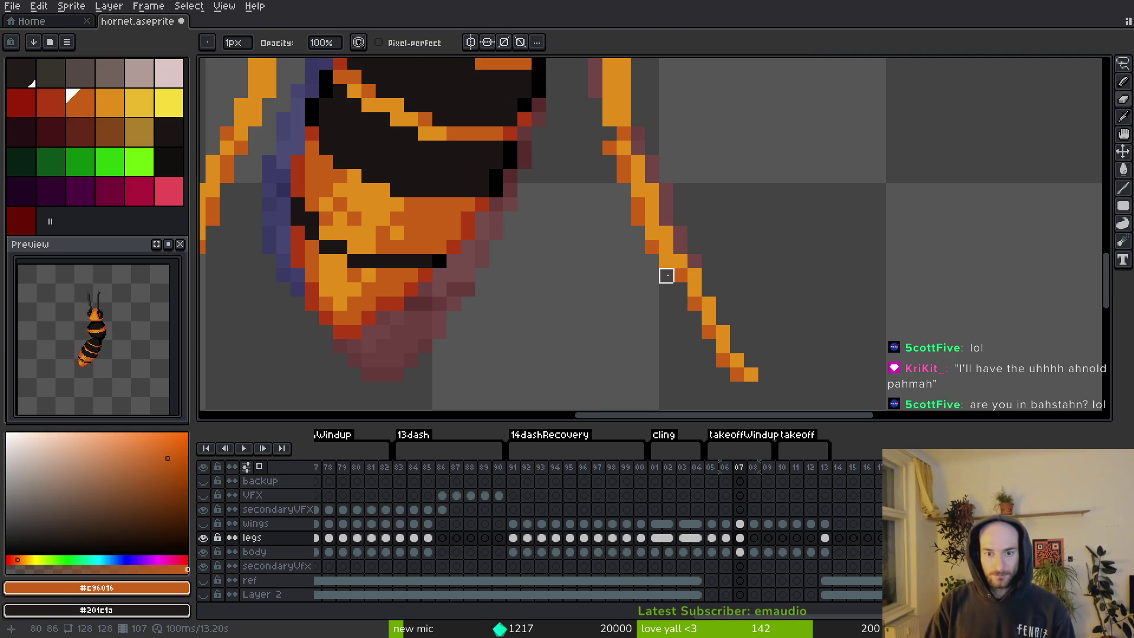
key("i")
Save the file and compare frame 07 with frame 06.
key("ctrl+s")
scroll(741, 238, "down", 3)
key("comma")
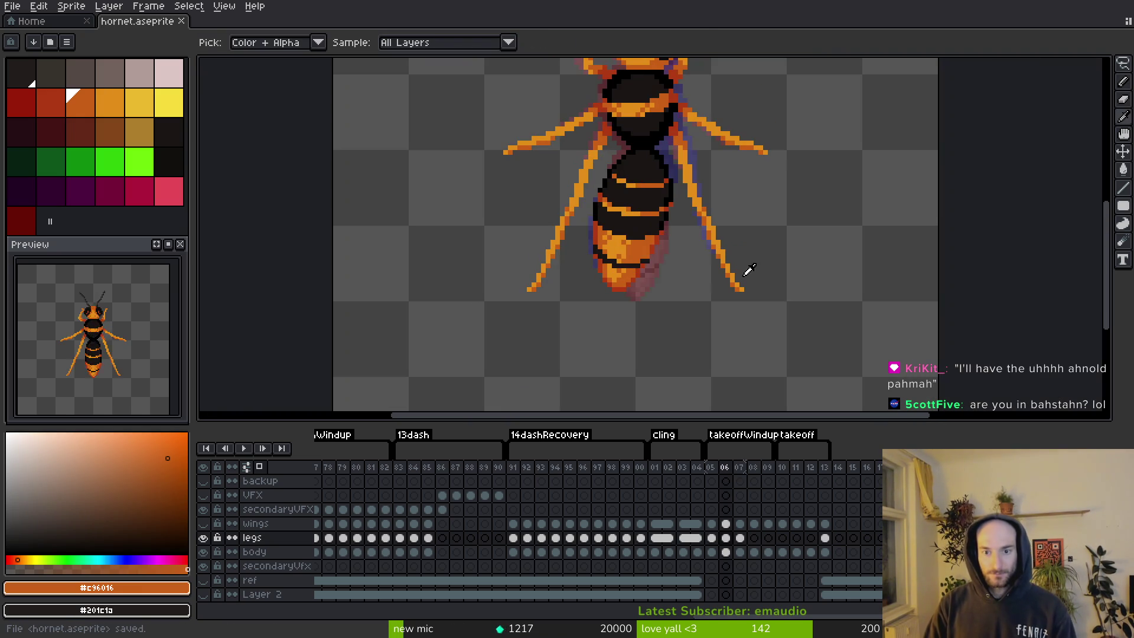
key("period")
key("b")
scroll(716, 197, "up", 2)
Sample the leg's bright orange, darker orange and dark red edge colours for shading.
left_click(665, 224, "alt")
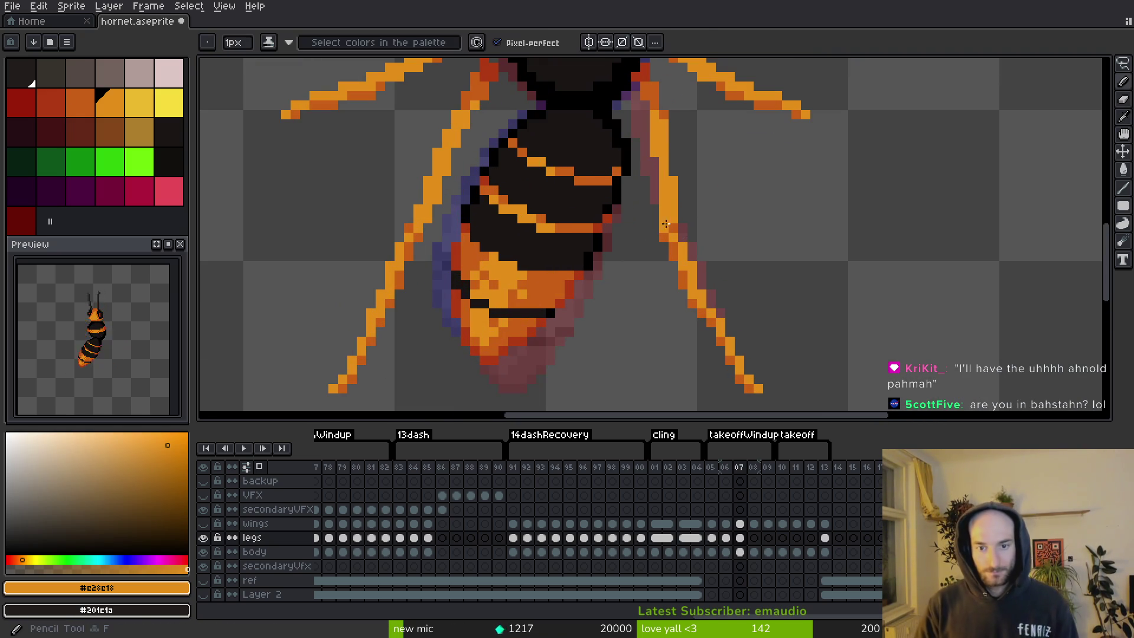
scroll(665, 224, "up", 2)
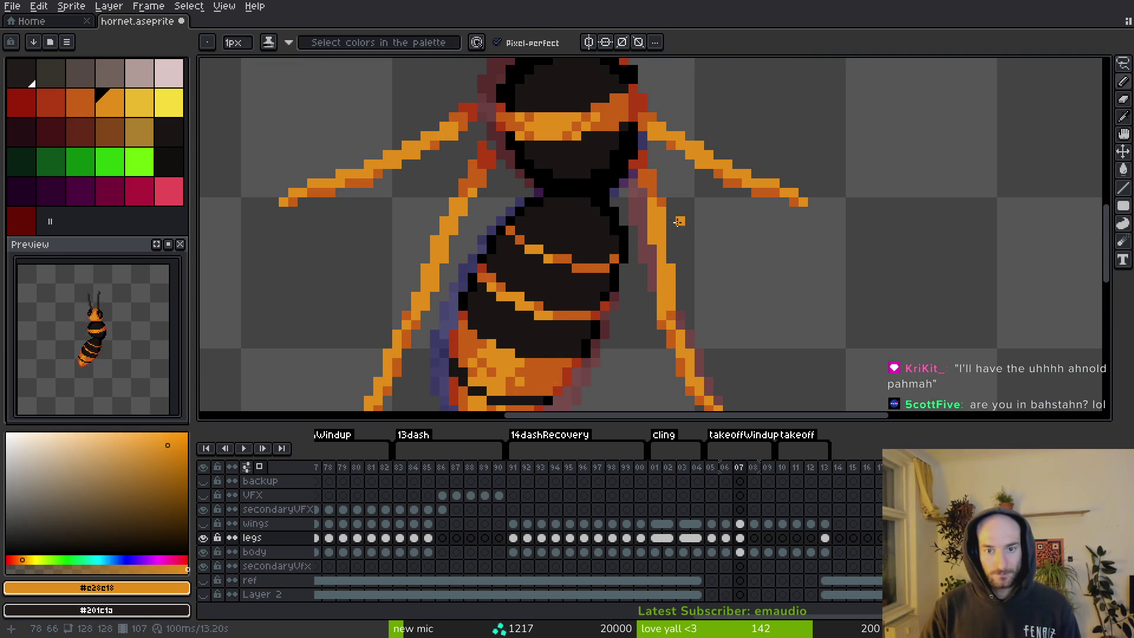
left_click(657, 193, "alt")
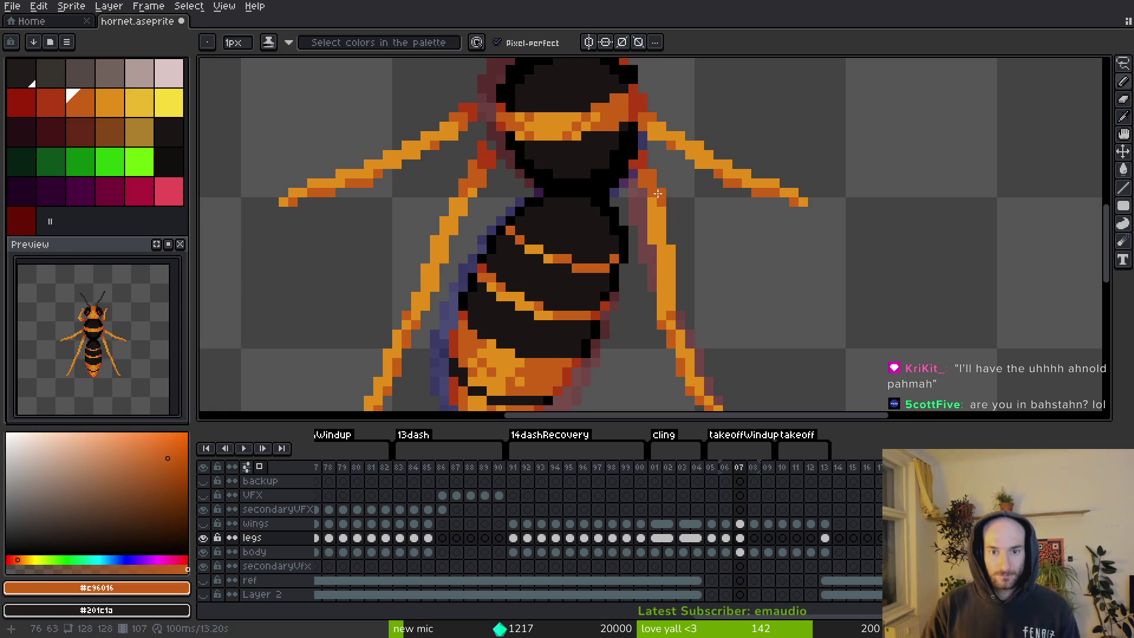
left_click(641, 168, "alt")
scroll(667, 207, "down", 3)
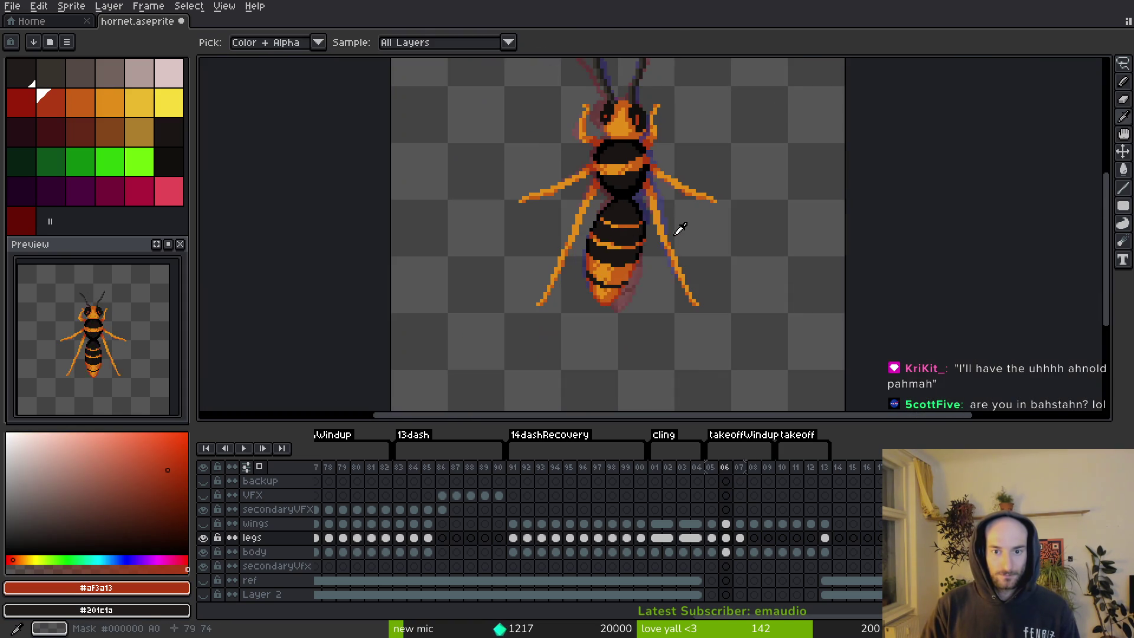
scroll(676, 233, "up", 2)
scroll(688, 251, "down", 4)
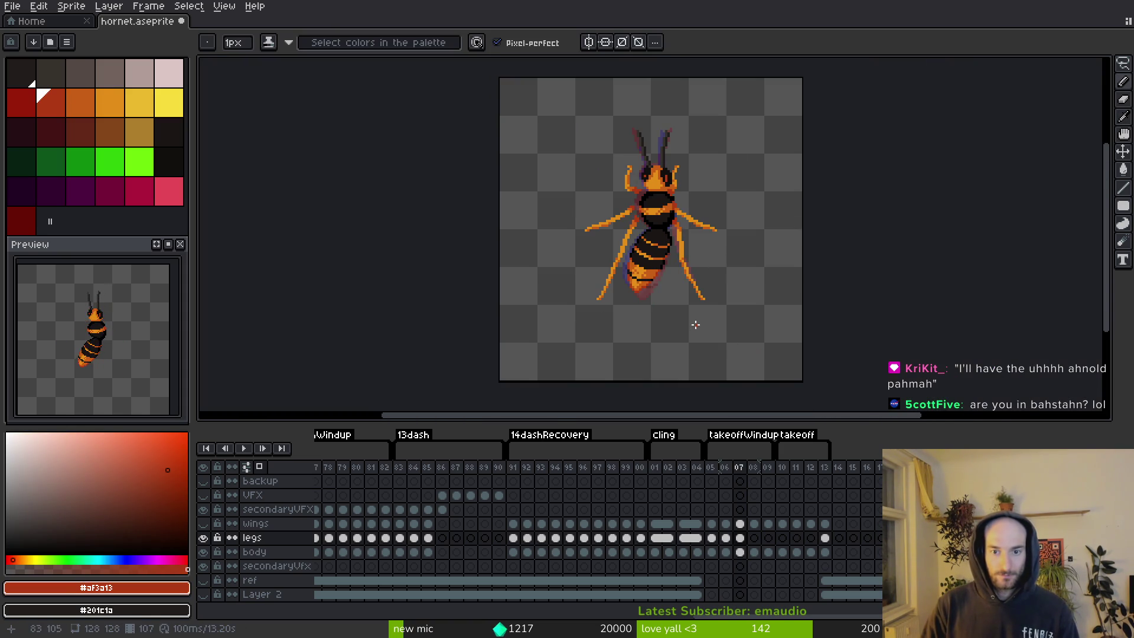
scroll(696, 321, "down", 3)
scroll(706, 306, "up", 5)
key("m")
scroll(625, 248, "up", 3)
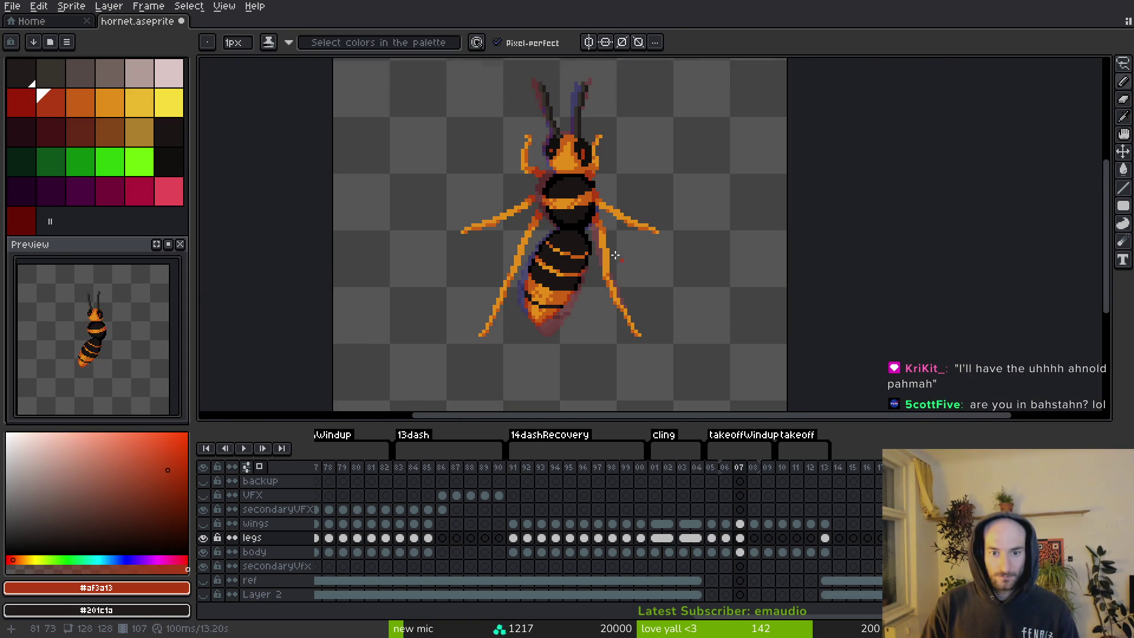
Box in and transform a leg, then undo and redo the change.
left_click_drag(607, 248, 586, 284)
left_click(601, 277)
key("Return")
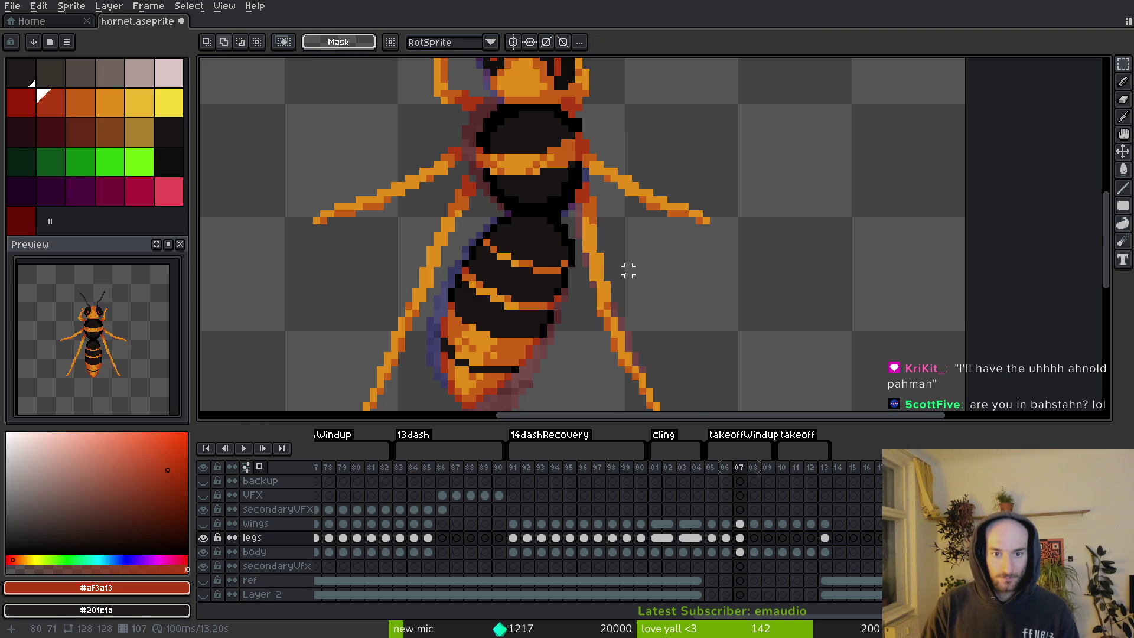
scroll(627, 268, "down", 3)
key("i")
scroll(630, 253, "up", 3)
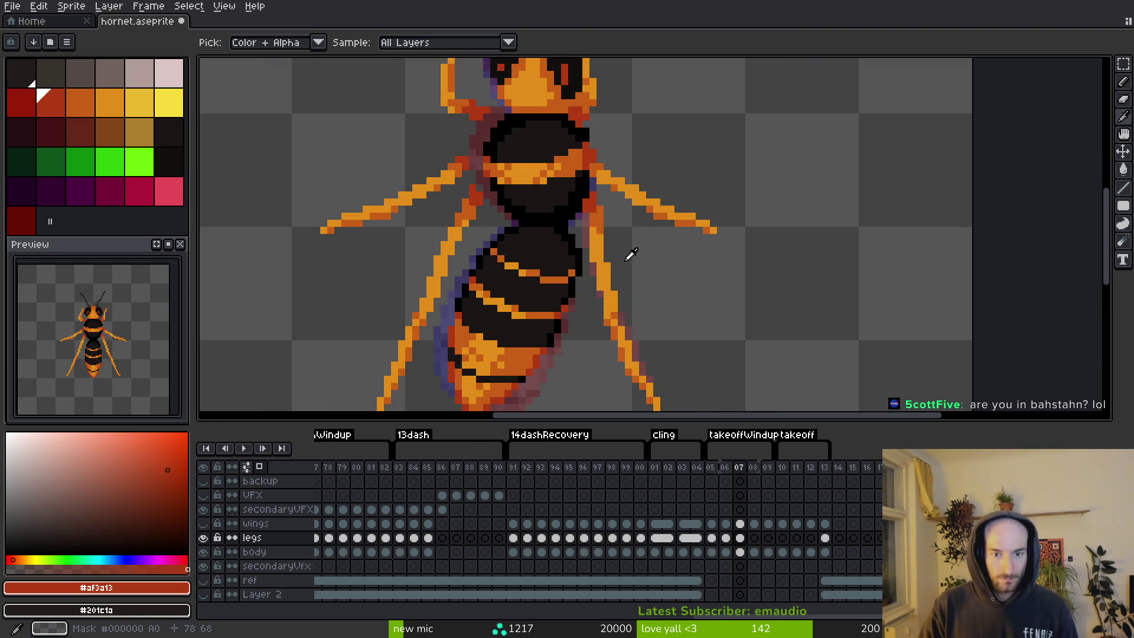
key("ctrl+z")
key("ctrl+y")
scroll(644, 266, "down", 3)
Compare the hornet's abdomen and legs between frames 06 and 07.
key("m")
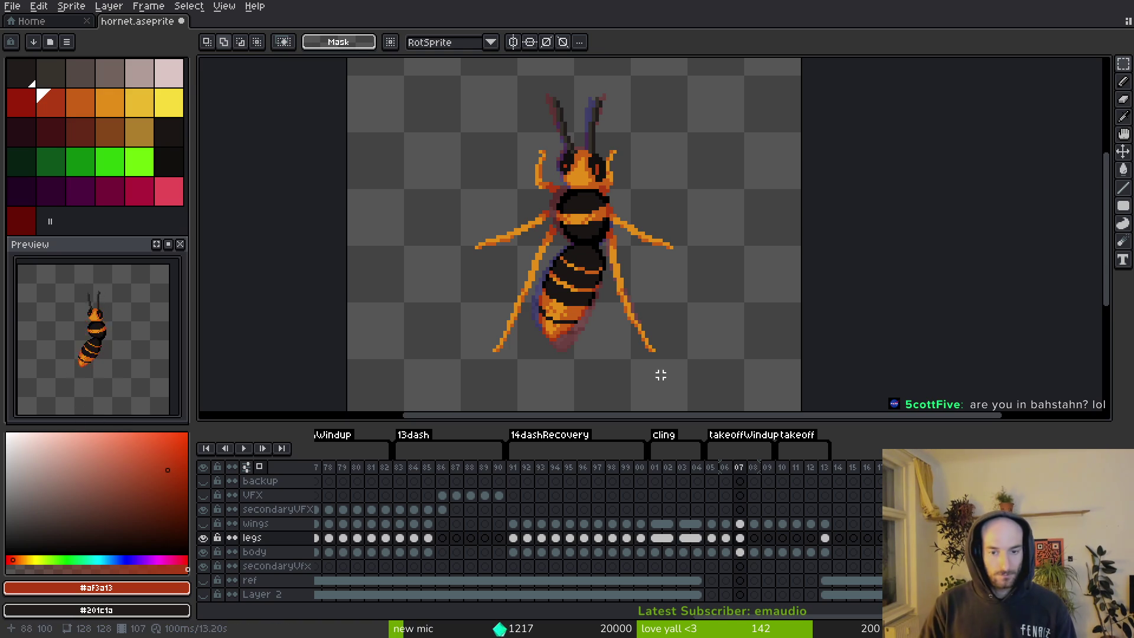
key("i")
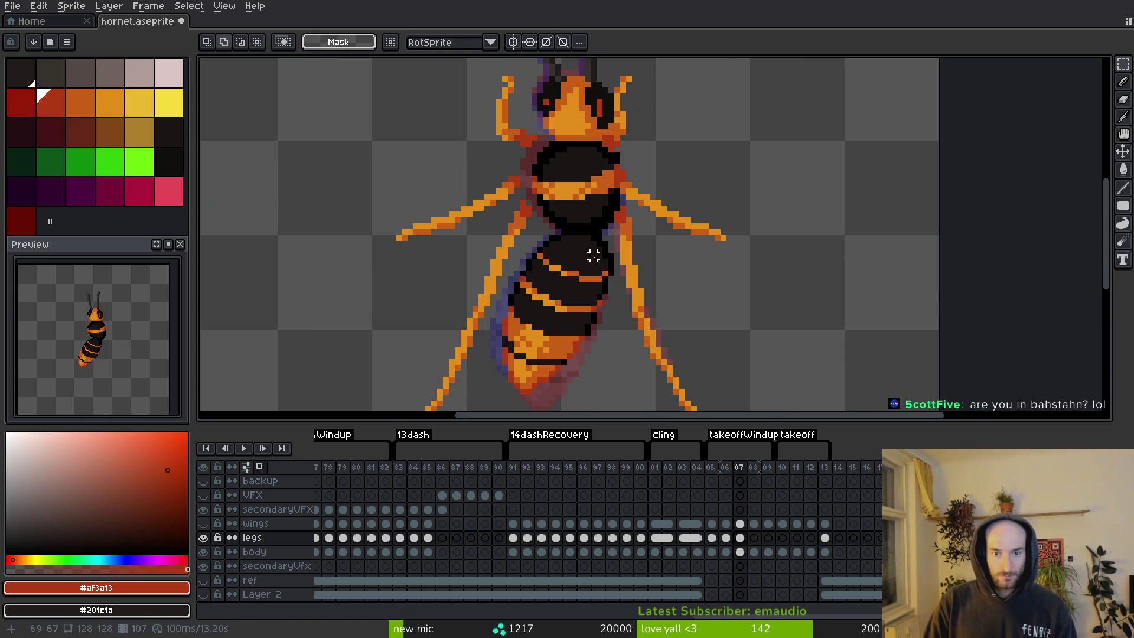
scroll(592, 253, "up", 2)
key("Left")
key("Right")
left_click_drag(567, 263, 614, 217)
key("Left")
key("Right")
Rotate the left rear leg about -7.6° beside the abdomen.
key("q")
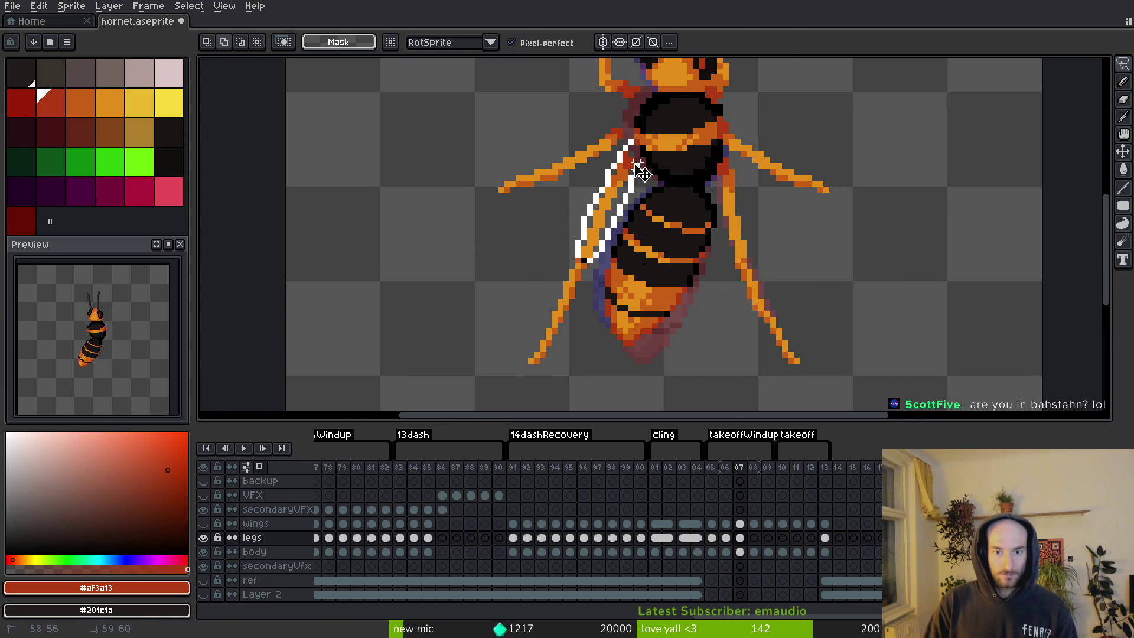
left_click_drag(641, 171, 625, 206)
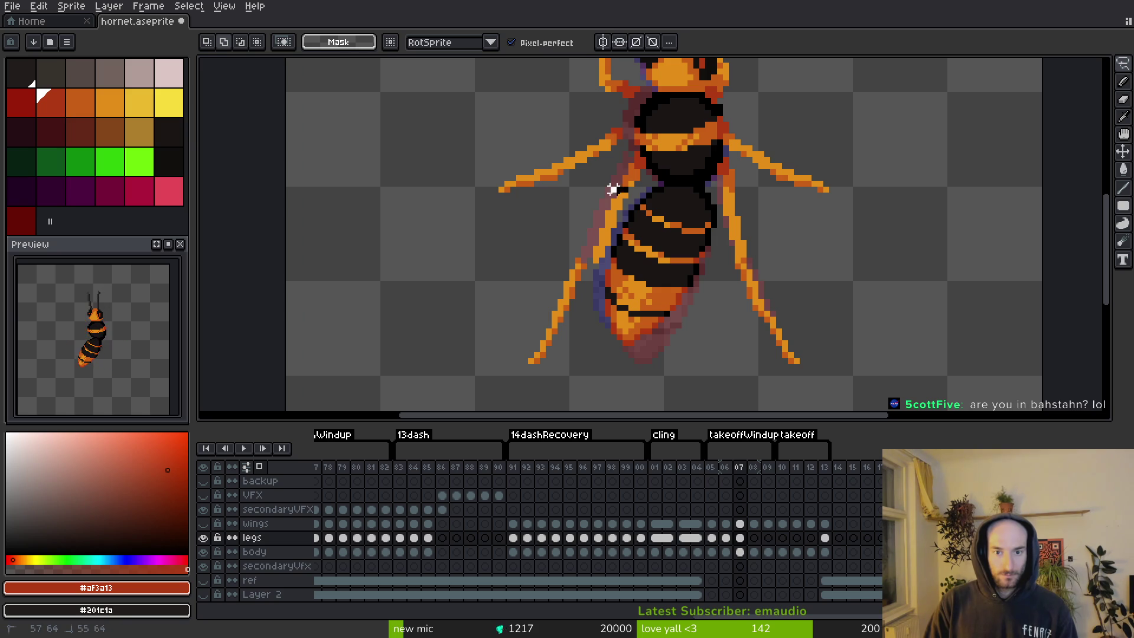
left_click_drag(595, 265, 584, 286)
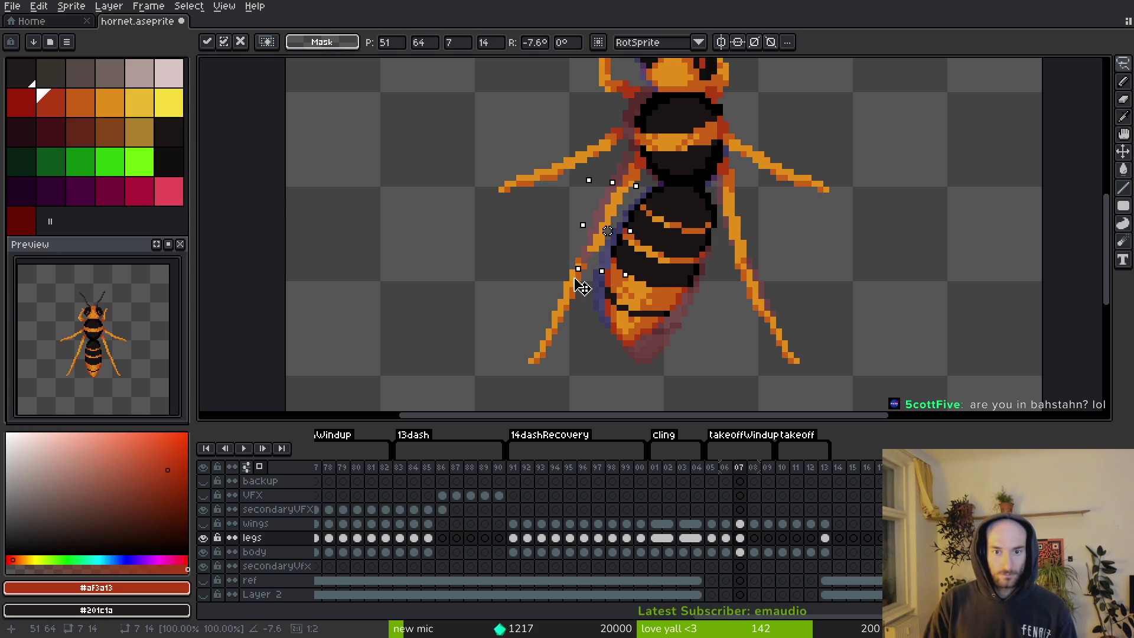
left_click_drag(607, 247, 598, 250)
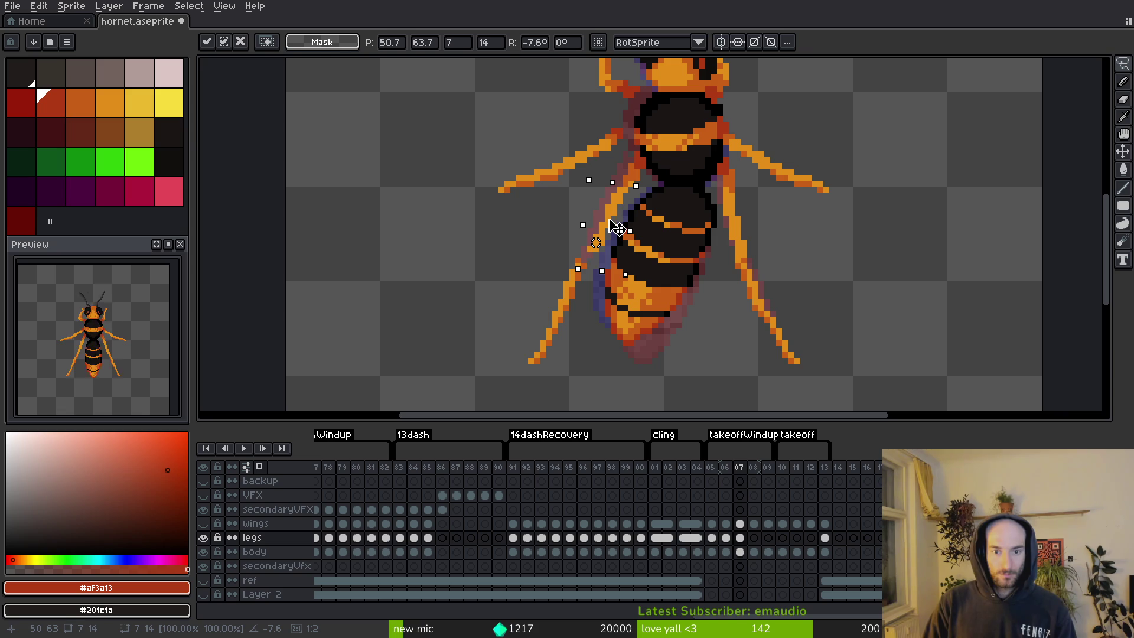
key("Return")
Fill the gap in the leg's outline with orange and save hornet.aseprite.
key("b")
left_click(590, 250, "alt")
scroll(585, 257, "up", 2)
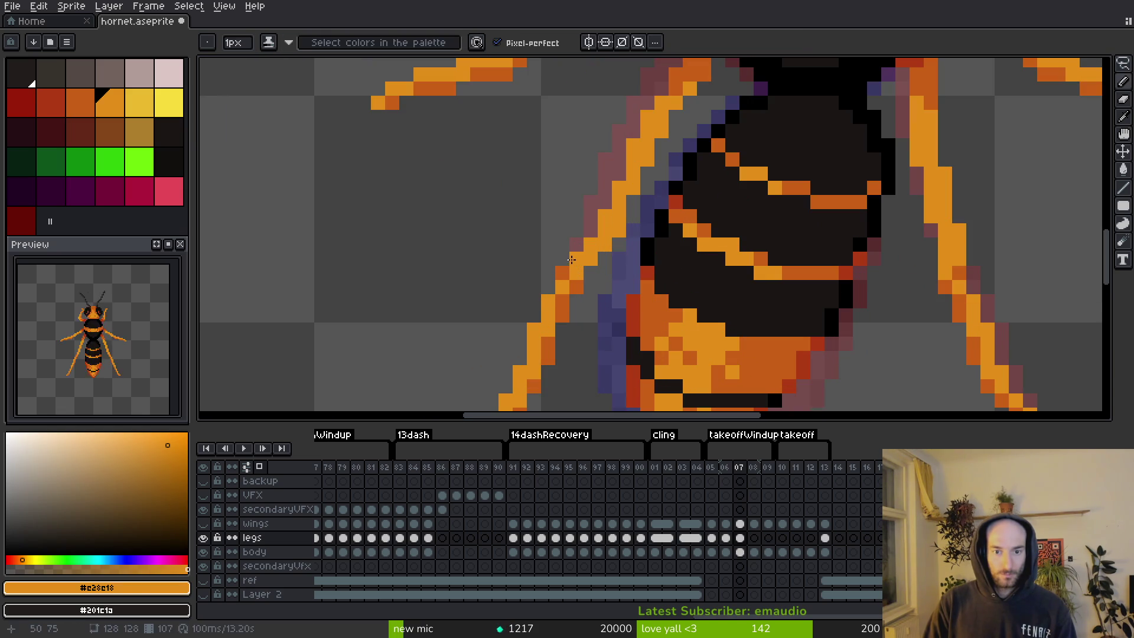
left_click(589, 279)
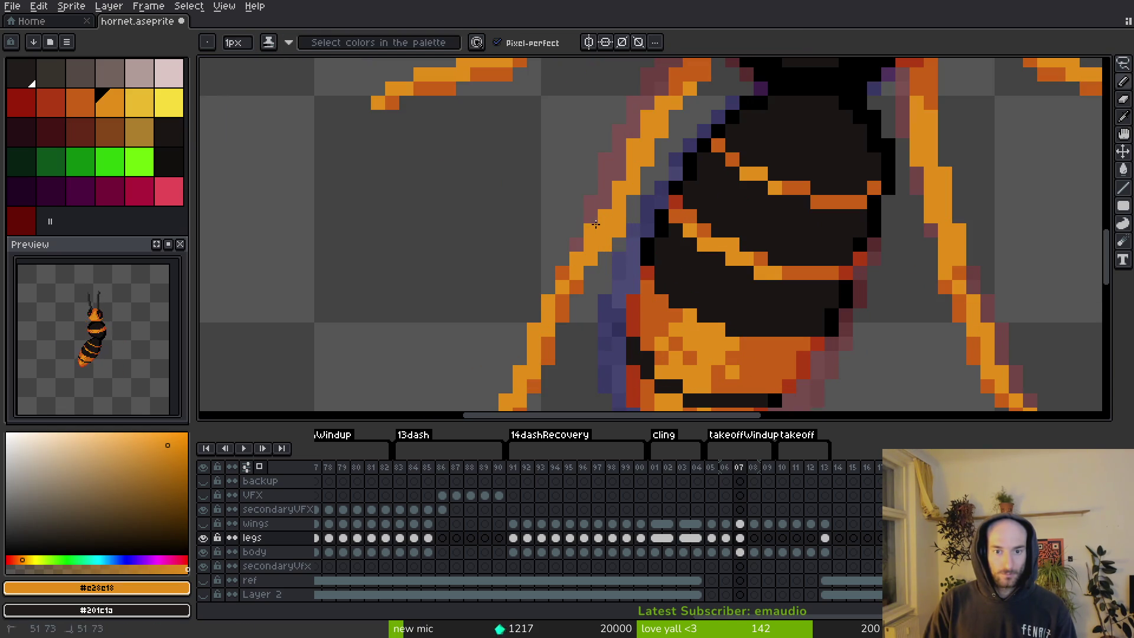
key("e")
key("ctrl+s")
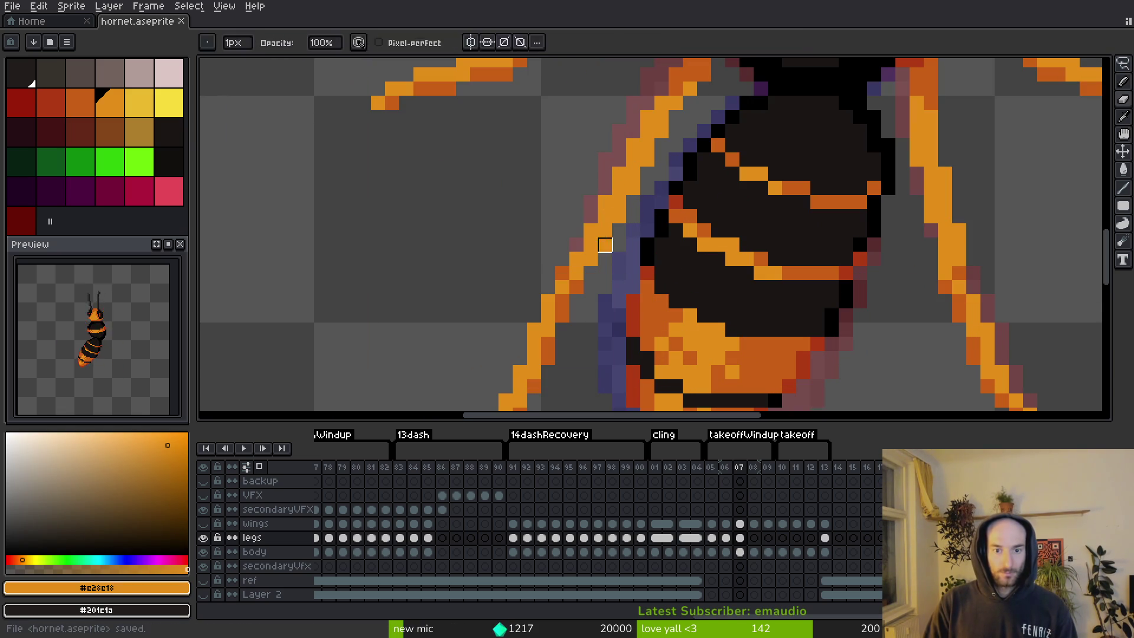
key("b")
key("e")
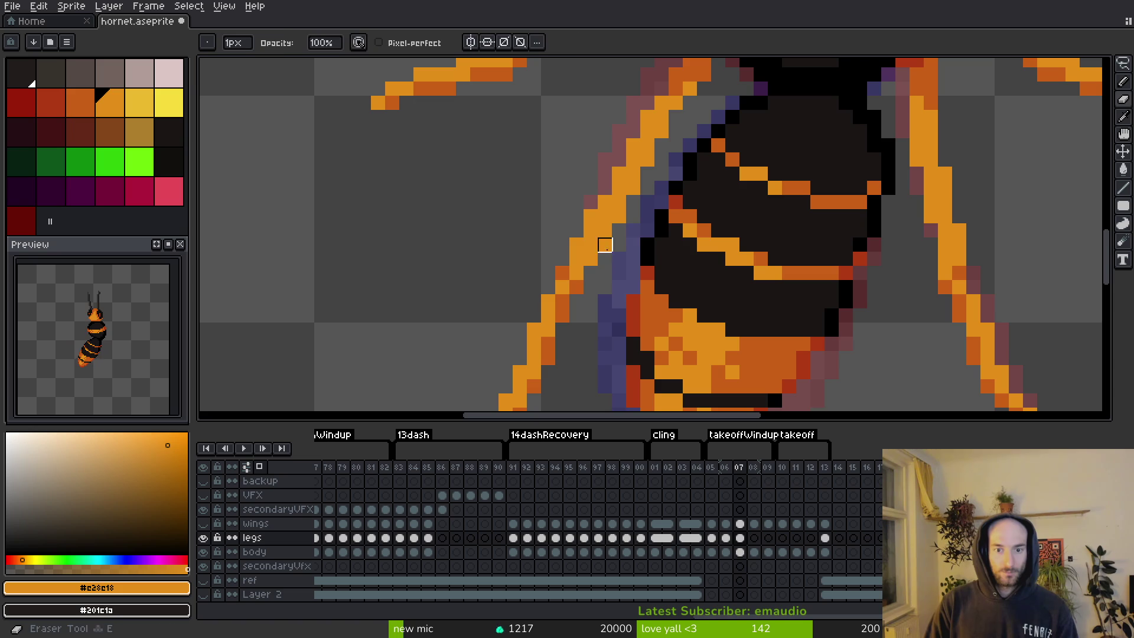
scroll(618, 174, "down", 4)
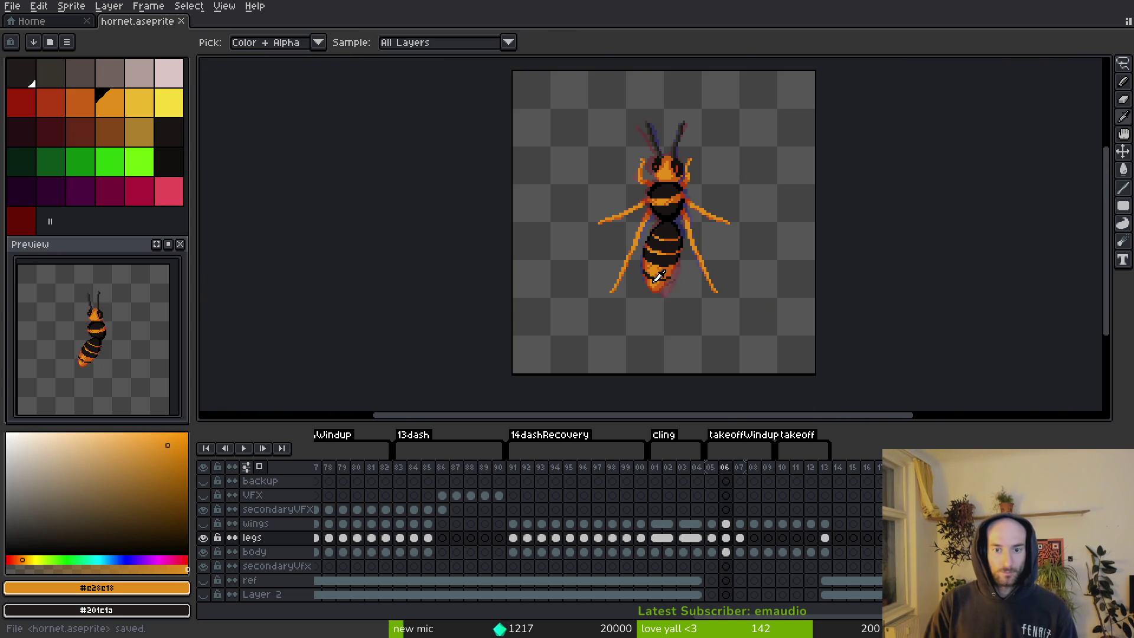
Save, then shift the leg joint pixels on frame 07 using a freehand selection.
key("ctrl+s")
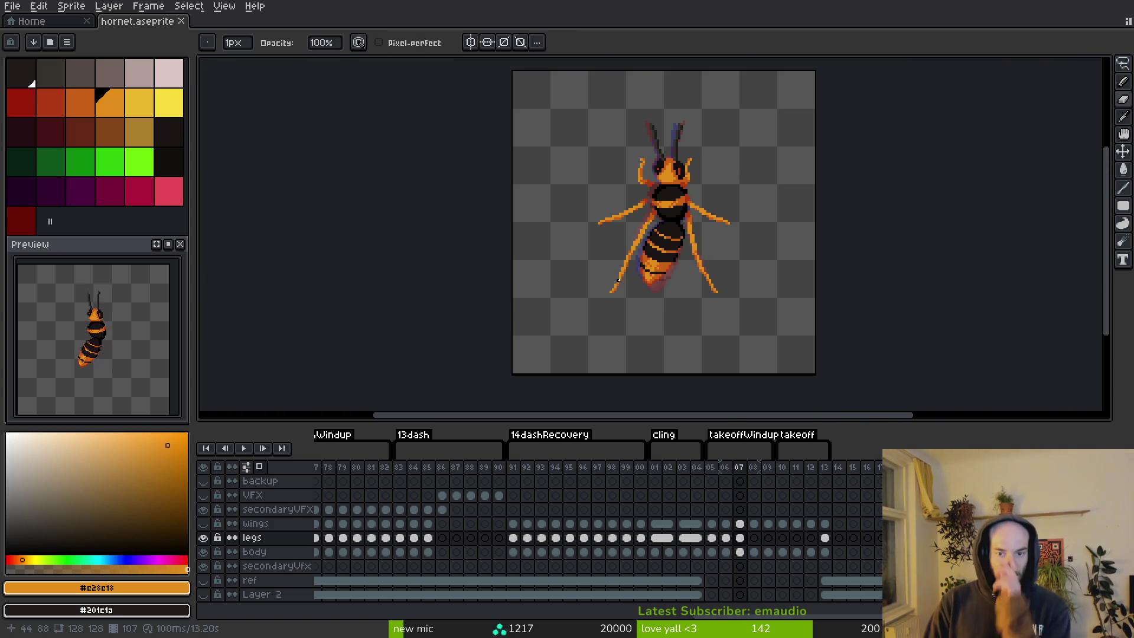
scroll(602, 219, "up", 3)
key("shift+w")
scroll(691, 254, "up", 3)
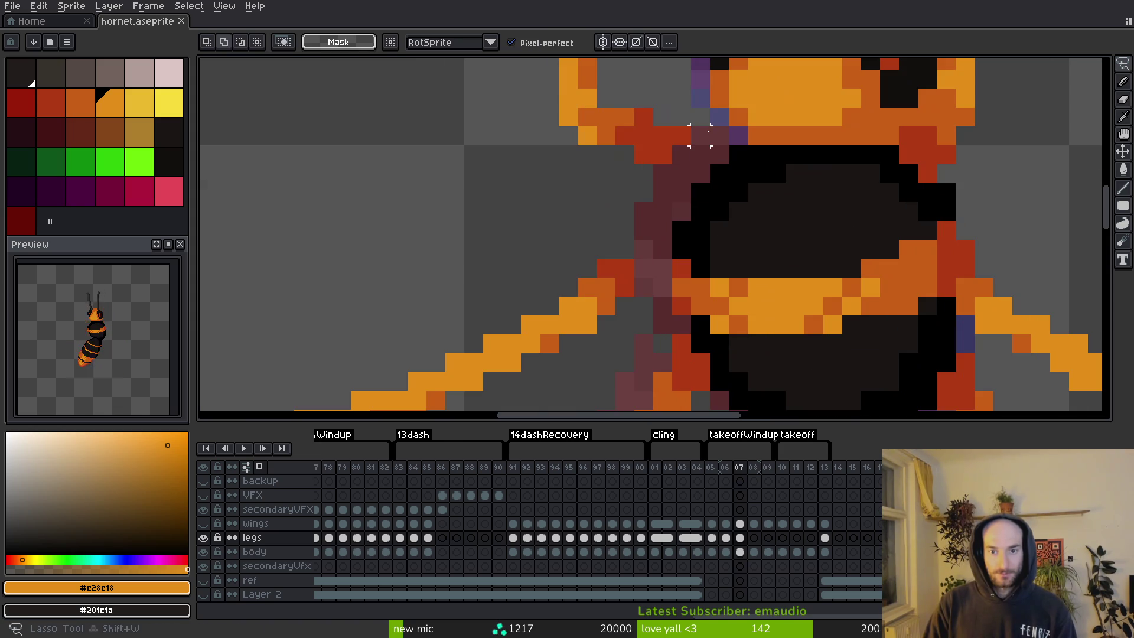
mouse_move(700, 136)
left_mouse_down()
mouse_move(596, 142)
mouse_move(696, 177)
mouse_move(703, 167)
mouse_move(680, 273)
left_mouse_up()
key("Return")
Select the left leg pixels and nudge them slightly into place.
key("alt")
mouse_move(607, 234)
left_mouse_down()
mouse_move(599, 213)
mouse_move(581, 277)
mouse_move(614, 298)
left_mouse_up()
left_click_drag(605, 259, 619, 264)
key("Return")
Paint a light-orange #e28e18 pixel on the left leg and erase a stray orange pixel.
scroll(641, 212, "up", 1)
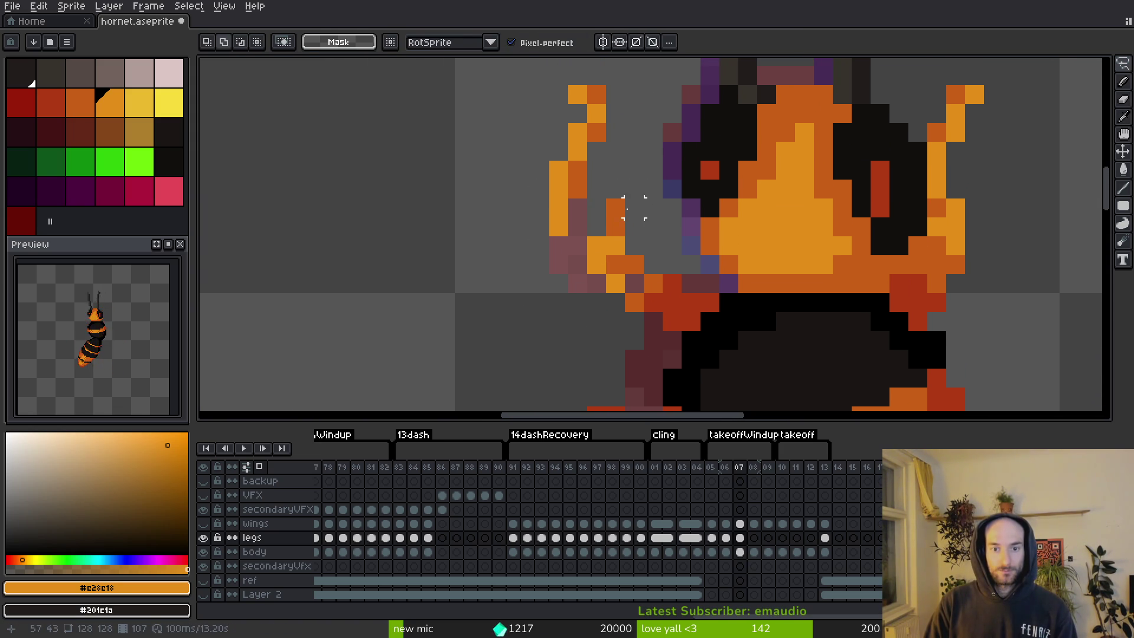
left_click(595, 199, "alt")
left_click(557, 189, "alt")
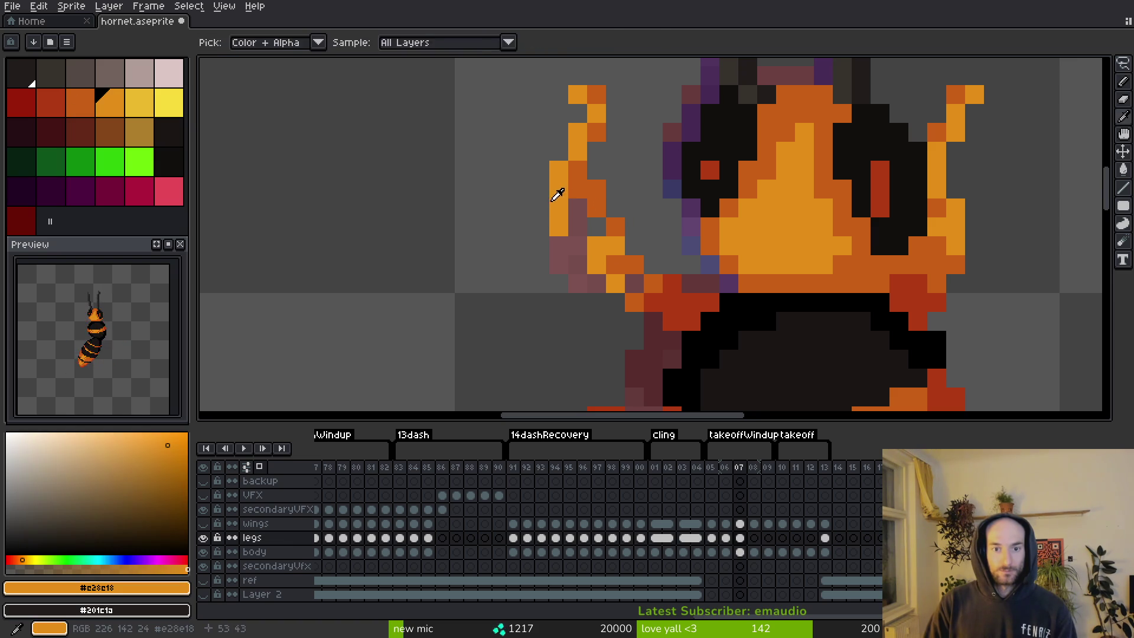
left_click(596, 227)
key("e")
left_click(559, 226)
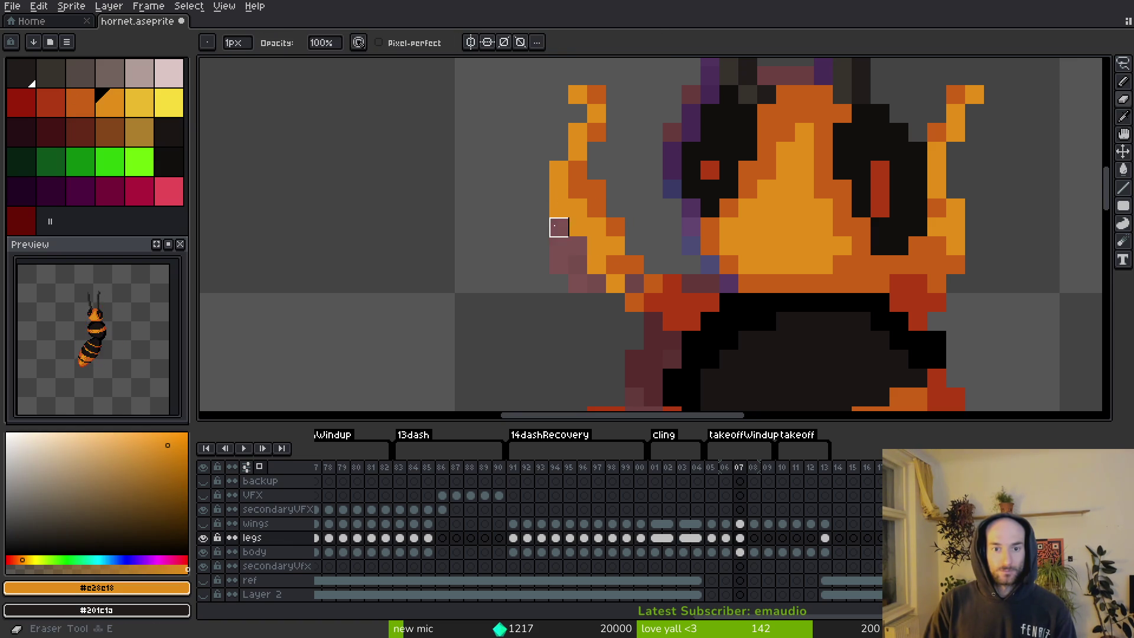
Shift the left leg's orange column one pixel right, deselect, and save.
scroll(614, 212, "up", 3)
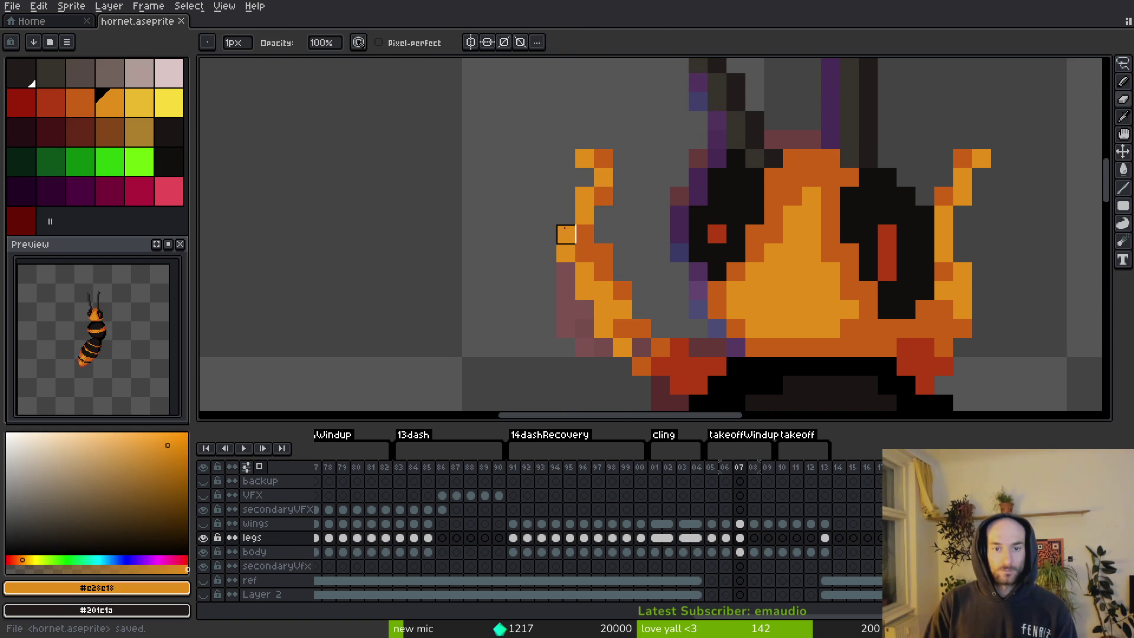
key("m")
mouse_move(564, 230)
left_mouse_down()
mouse_move(577, 284)
mouse_move(569, 253)
left_mouse_up()
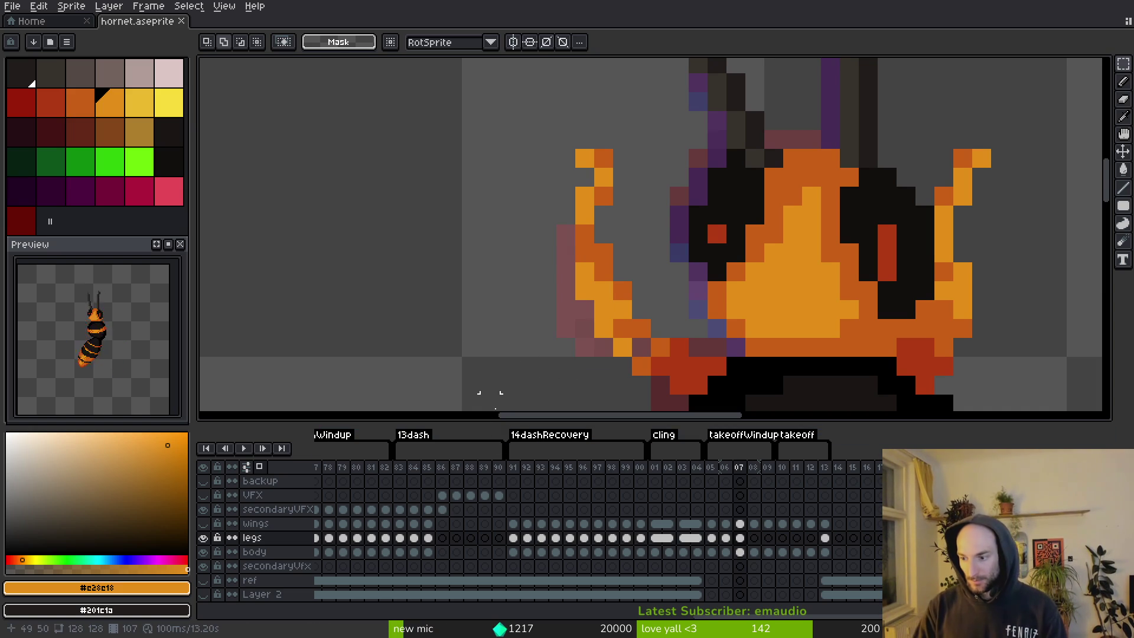
key("b")
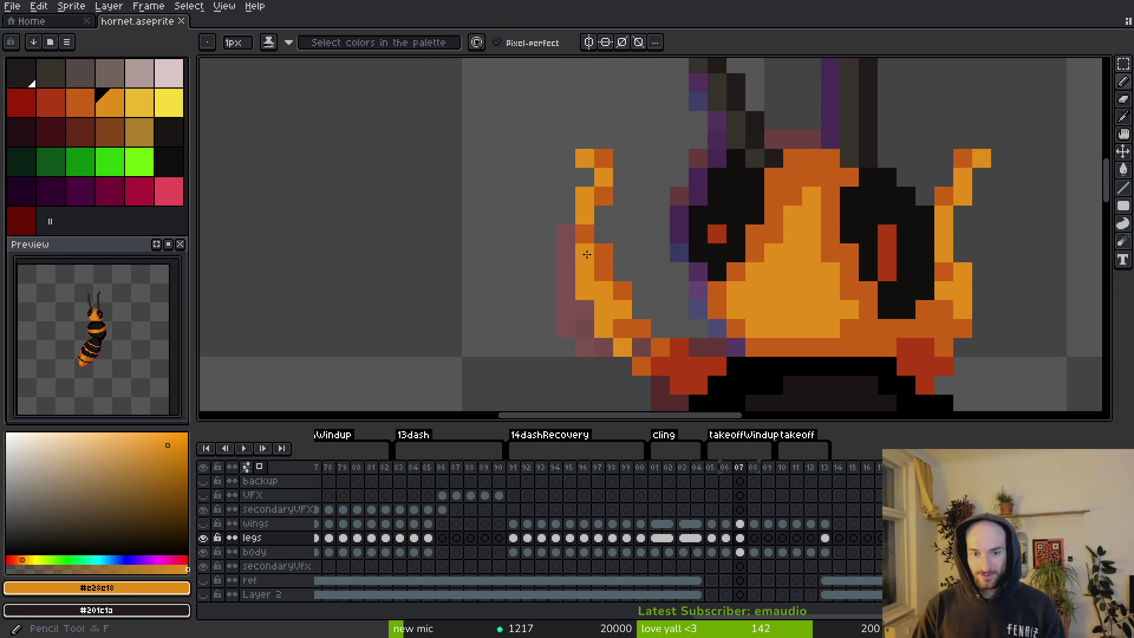
key("m")
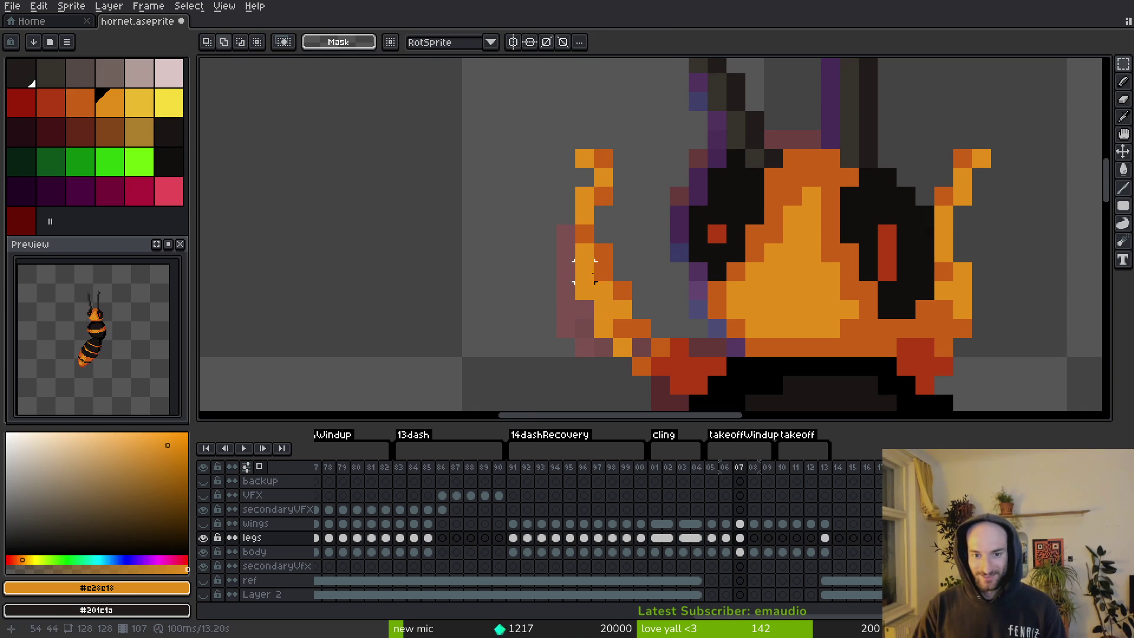
left_click_drag(574, 186, 595, 301)
key("Right")
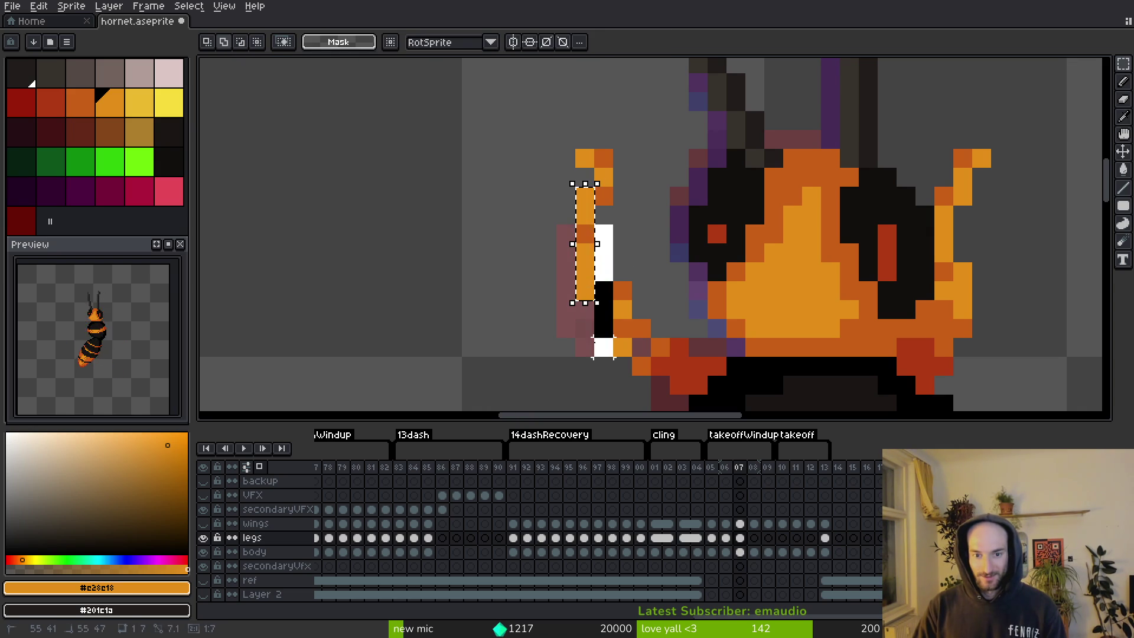
key("ctrl+d")
key("ctrl+s")
Paint dark-orange #c96016 pixels on the left front leg and save.
scroll(620, 233, "down", 2)
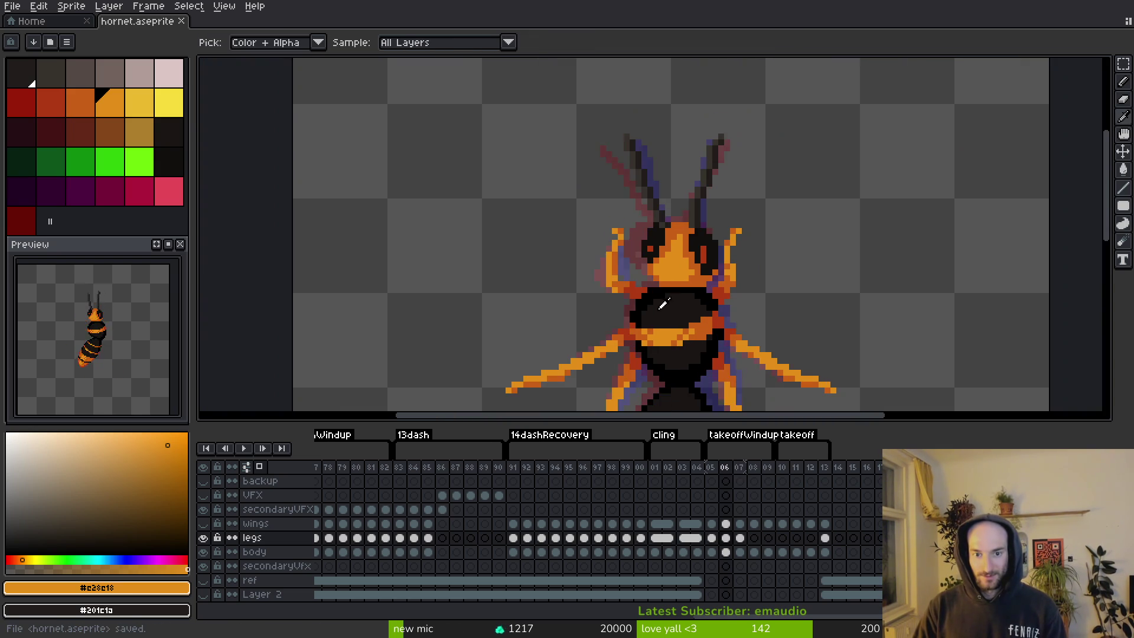
scroll(620, 233, "up", 2)
left_click(722, 259, "alt")
key("b")
left_click(722, 258)
scroll(722, 259, "down", 3)
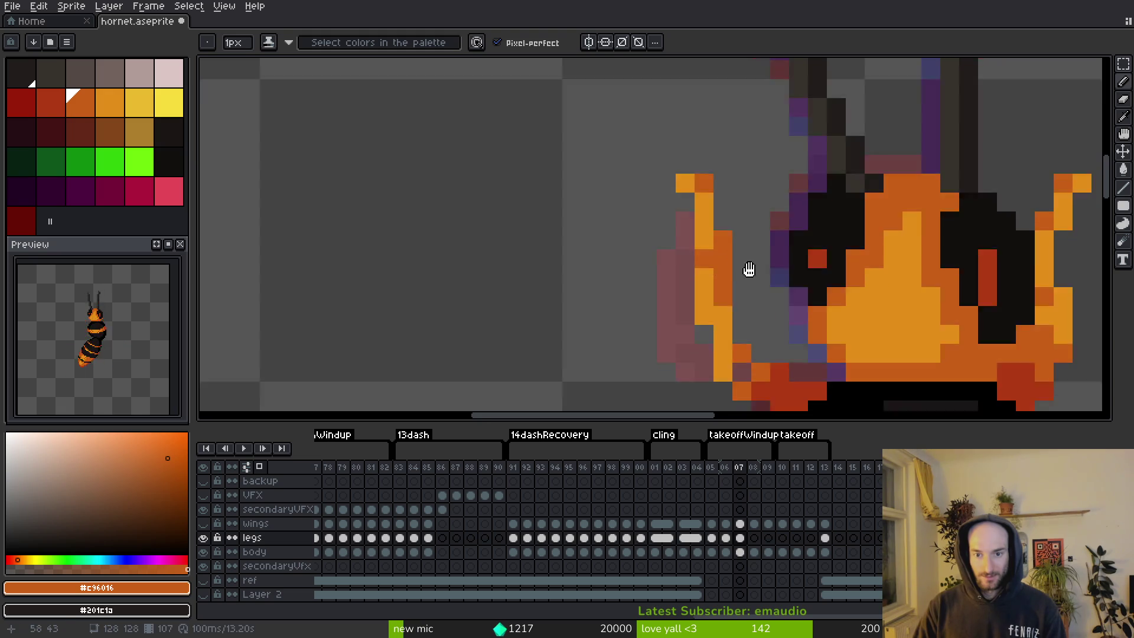
left_click(694, 249)
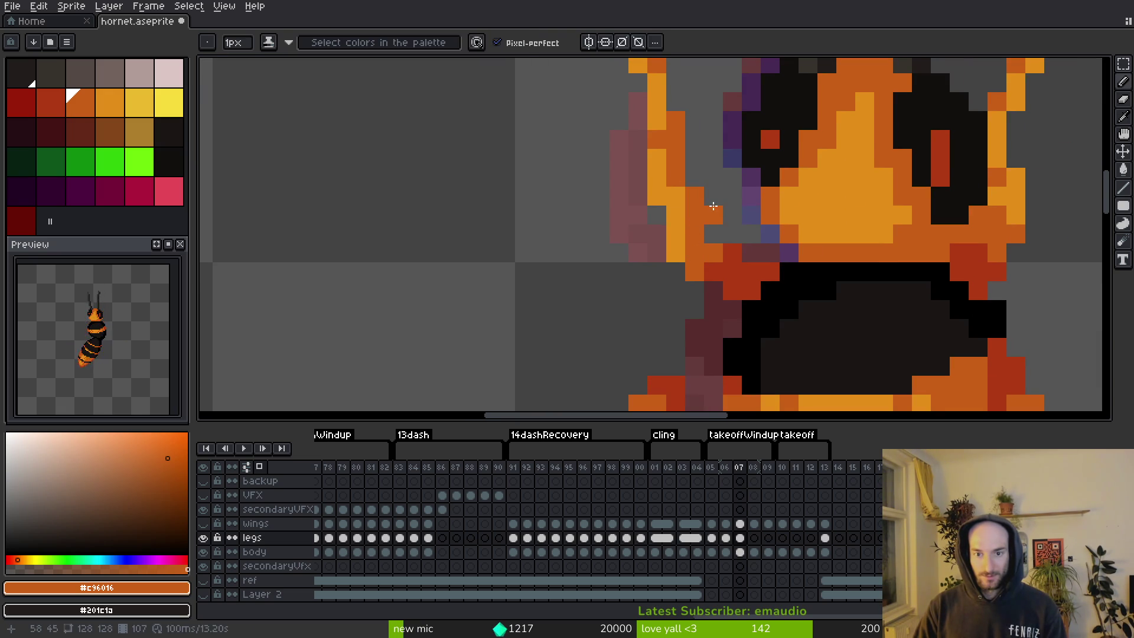
key("ctrl+s")
Compare with frame 06, then move a 2×3 block of orange leg pixels one pixel up-left.
scroll(728, 260, "down", 2)
key("Left")
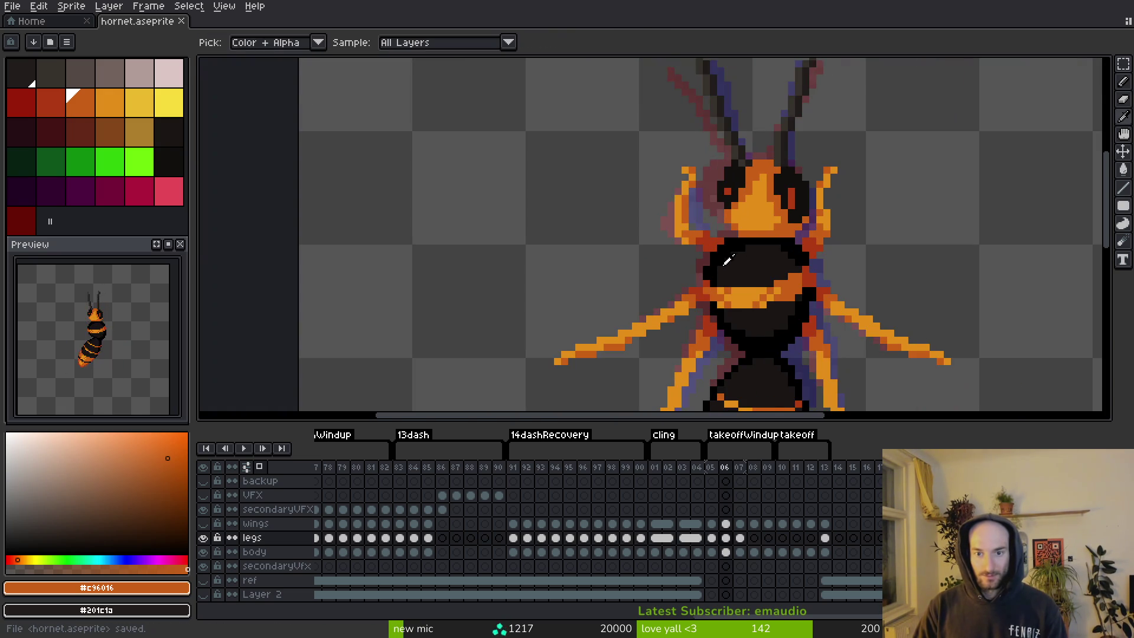
key("Right")
scroll(683, 203, "up", 3)
left_click(663, 194, "alt")
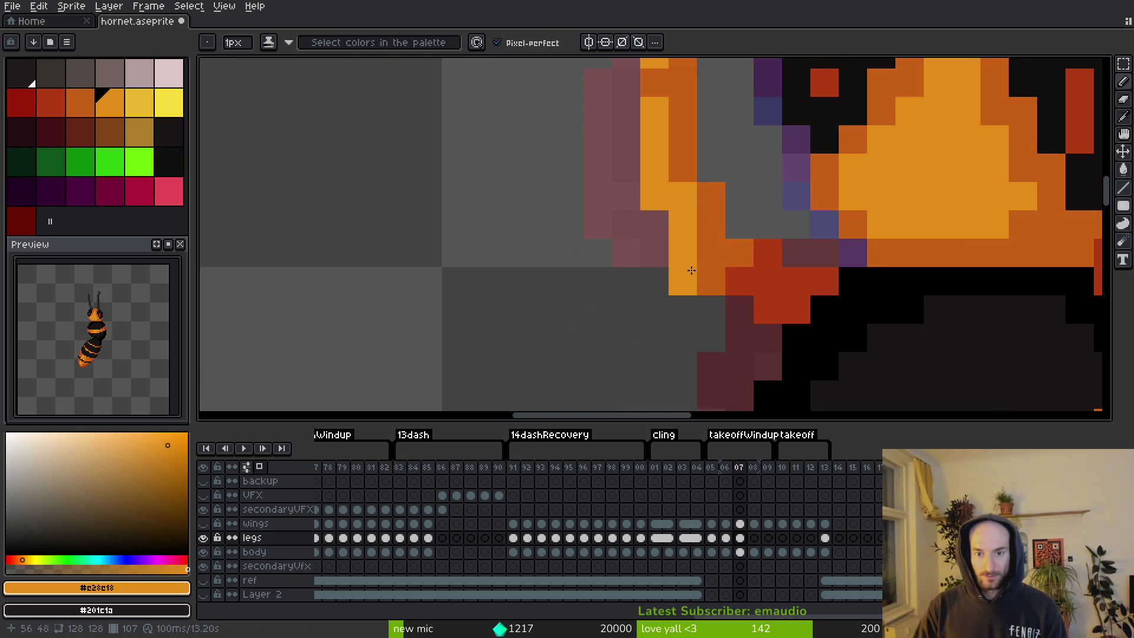
scroll(691, 270, "down", 2)
scroll(670, 270, "up", 2)
key("m")
mouse_move(779, 195)
left_mouse_down()
mouse_move(758, 253)
mouse_move(734, 246)
left_mouse_up()
left_click(734, 250)
Shift the right front leg beside the head one pixel right and save.
key("b")
left_click(780, 291, "alt")
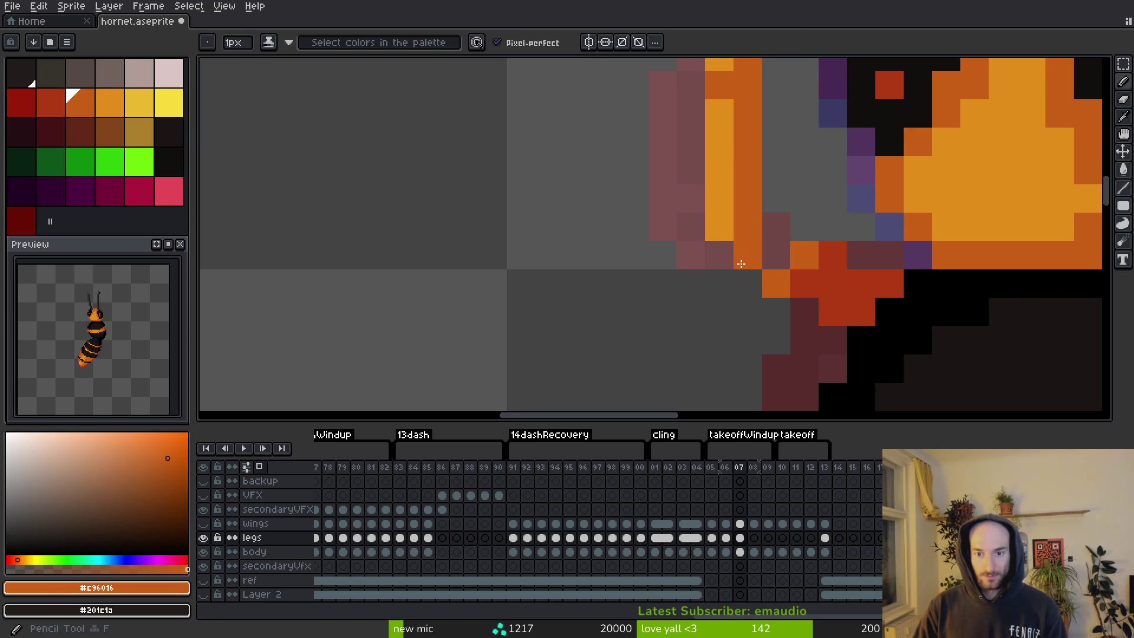
scroll(772, 265, "down", 5)
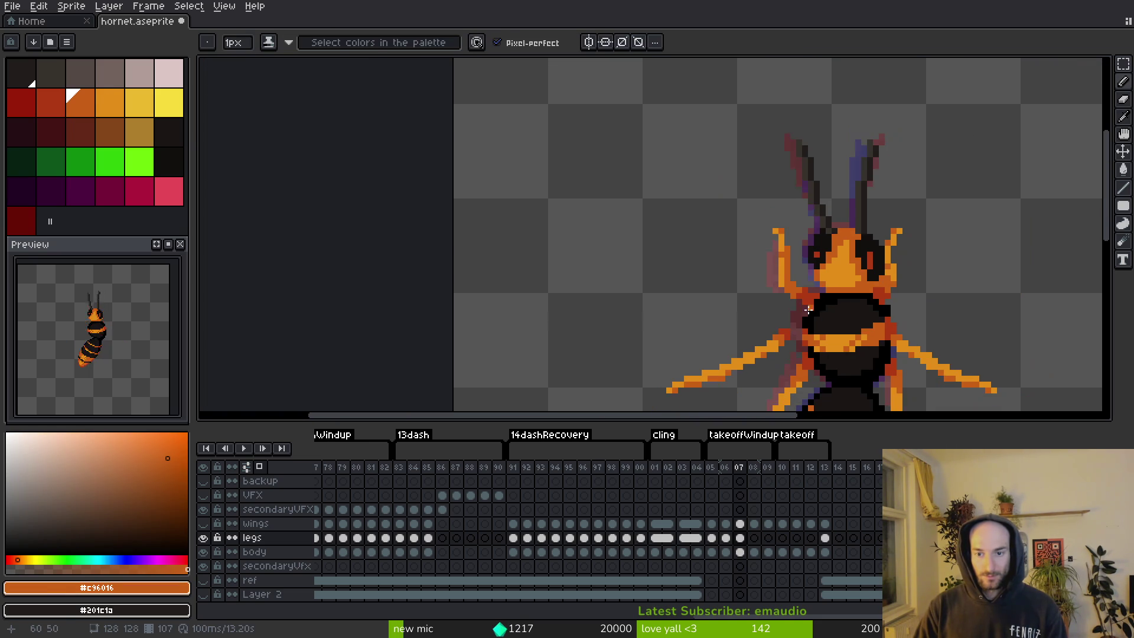
key("i")
scroll(809, 313, "up", 1)
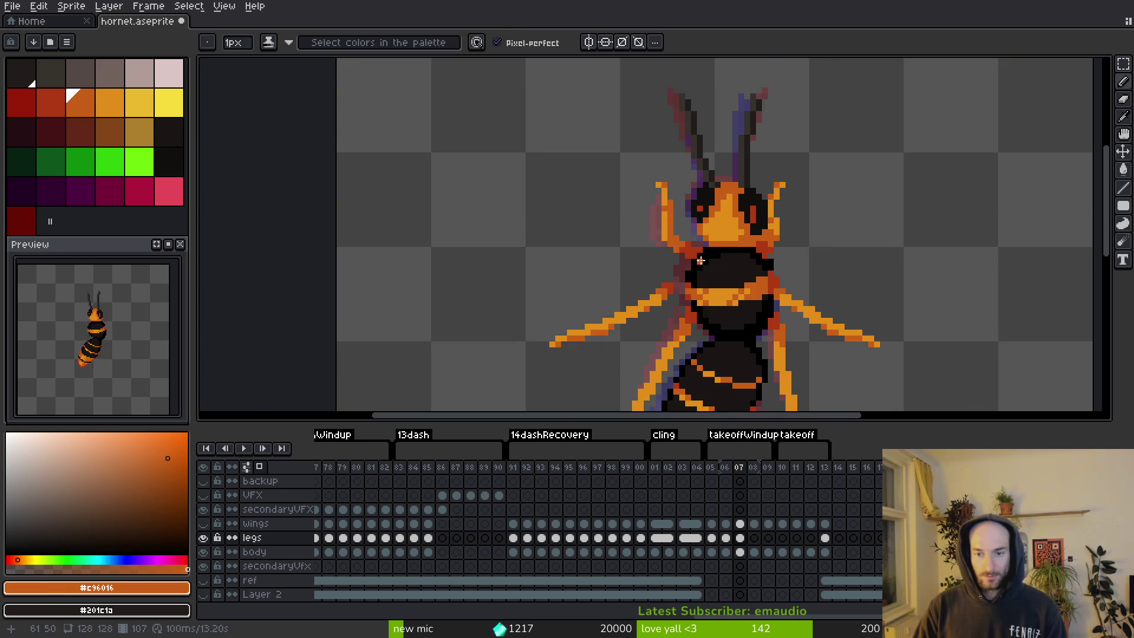
scroll(803, 245, "up", 2)
key("shift+w")
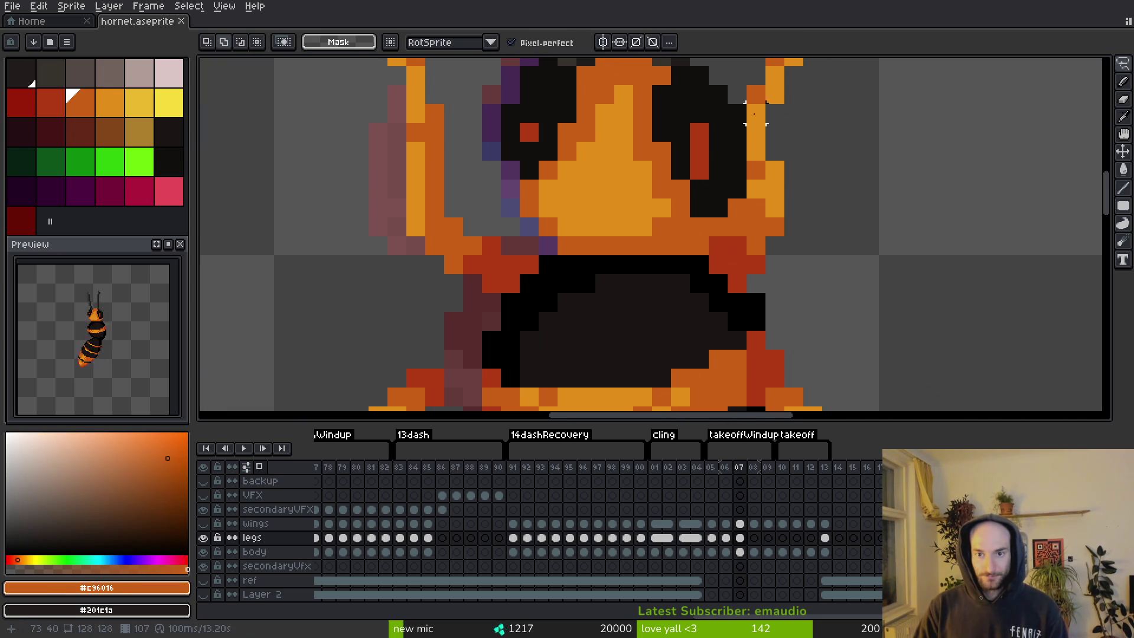
mouse_move(745, 102)
left_mouse_down()
mouse_move(761, 278)
mouse_move(766, 86)
left_mouse_up()
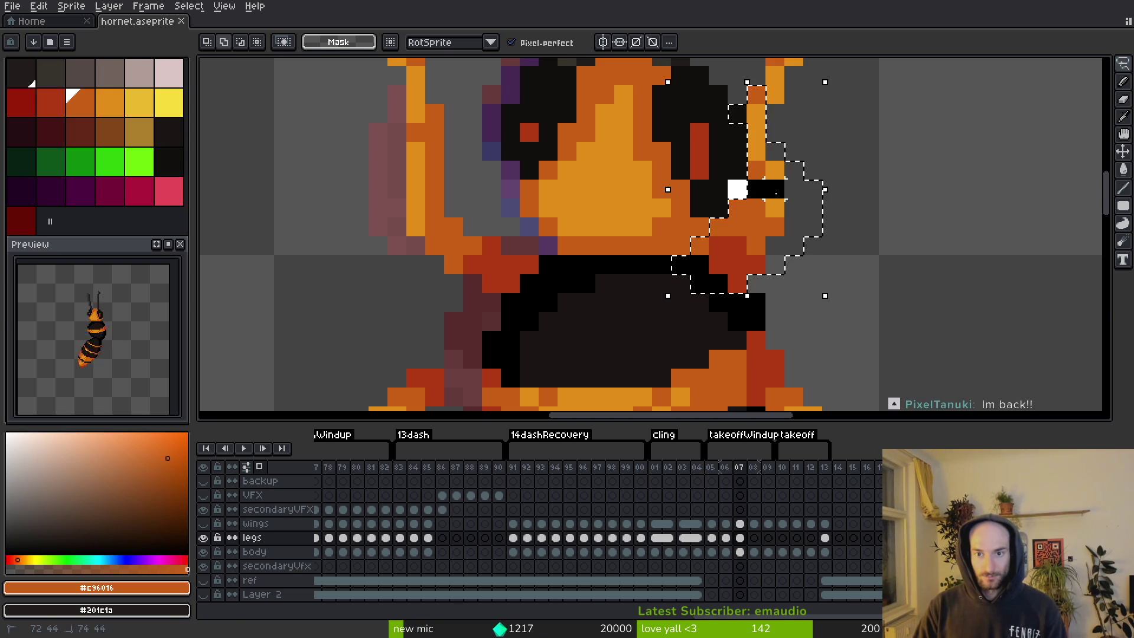
mouse_move(762, 235)
left_mouse_down()
mouse_move(781, 231)
mouse_move(746, 227)
mouse_move(717, 292)
mouse_move(789, 261)
left_mouse_up()
key("Return")
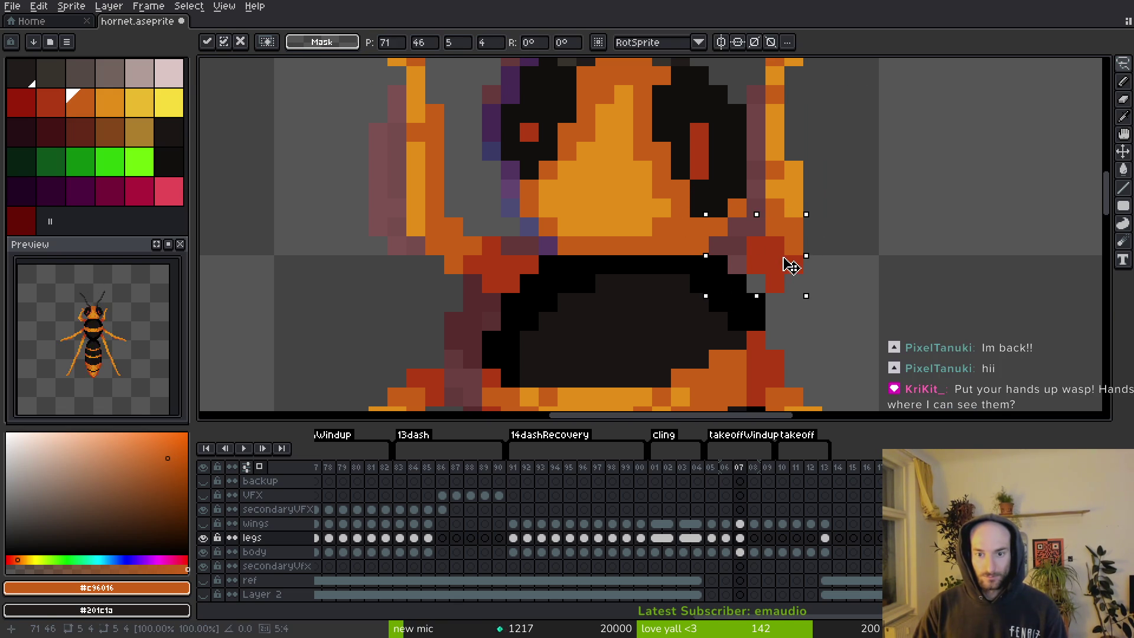
key("ctrl+s")
Add a pixel to the right front leg and save hornet.aseprite.
scroll(766, 194, "up", 2)
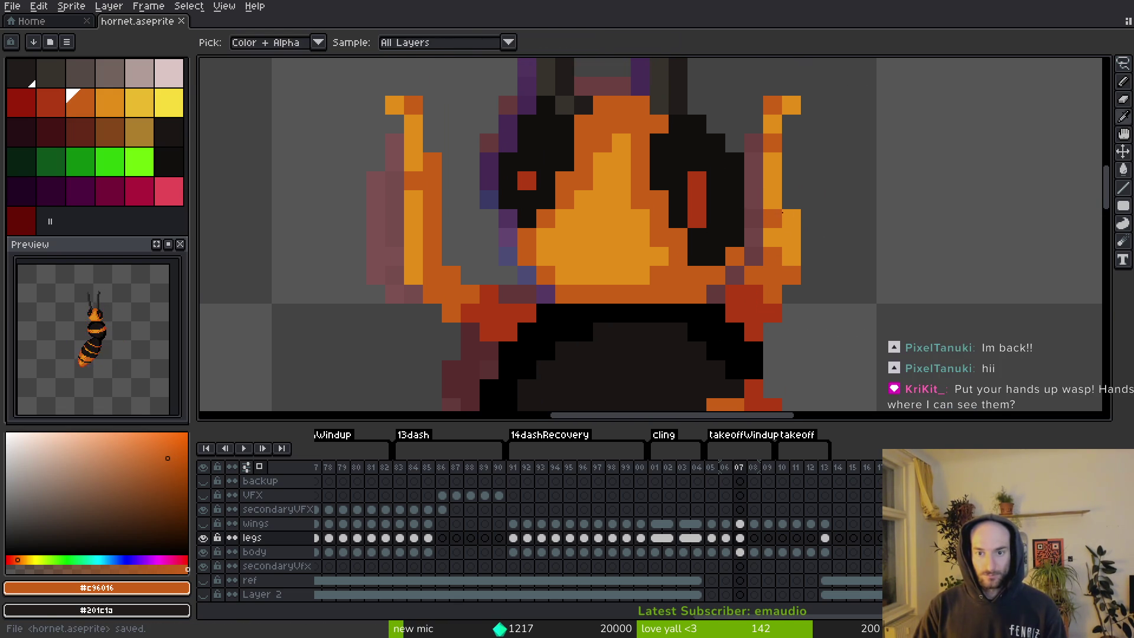
key("b")
left_click(791, 199)
scroll(780, 177, "up", 2)
scroll(815, 194, "down", 3)
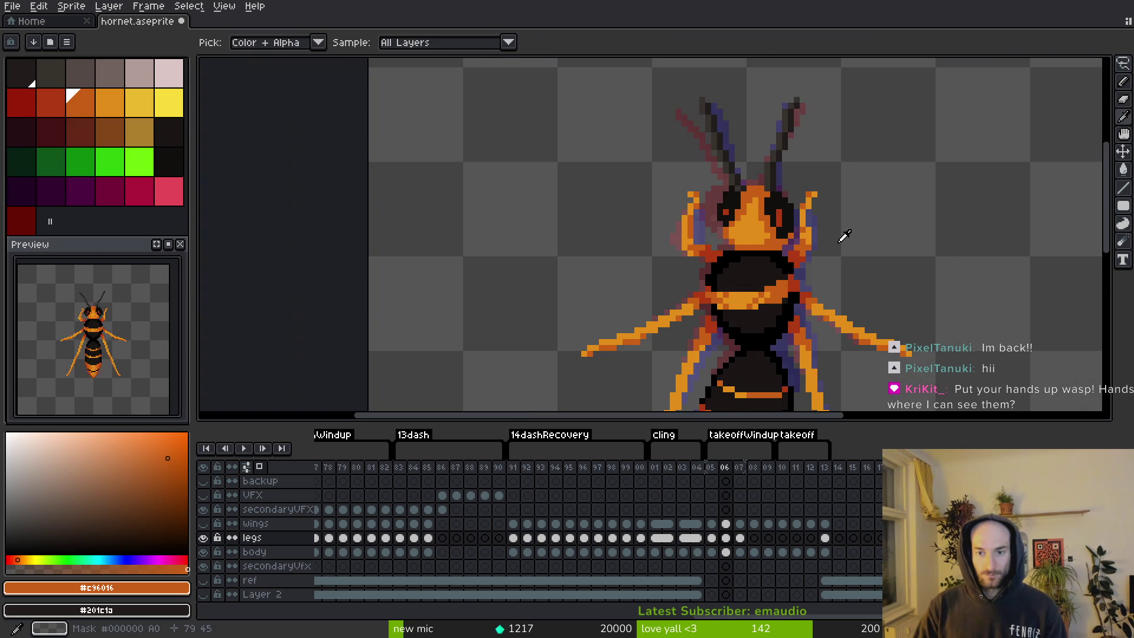
scroll(815, 243, "up", 3)
key("ctrl+s")
scroll(850, 270, "down", 3)
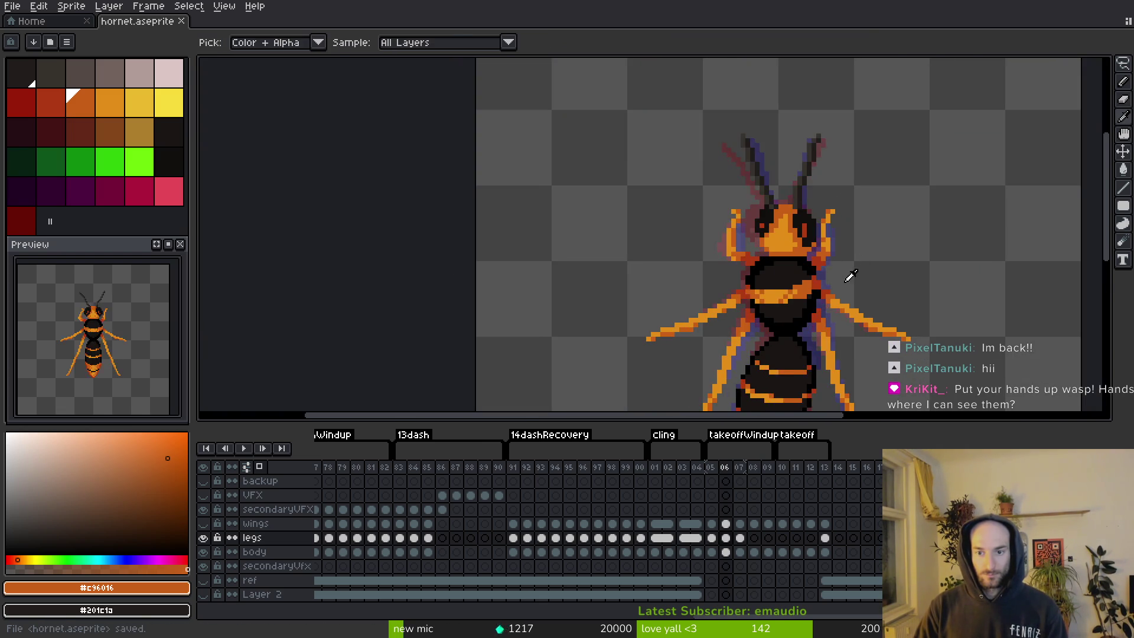
scroll(838, 271, "up", 1)
scroll(824, 271, "down", 1)
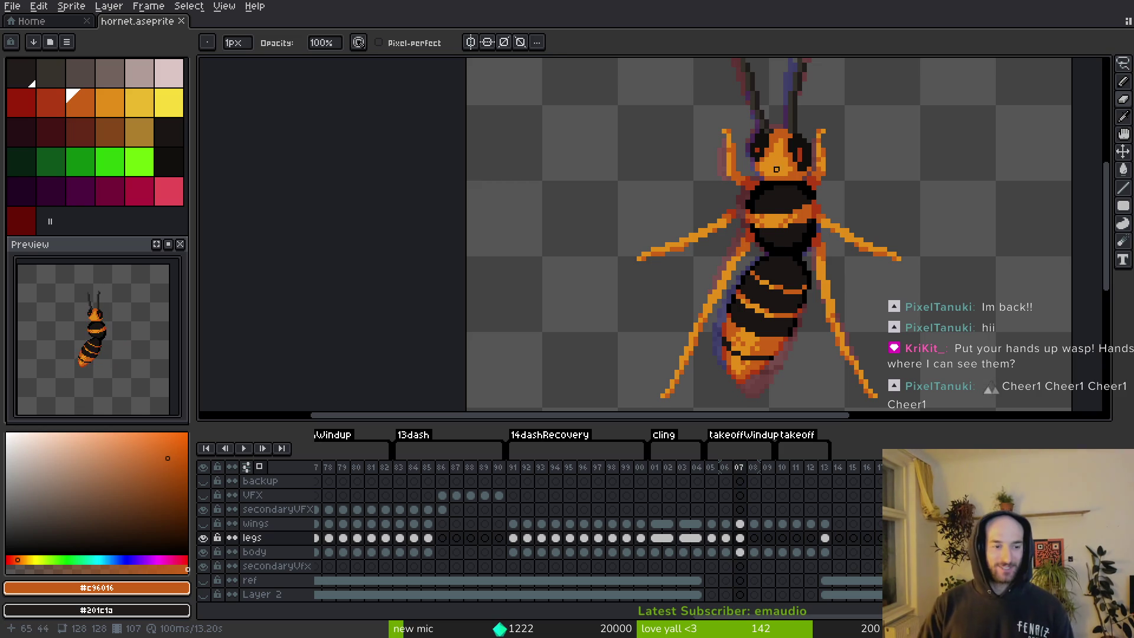
key("ctrl+s")
scroll(703, 207, "down", 1)
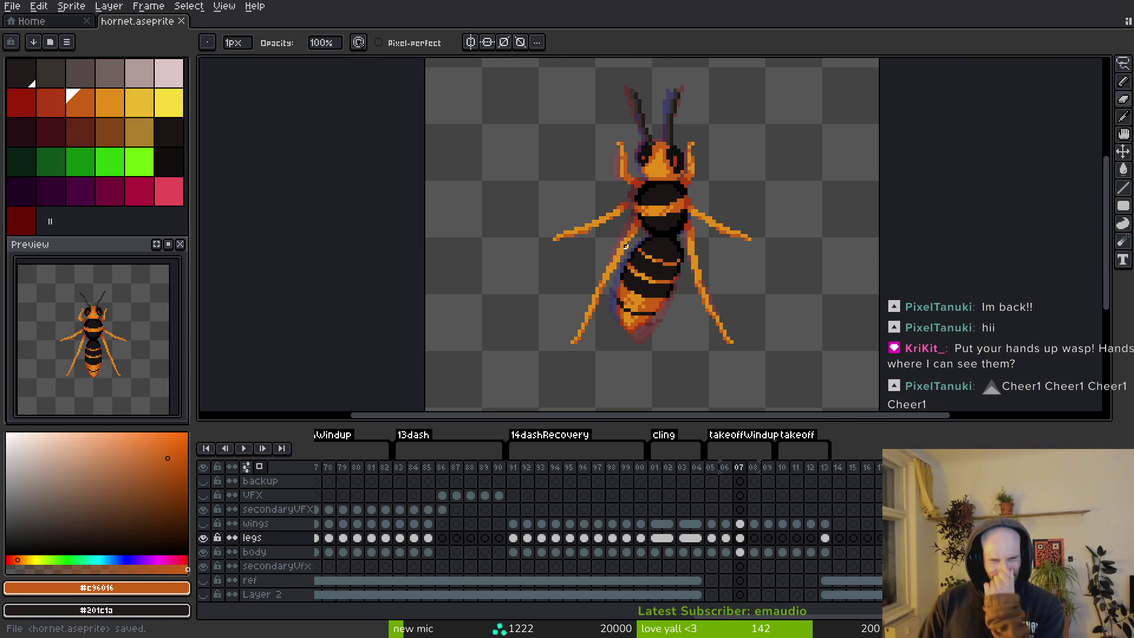
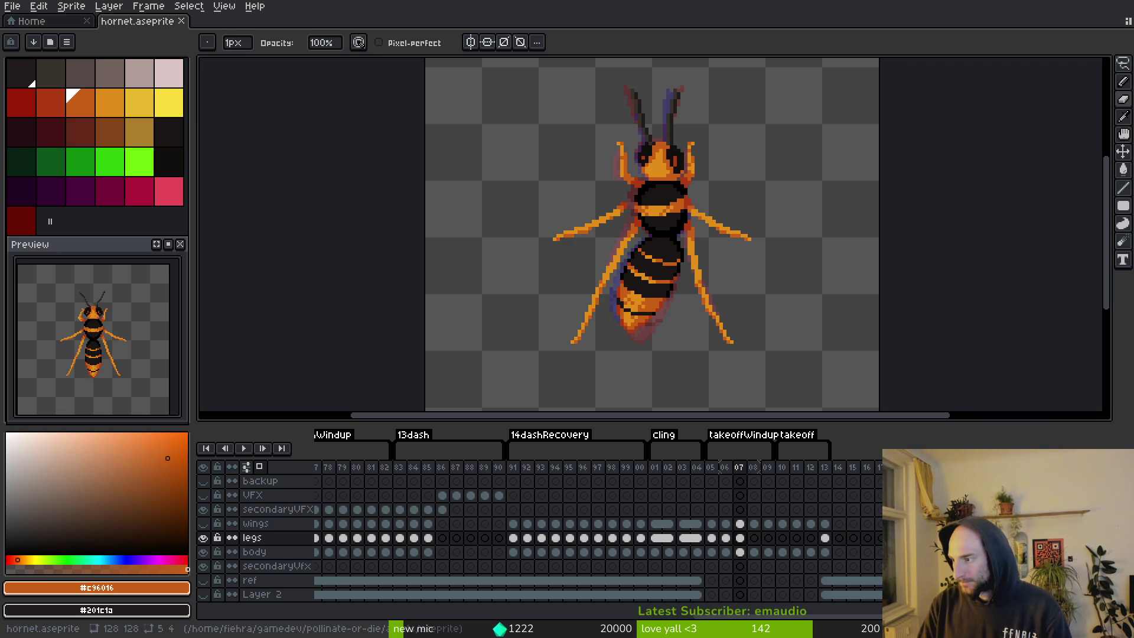
Check the GitLab board, then lasso and move the front-left leg joint pixels in frame 07.
key("alt+Tab")
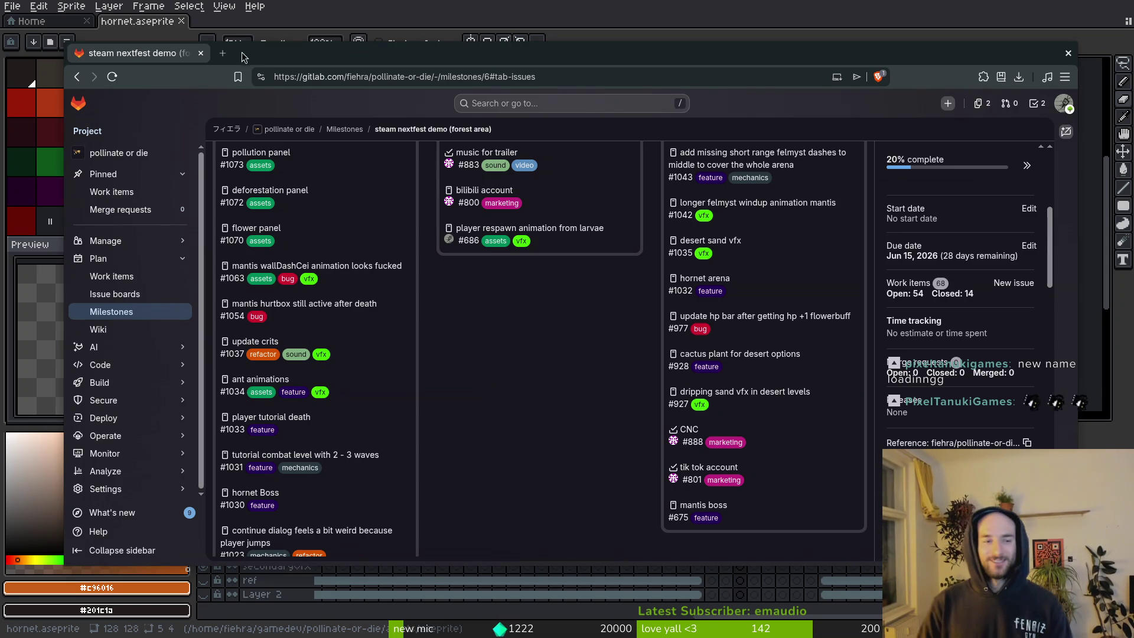
key("alt+Tab")
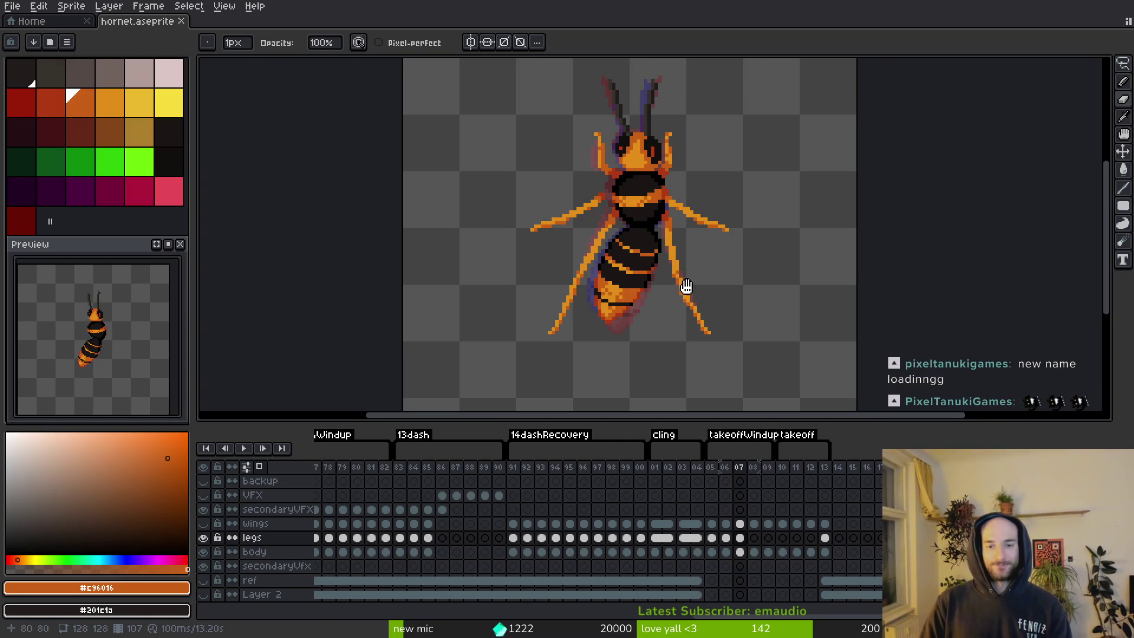
key("period")
scroll(617, 201, "up", 5)
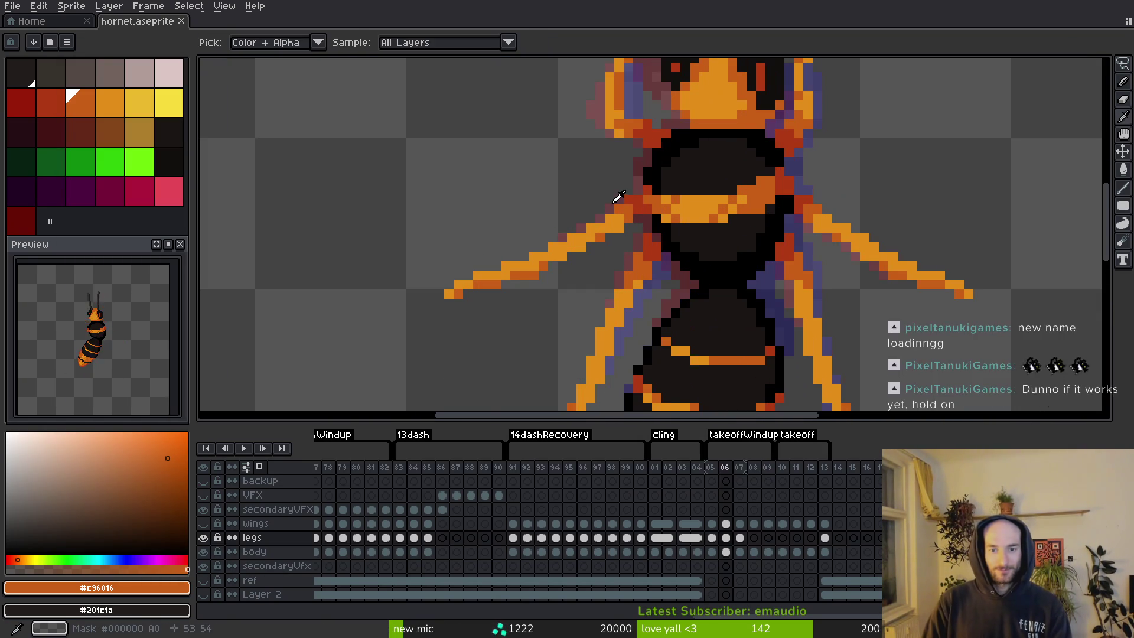
scroll(629, 211, "up", 1)
key("q")
mouse_move(654, 158)
left_mouse_down()
mouse_move(555, 278)
mouse_move(670, 210)
left_mouse_up()
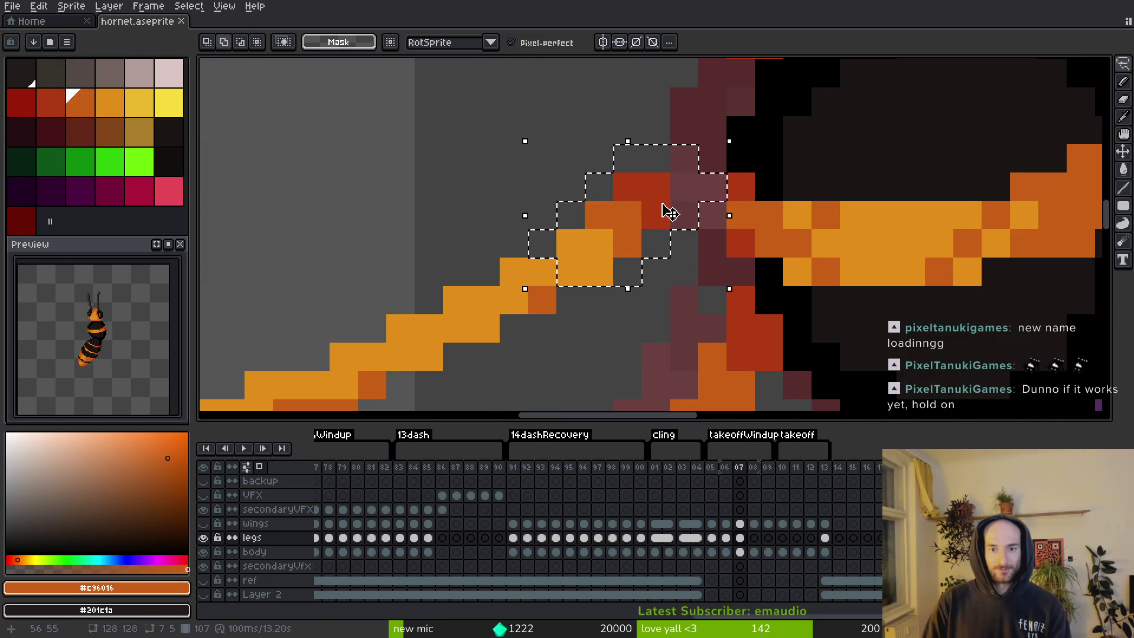
key("Escape")
left_click(653, 189, "alt")
Paint two dark red pixels at the leg joint, erase the stray red pixels, and save.
left_click(683, 214)
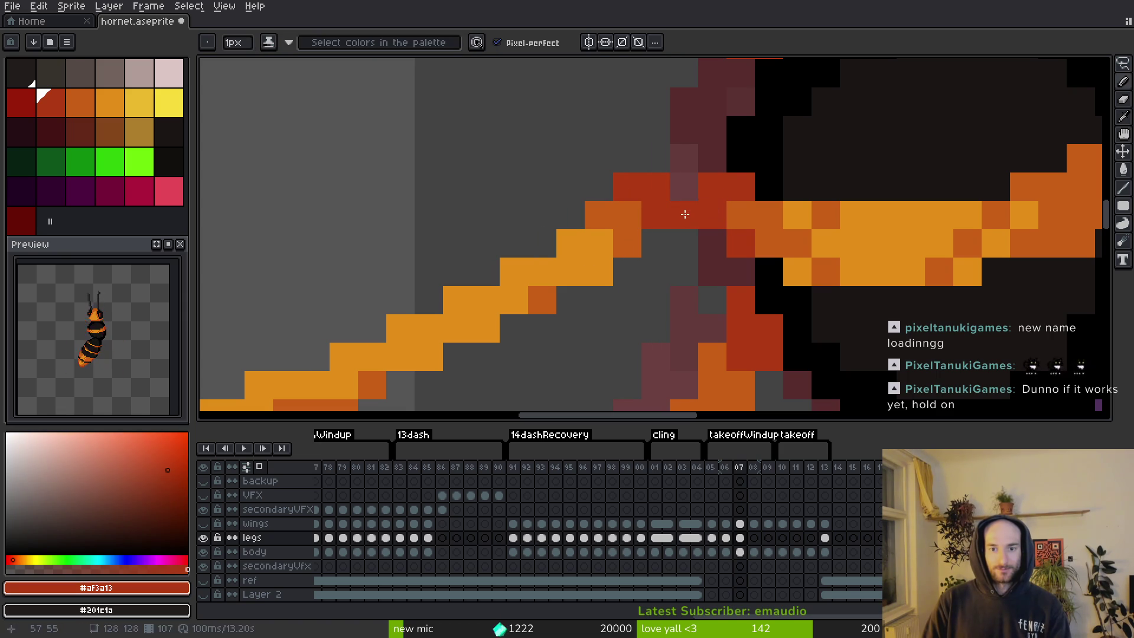
left_click(656, 242)
key("e")
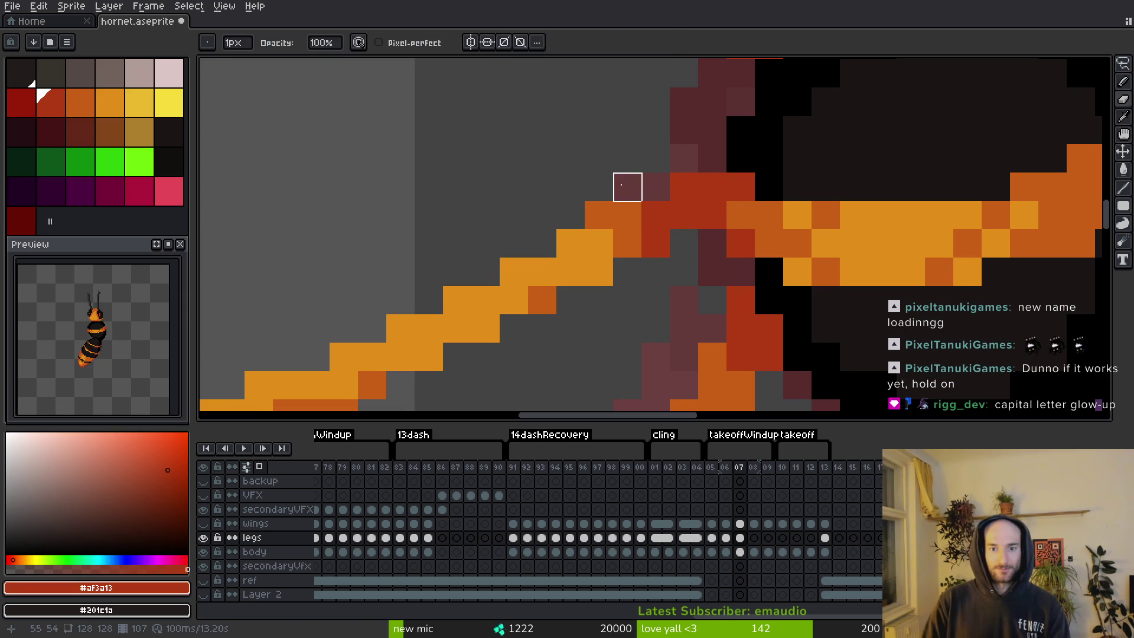
left_click_drag(627, 185, 656, 186)
key("ctrl+s")
Compare with frame 06, shift the frame 07 leg joint pixels slightly left, and save.
scroll(663, 263, "down", 3)
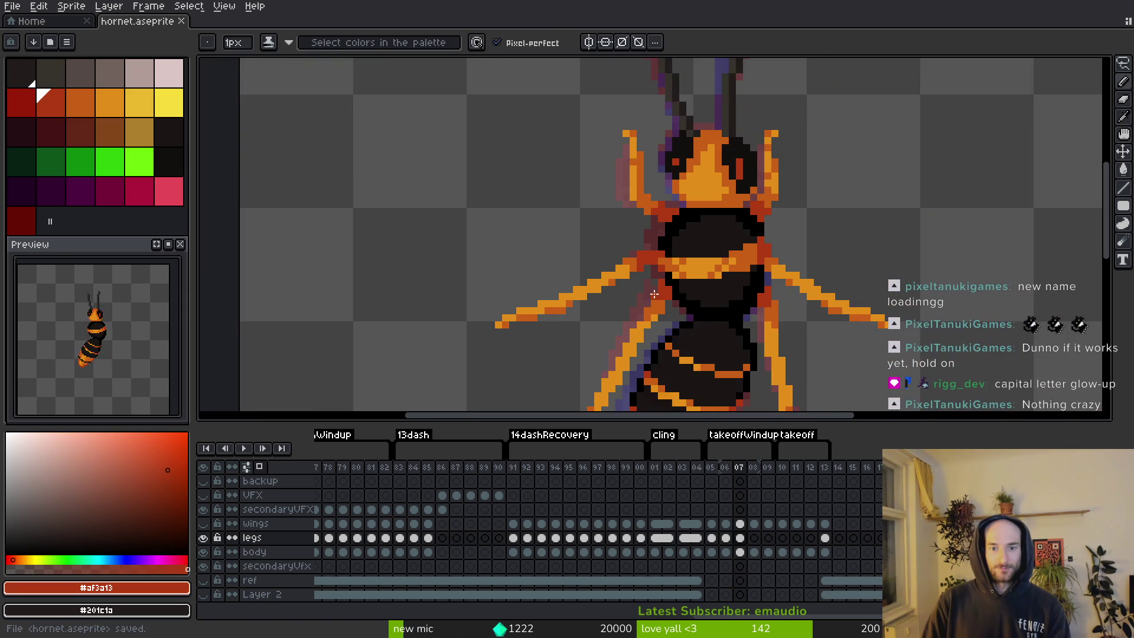
key("comma")
scroll(669, 329, "up", 5)
key("period")
key("q")
mouse_move(608, 238)
left_mouse_down()
mouse_move(555, 225)
mouse_move(630, 194)
mouse_move(601, 265)
mouse_move(573, 265)
left_mouse_up()
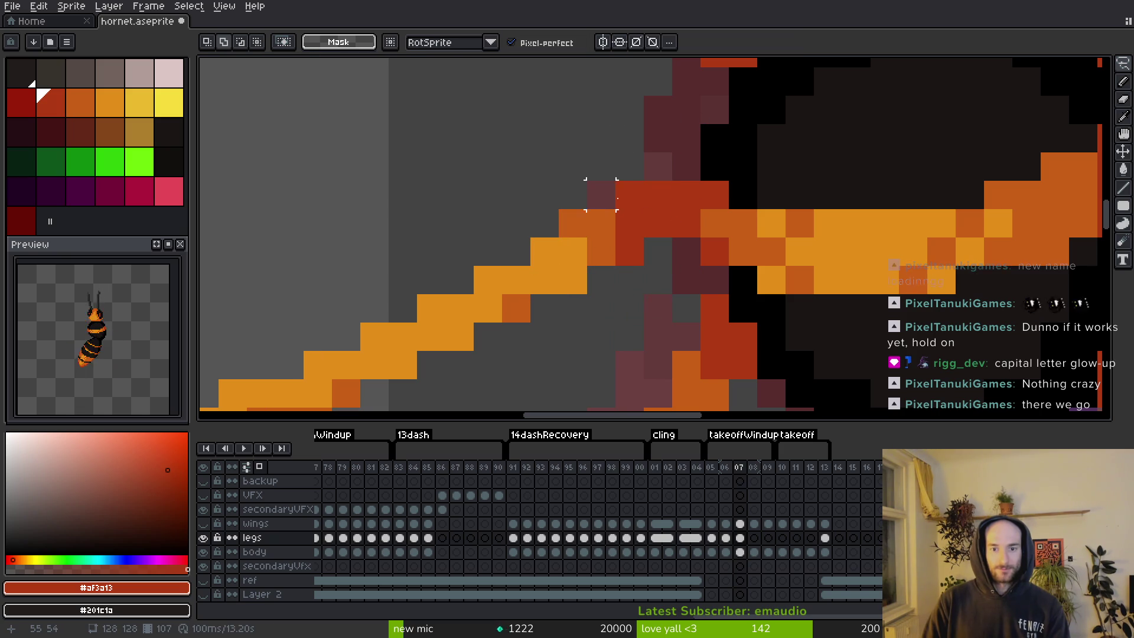
mouse_move(601, 166)
left_mouse_down()
mouse_move(629, 280)
mouse_move(631, 263)
left_mouse_up()
key("ctrl+d")
key("ctrl+s")
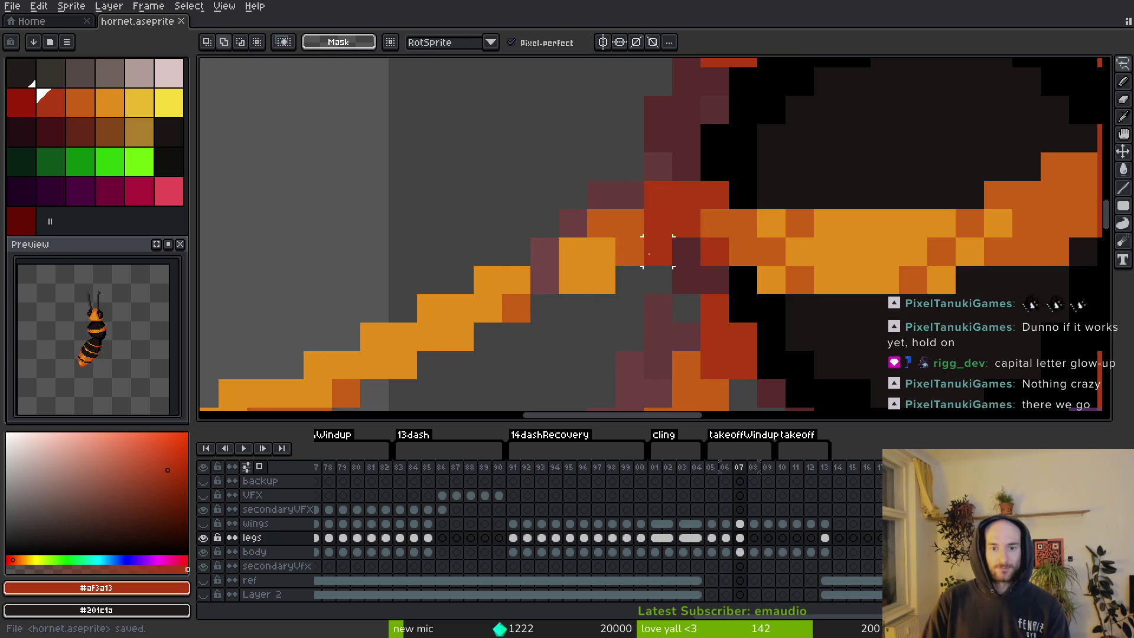
Compare frames 06 and 07, then paint a bright orange pixel on the front-left leg.
scroll(672, 302, "down", 5)
key("comma")
key("period")
scroll(646, 263, "up", 5)
left_click(645, 263)
key("b")
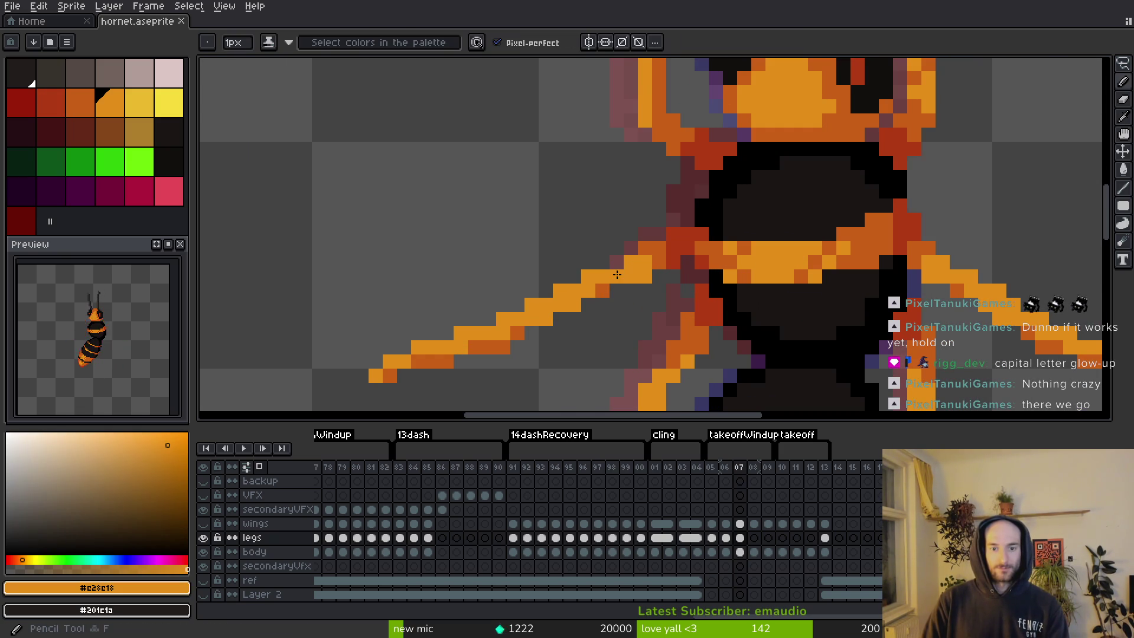
left_click(645, 287)
Repaint two leg pixels in darker orange #c96016, compare with the neighbouring frame, and save.
scroll(646, 287, "down", 5)
scroll(653, 248, "up", 5)
left_click(653, 248, "alt")
left_click(639, 264)
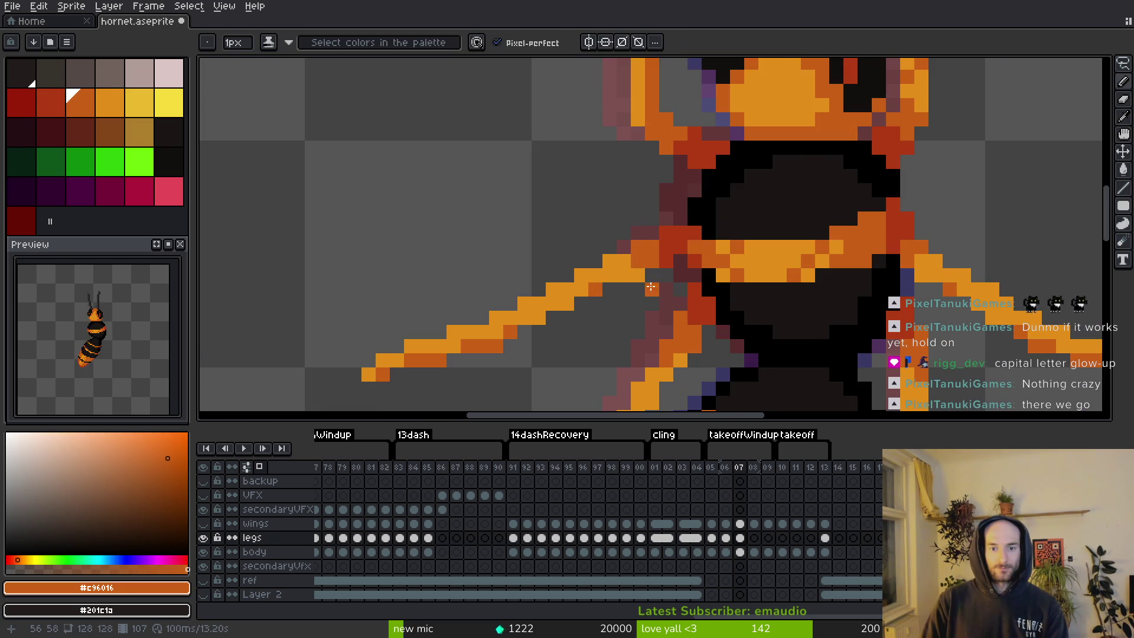
left_click(646, 283)
scroll(668, 310, "down", 5)
key("comma")
key("period")
scroll(666, 310, "up", 3)
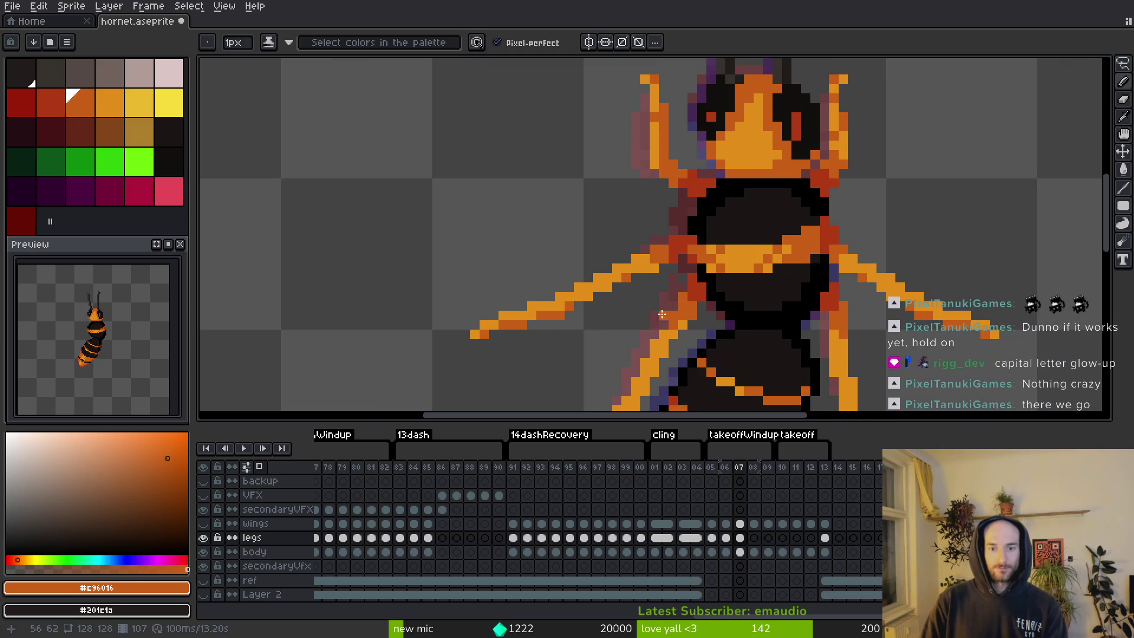
key("ctrl+s")
Flip between frames 07 and 08 to compare the leg poses.
scroll(664, 311, "down", 2)
scroll(667, 319, "down", 2)
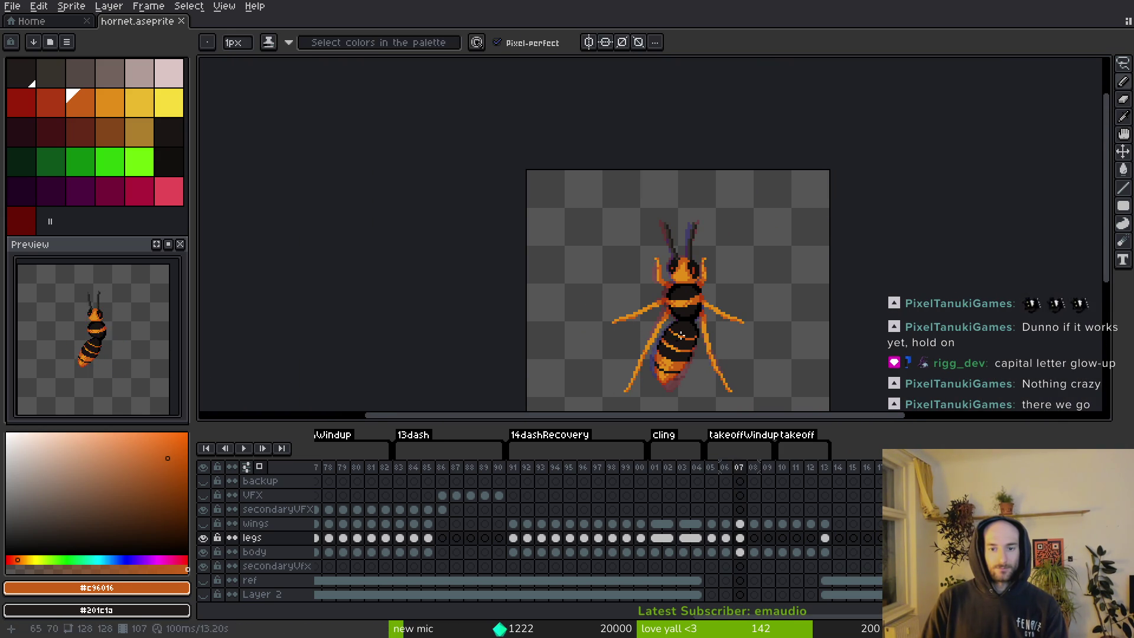
key("period")
key("comma")
Copy the frame 07 legs cel into the empty frame 08 legs cell.
key("period")
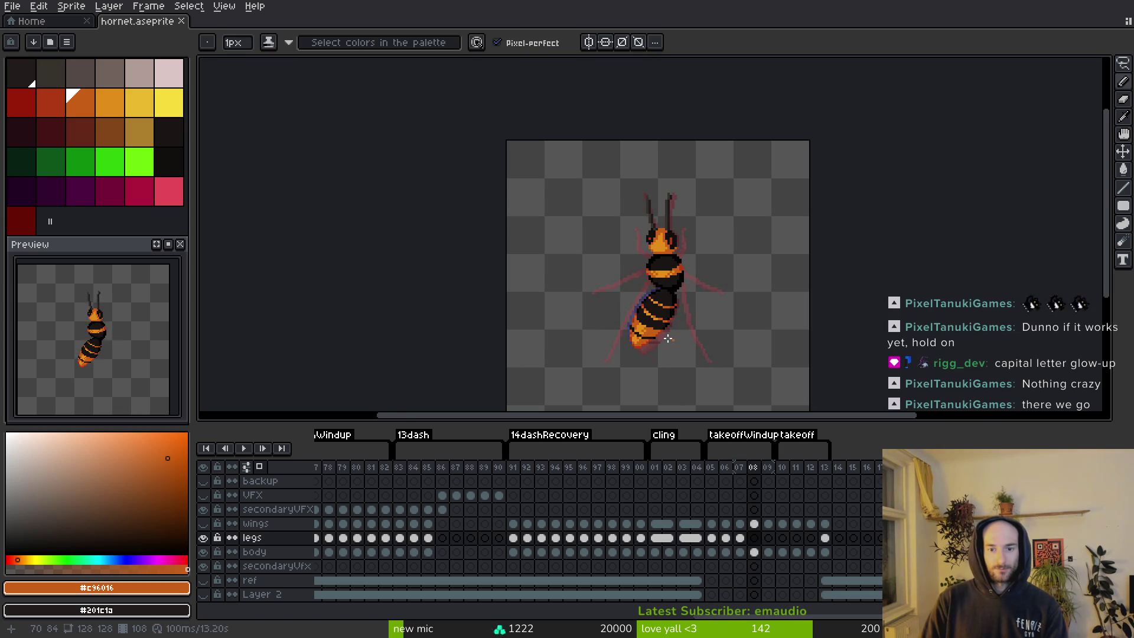
scroll(626, 295, "up", 2)
key("comma")
key("period")
left_click(739, 537)
key("ctrl+c")
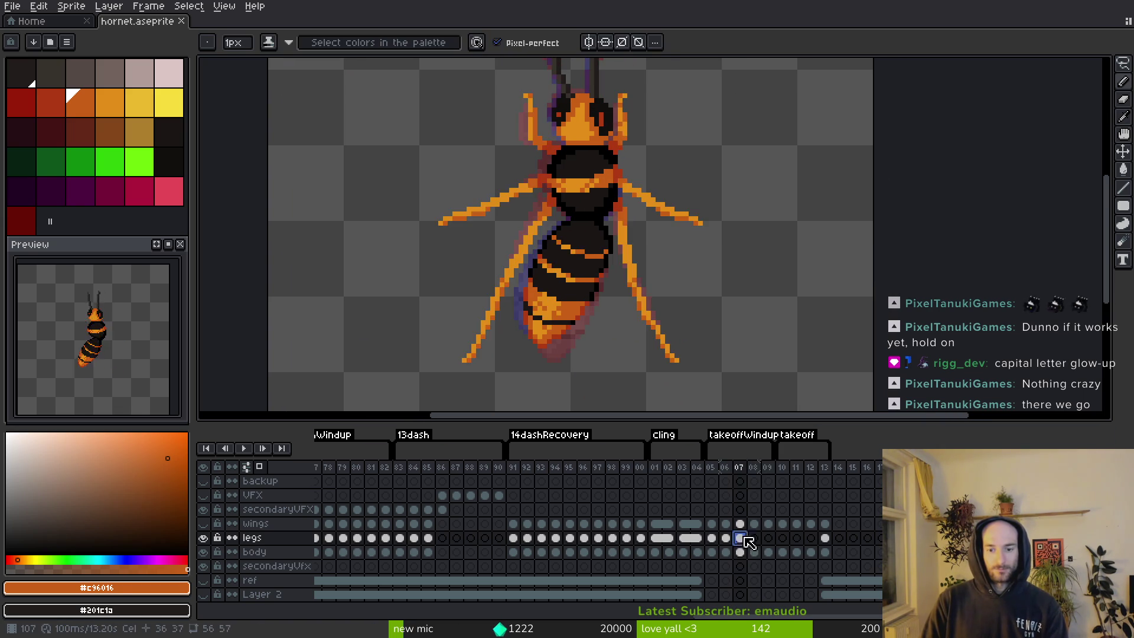
left_click(754, 538)
key("ctrl+v")
Save the sprite and compare frame 08's pasted legs against frame 07.
scroll(630, 317, "up", 4)
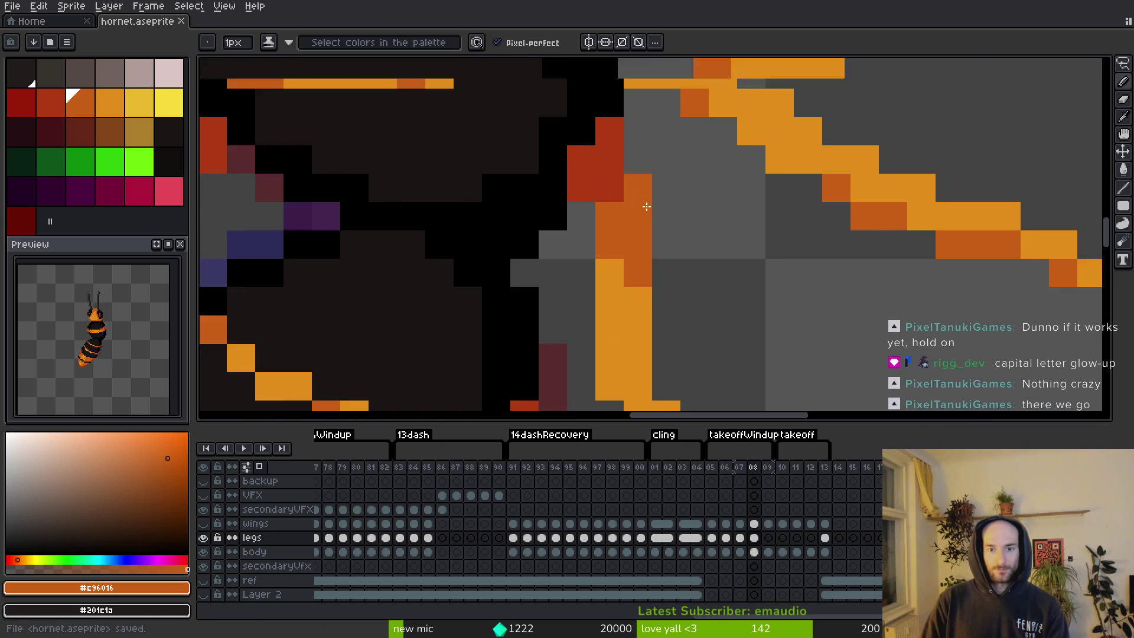
key("m")
key("ctrl+s")
scroll(658, 250, "down", 3)
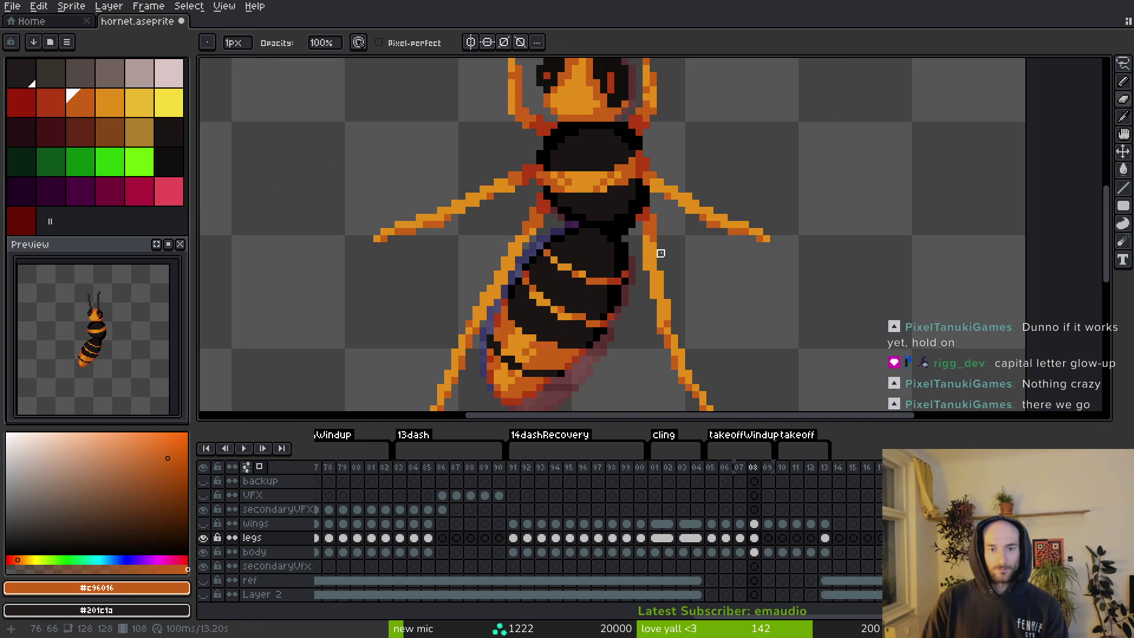
key("i")
key("comma")
key("period")
scroll(658, 243, "up", 3)
Move the right front leg's upper segment down one pixel and add a dark red #af3a13 joint pixel.
key("m")
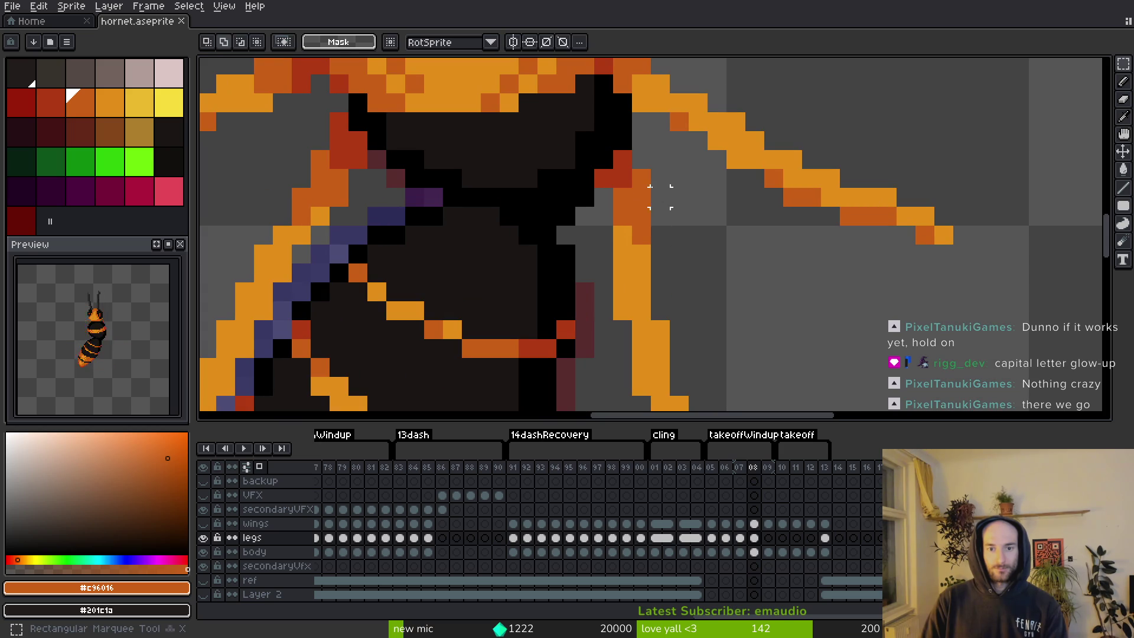
left_click_drag(628, 165, 653, 248)
left_click_drag(630, 201, 630, 220)
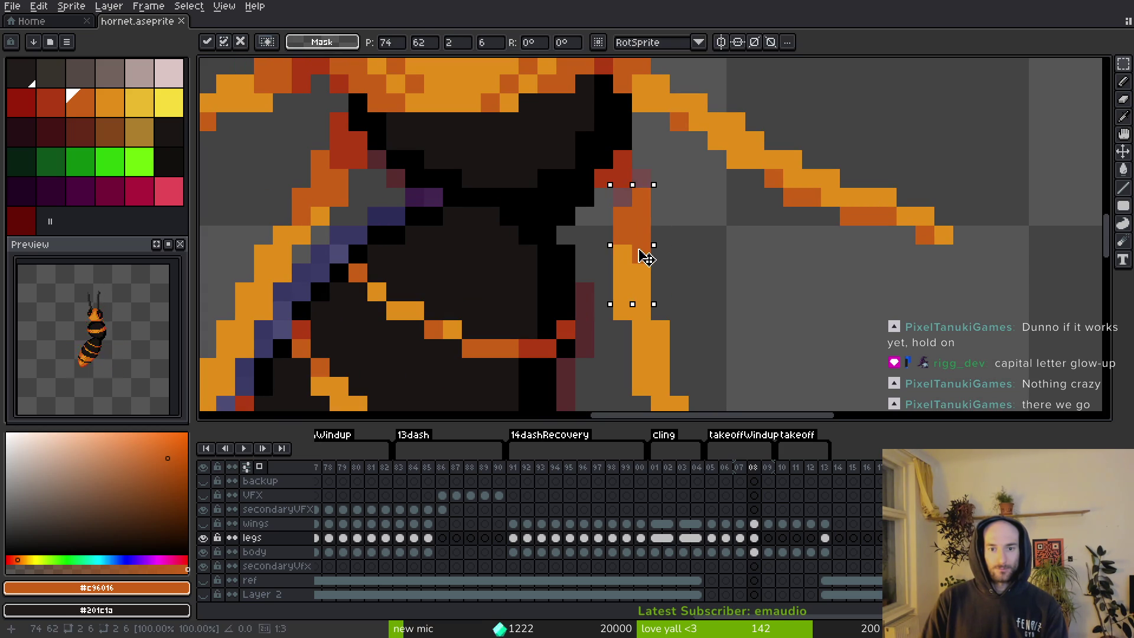
key("ctrl+d")
key("b")
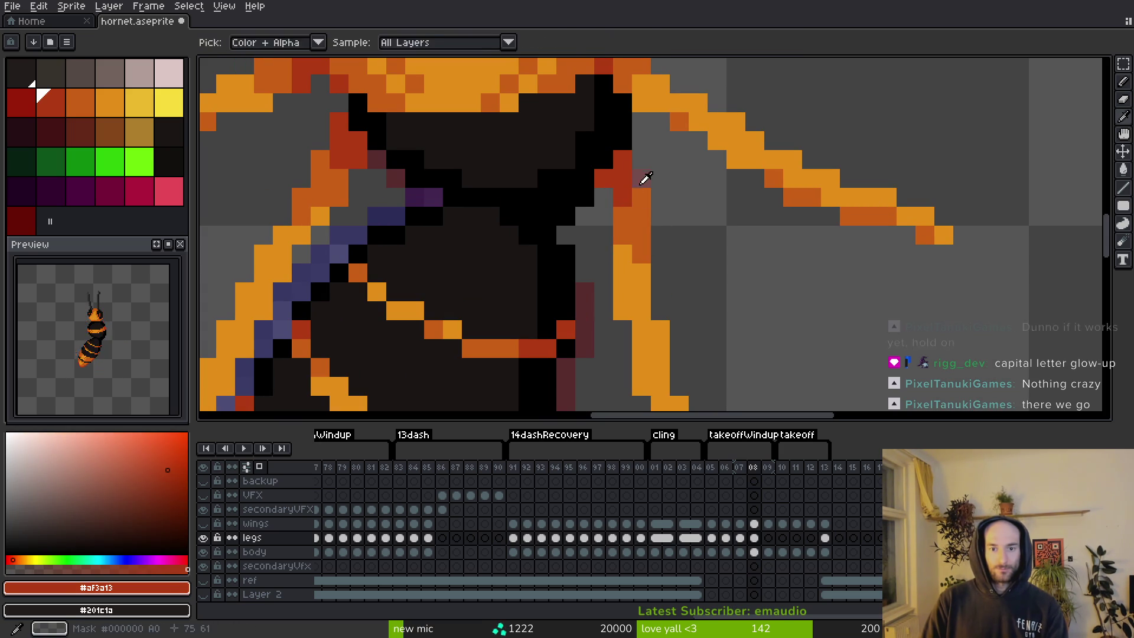
left_click(609, 189)
Flip between frames 07 and 08 to compare the legs.
scroll(685, 266, "down", 3)
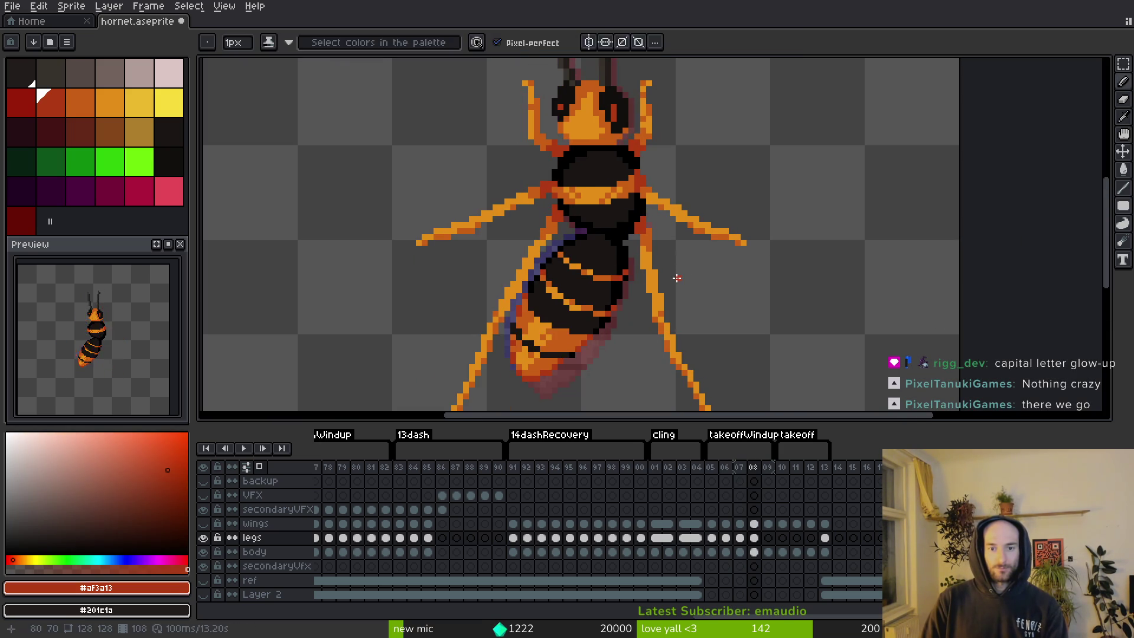
scroll(679, 265, "down", 2)
scroll(673, 248, "up", 2)
key("comma")
key("period")
scroll(674, 227, "up", 1)
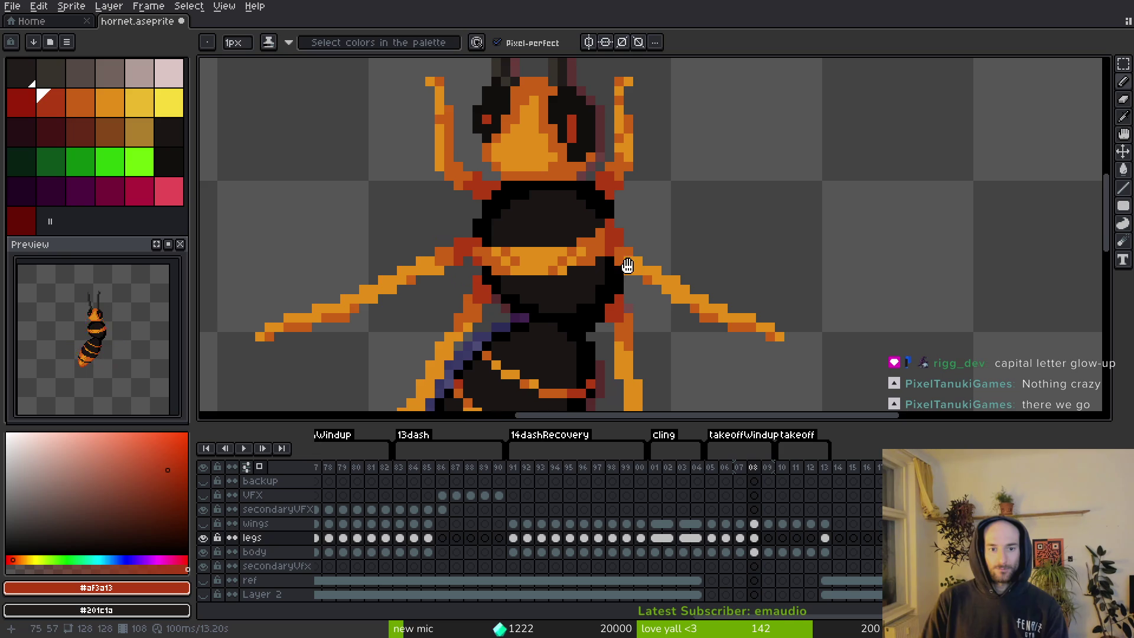
key("comma")
key("period")
In frame 07, lasso the right front leg's joint pixels and shift them into place.
key("comma")
key("q")
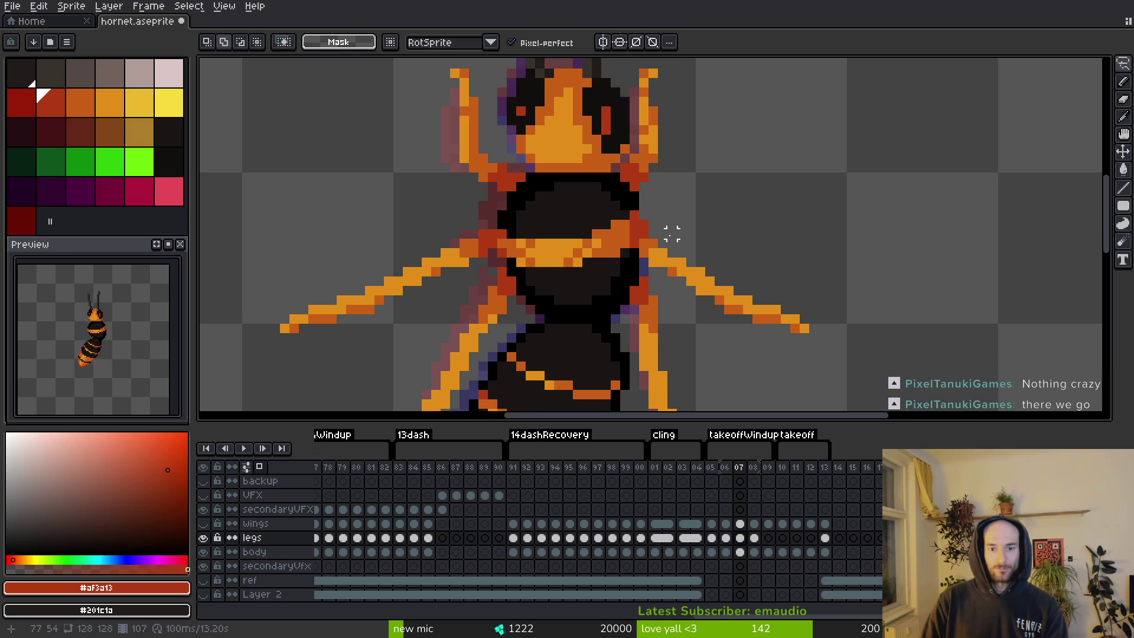
mouse_move(672, 233)
left_mouse_down()
mouse_move(640, 214)
mouse_move(642, 268)
left_mouse_up()
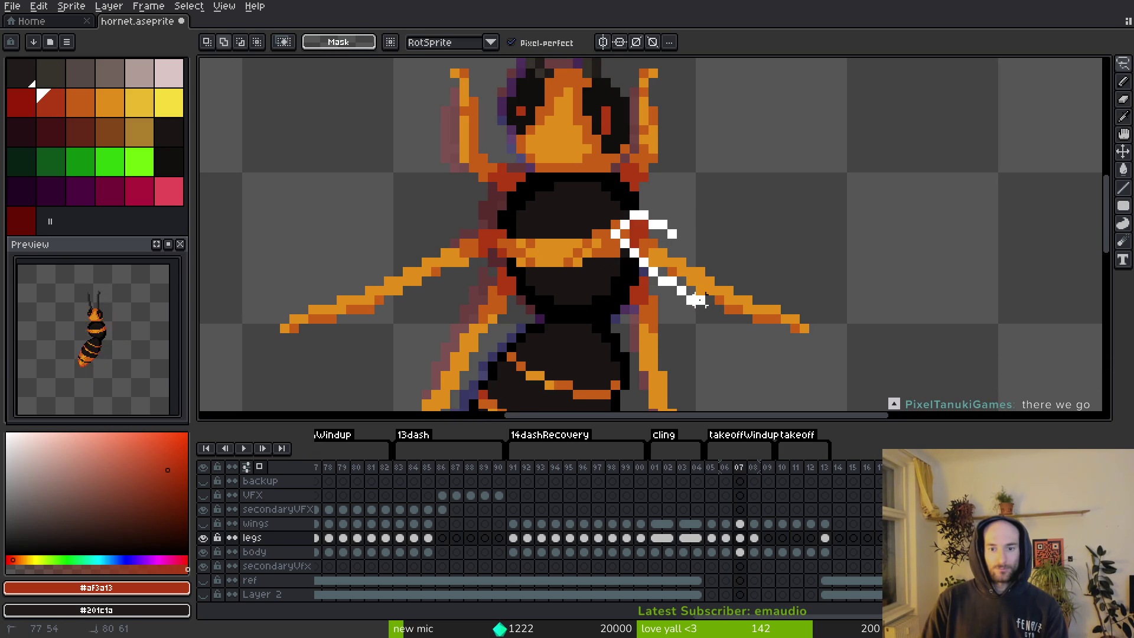
mouse_move(691, 261)
left_mouse_down()
mouse_move(683, 267)
mouse_move(699, 276)
left_mouse_up()
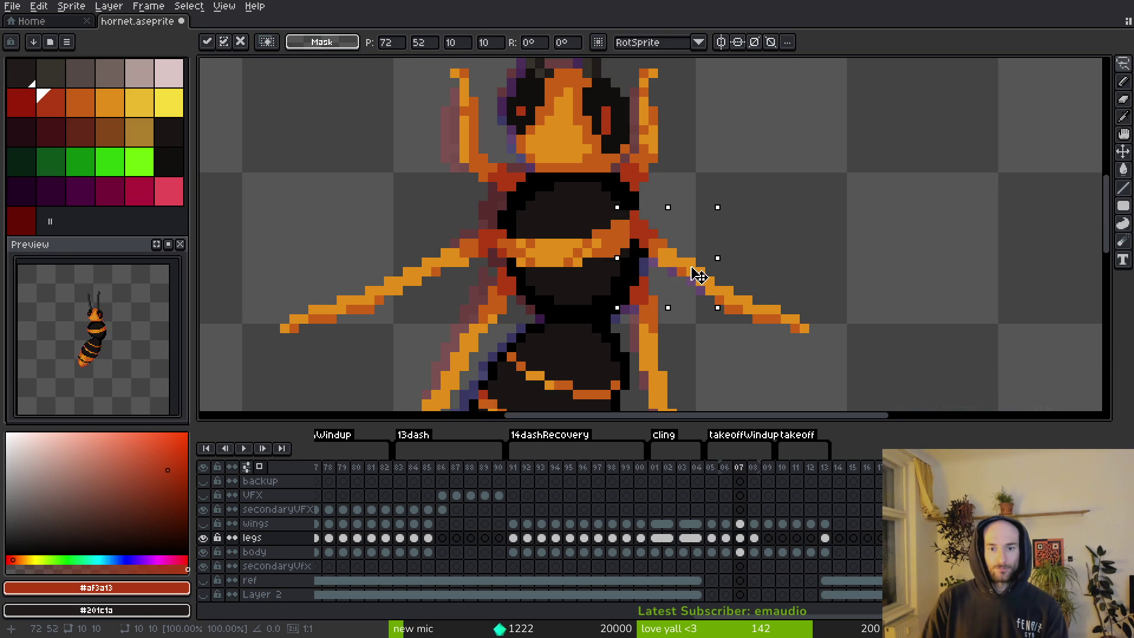
key("i")
Pick bright orange #e28e1f and compare the leg pose between frames 06 and 07.
scroll(734, 281, "up", 2)
left_click(742, 283)
key("b")
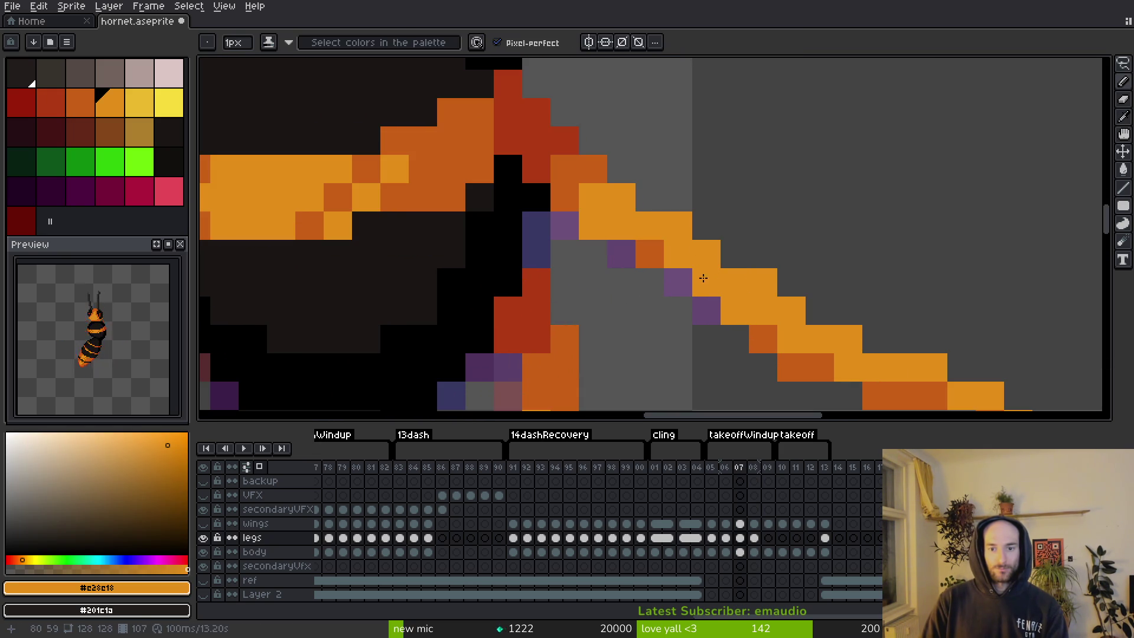
scroll(812, 299, "down", 5)
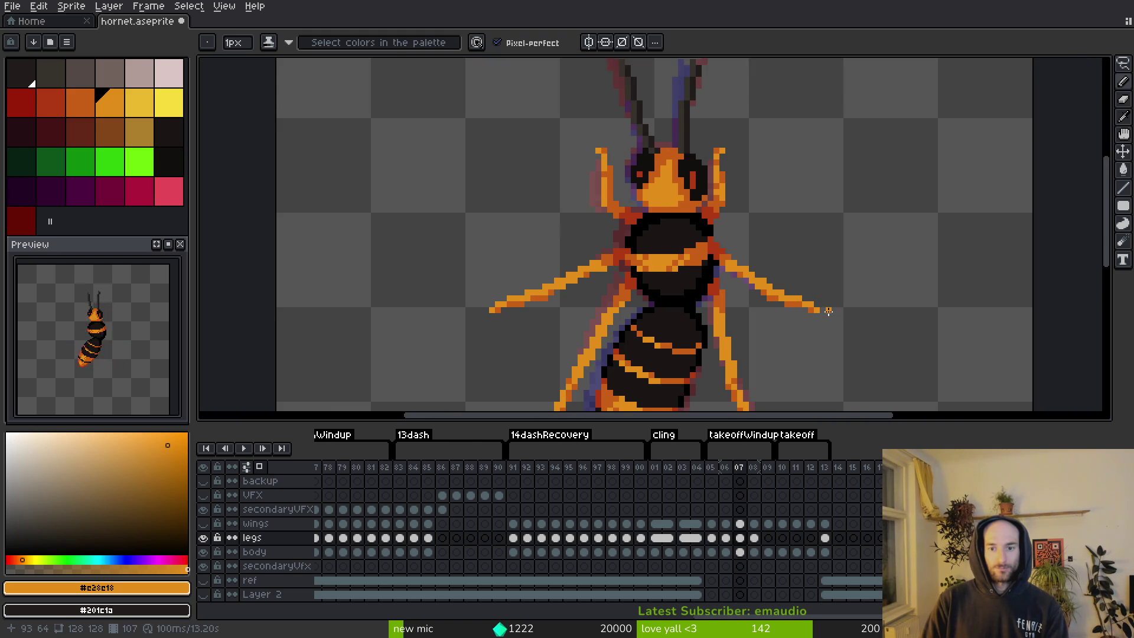
key("alt+comma")
key("period")
key("alt+comma")
key("period")
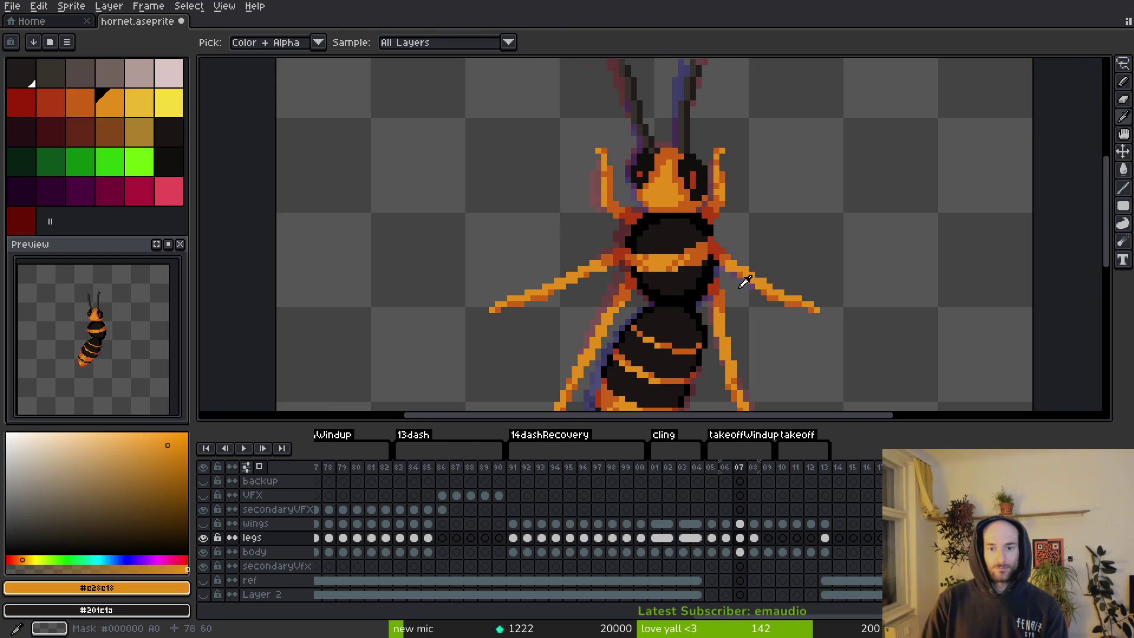
Lasso the leg segment beside the thorax, move it, and commit the change.
key("v")
scroll(742, 286, "up", 3)
key("q")
mouse_move(696, 257)
left_mouse_down()
mouse_move(747, 298)
mouse_move(695, 228)
mouse_move(717, 219)
mouse_move(722, 260)
left_mouse_up()
left_click(722, 260)
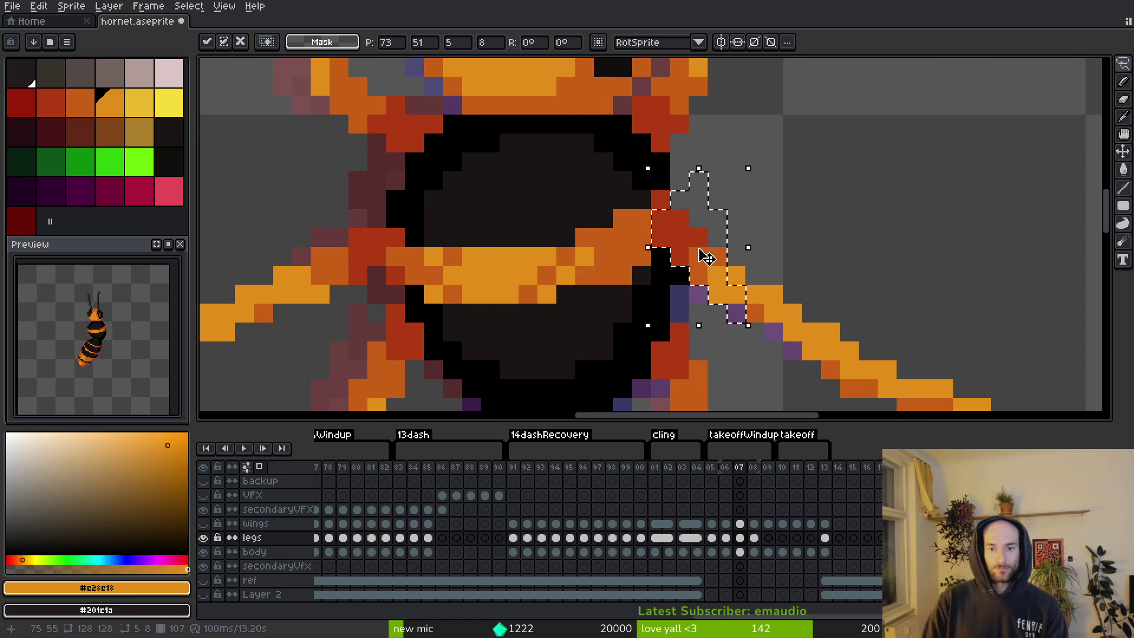
key("Return")
Save hornet.aseprite and step to frame 06 to compare poses.
key("i")
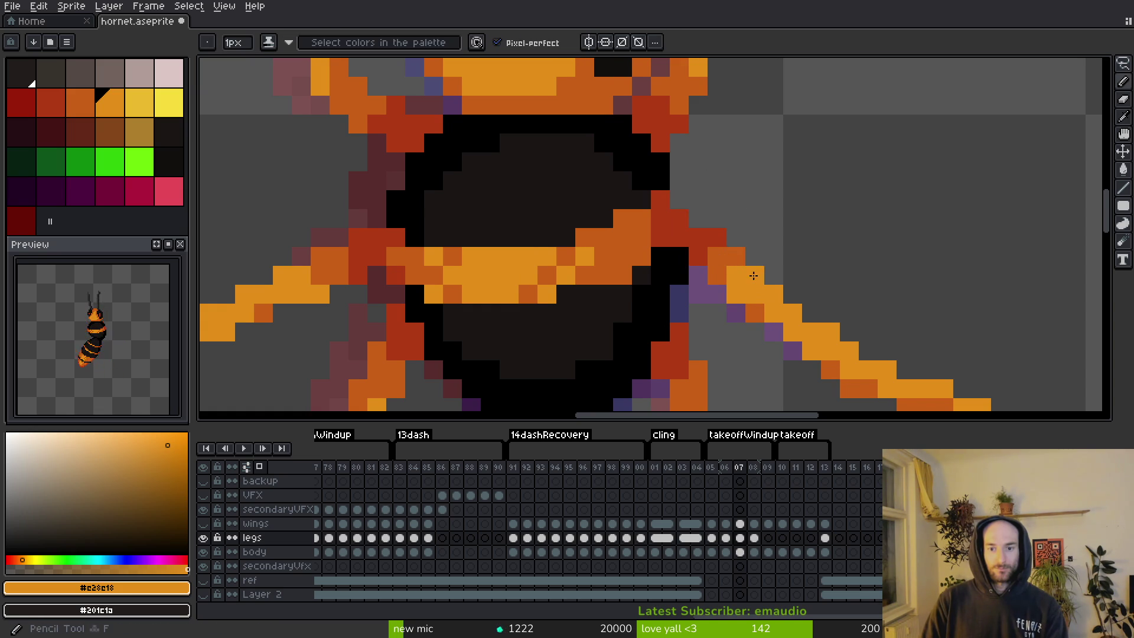
key("ctrl+s")
key("comma")
scroll(777, 319, "down", 3)
key("period")
Flip between frames 06 and 07 to preview the leg motion, landing on frame 07.
key("comma")
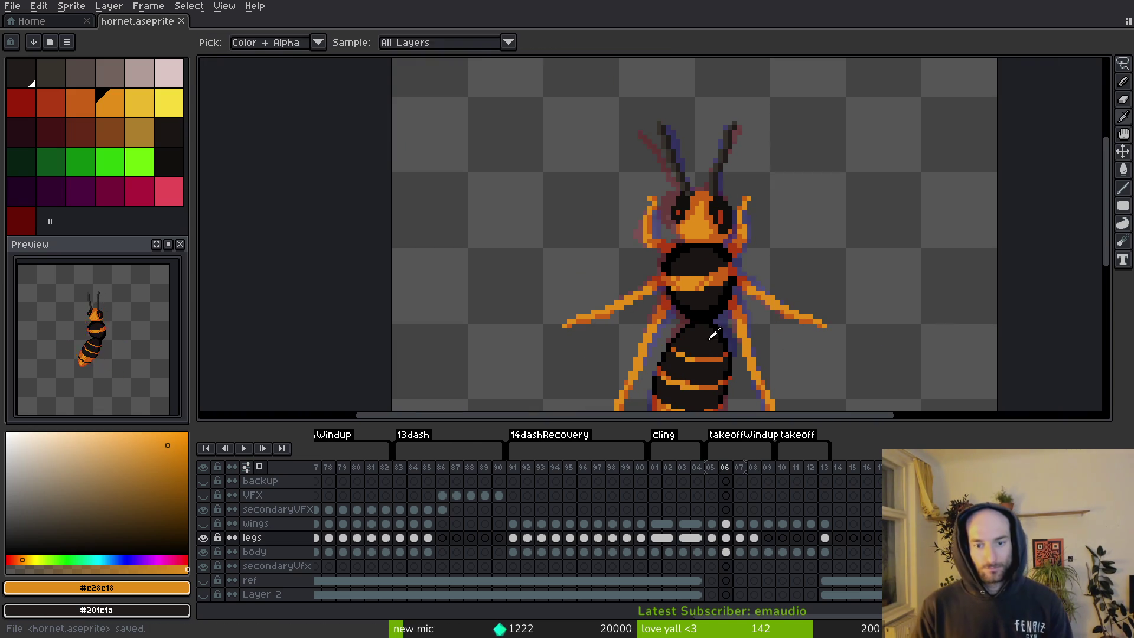
key("period")
key("comma")
key("period")
key("comma")
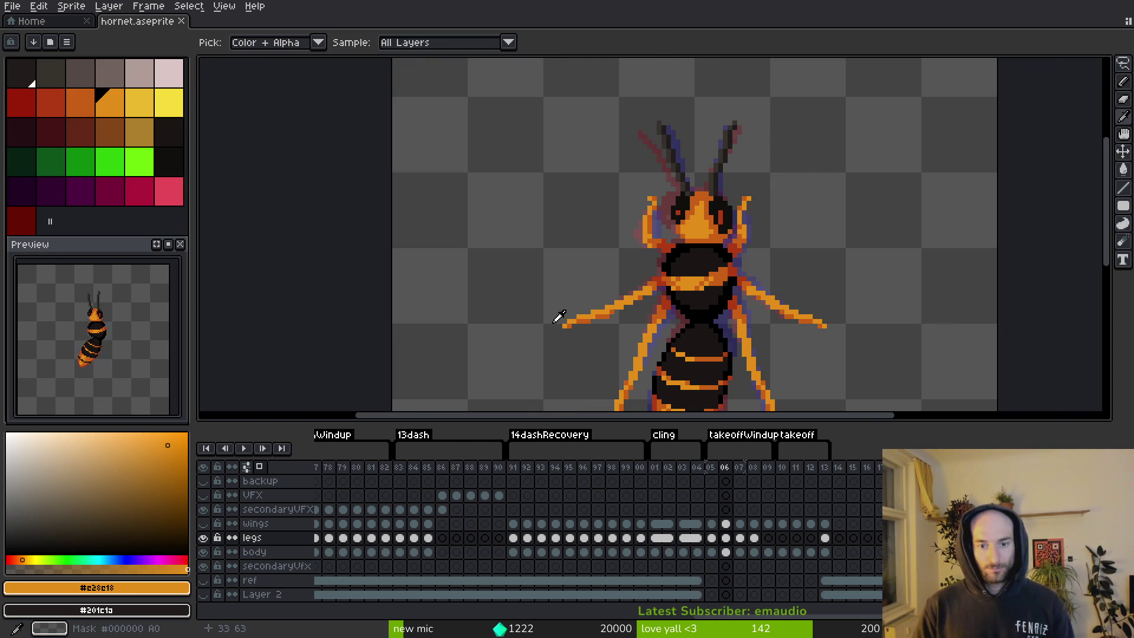
key("period")
Zoom in on the leg joint, compare it with the neighbouring frame, and save.
key("b")
scroll(603, 334, "up", 3)
key("i")
key("comma")
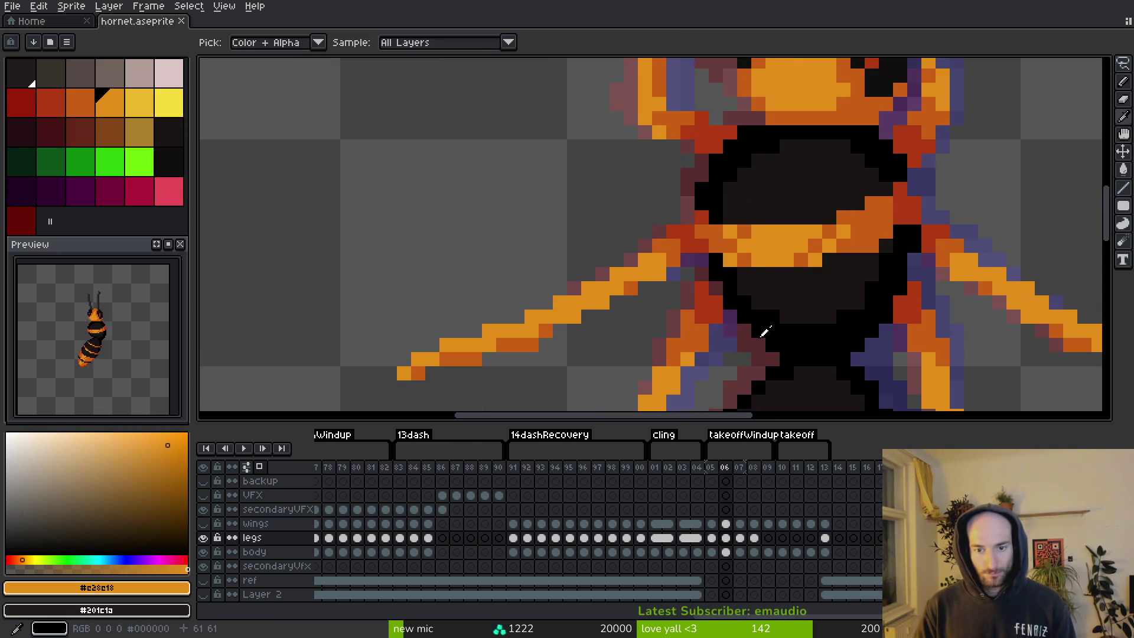
key("period")
key("comma")
key("b")
key("ctrl+s")
Zoom out to the whole hornet on frame 05, then zoom into the thorax on frame 06.
key("comma")
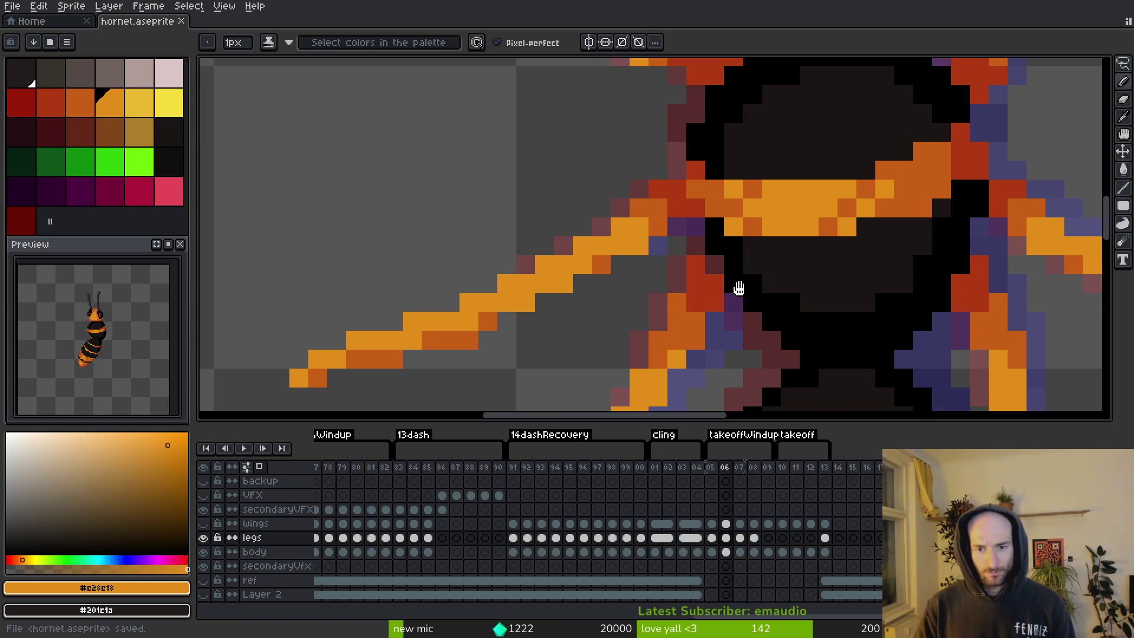
scroll(738, 290, "down", 1)
key("i")
key("b")
scroll(768, 260, "down", 2)
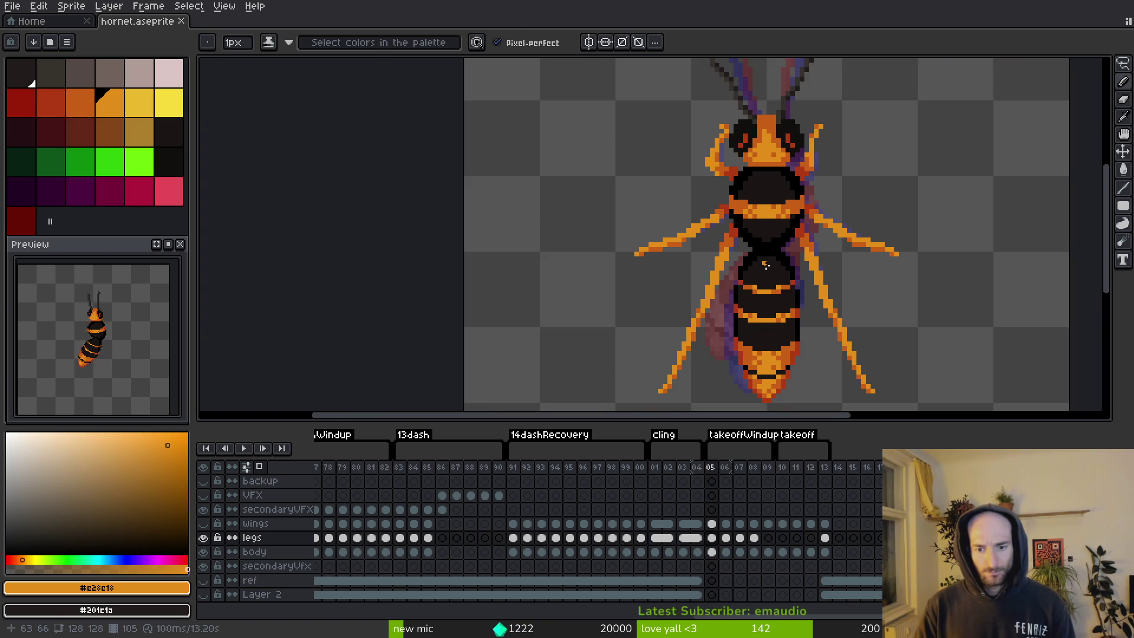
key("i")
key("period")
key("b")
scroll(762, 259, "up", 3)
key("shift+w")
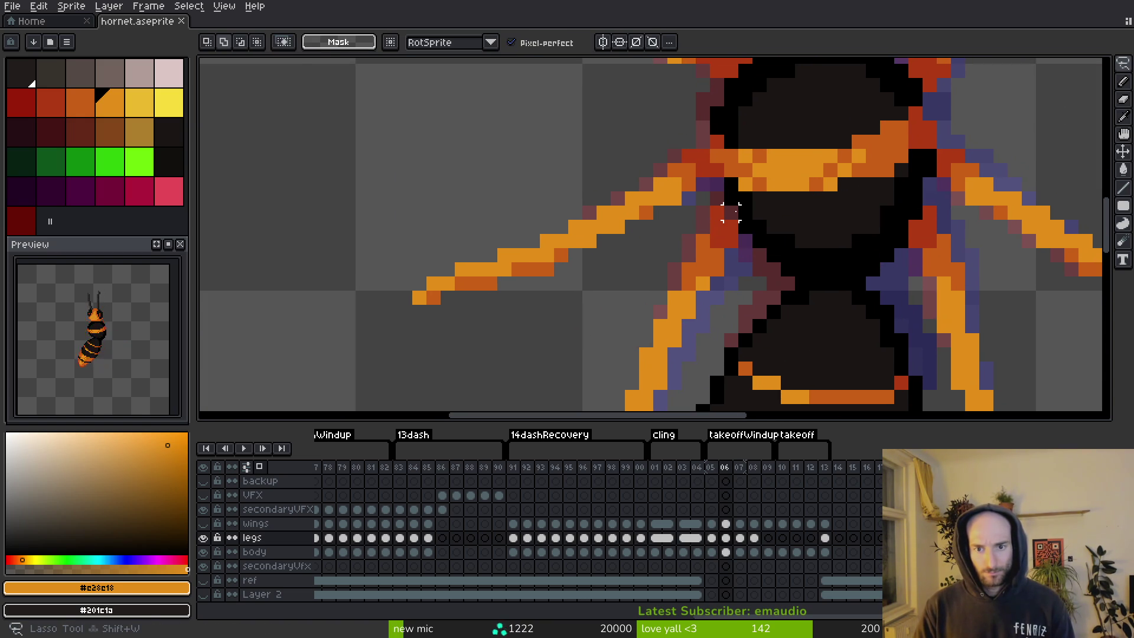
Pick the red from the leg joint and compare neighbouring frames, returning to frame 07.
key("i")
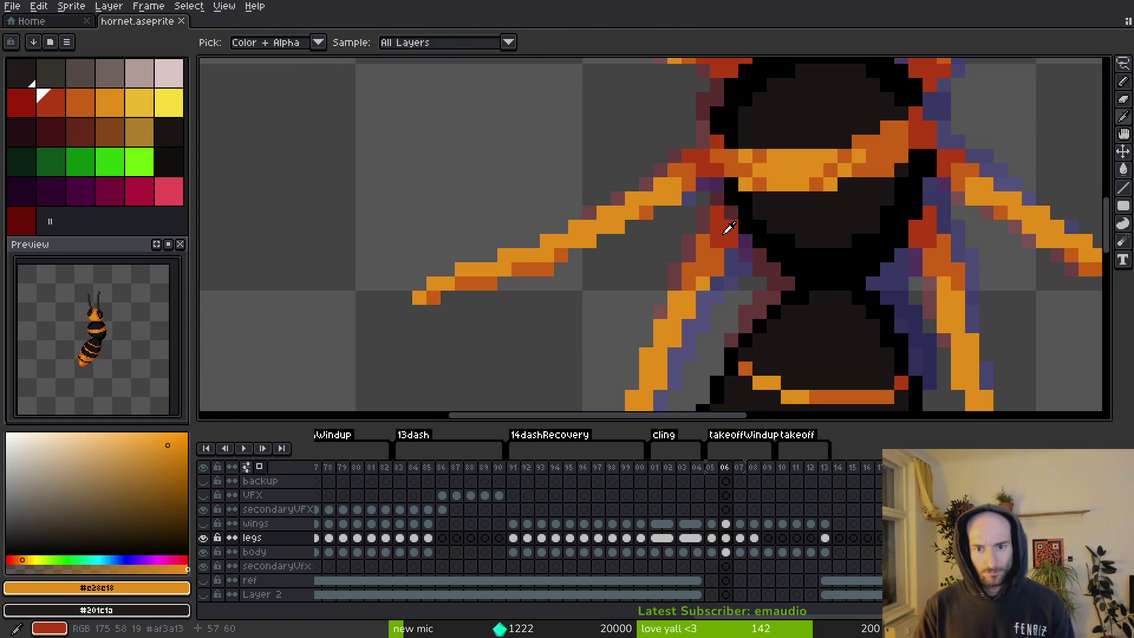
left_click(729, 218)
key("b")
scroll(728, 218, "down", 3)
key("i")
key("comma")
key("period")
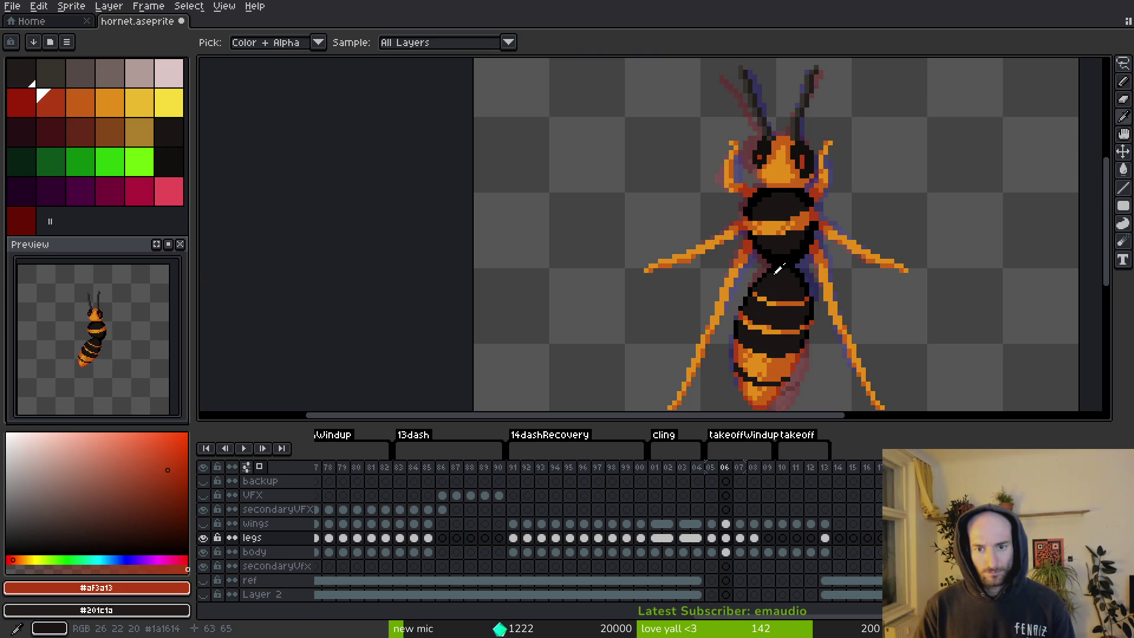
key("period")
Zoom in on the leg joint and play through the frames to check the legs.
key("b")
scroll(777, 270, "up", 3)
key("i")
scroll(780, 262, "down", 2)
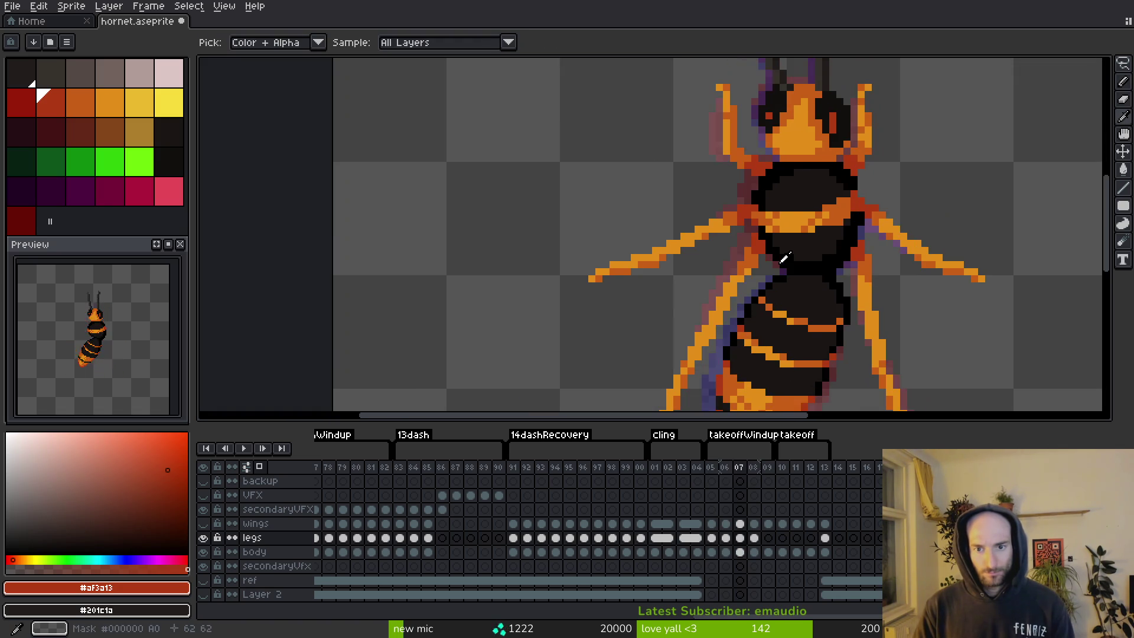
key("comma")
key("comma")
key("period")
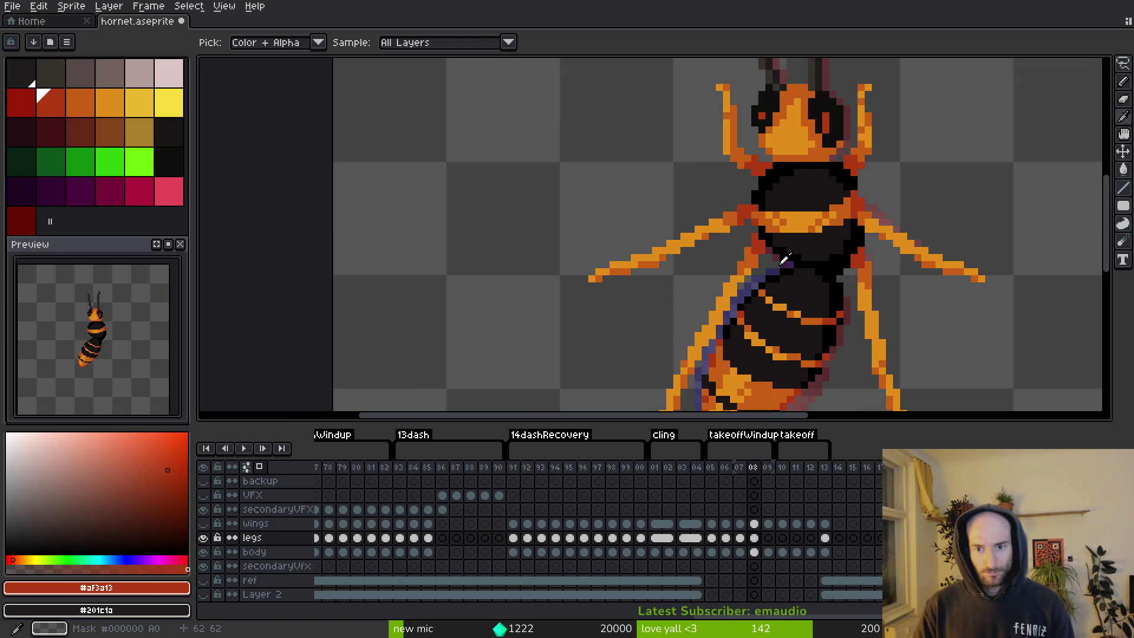
key("period")
key("period")
scroll(721, 215, "up", 3)
On frame 08, lasso and nudge the red joint pixels, then paint orange and dark red joint pixels.
key("q")
mouse_move(721, 180)
left_mouse_down()
mouse_move(679, 266)
mouse_move(720, 218)
mouse_move(749, 247)
left_mouse_up()
key("ctrl+d")
left_click(677, 224, "alt")
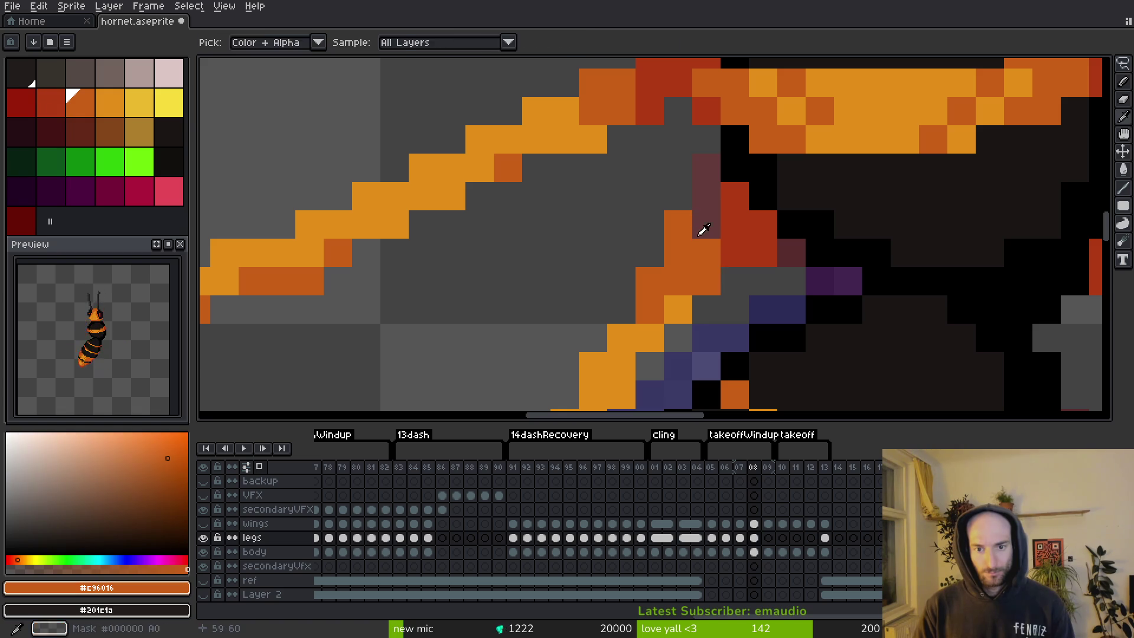
key("b")
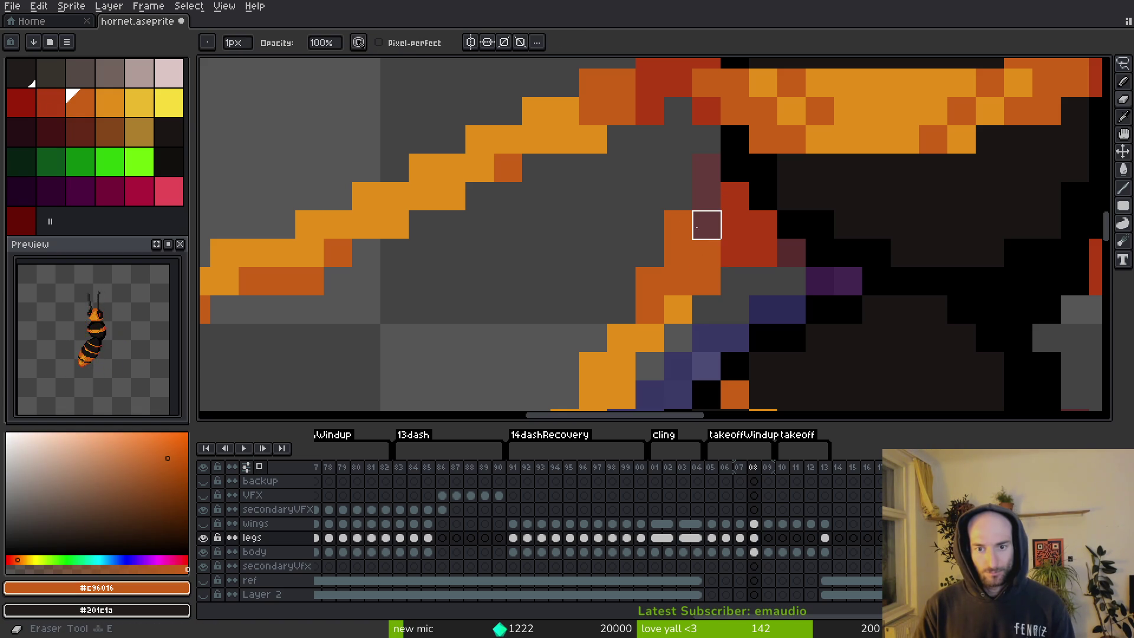
key("alt")
left_click(706, 224)
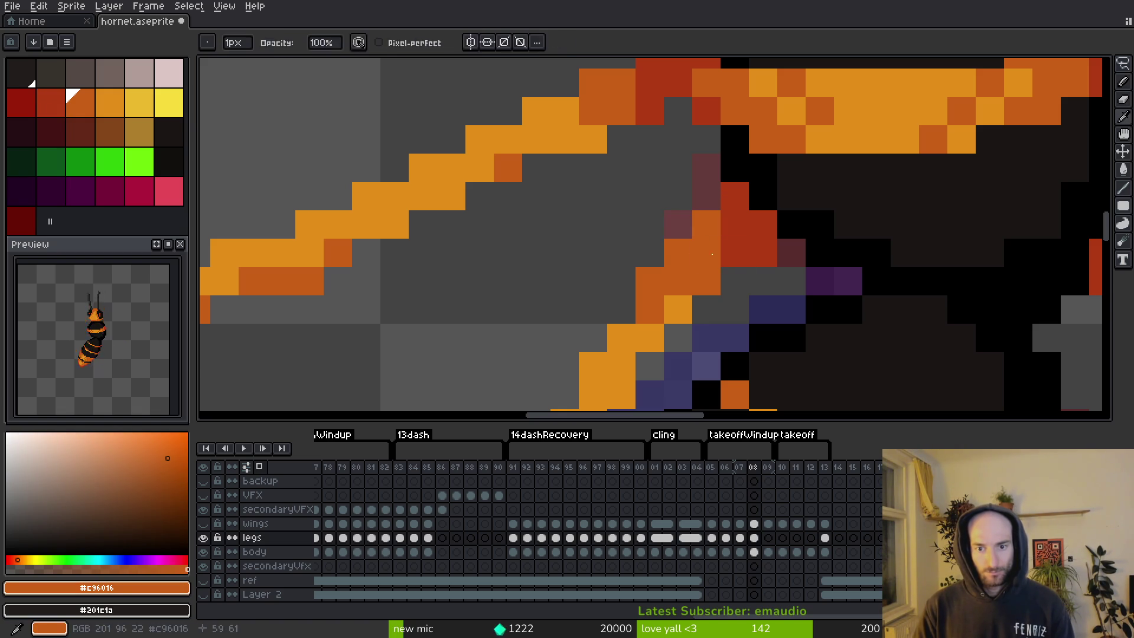
left_click(803, 274)
Save the sprite repeatedly while re-picking the red from the leg joint.
key("ctrl+s")
scroll(806, 271, "down", 4)
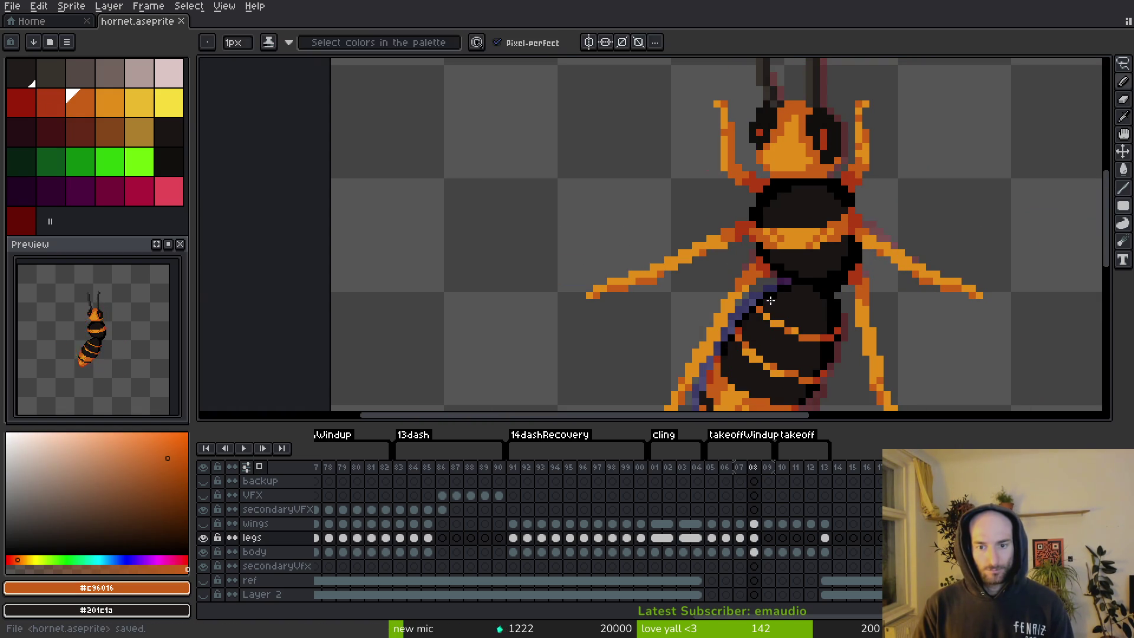
key("ctrl+s")
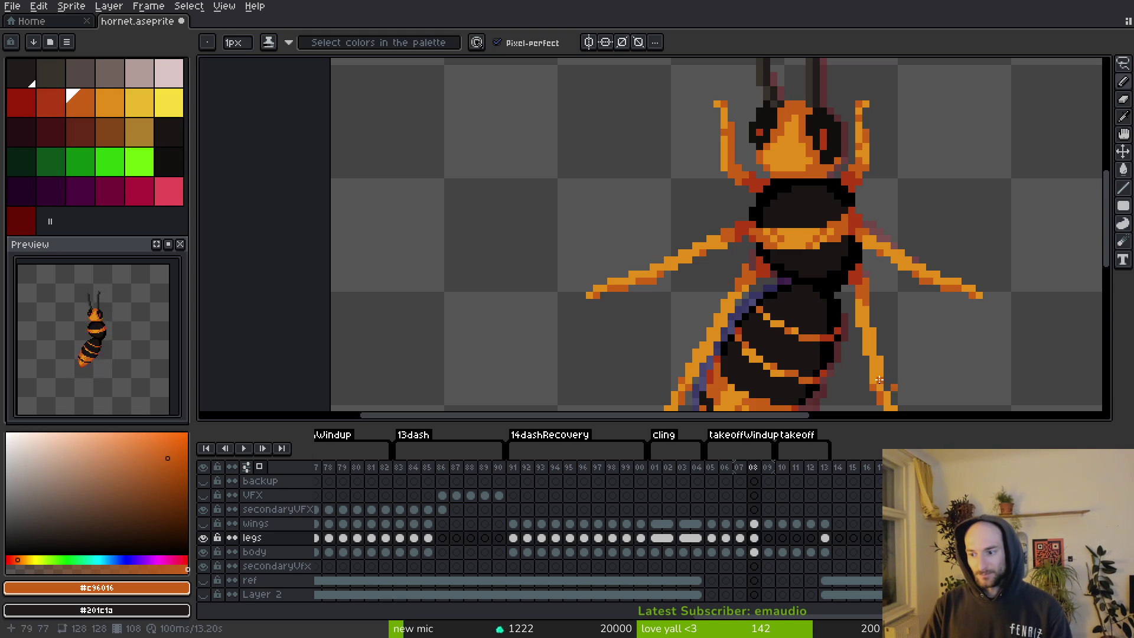
key("ctrl+s")
scroll(781, 308, "up", 4)
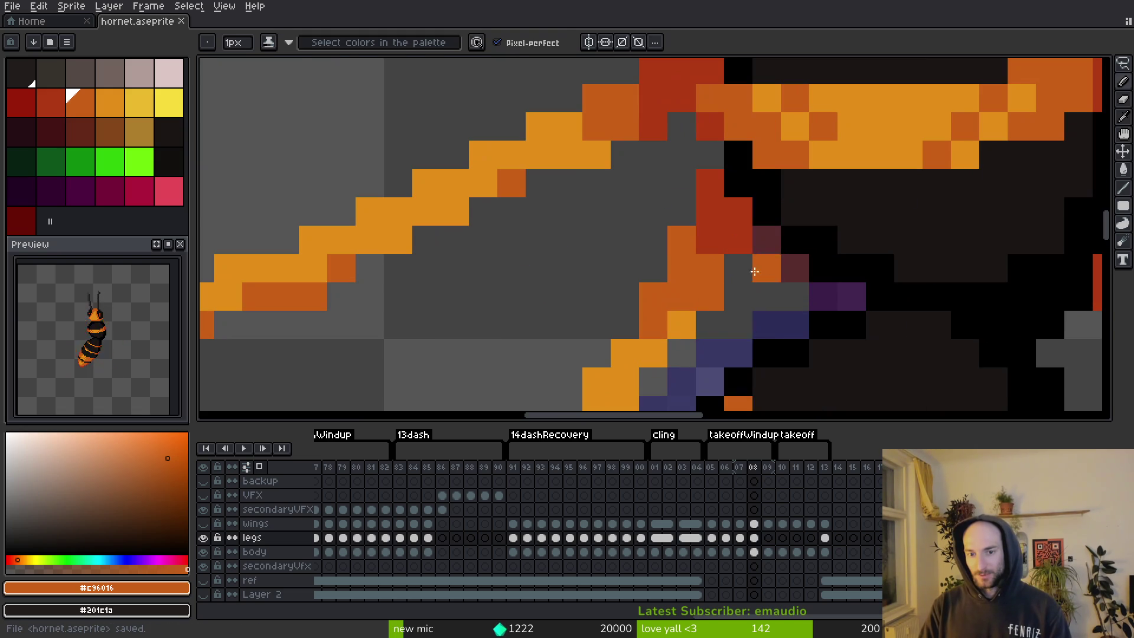
left_click(740, 221, "alt")
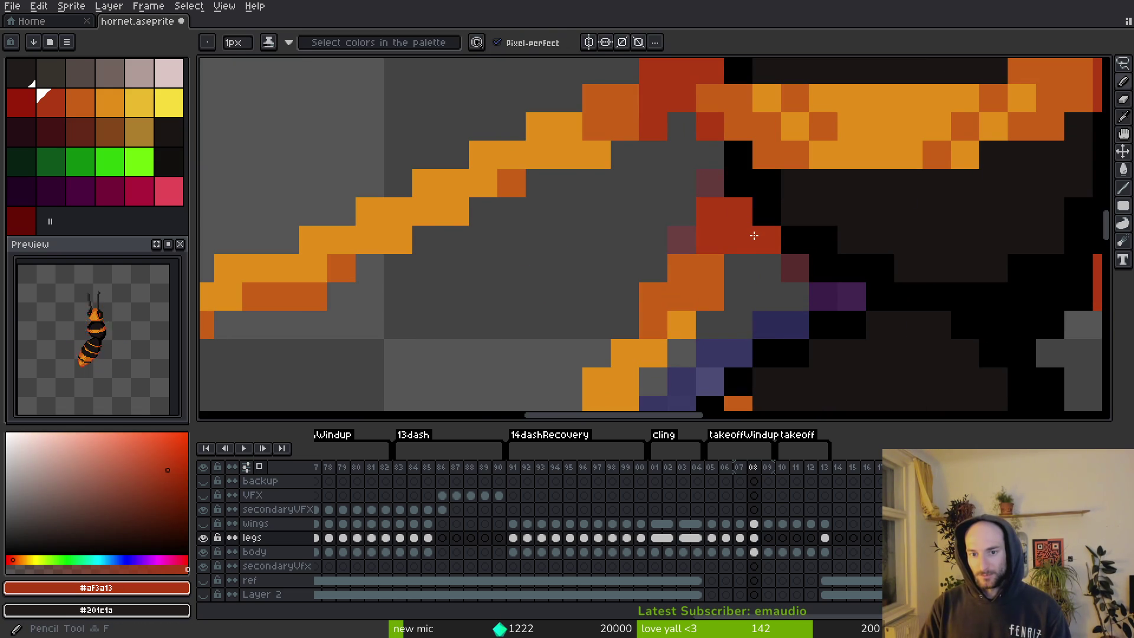
scroll(731, 317, "down", 4)
key("ctrl+s")
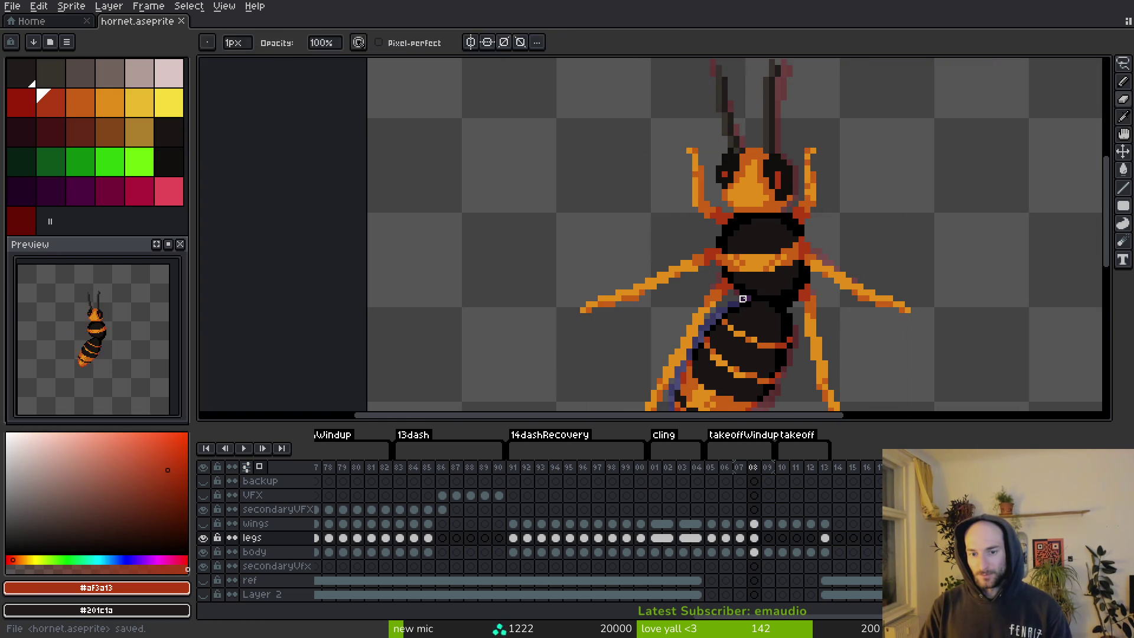
scroll(744, 318, "down", 2)
scroll(751, 319, "up", 4)
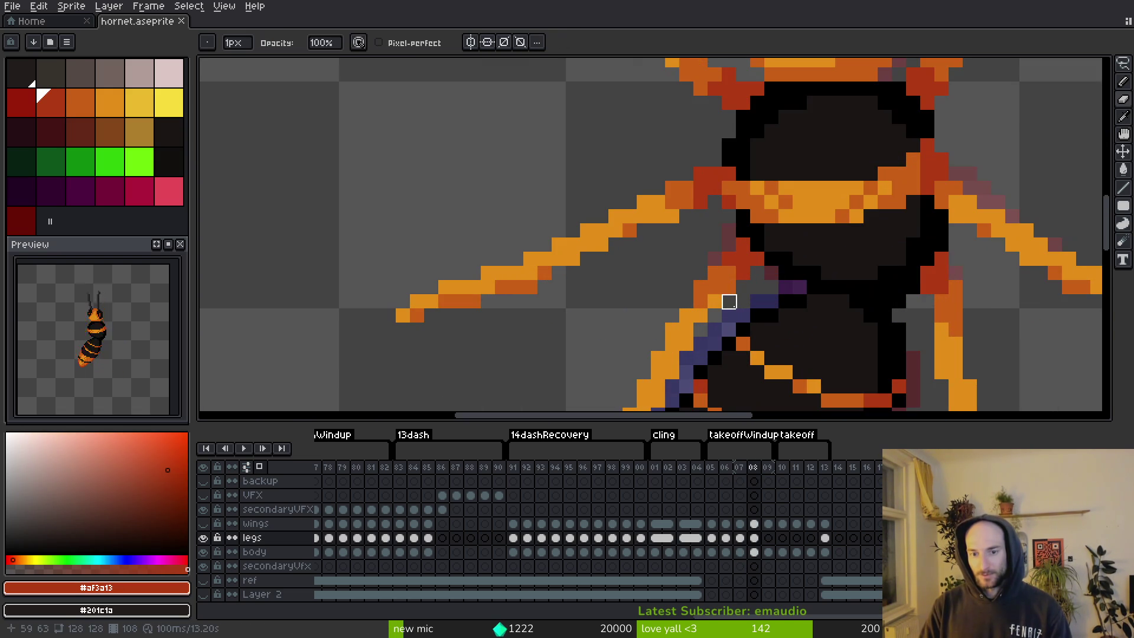
key("ctrl+s")
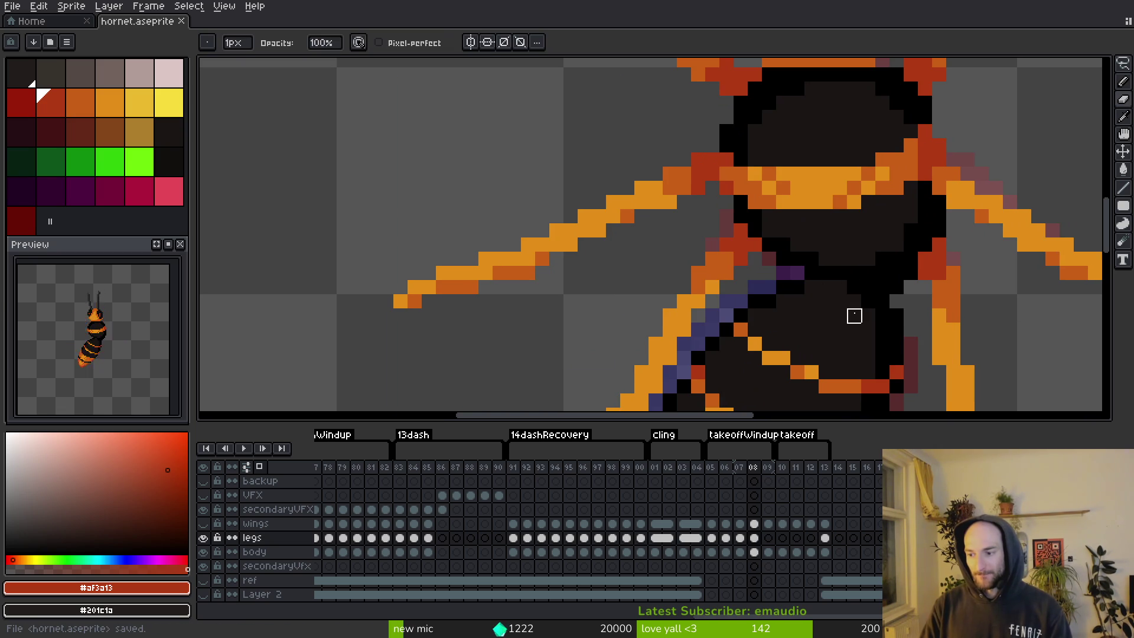
scroll(825, 344, "down", 3)
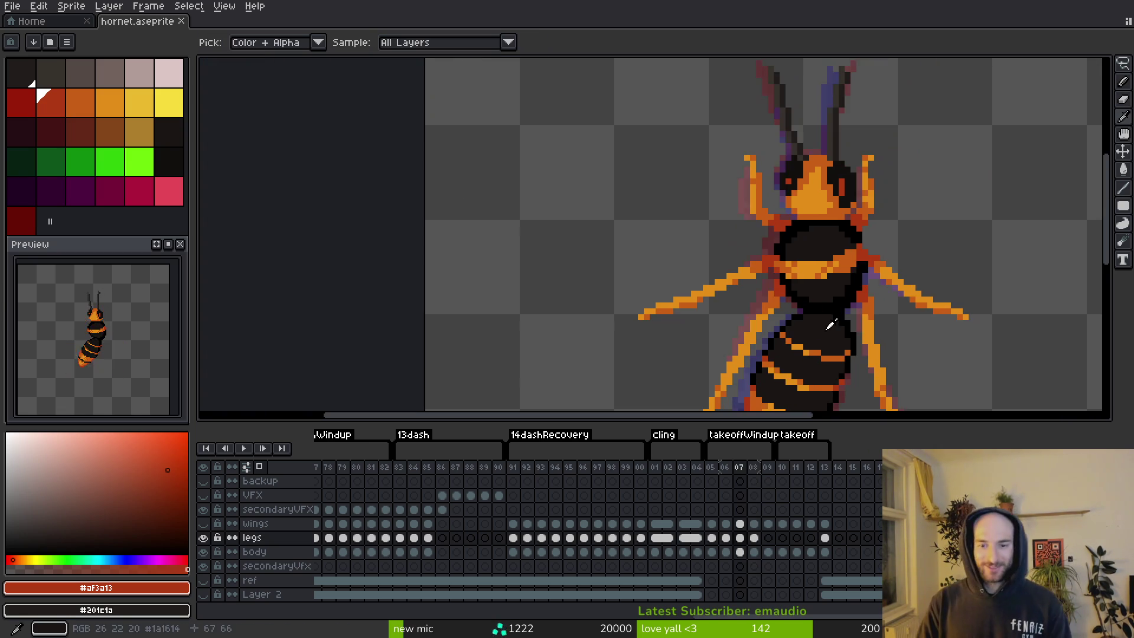
Step between frames 07 and 09 to preview the reworked leg motion.
key("Left")
key("Right")
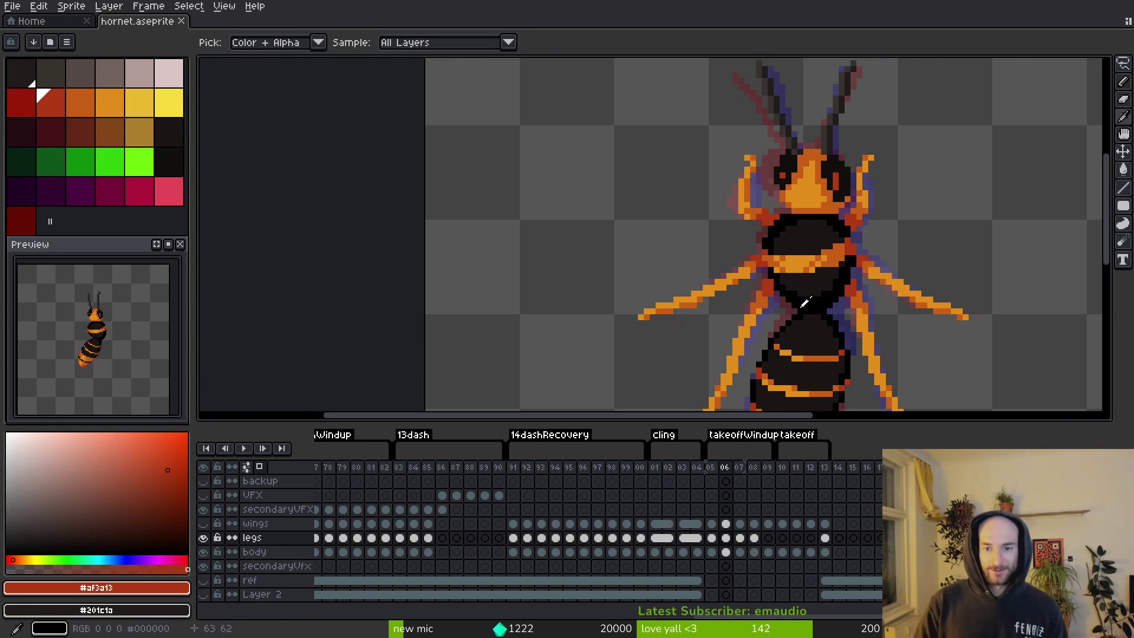
key("Left")
key("Right")
key("Right")
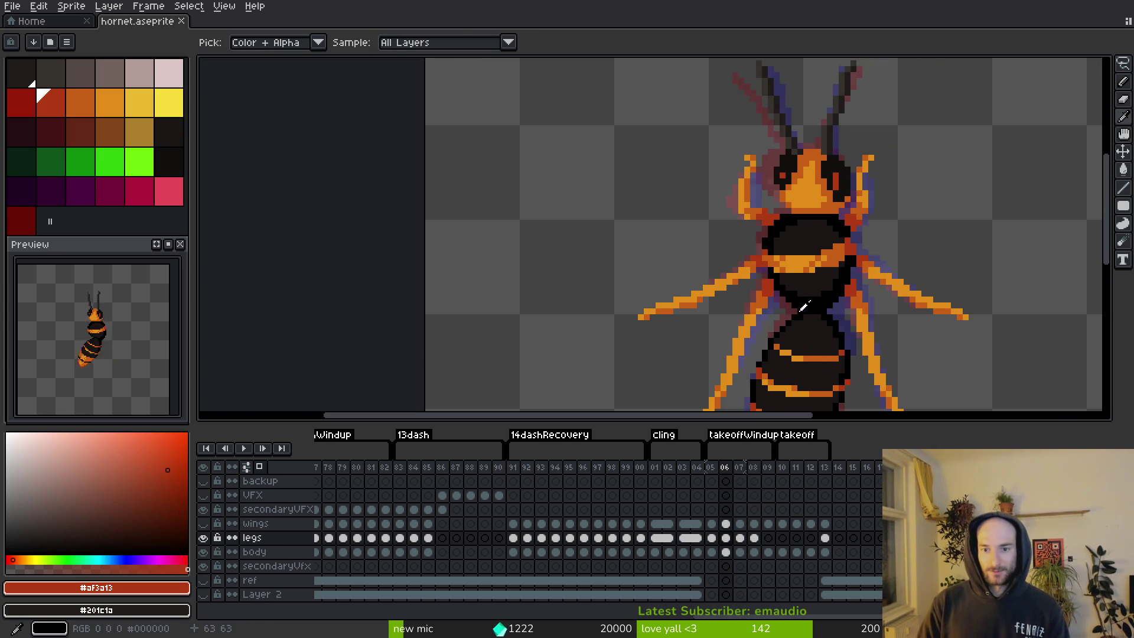
scroll(759, 220, "up", 1)
scroll(771, 229, "down", 2)
key("Left")
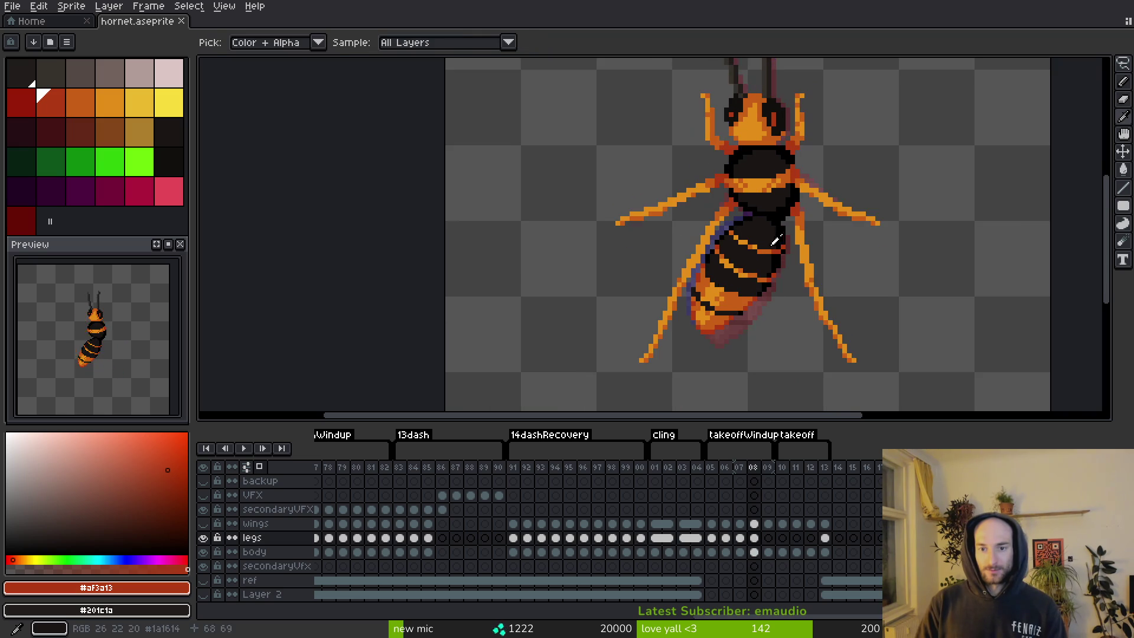
Link the legs cels of frames 08 and 09 and save the sprite.
left_click_drag(756, 538, 774, 540)
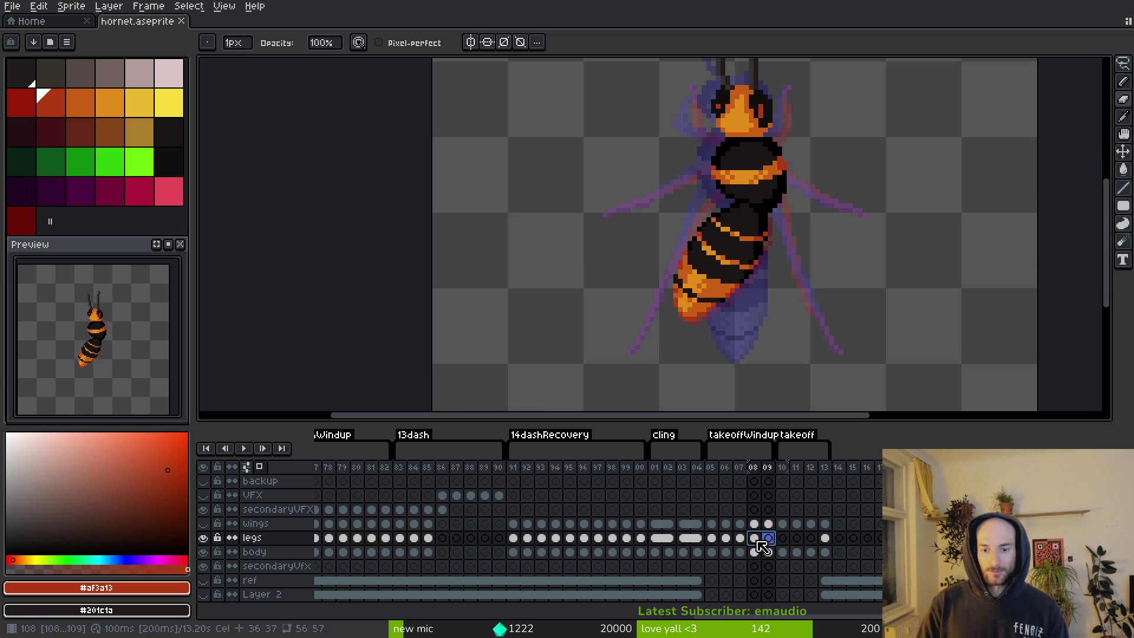
right_click(764, 547)
left_click(788, 593)
key("ctrl+s")
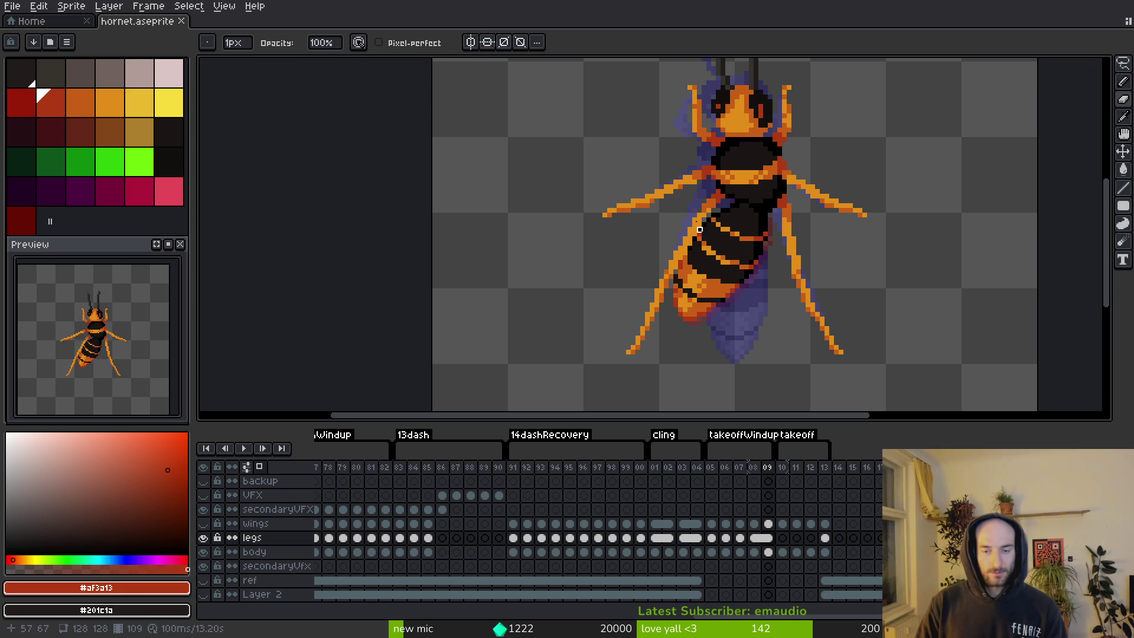
Show the wings layer to compare frames 09 and 10, then hide it and return to frame 10.
left_click(204, 524)
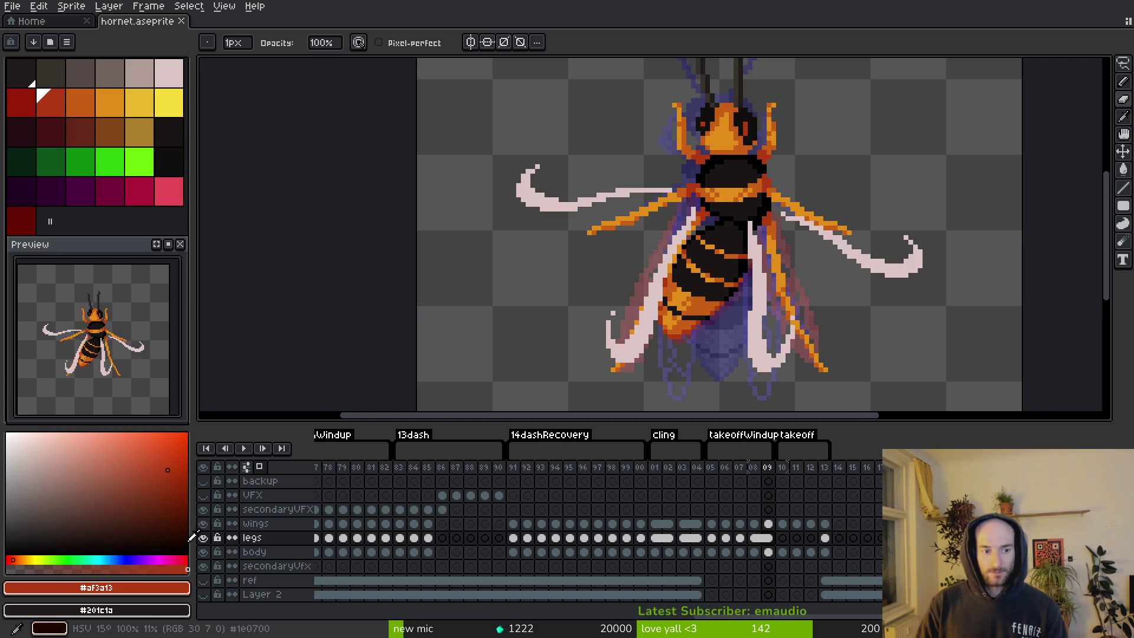
key("Right")
key("Left")
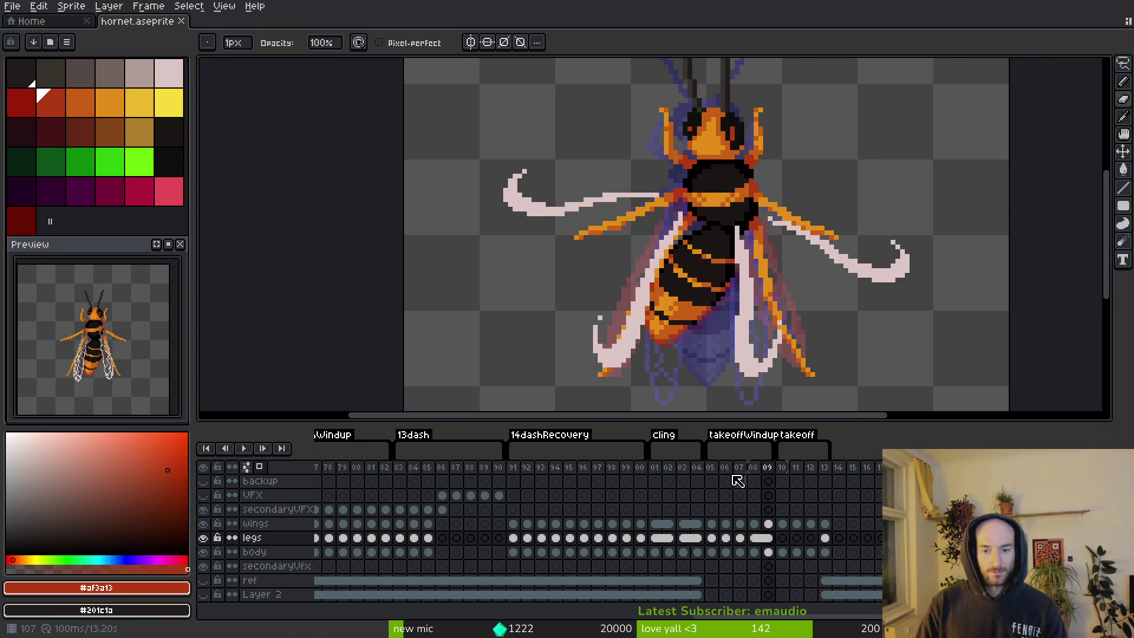
key("Right")
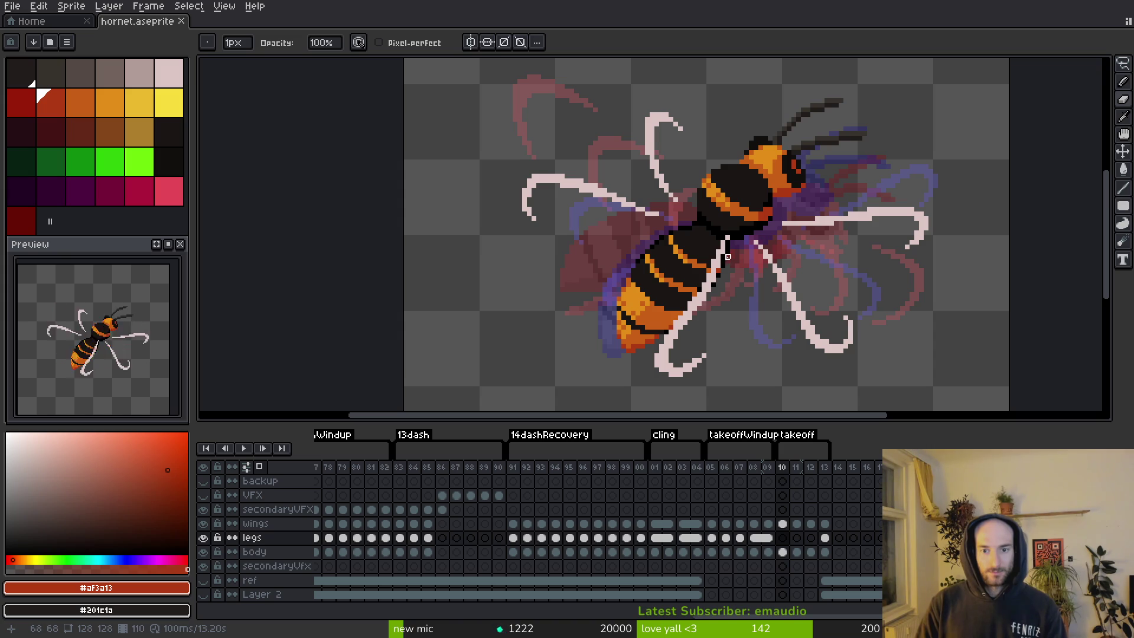
key("Left")
key("Right")
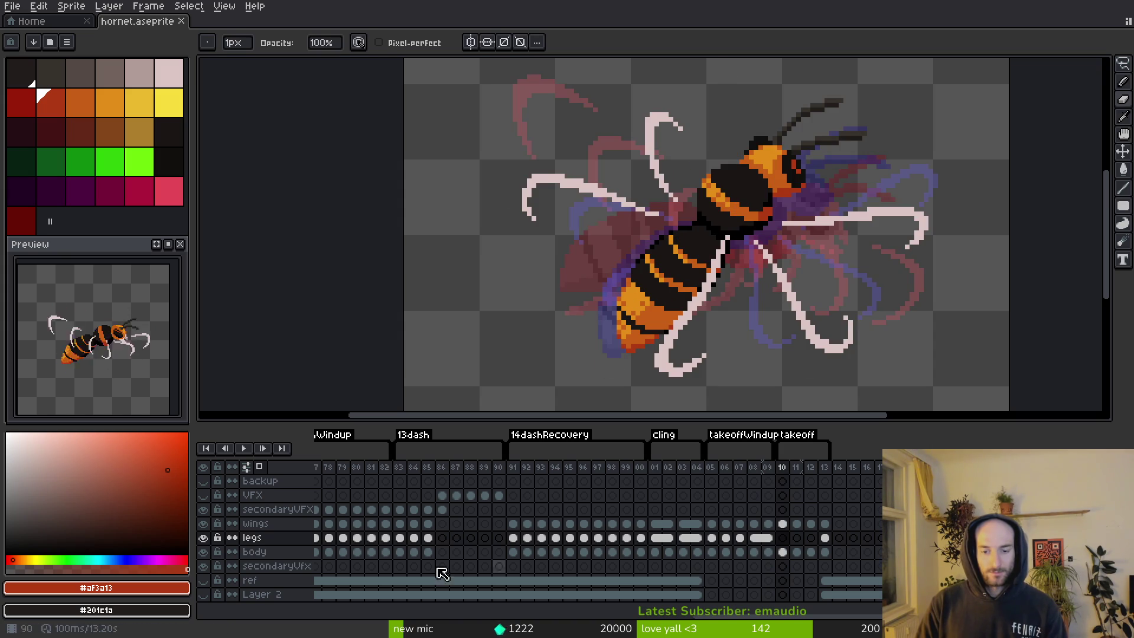
left_click(203, 525)
key("Left")
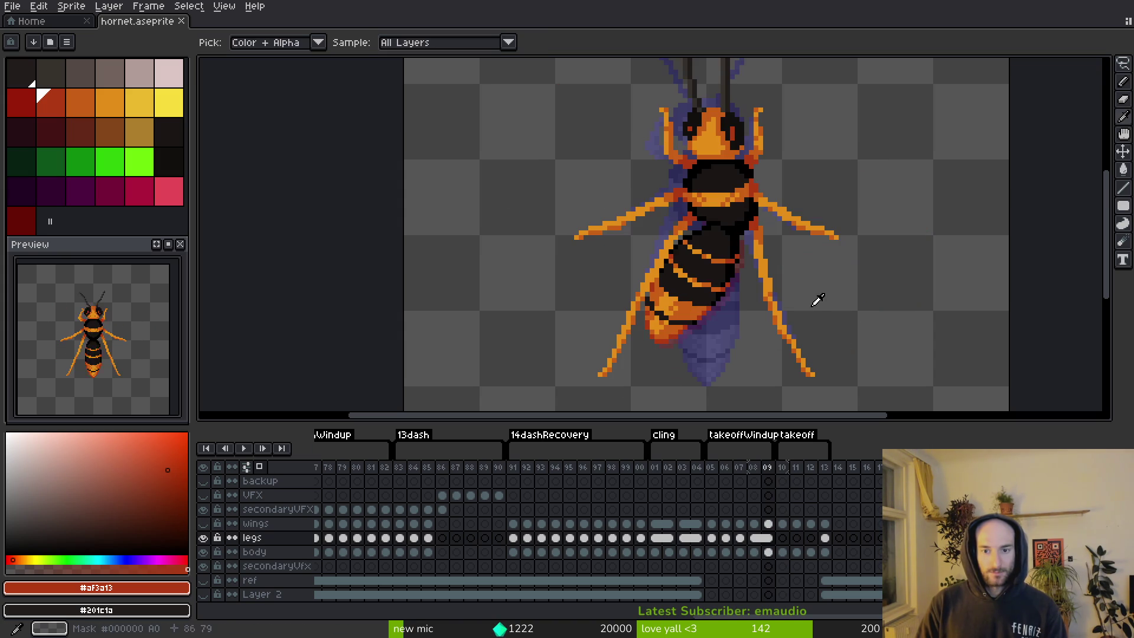
key("Right")
Pick the orange leg colour (#c96016) from frame 09 and compare it against frame 10.
scroll(744, 218, "up", 3)
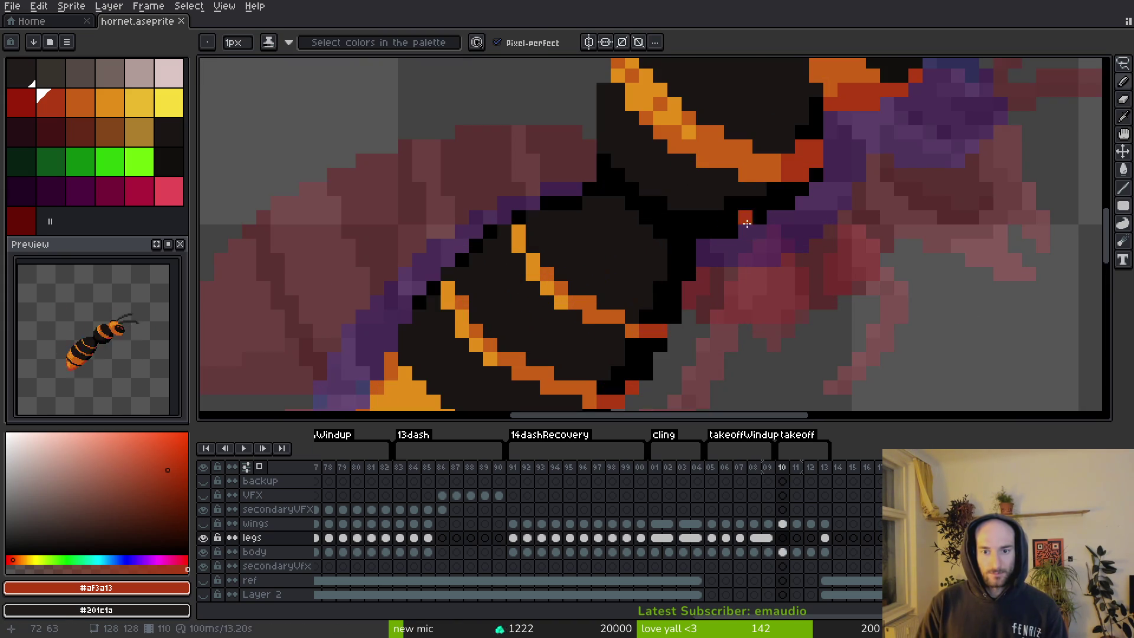
scroll(750, 271, "down", 4)
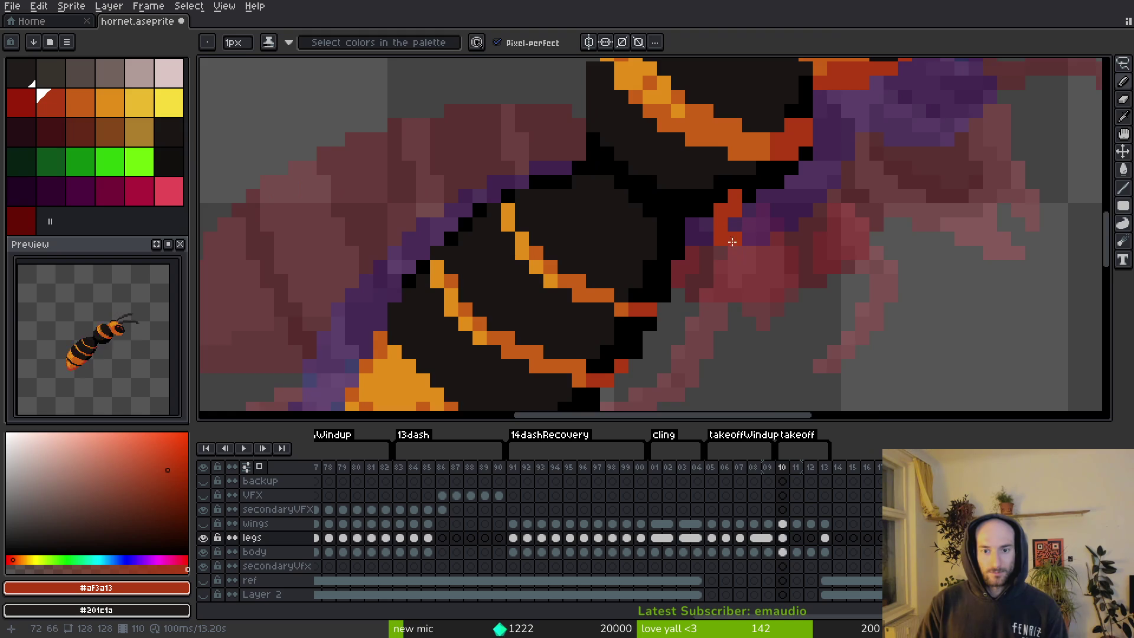
key("Left")
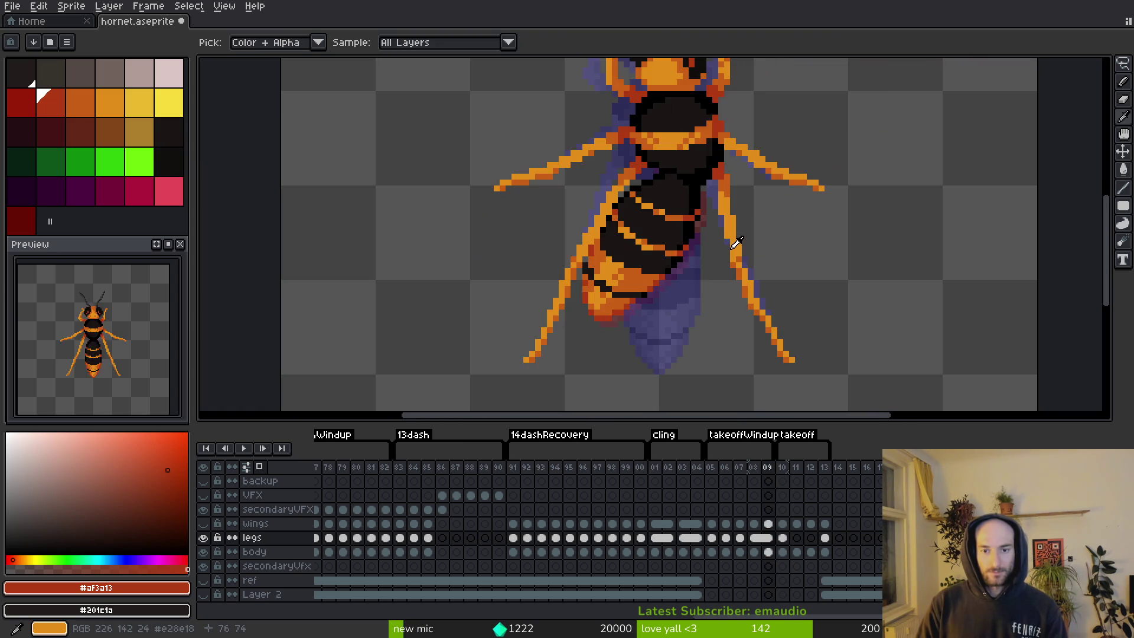
key("Right")
scroll(702, 197, "up", 1)
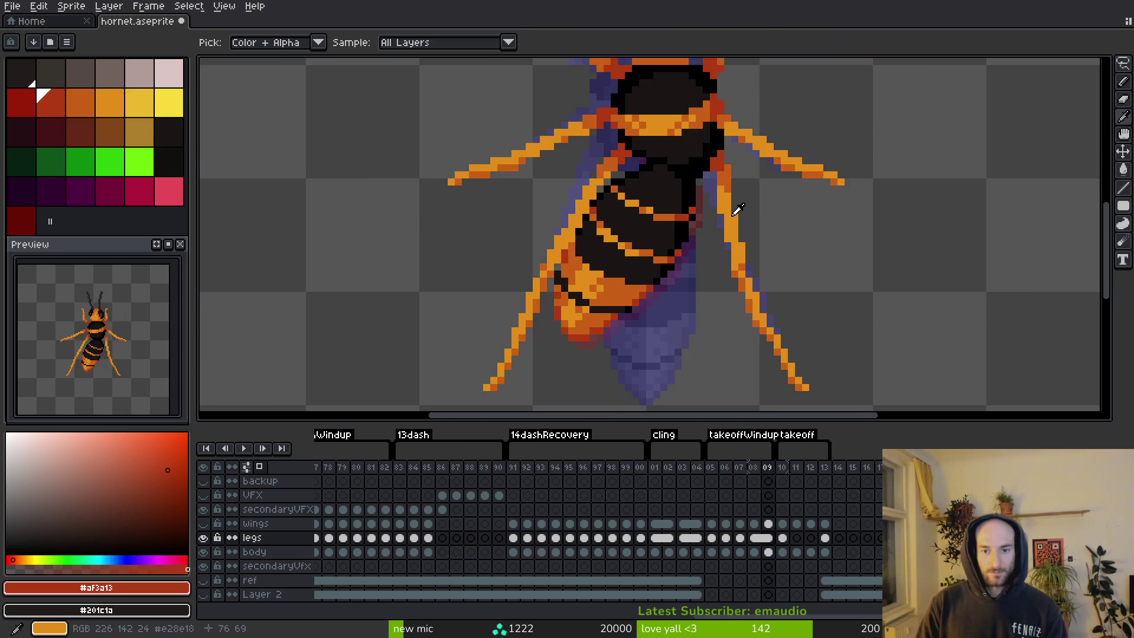
left_click(706, 196, "alt")
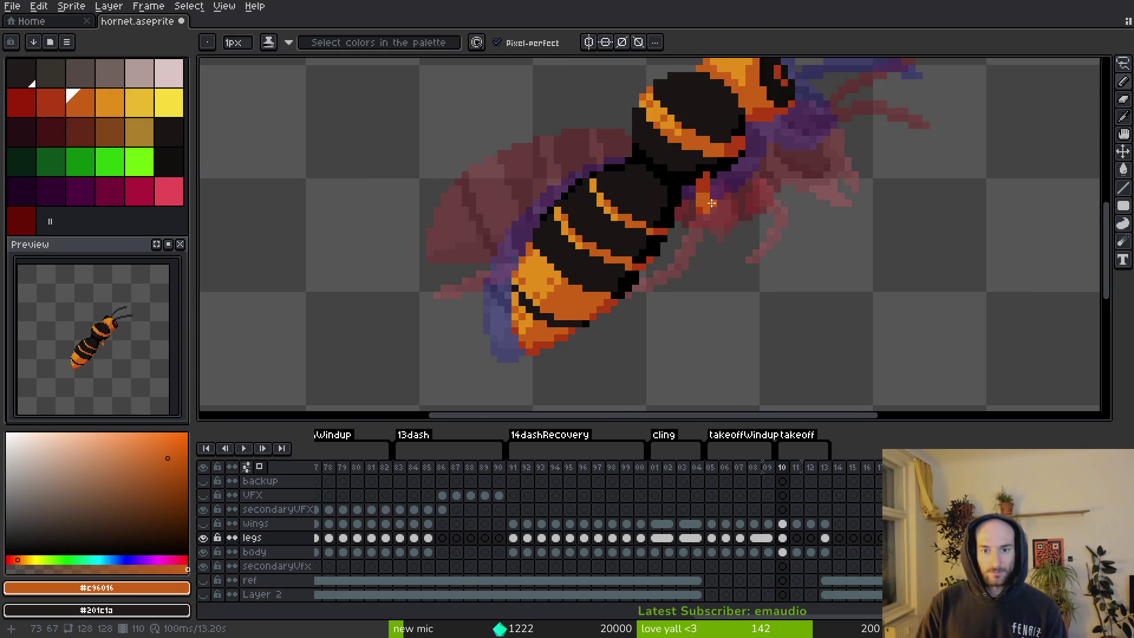
scroll(711, 198, "up", 1)
scroll(750, 230, "down", 2)
key("Left")
key("Right")
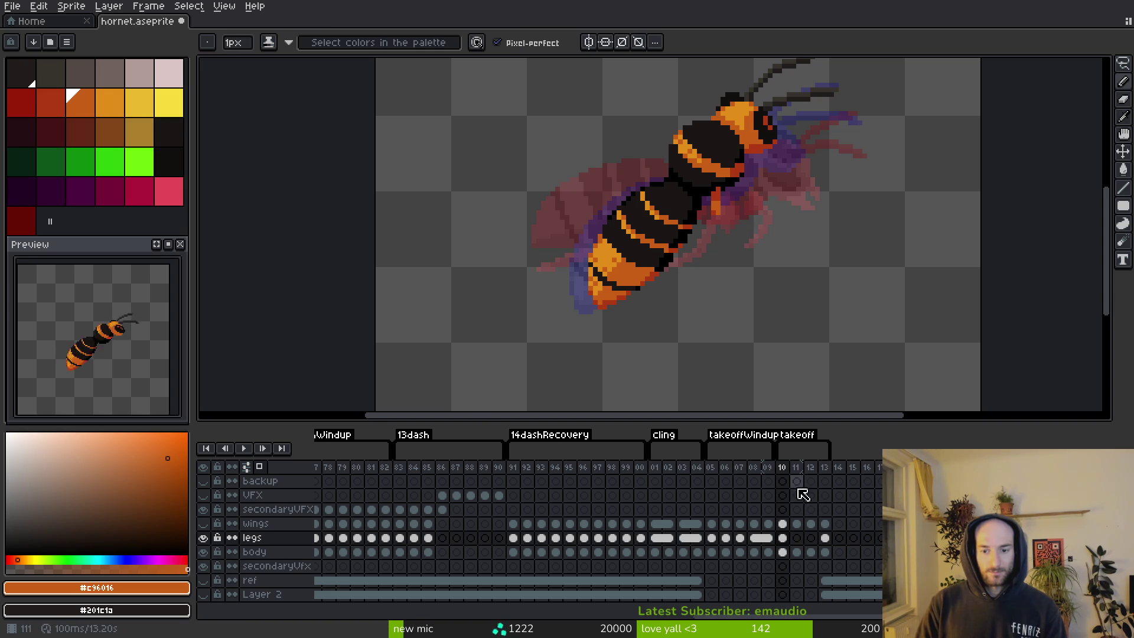
Make the takeoff tag start at frame 09, then compare frames 09 and 10.
left_click_drag(786, 460, 767, 460)
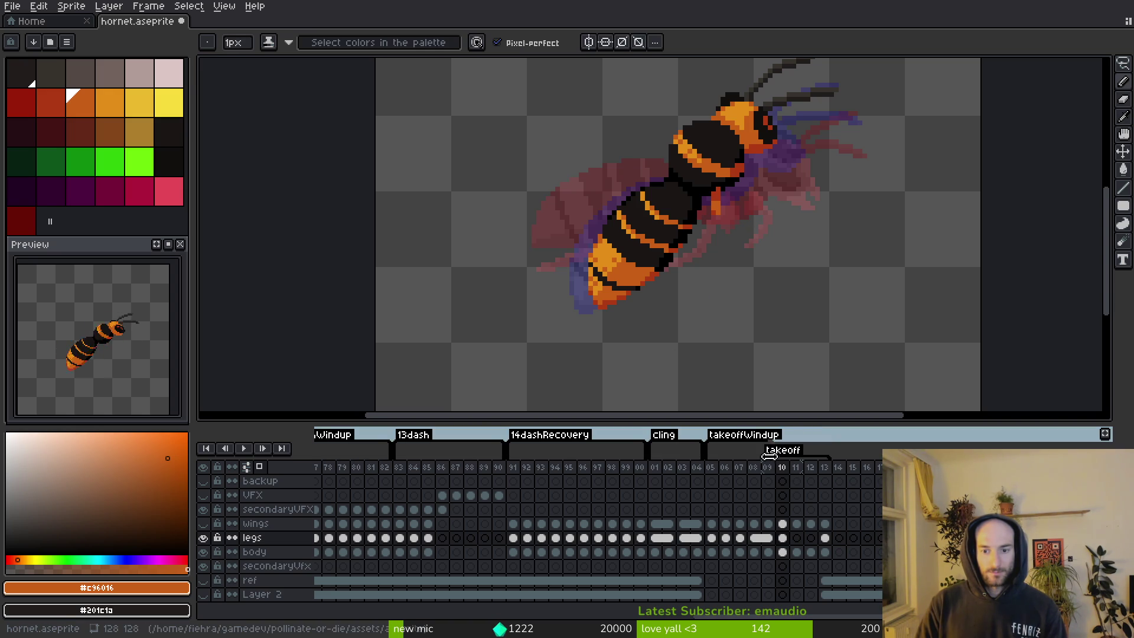
left_click_drag(774, 323, 760, 291)
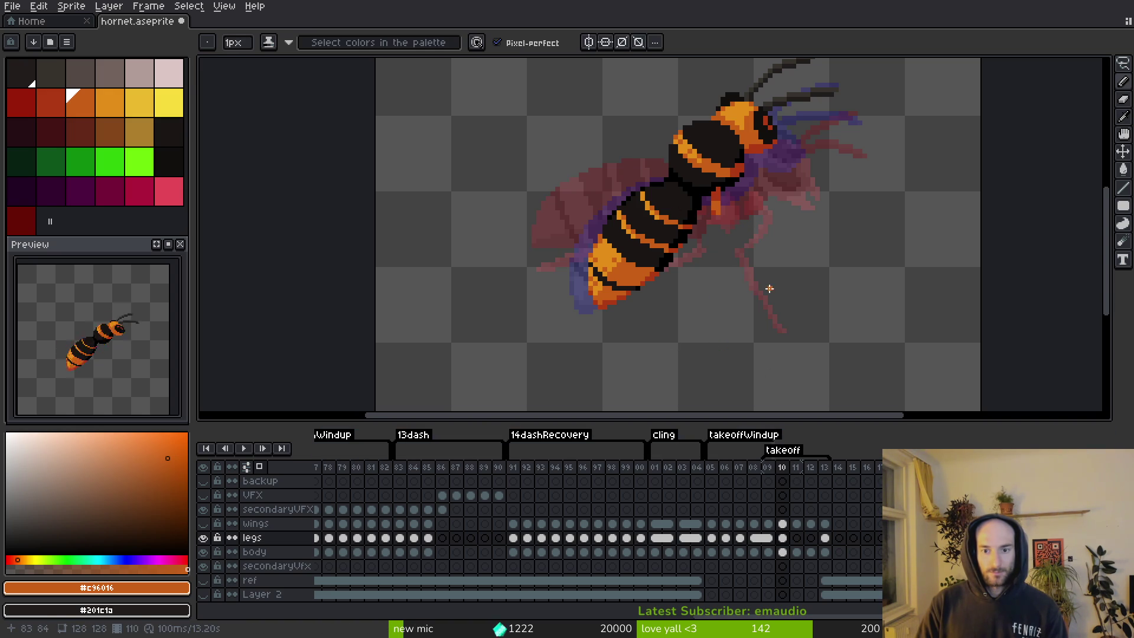
key("Left")
key("Right")
Hide the body layer and view frame 09's legs for reference.
scroll(755, 239, "up", 2)
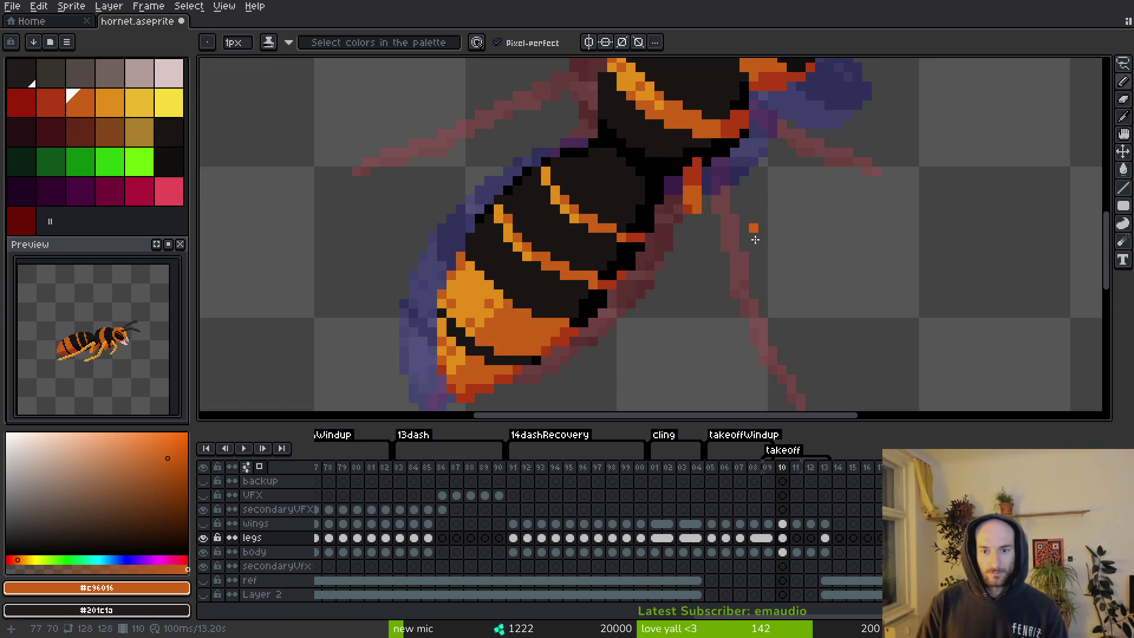
left_click(203, 551)
scroll(625, 276, "down", 2)
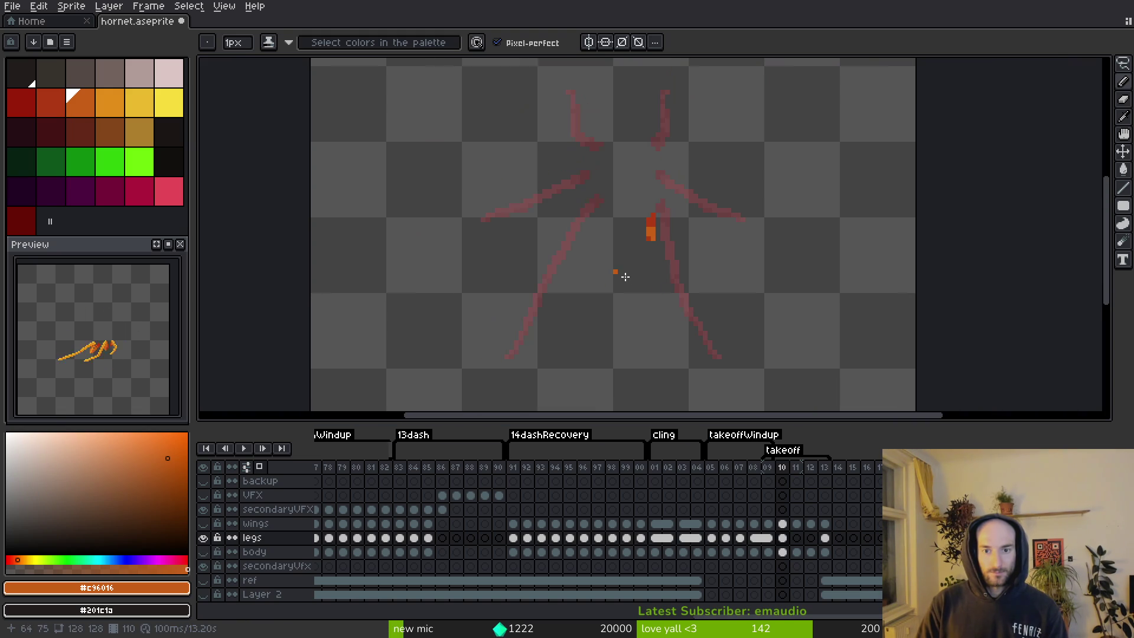
key("i")
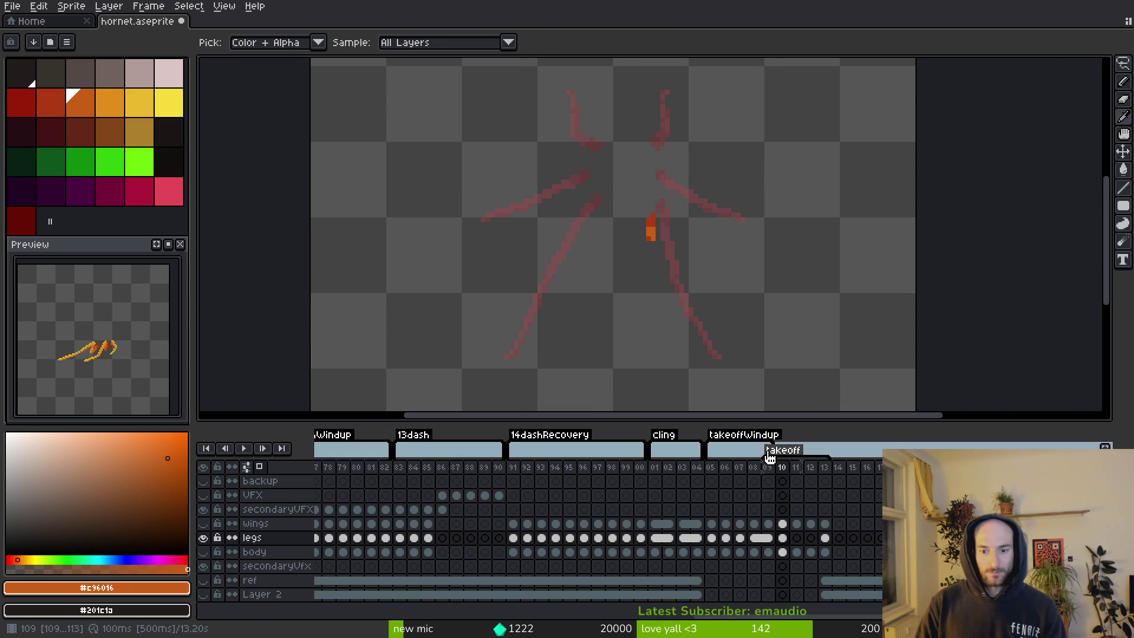
left_click(767, 467)
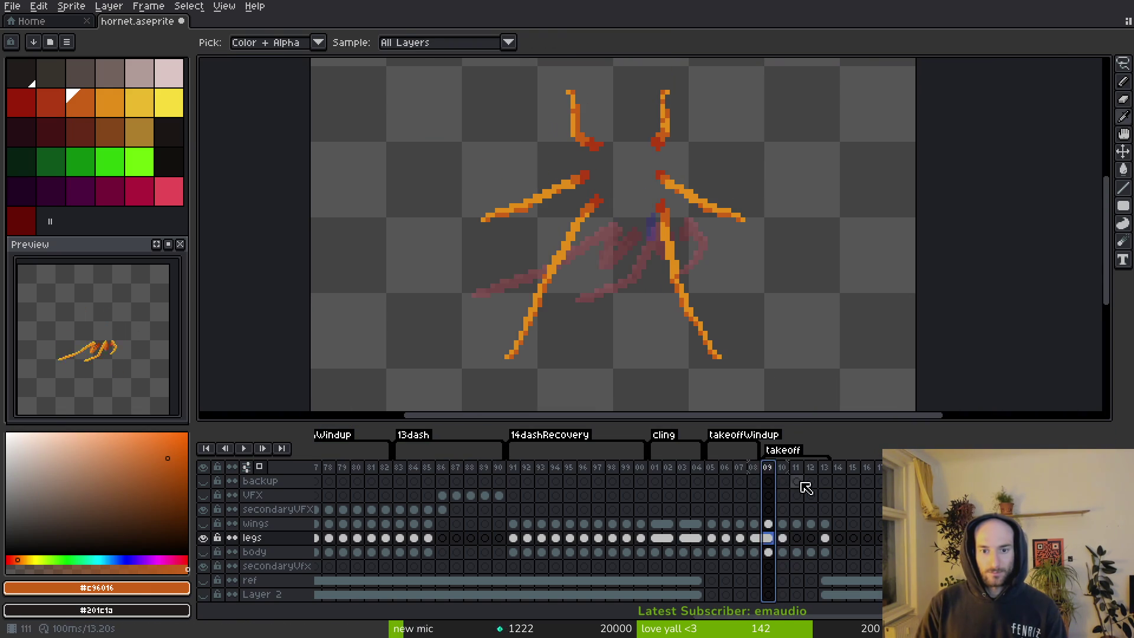
key("b")
Flip between frames 10 and 11, settling on frame 11.
key("Right")
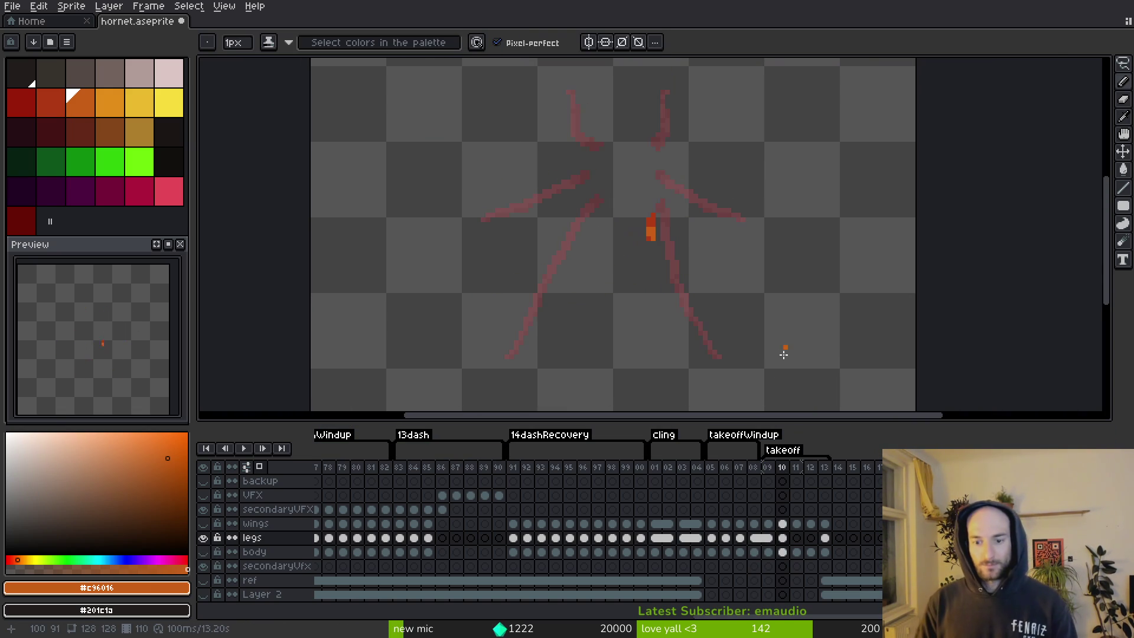
key("i")
key("Right")
key("Left")
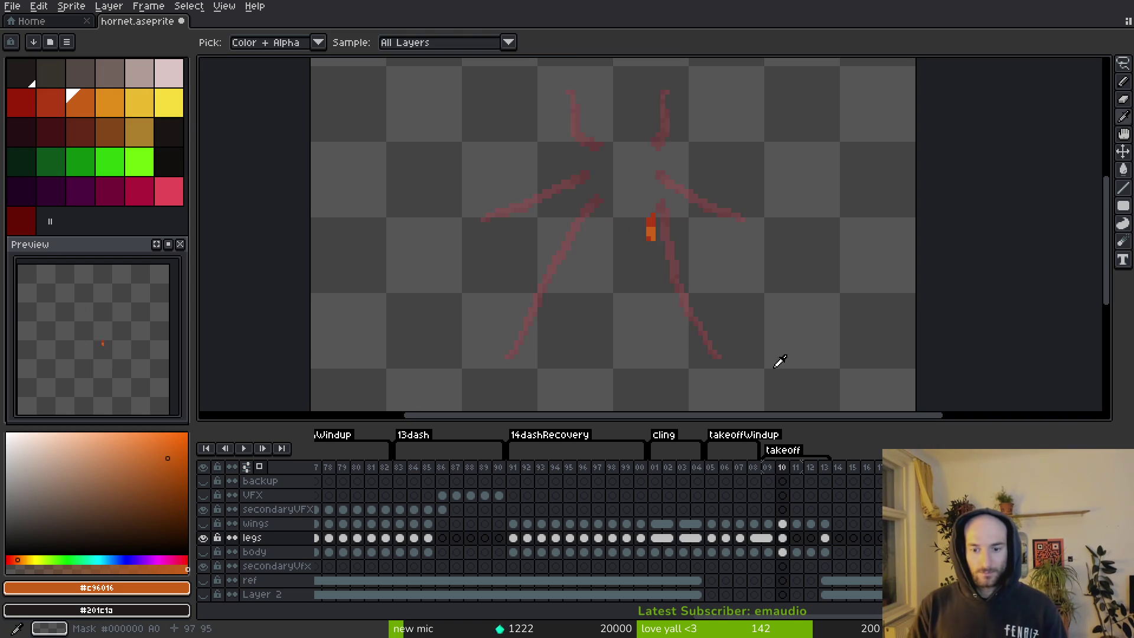
key("Right")
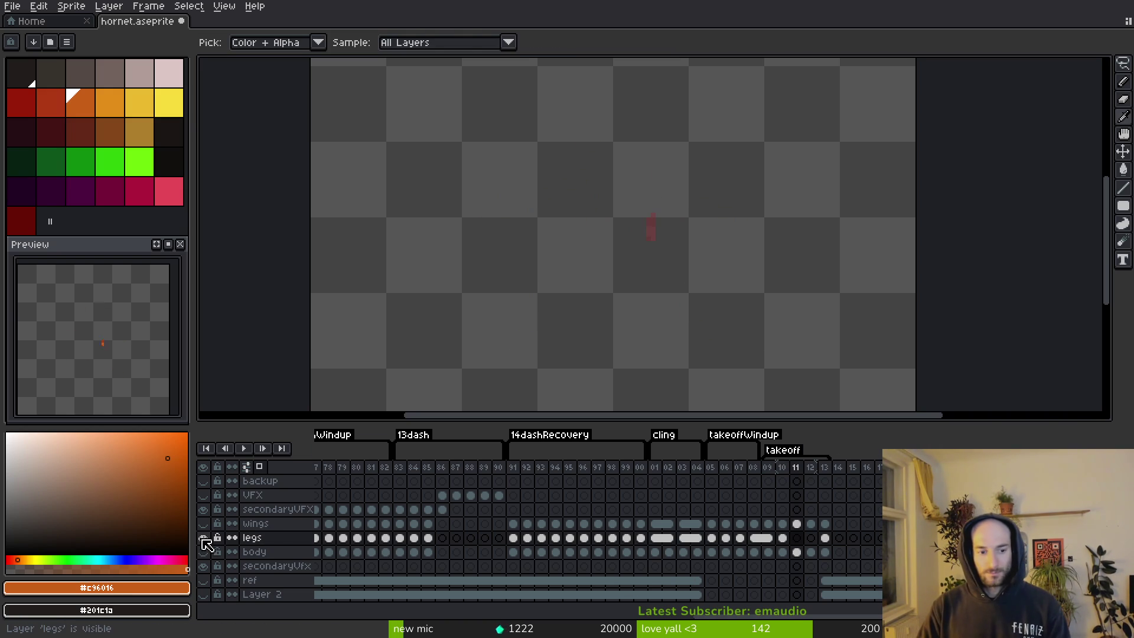
Show the wings and body layers again and step through frames 10–13 checking the legs layer.
left_click(203, 525)
left_click(203, 552)
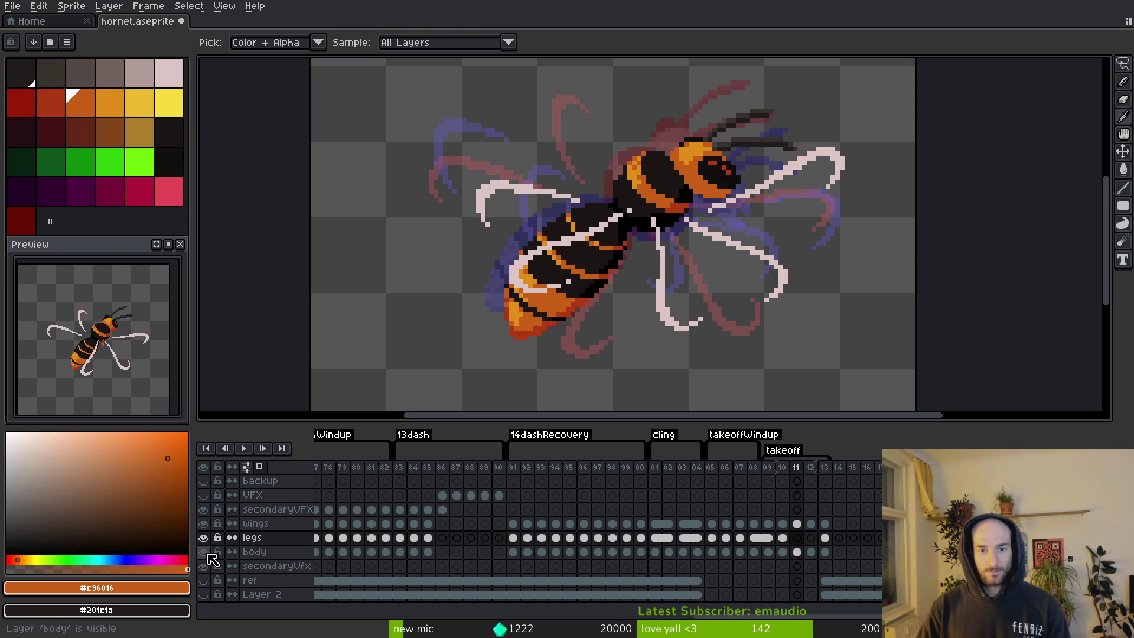
key("Right")
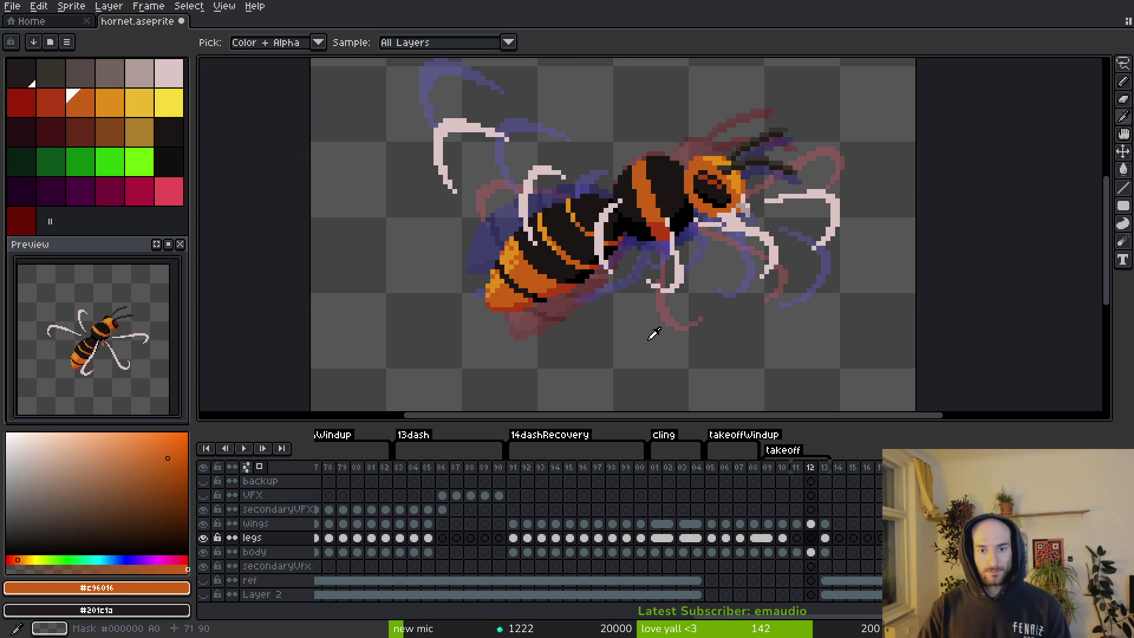
key("Right")
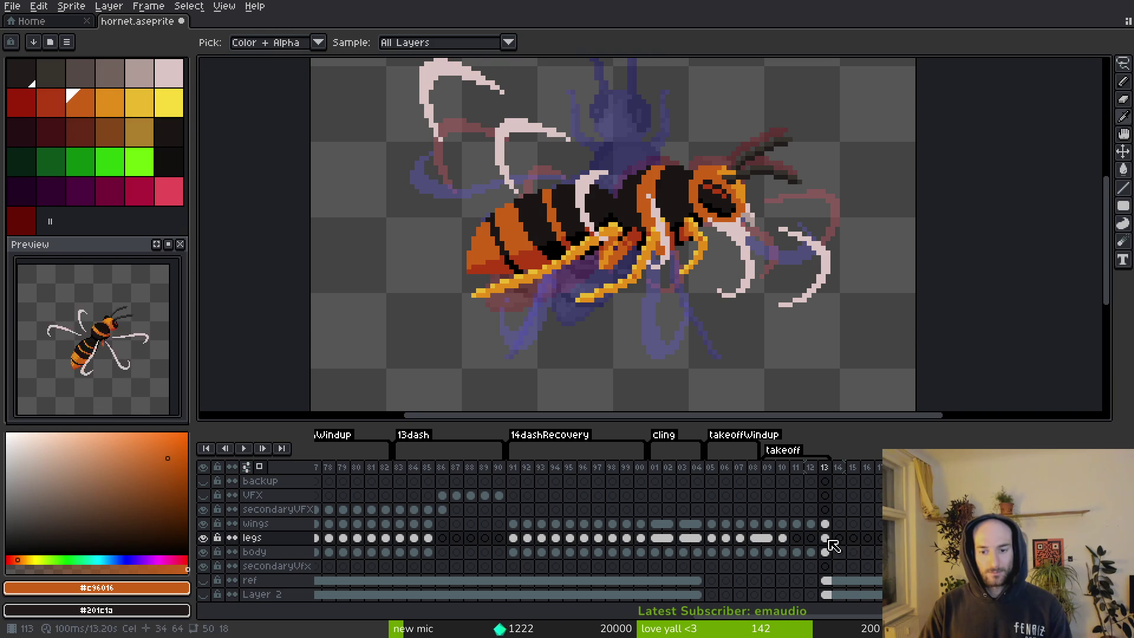
key("Left")
key("Left")
key("Left")
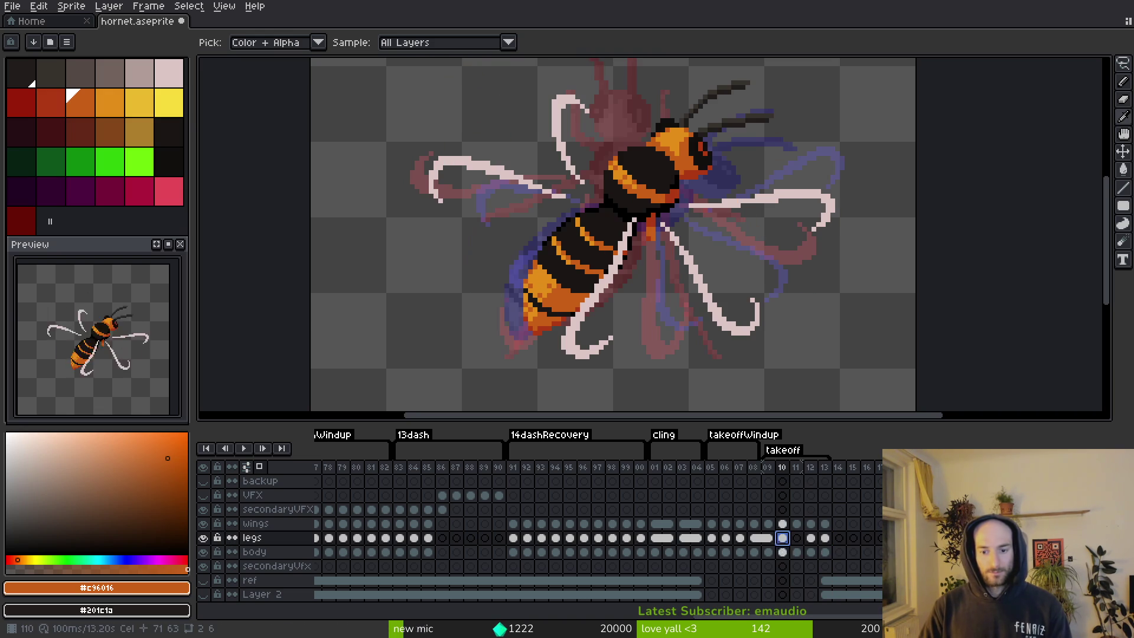
left_click(203, 537)
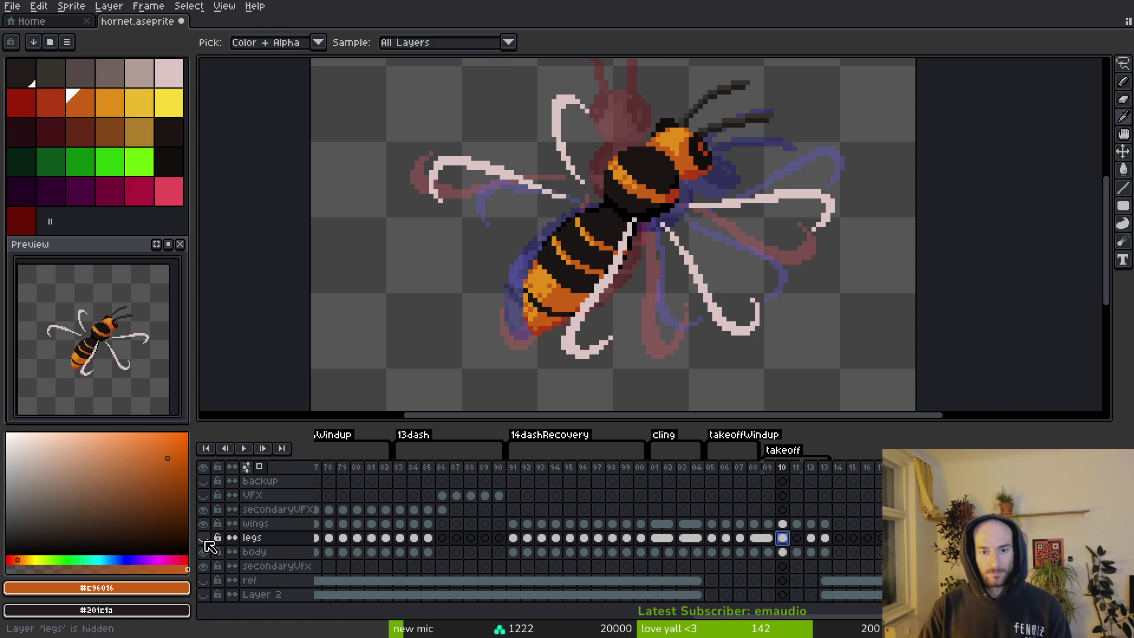
left_click(203, 537)
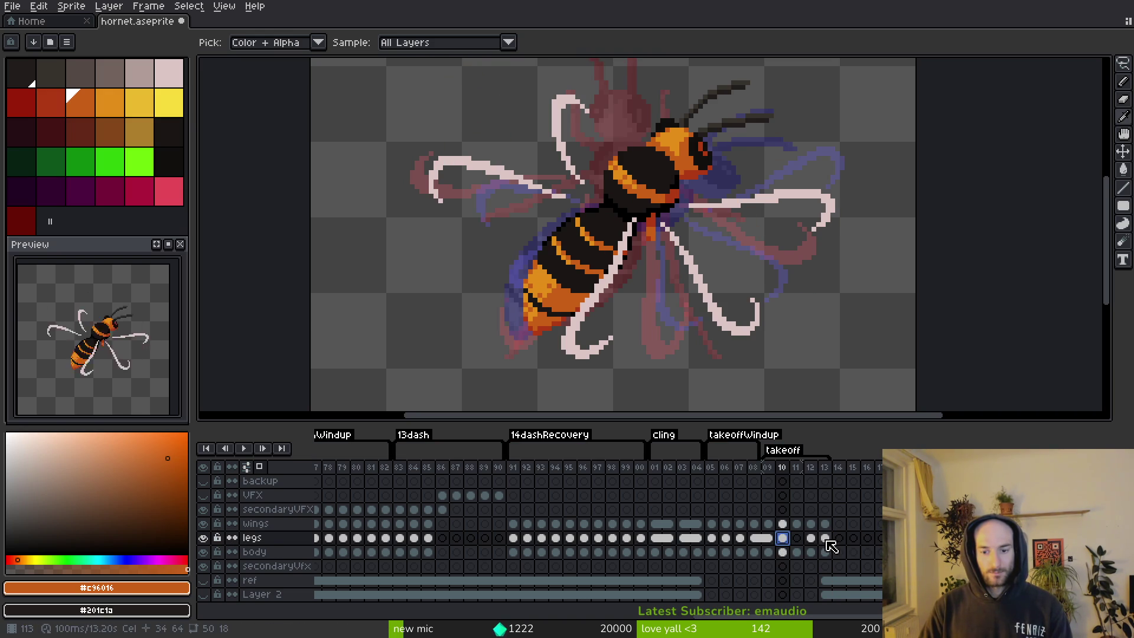
key("Right")
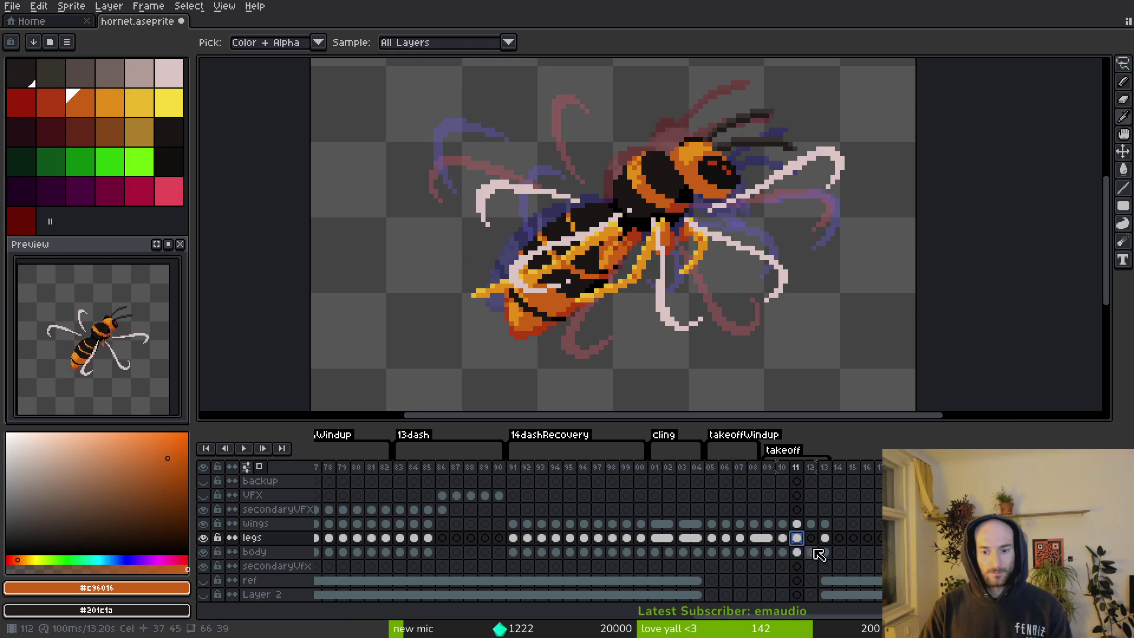
Link the legs cels of frames 11 to 13, then undo the linking.
left_click_drag(824, 539, 798, 538)
right_click(814, 549)
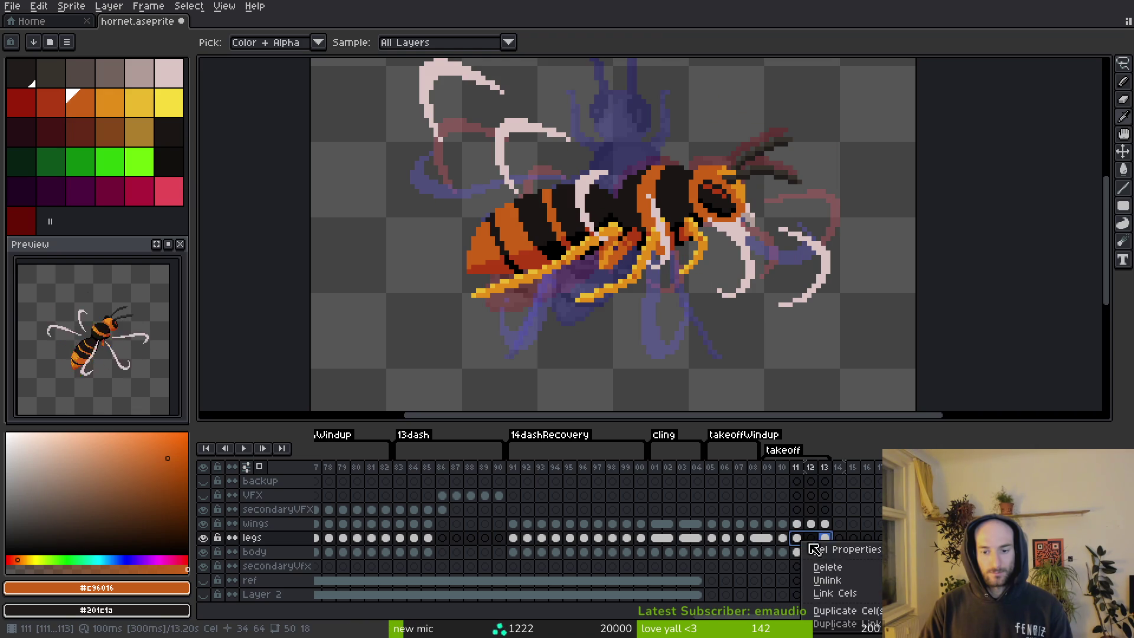
left_click(834, 593)
left_click(851, 553)
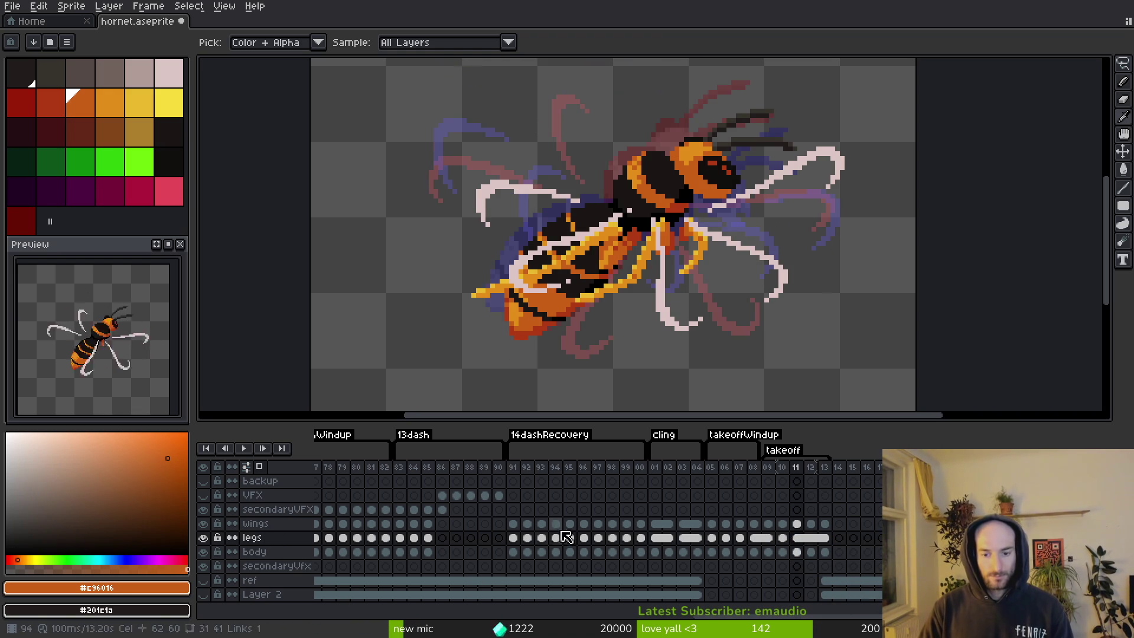
key("ctrl+z")
Hide the wings layer, select frame 10's legs cel with the eraser, save, and hide the body layer.
left_click(203, 525)
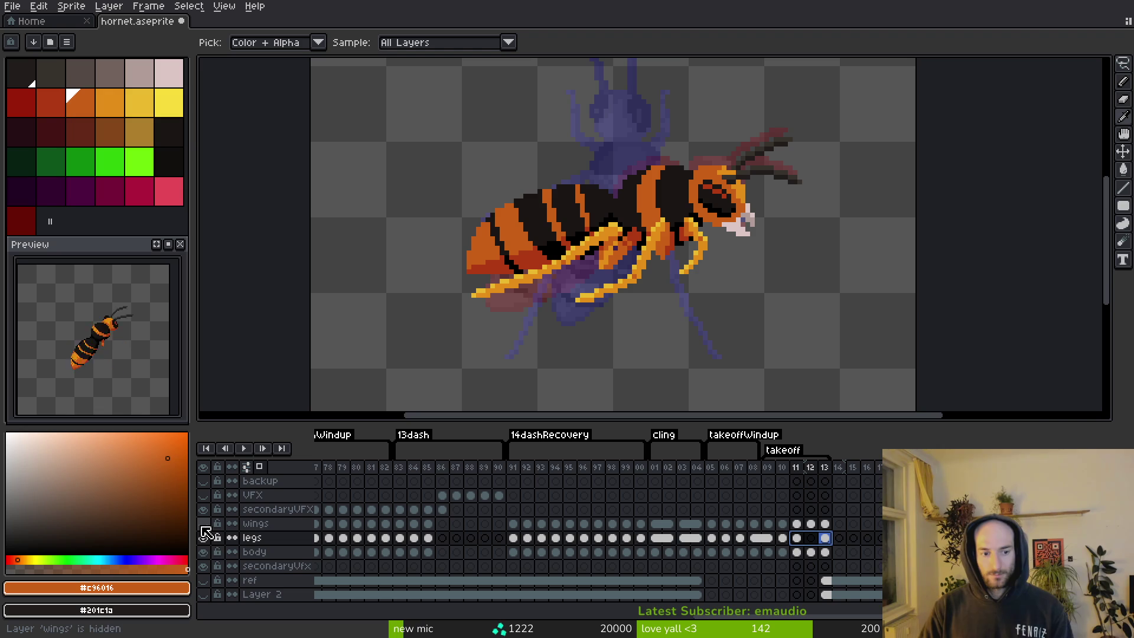
left_click(787, 538)
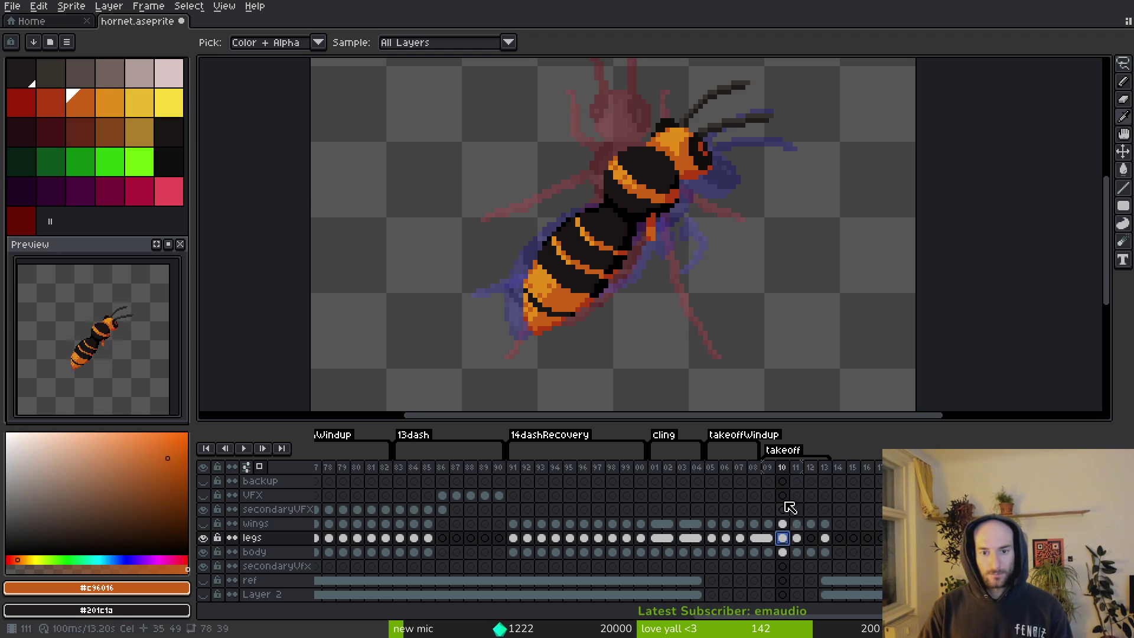
key("e")
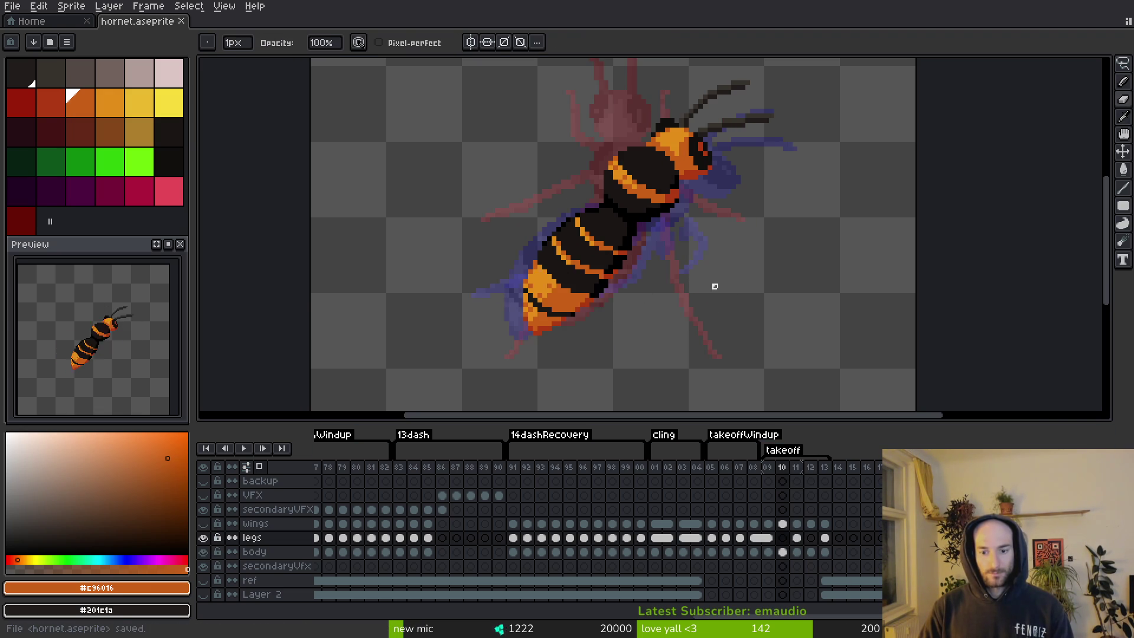
key("ctrl+s")
left_click(205, 552)
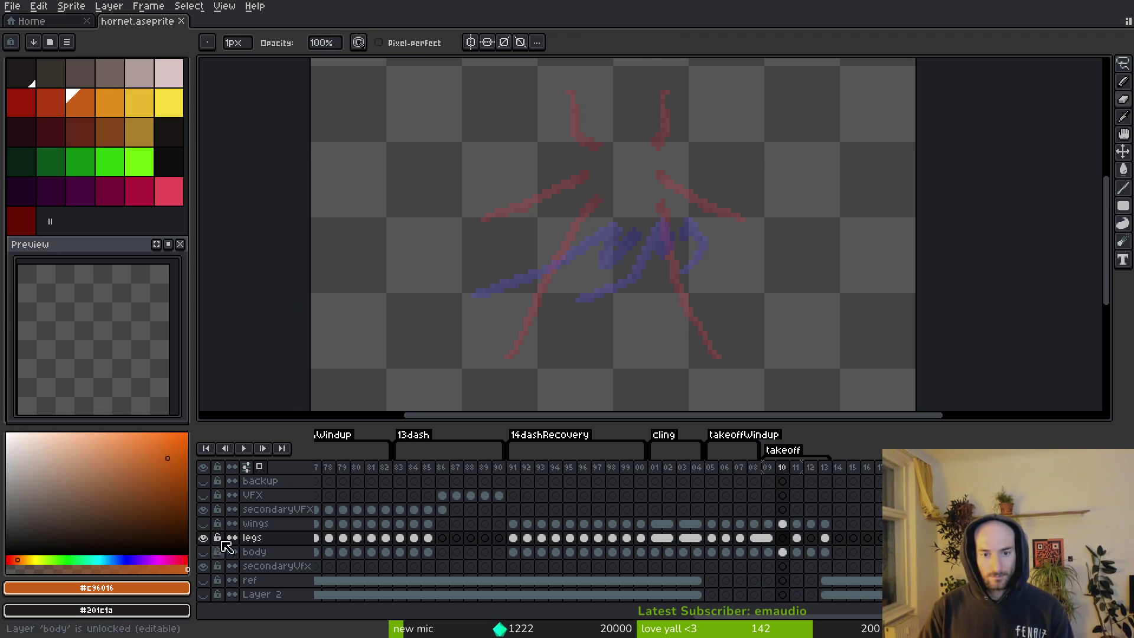
Sample the golden orange leg colour and compare the legs across frames 9, 10 and 11.
left_click(674, 242, "alt")
left_click(797, 538)
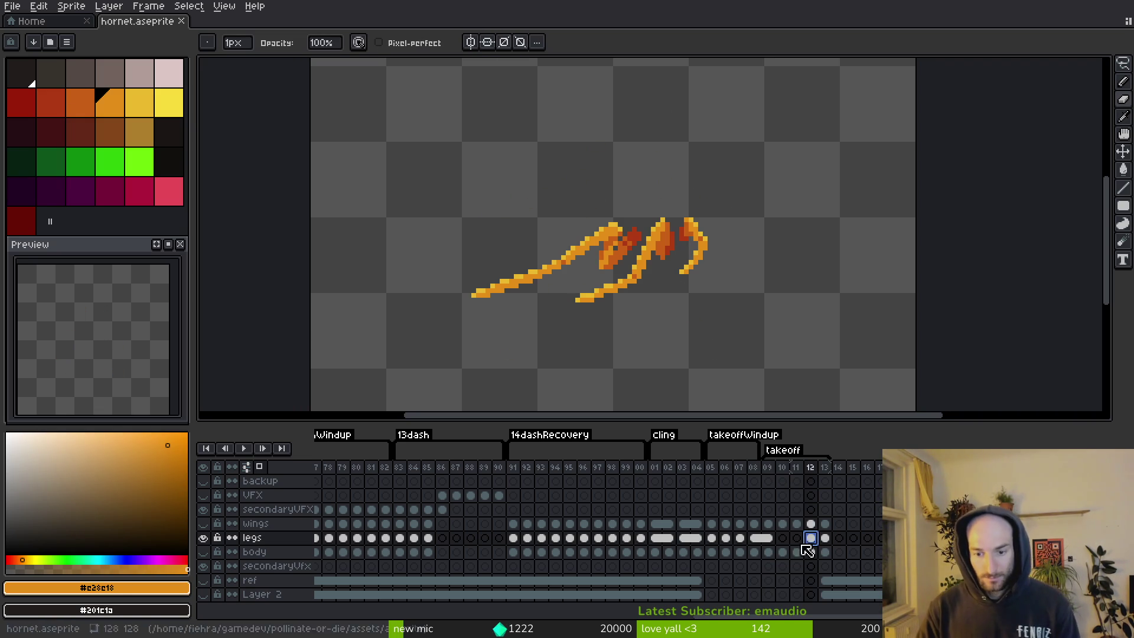
left_click(767, 538)
left_click(785, 538)
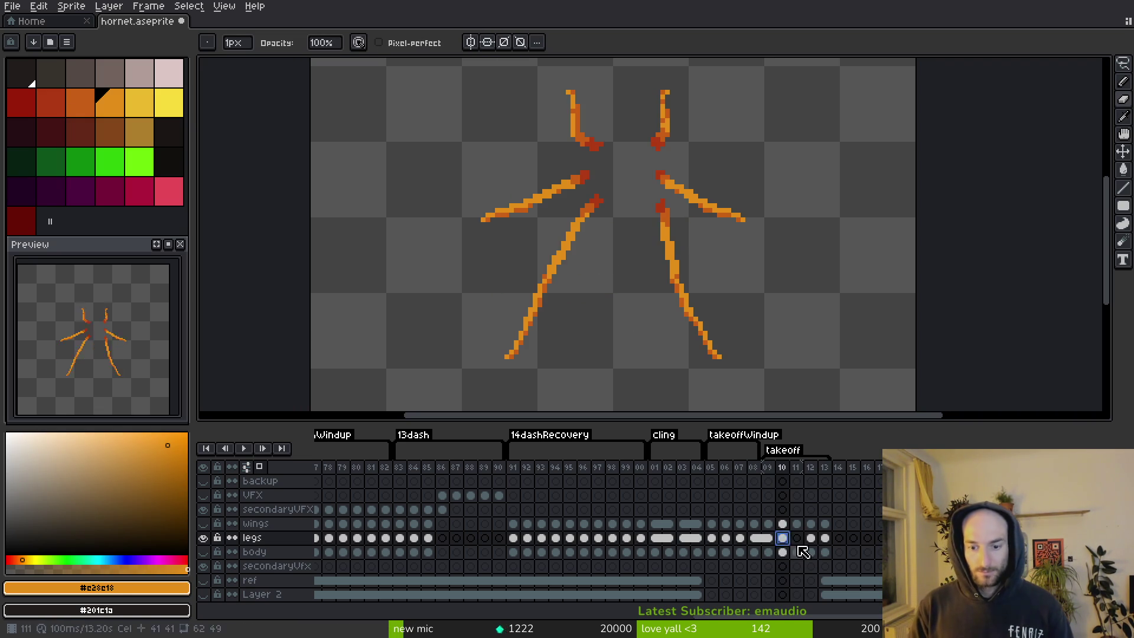
left_click(802, 538)
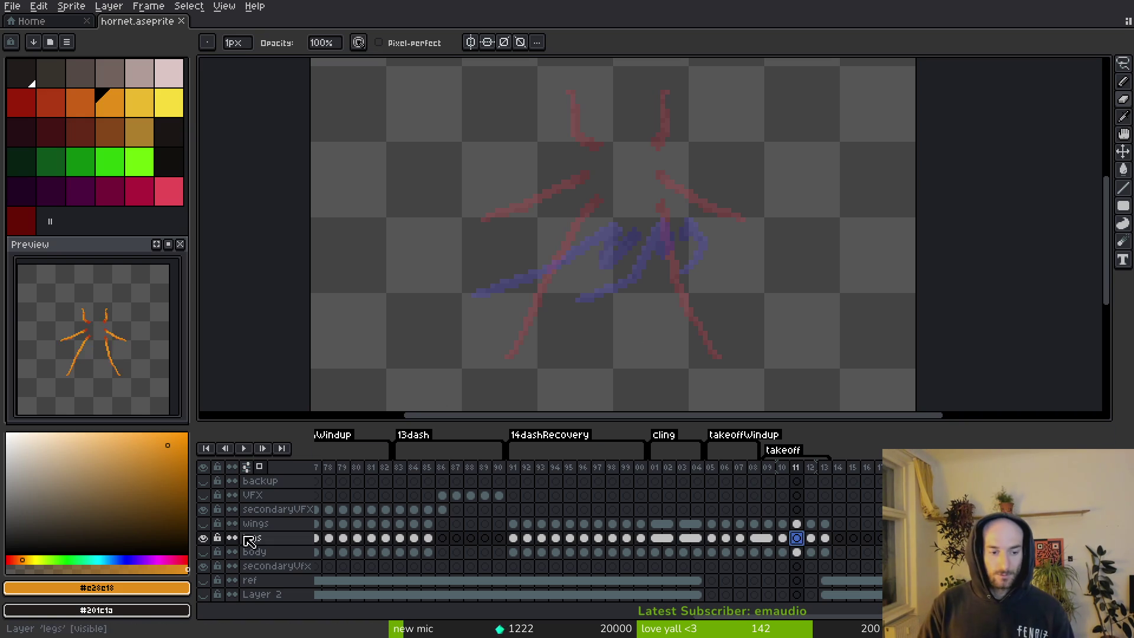
Turn the hornet body layer back on and check it across frames 10 and 11.
left_click(203, 551)
key("Left")
key("i")
scroll(688, 247, "up", 3)
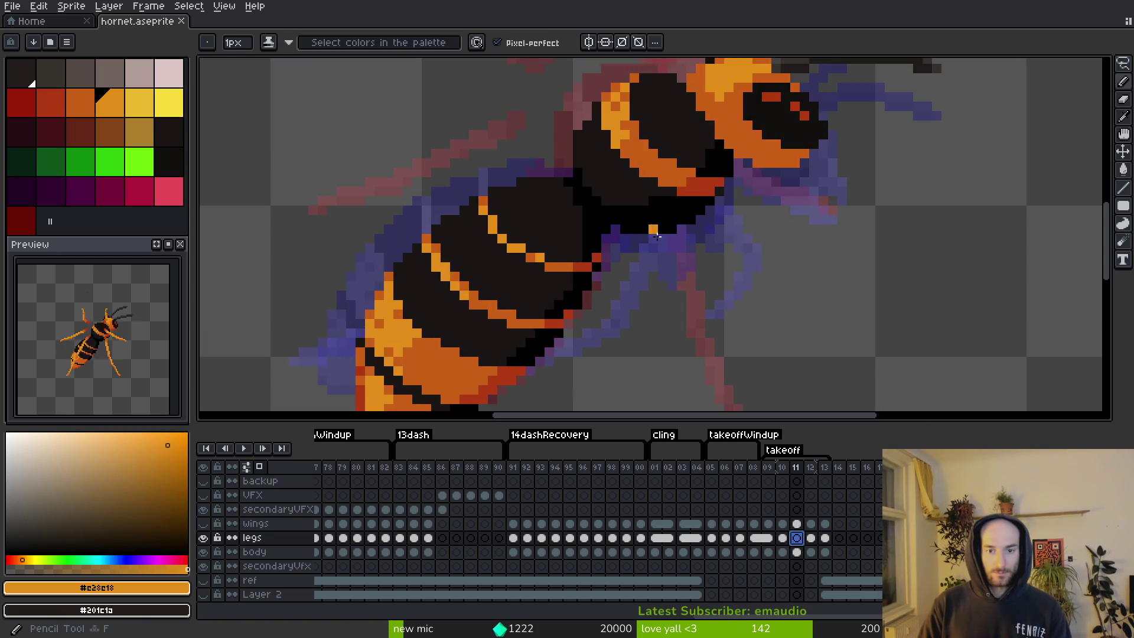
scroll(691, 247, "down", 3)
key("b")
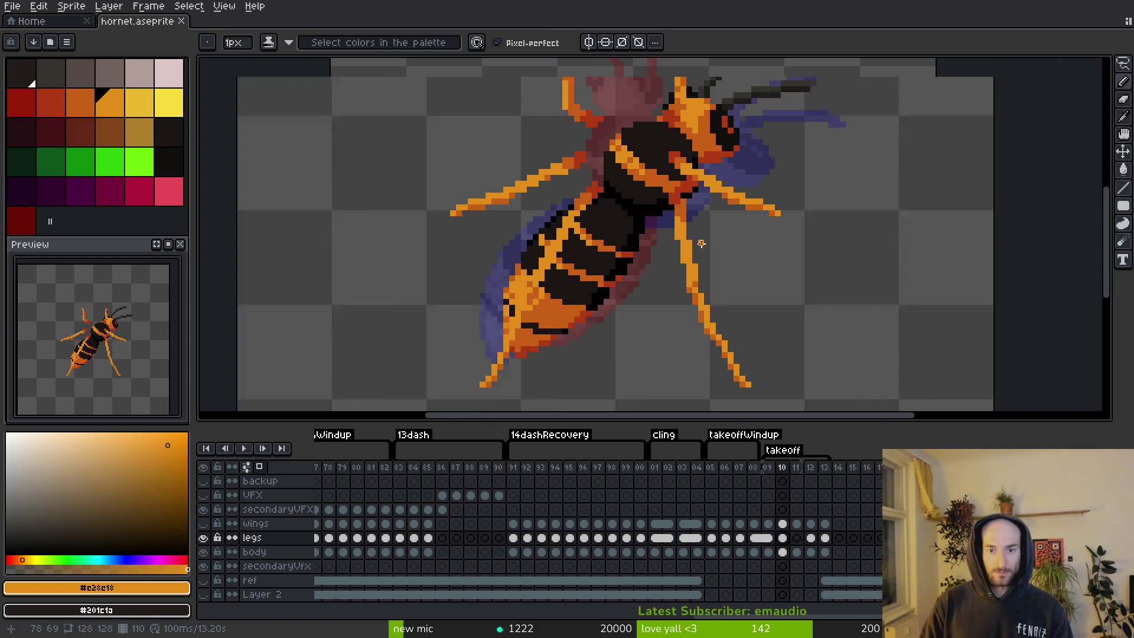
key("Right")
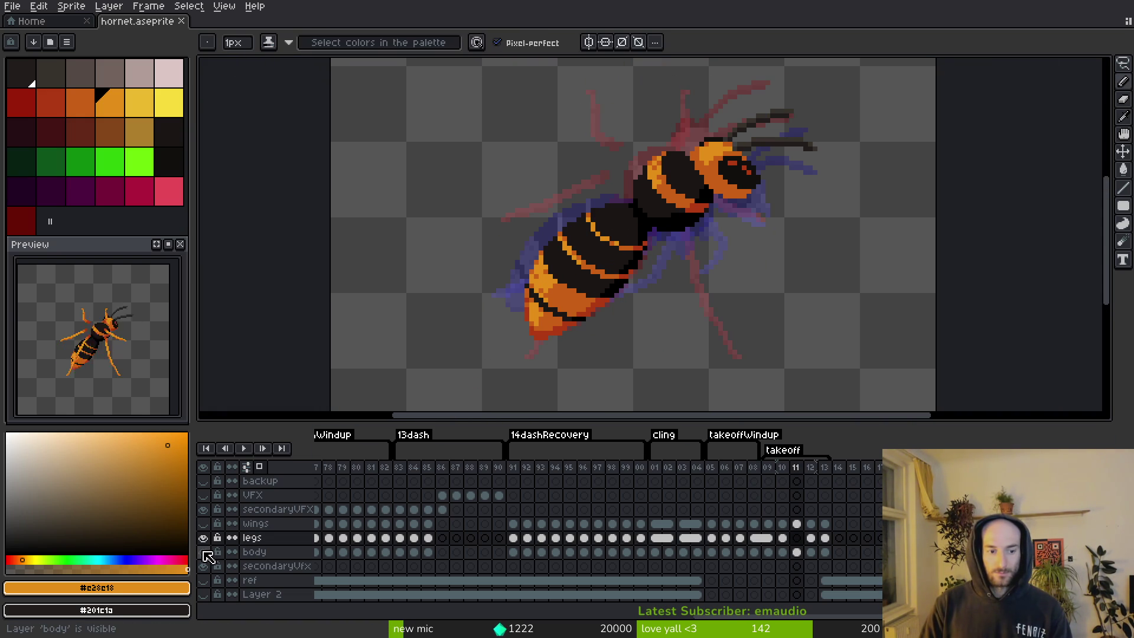
left_click(204, 553)
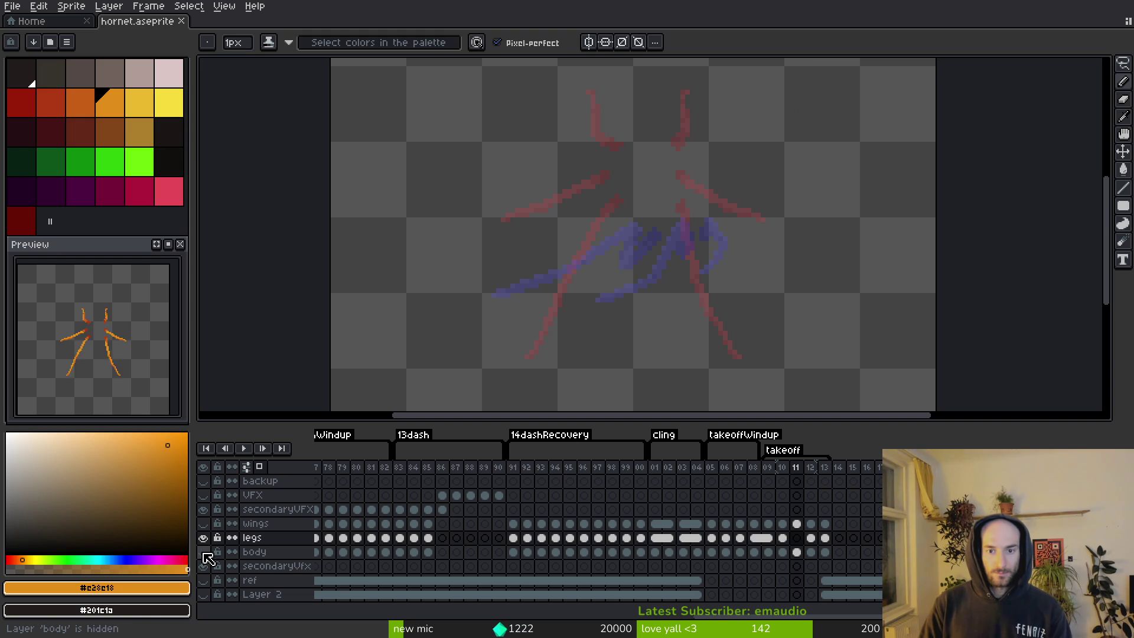
left_click(203, 553)
scroll(650, 140, "up", 4)
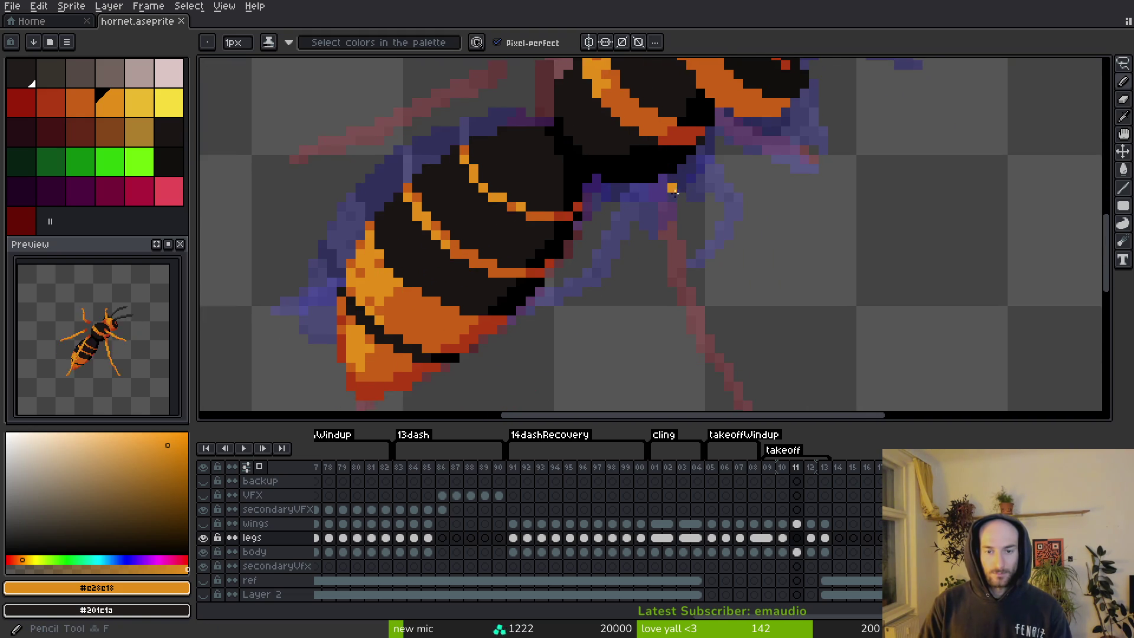
scroll(636, 129, "down", 5)
Eyedropper the dark red-orange from the body on frame 10, then return to frame 11 with the Pencil.
key("Left")
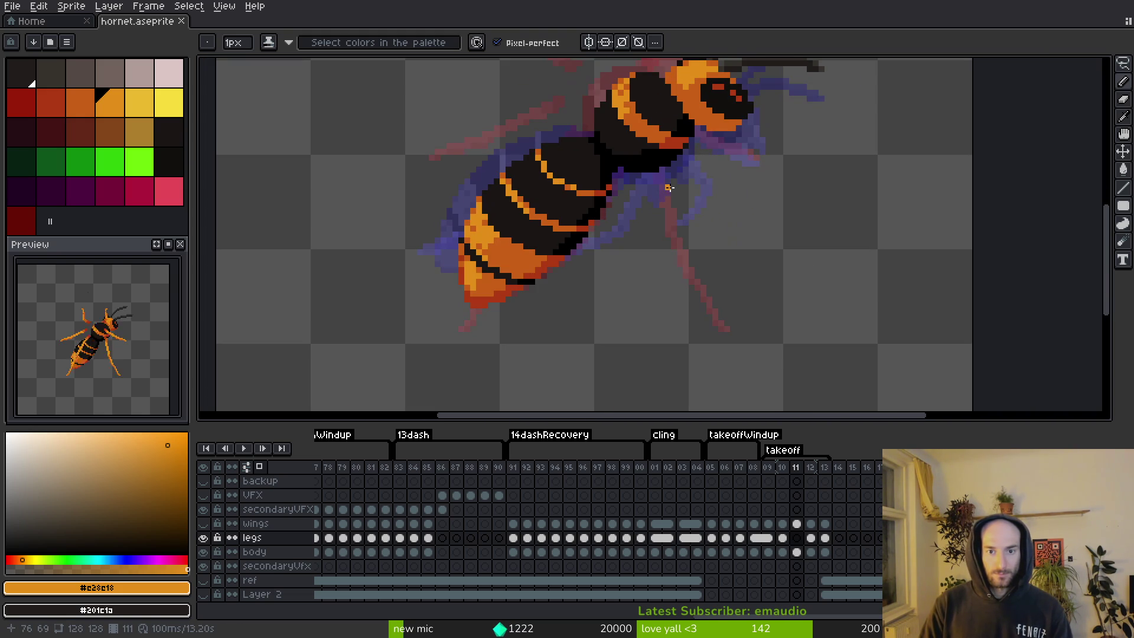
key("i")
left_click(672, 140)
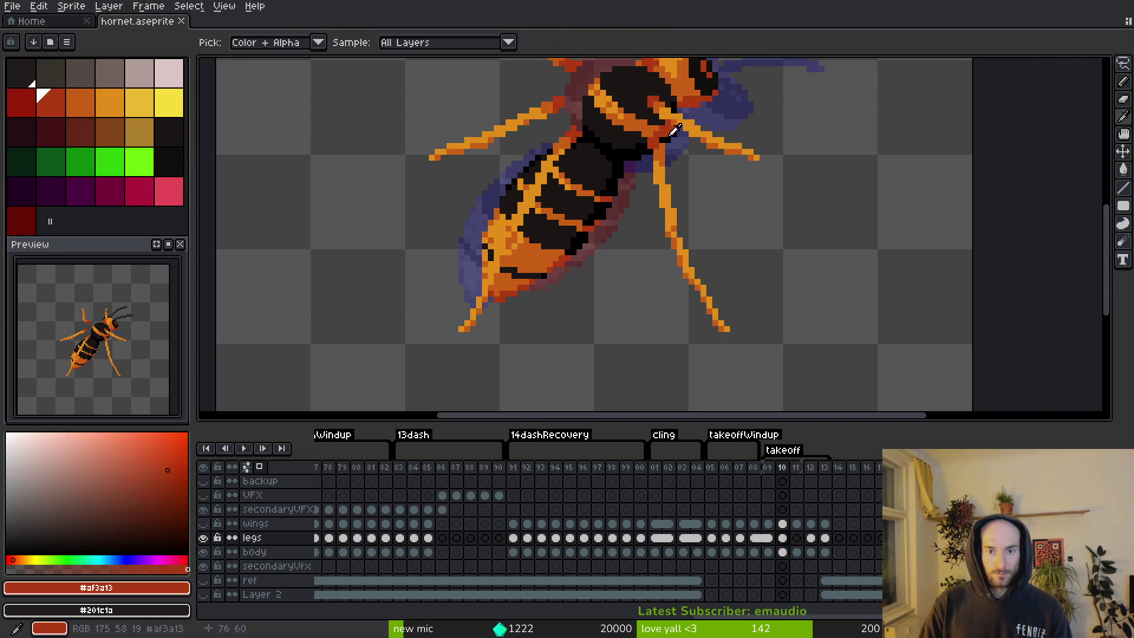
key("b")
key("Right")
scroll(638, 159, "up", 3)
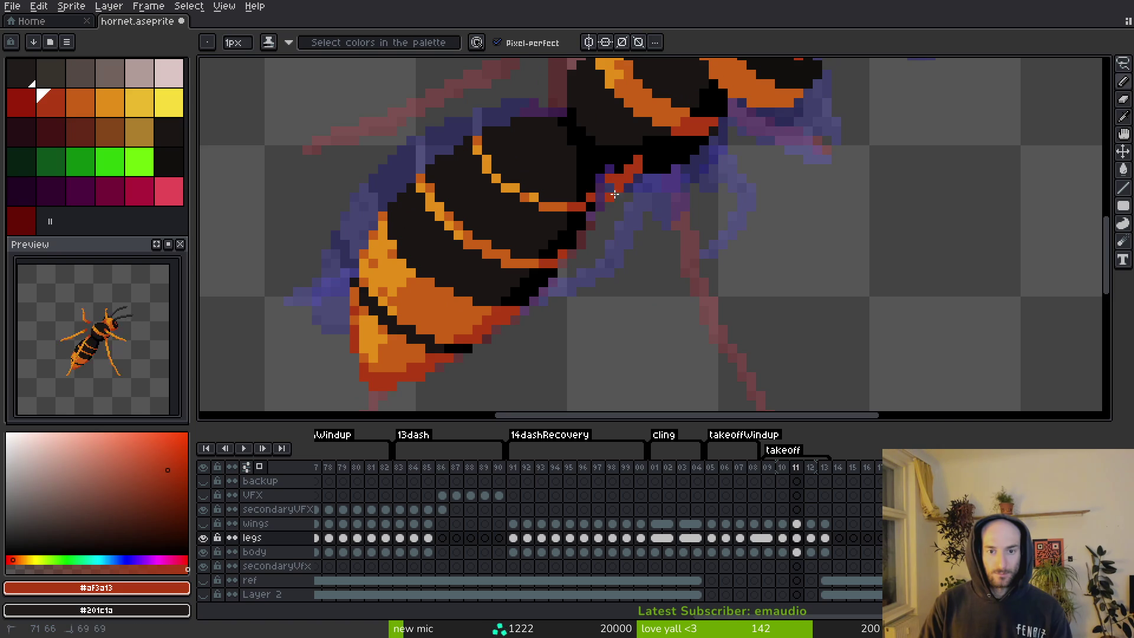
scroll(638, 178, "down", 1)
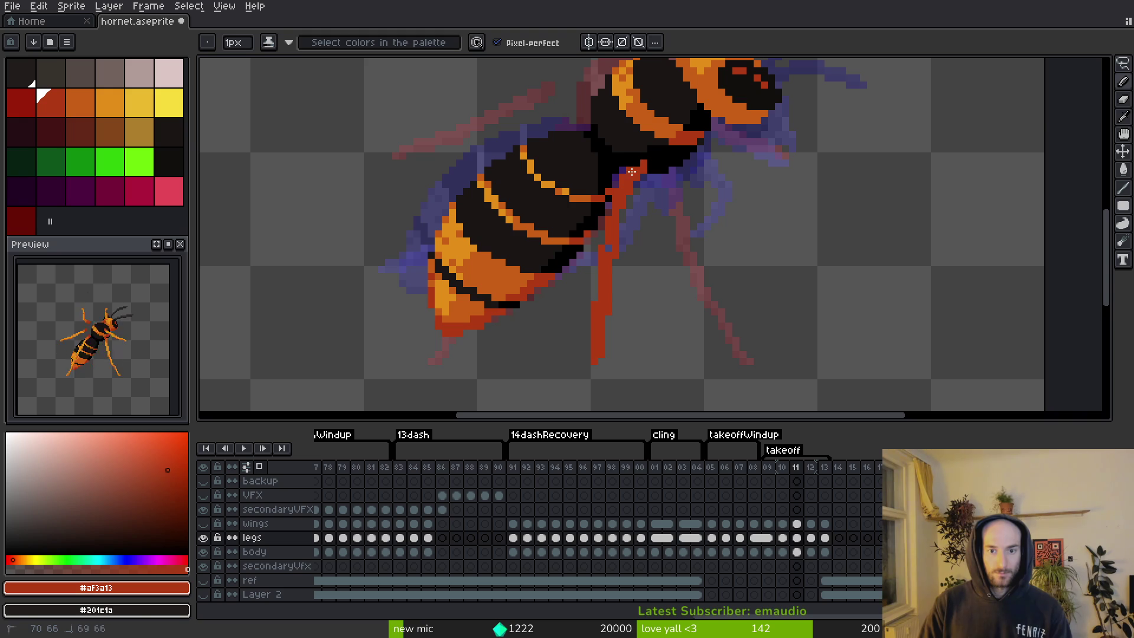
scroll(649, 162, "down", 1)
scroll(609, 186, "up", 1)
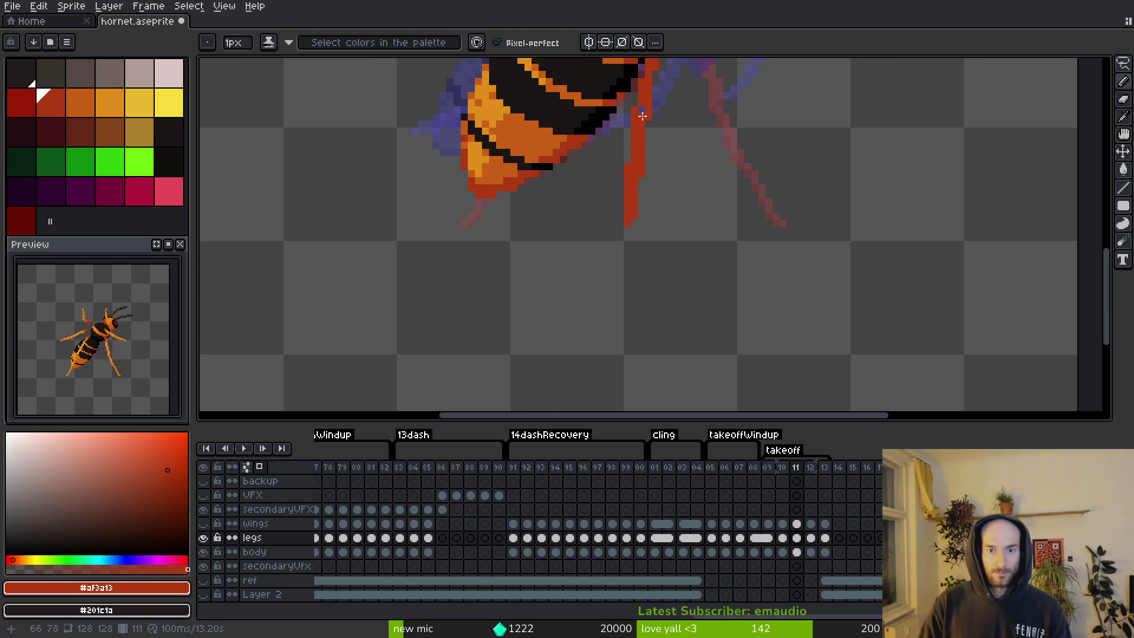
scroll(627, 179, "down", 4)
key("comma")
Fill the grey gaps in frame 11's red leg and save hornet.aseprite.
key("period")
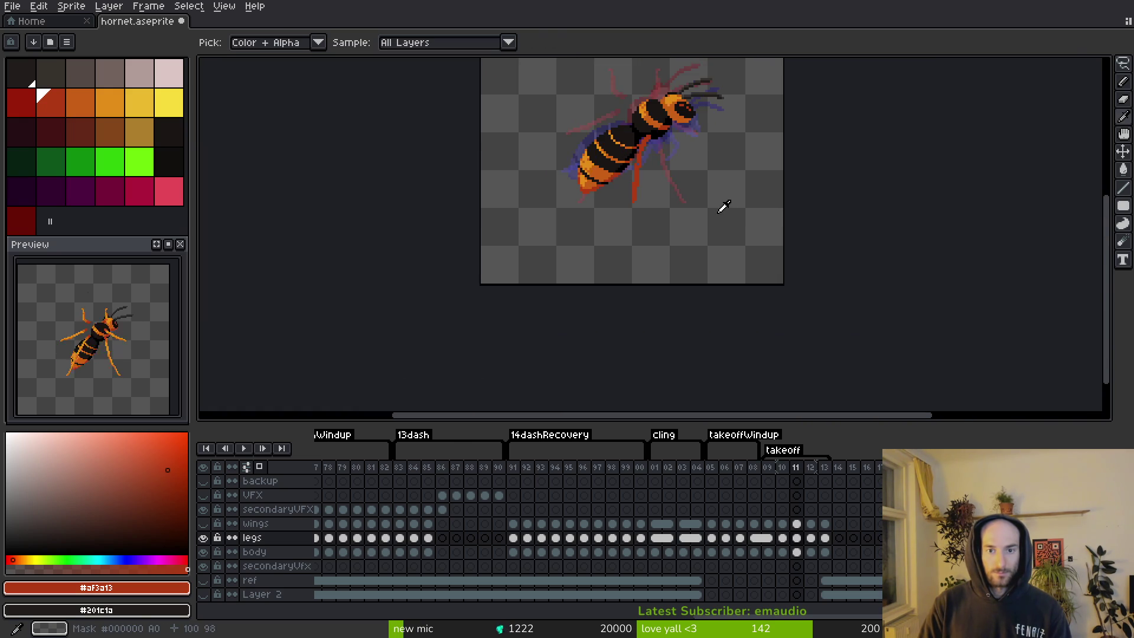
key("period")
key("comma")
key("b")
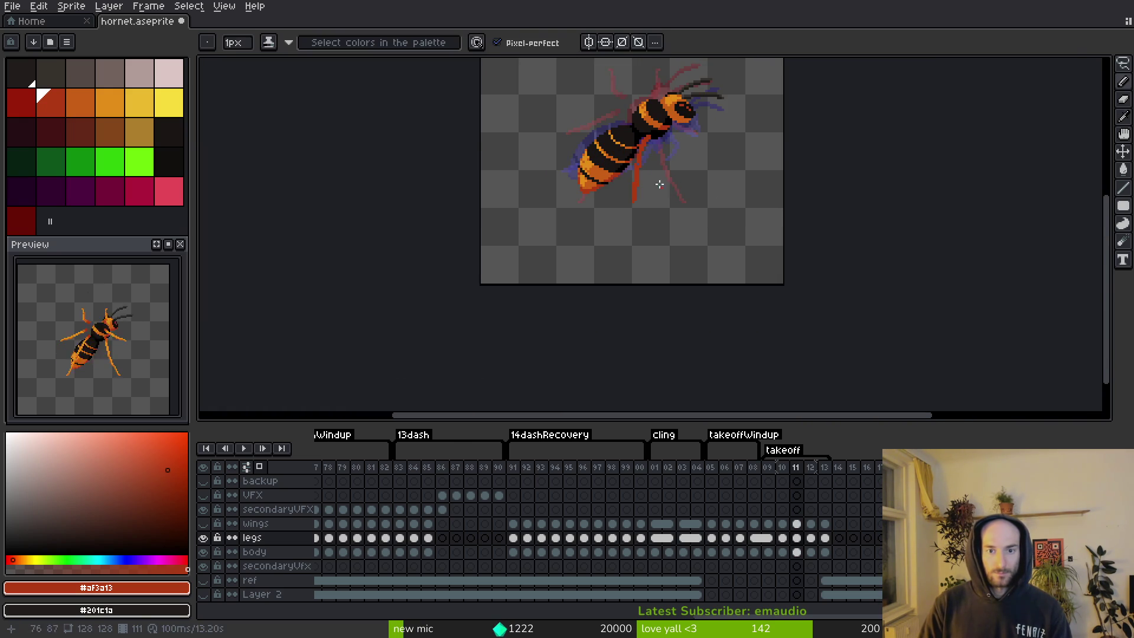
scroll(659, 180, "up", 2)
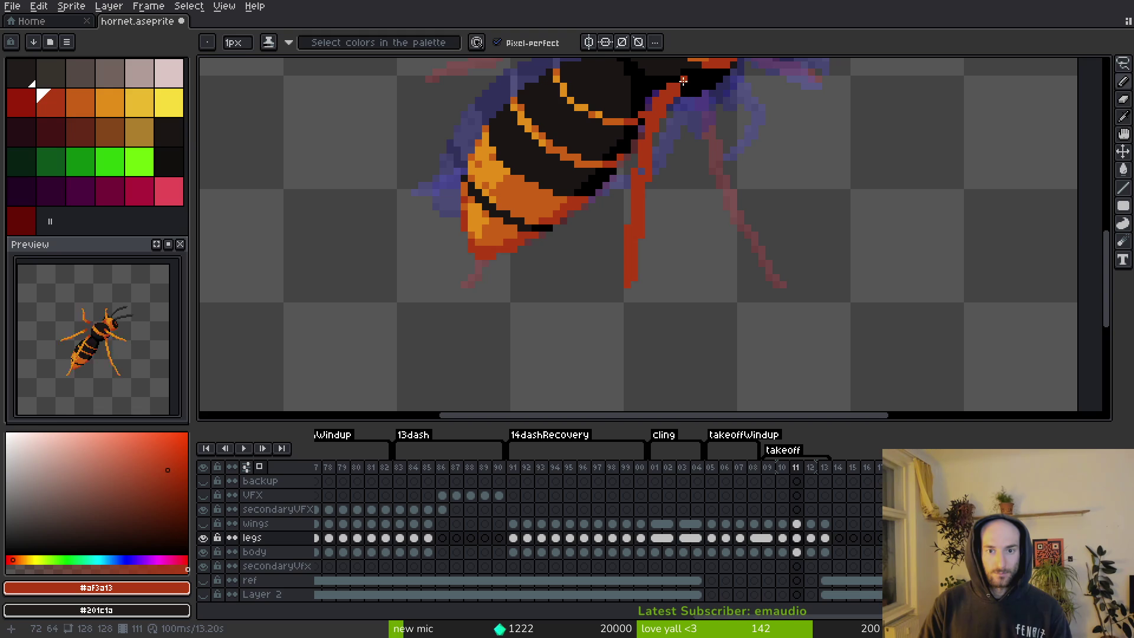
scroll(672, 101, "up", 1)
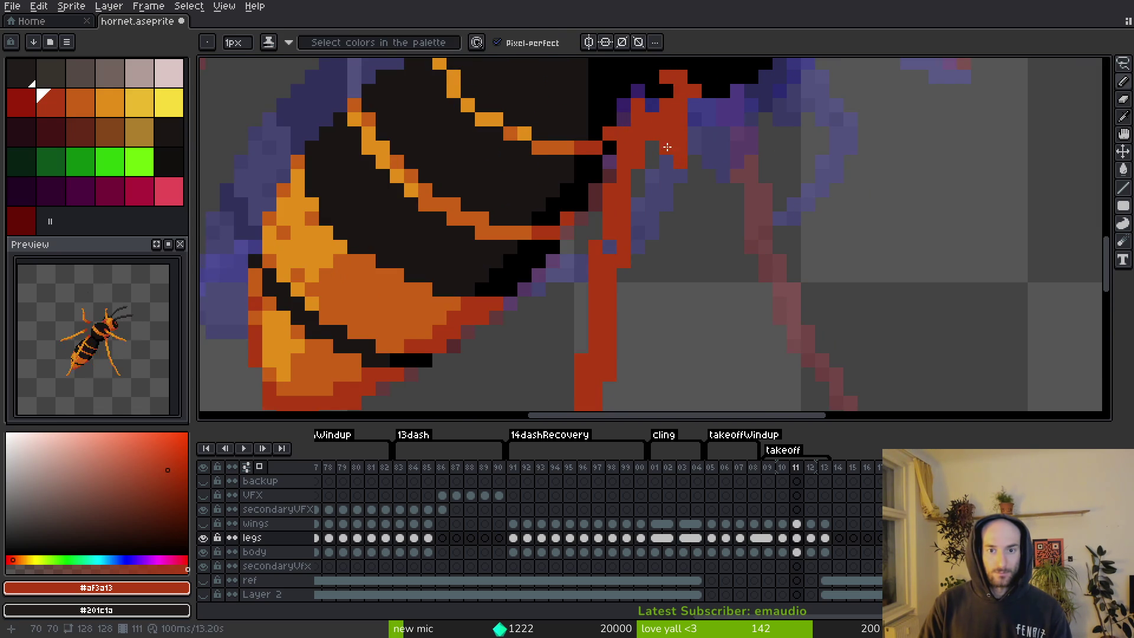
scroll(672, 124, "up", 2)
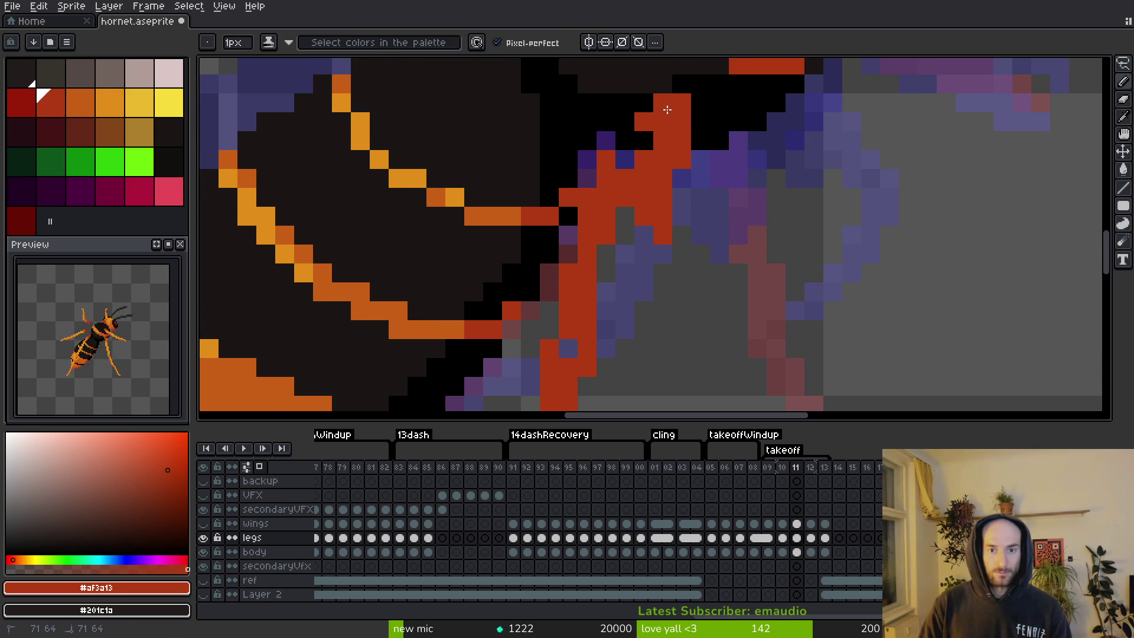
scroll(701, 212, "down", 3)
scroll(700, 199, "up", 3)
left_click(659, 172)
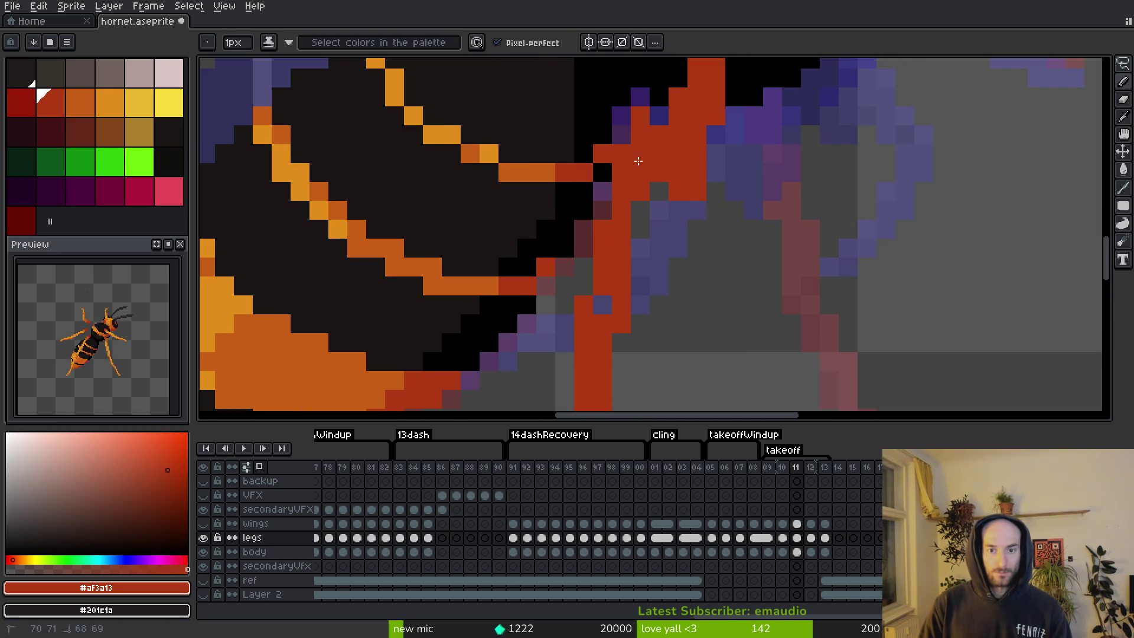
scroll(662, 212, "up", 1)
left_click(637, 208)
scroll(638, 210, "down", 1)
scroll(679, 206, "down", 3)
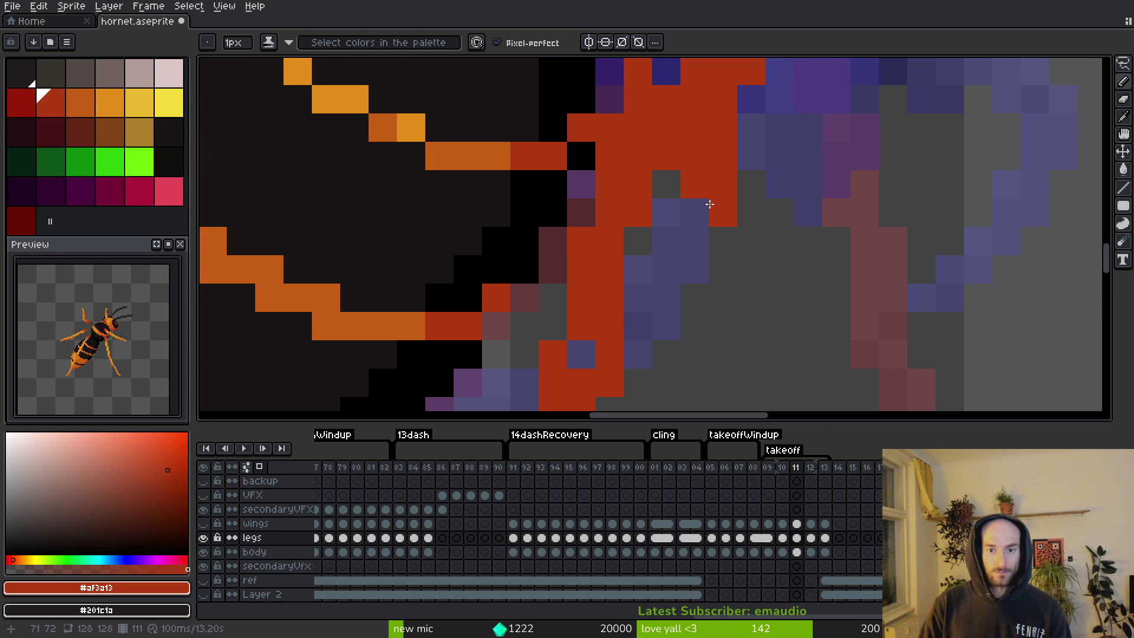
scroll(741, 183, "up", 2)
scroll(744, 169, "down", 3)
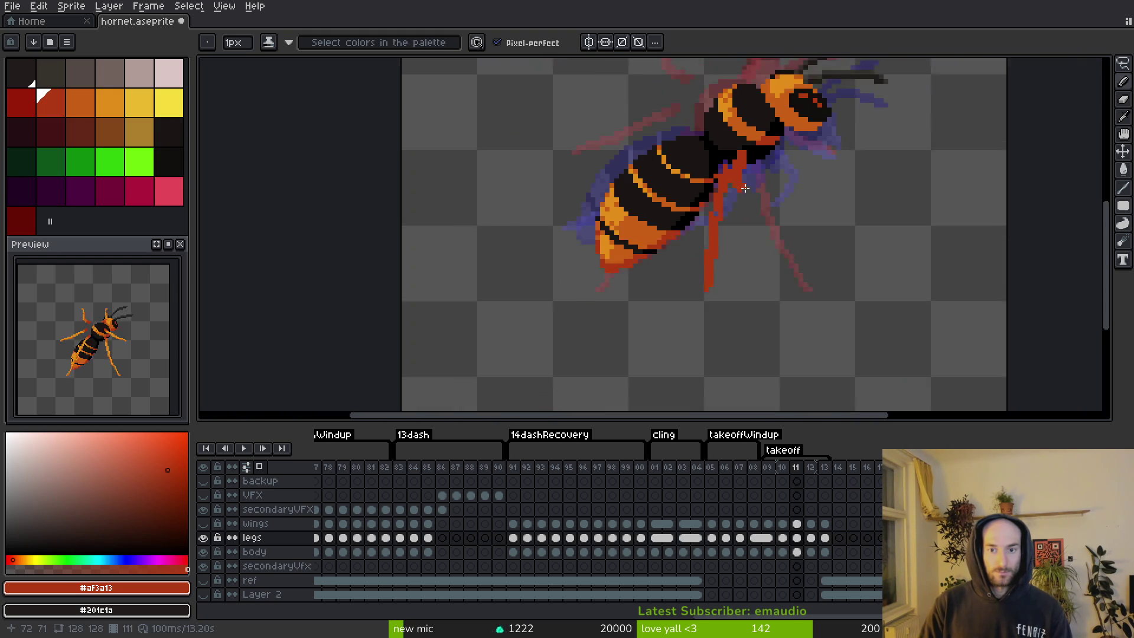
scroll(734, 179, "up", 2)
key("e")
key("b")
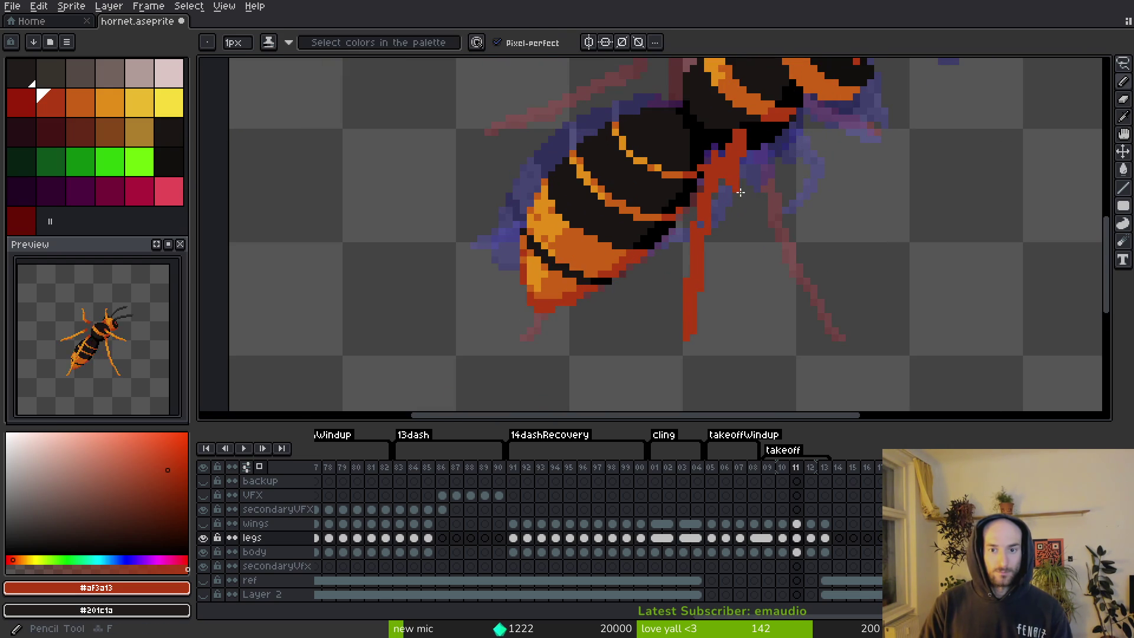
scroll(749, 190, "down", 1)
scroll(710, 152, "up", 2)
key("ctrl+s")
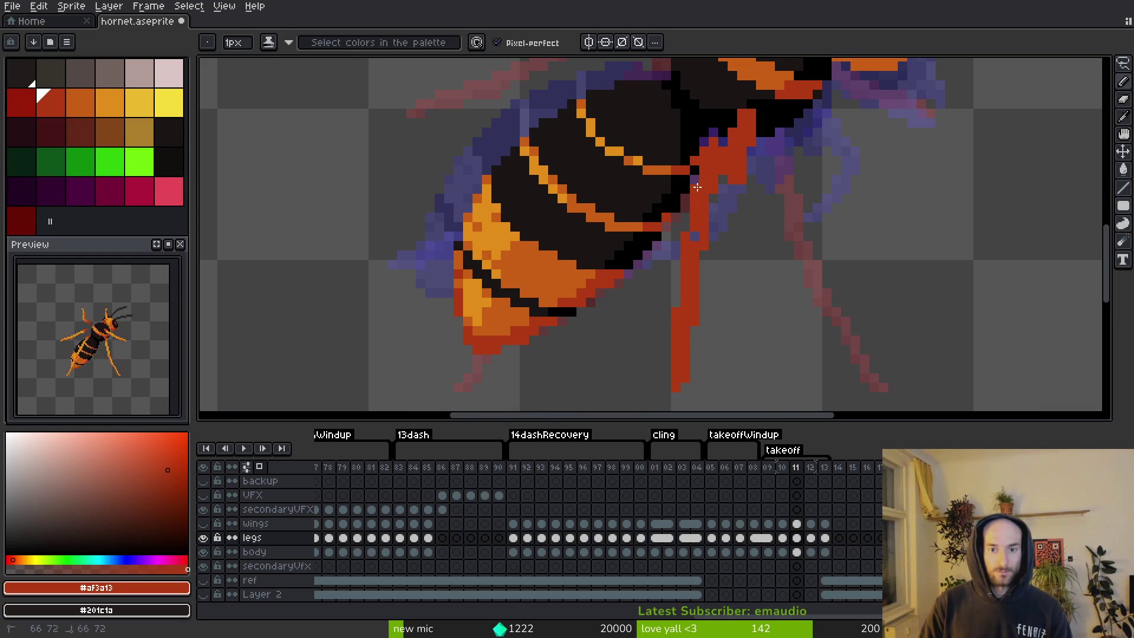
Compare against frame 12, then draw a red leg segment below the thorax on frame 11.
scroll(714, 236, "down", 2)
key("i")
key("Right")
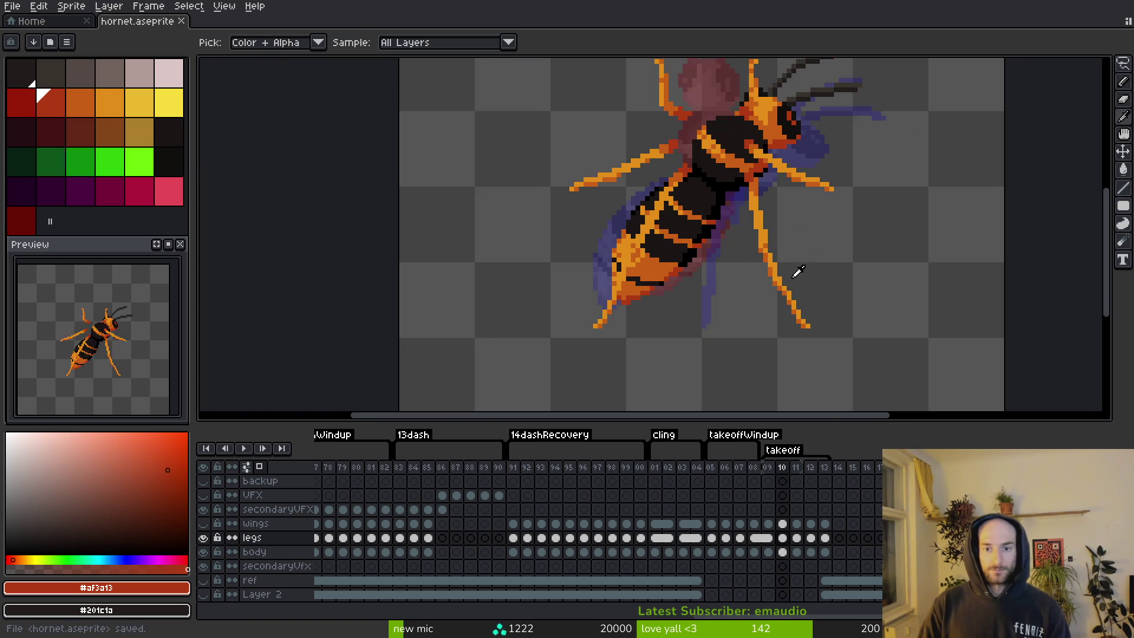
key("Left")
key("Right")
key("Left")
key("b")
scroll(773, 189, "up", 2)
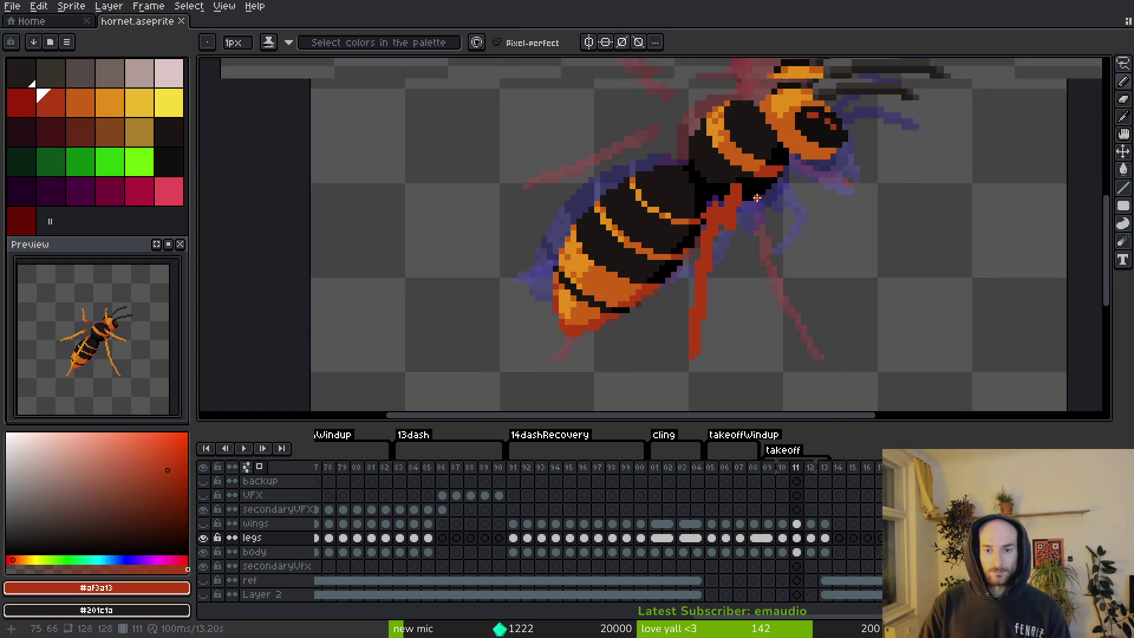
left_click_drag(772, 199, 772, 176)
Flip between frames 10, 11 and 12 to compare the legs, ending on frame 11 with the Pencil.
key("i")
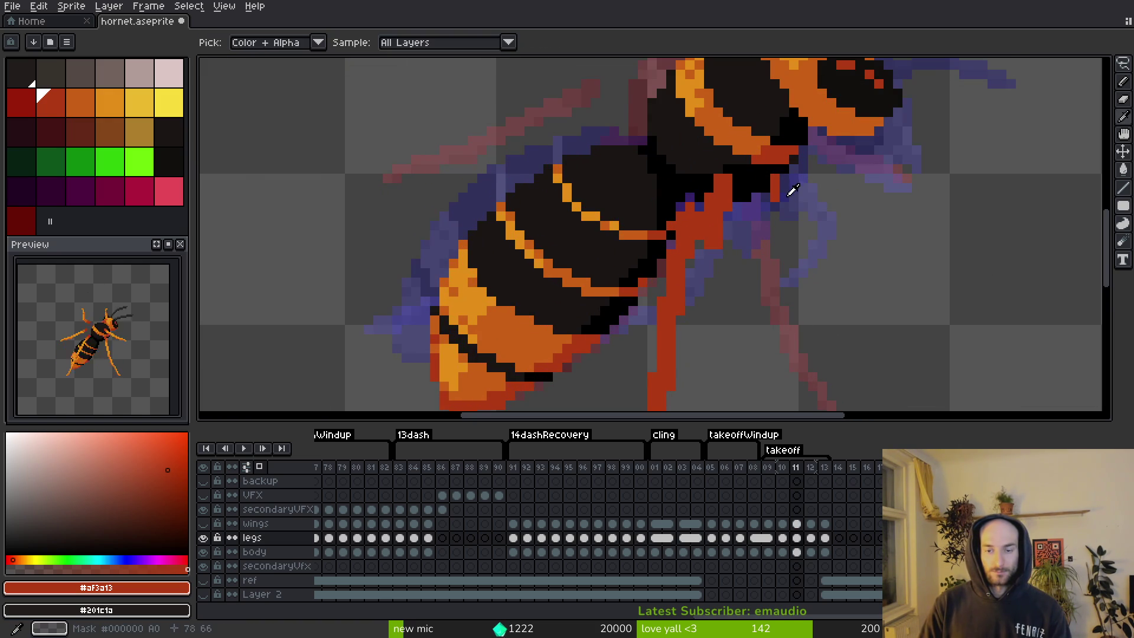
key("Right")
key("b")
key("i")
key("Left")
left_click_drag(799, 212, 788, 271)
key("Right")
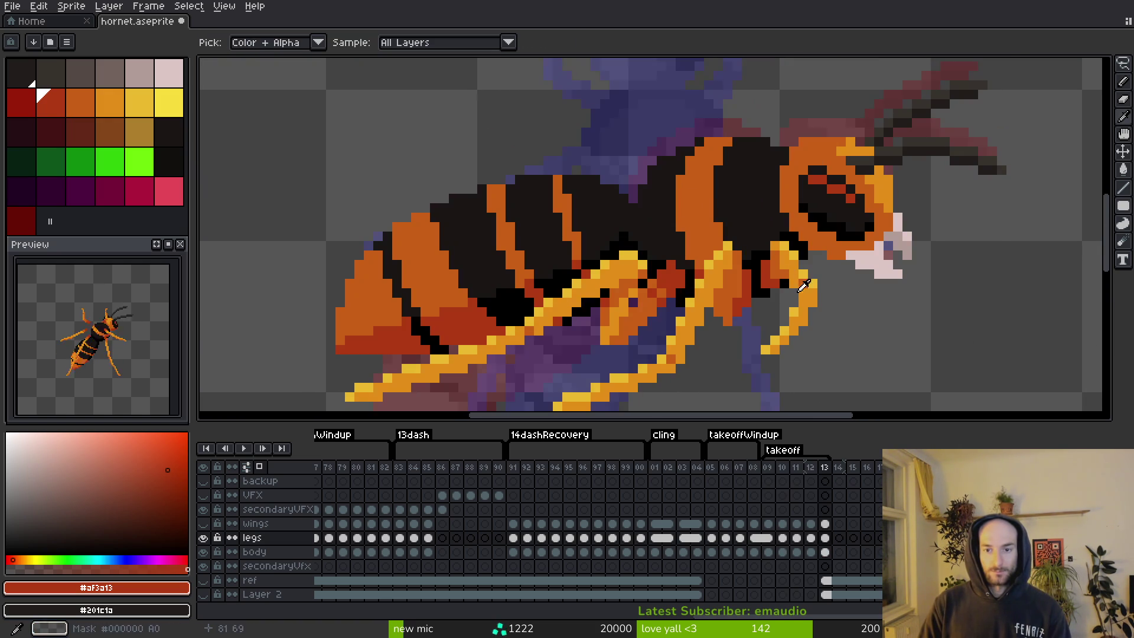
key("Left")
key("Left")
key("b")
scroll(800, 273, "up", 2)
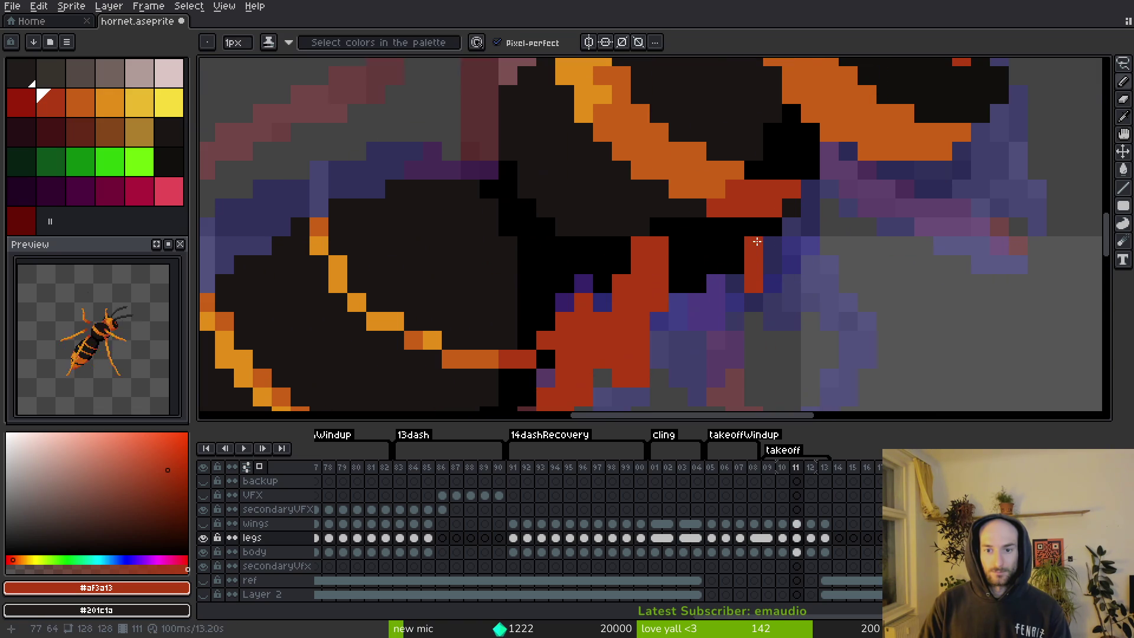
key("Right")
scroll(706, 205, "down", 2)
Marquee-select the small red leg piece near the thorax, nudge it one pixel right, and save.
key("m")
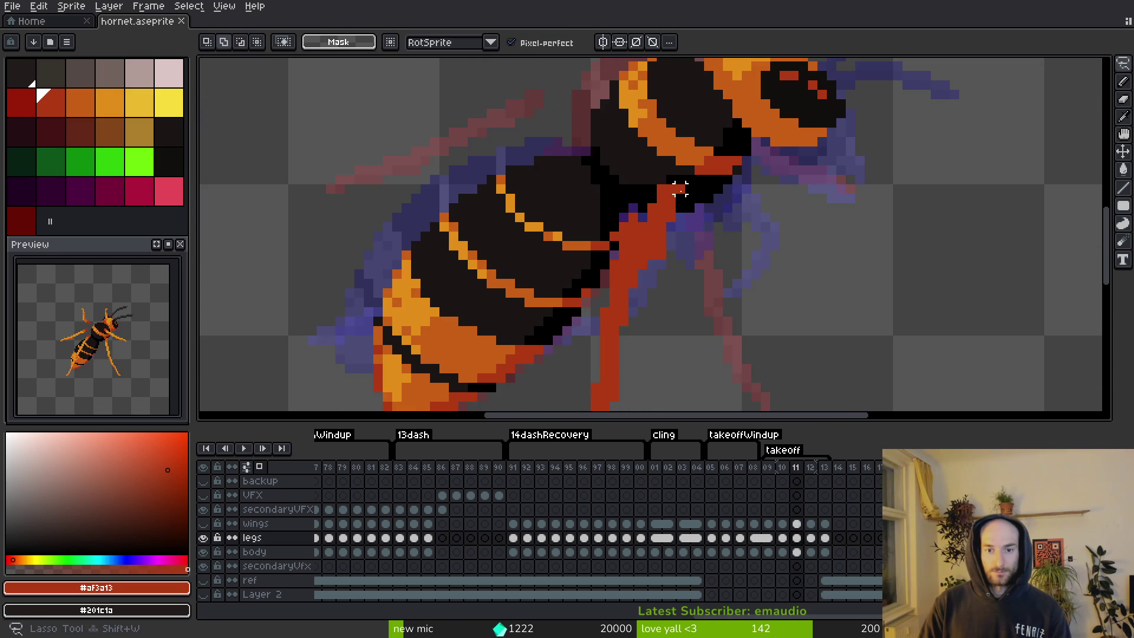
left_click_drag(653, 243, 697, 172)
key("Right")
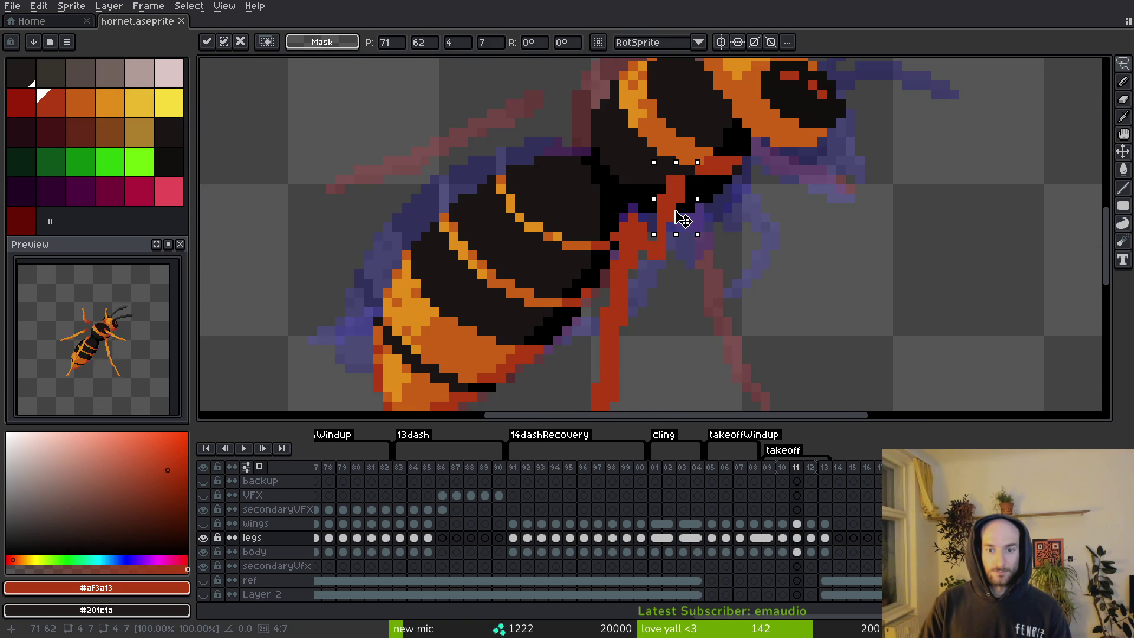
key("b")
key("ctrl+s")
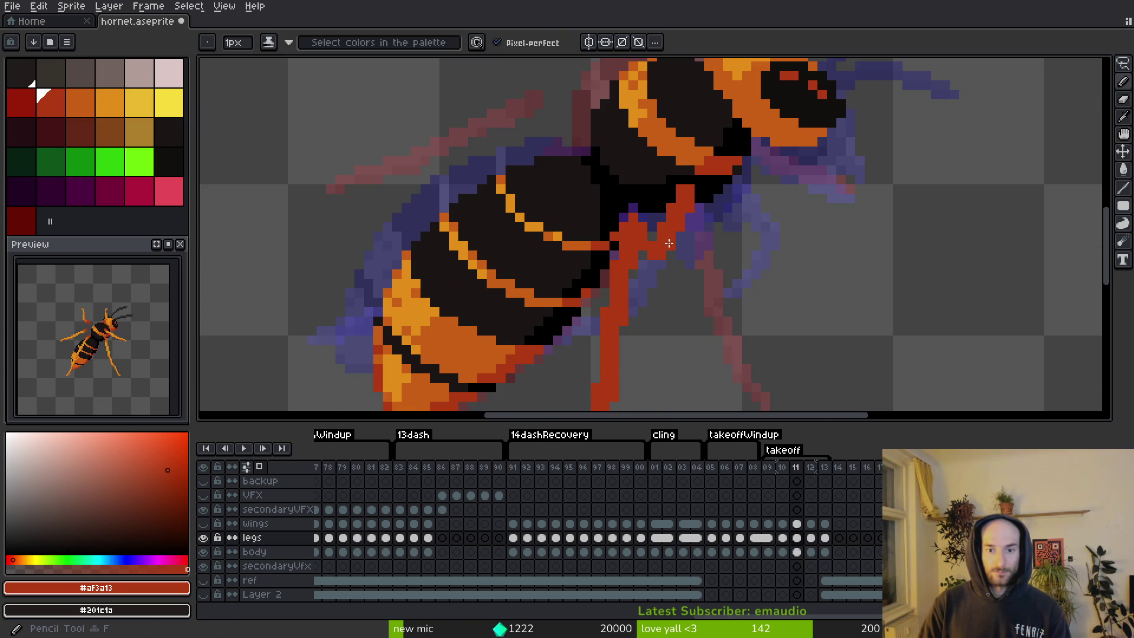
scroll(688, 236, "down", 3)
scroll(692, 239, "up", 5)
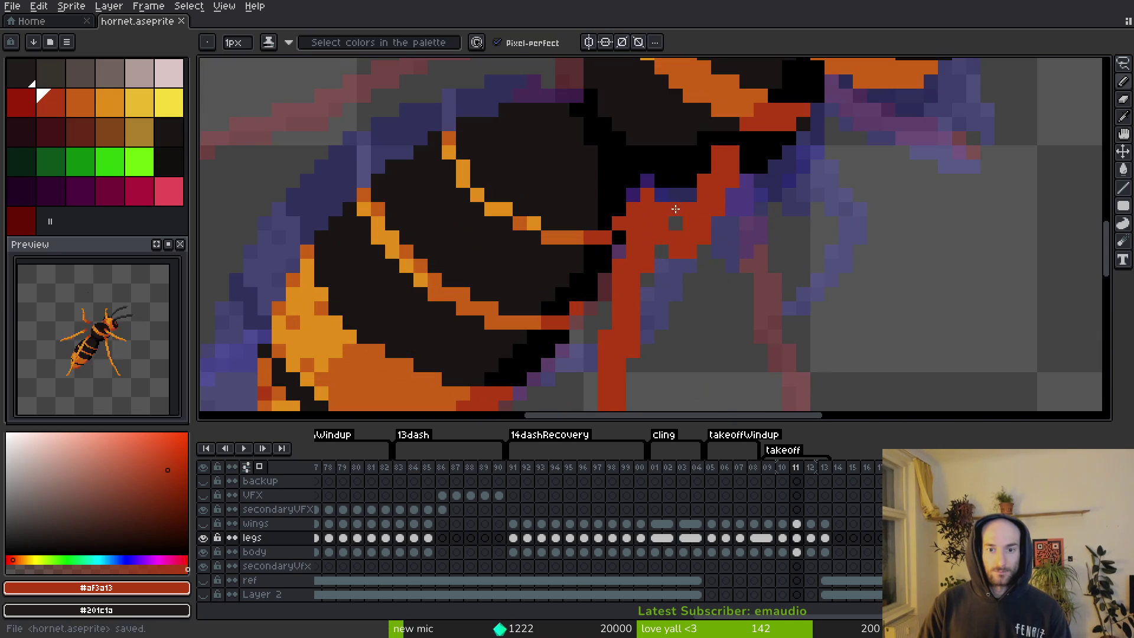
Lasso the upper red leg piece and shift it one pixel right.
key("q")
scroll(683, 246, "down", 3)
mouse_move(664, 180)
left_mouse_down()
mouse_move(676, 165)
mouse_move(600, 273)
mouse_move(648, 282)
mouse_move(645, 195)
left_mouse_up()
scroll(608, 248, "down", 2)
scroll(645, 195, "up", 2)
left_click(657, 199)
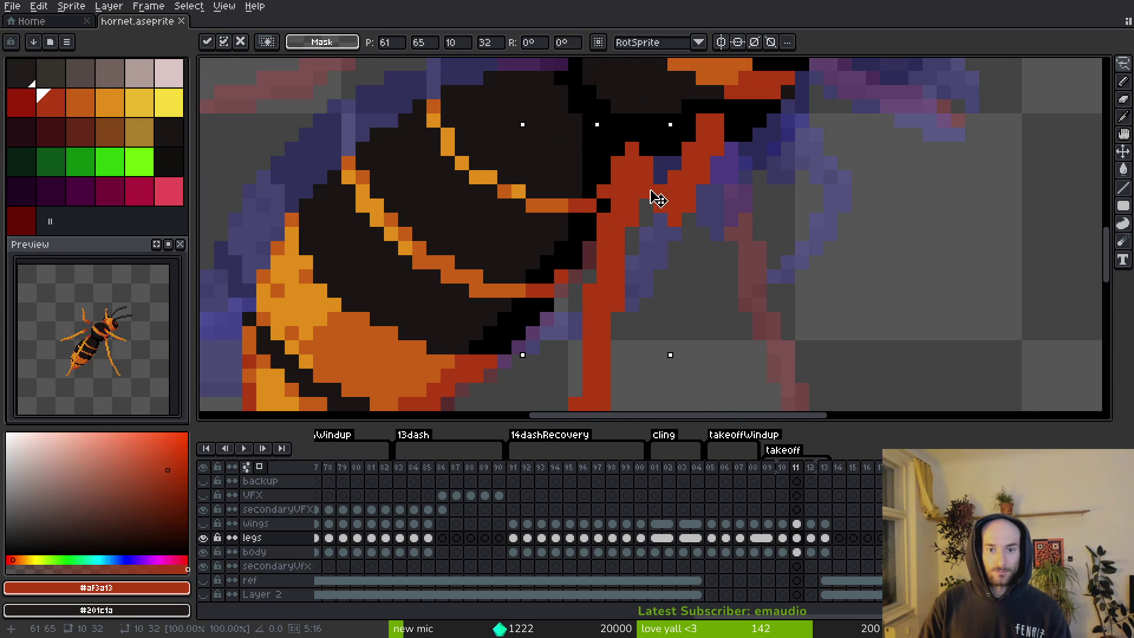
key("Right")
key("Return")
Return to the Pencil and choose the orange swatch as the drawing colour.
key("f")
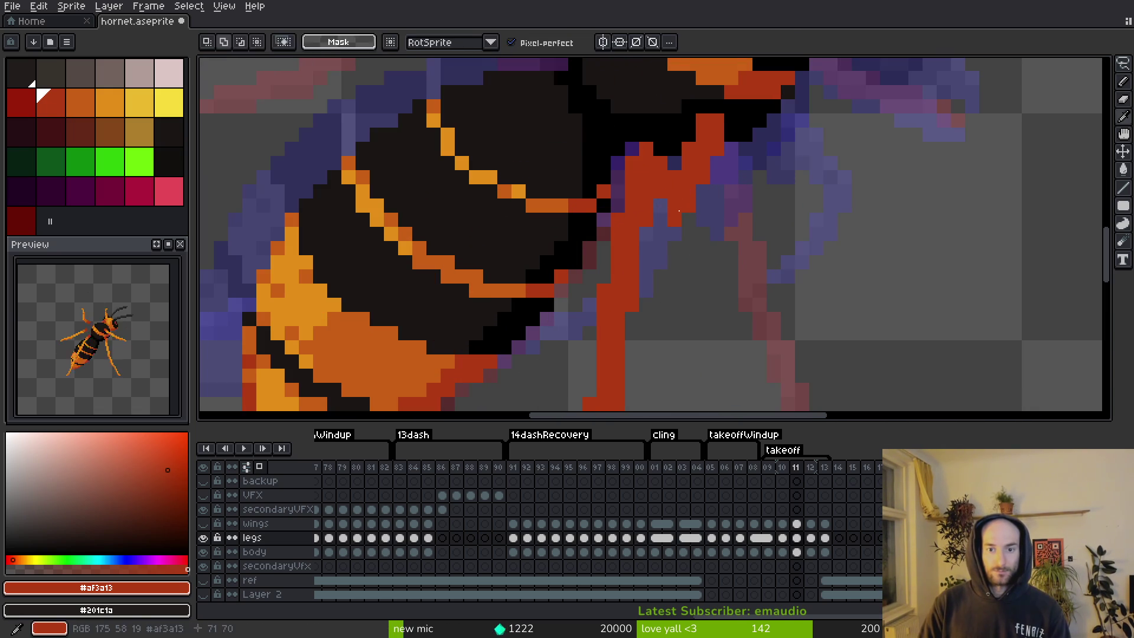
key("e")
scroll(675, 205, "down", 3)
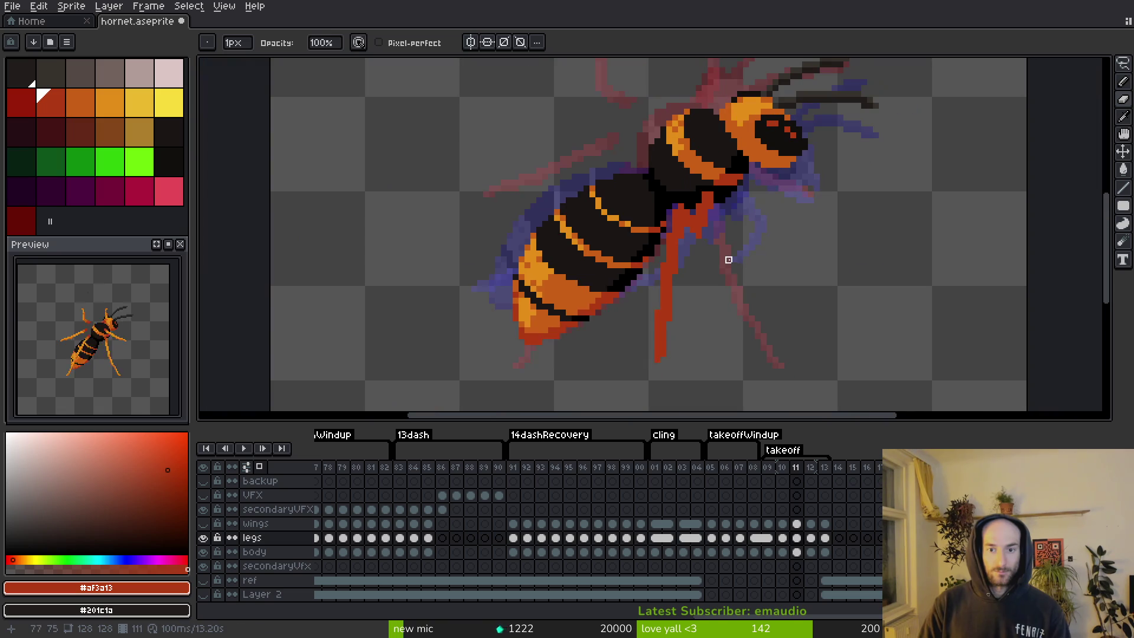
key("b")
scroll(712, 241, "up", 3)
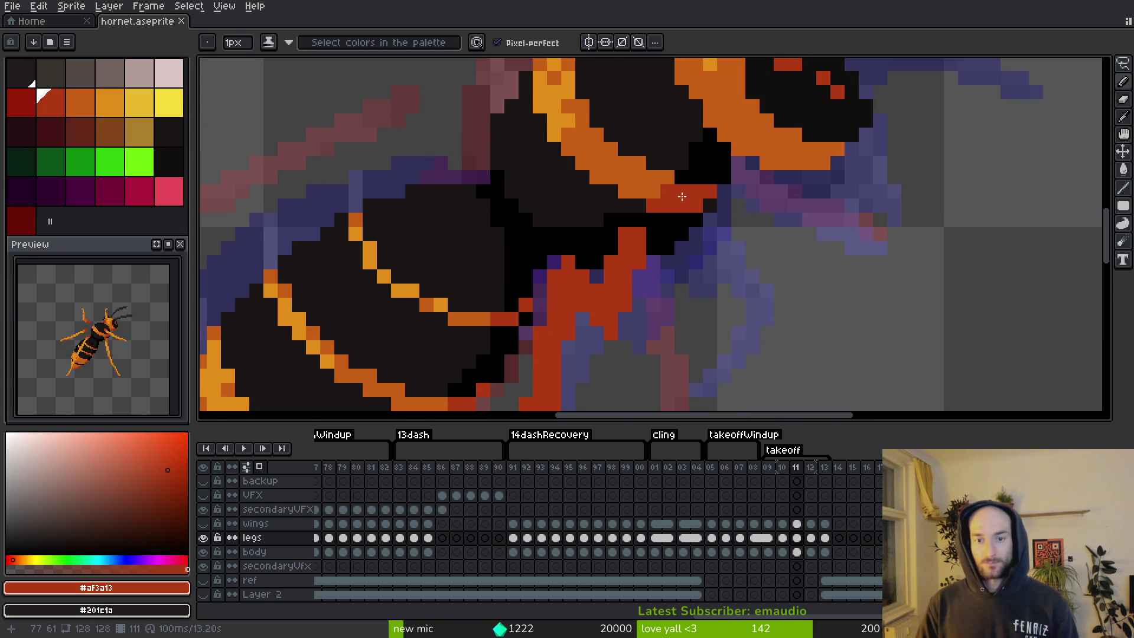
left_click(78, 104)
Paint orange pixels at the leg joint and down along the leg.
left_click(696, 205)
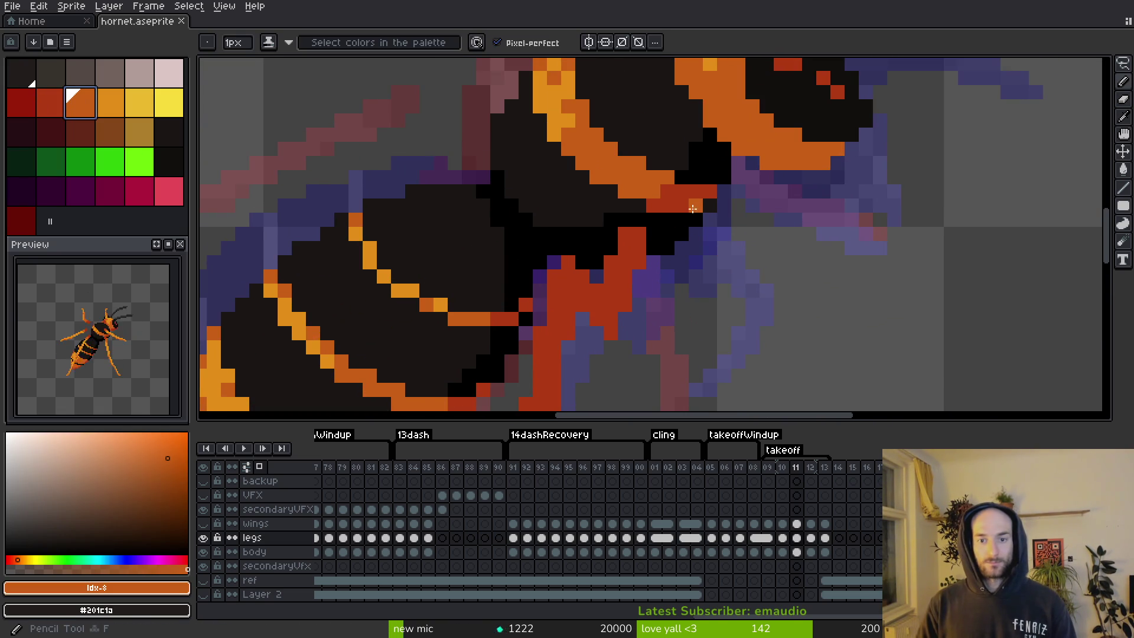
left_click(681, 234)
left_click(667, 205)
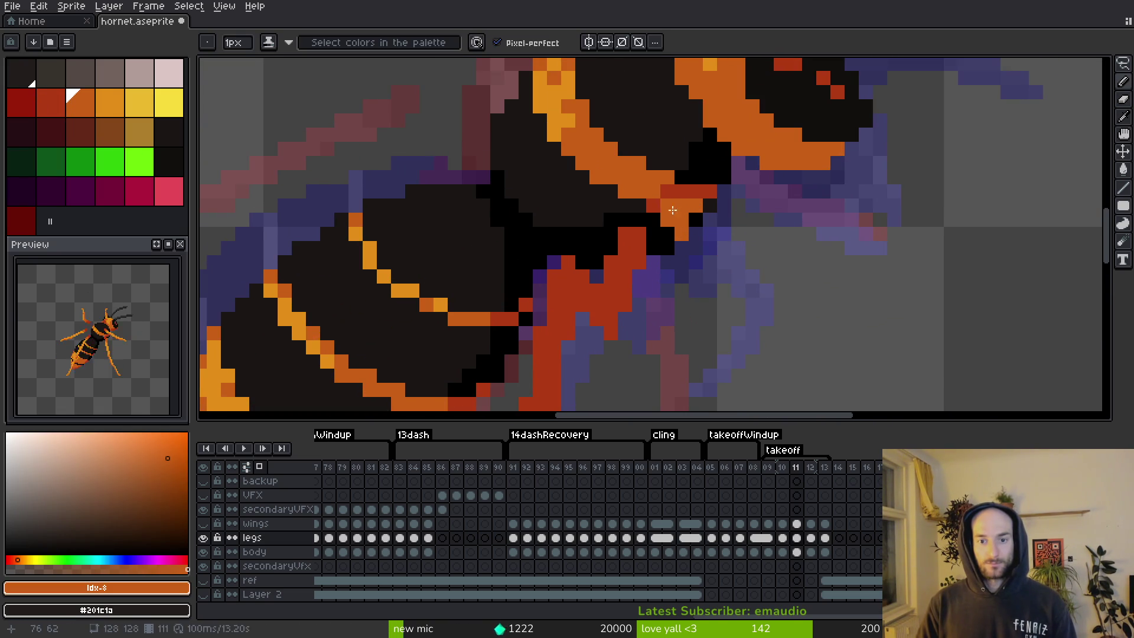
left_click(696, 219)
left_click(696, 234)
left_click_drag(709, 248, 706, 271)
scroll(706, 271, "down", 3)
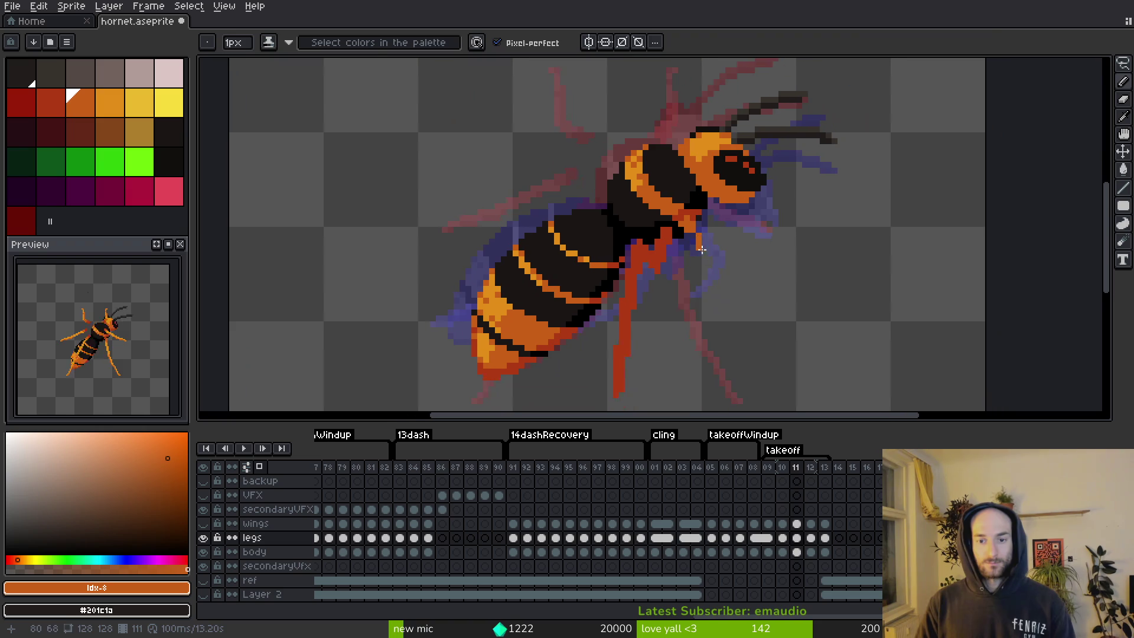
Sample the red leg colour and draw a diagonal red line along the leg, undoing an overlong stroke.
key("Right")
key("Left")
key("Right")
key("Left")
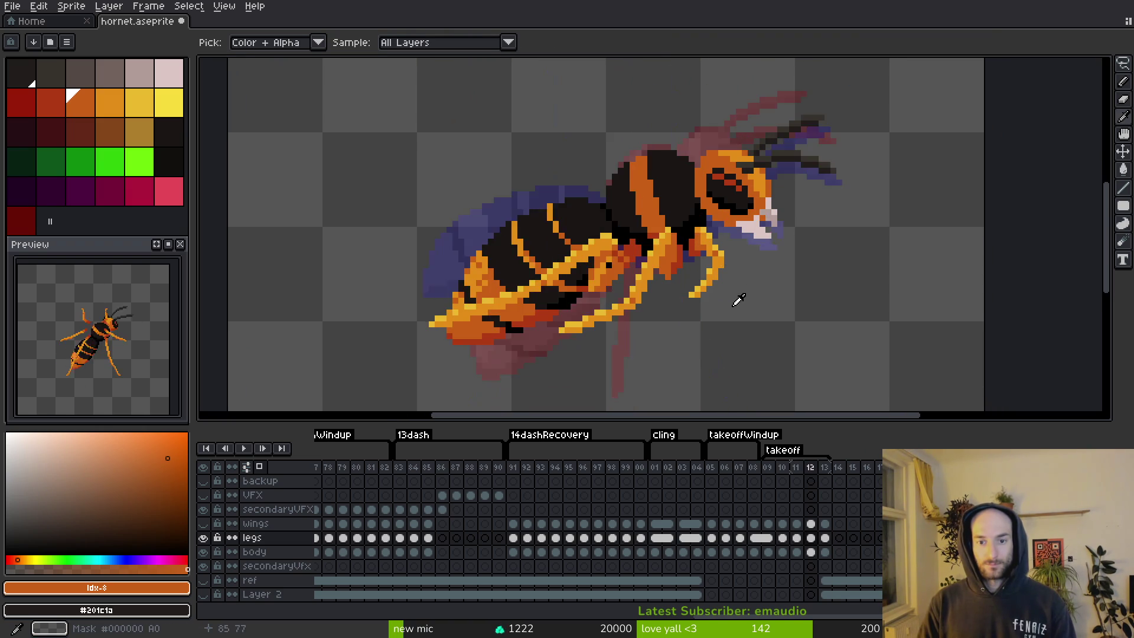
scroll(685, 247, "up", 2)
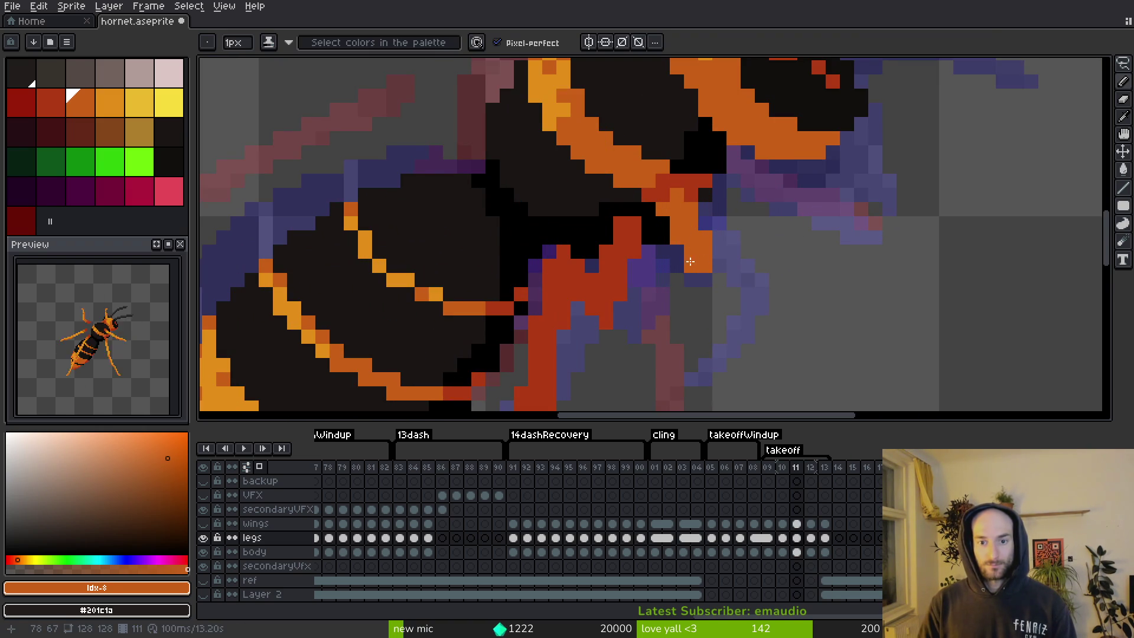
left_click(632, 236, "alt")
left_click_drag(705, 266, 659, 235)
scroll(659, 235, "down", 1)
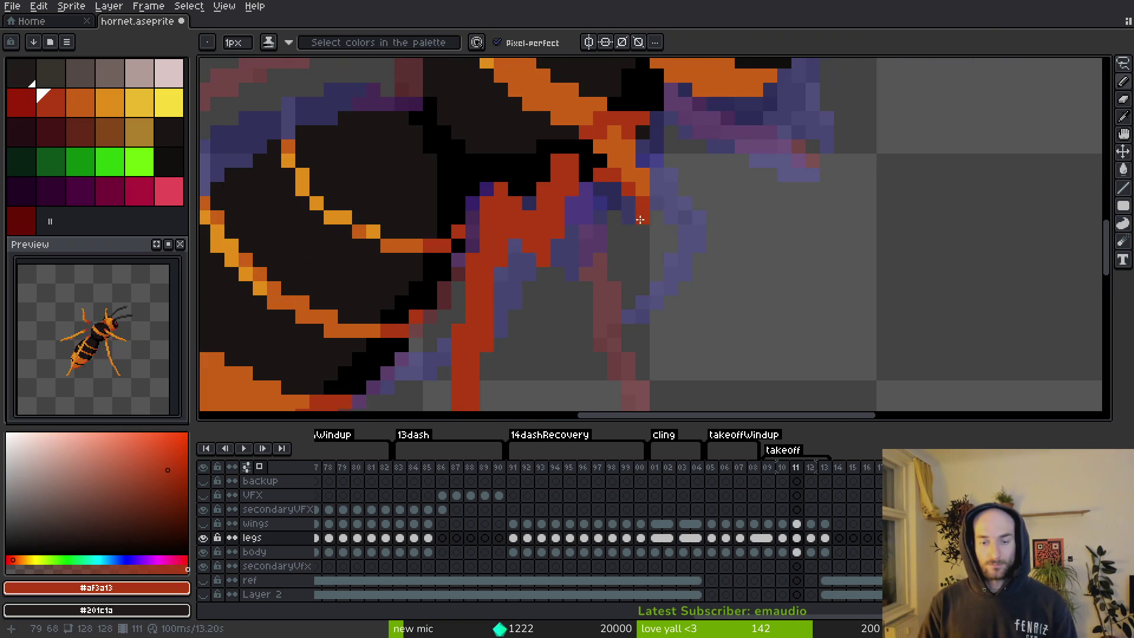
scroll(666, 278, "down", 2)
key("Left")
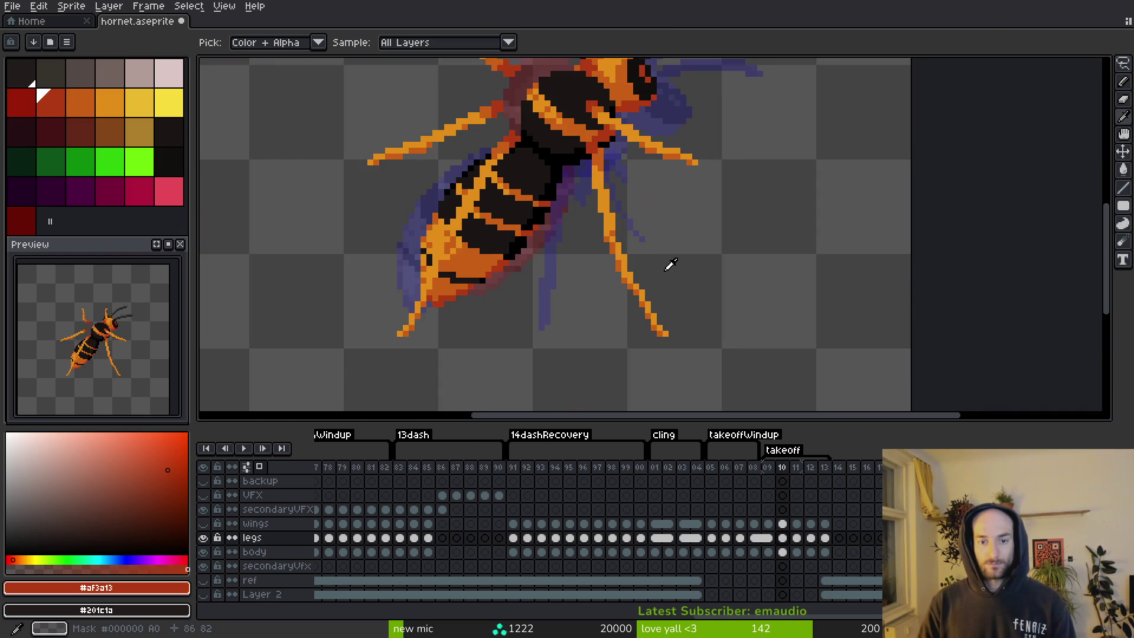
key("Right")
scroll(620, 215, "up", 2)
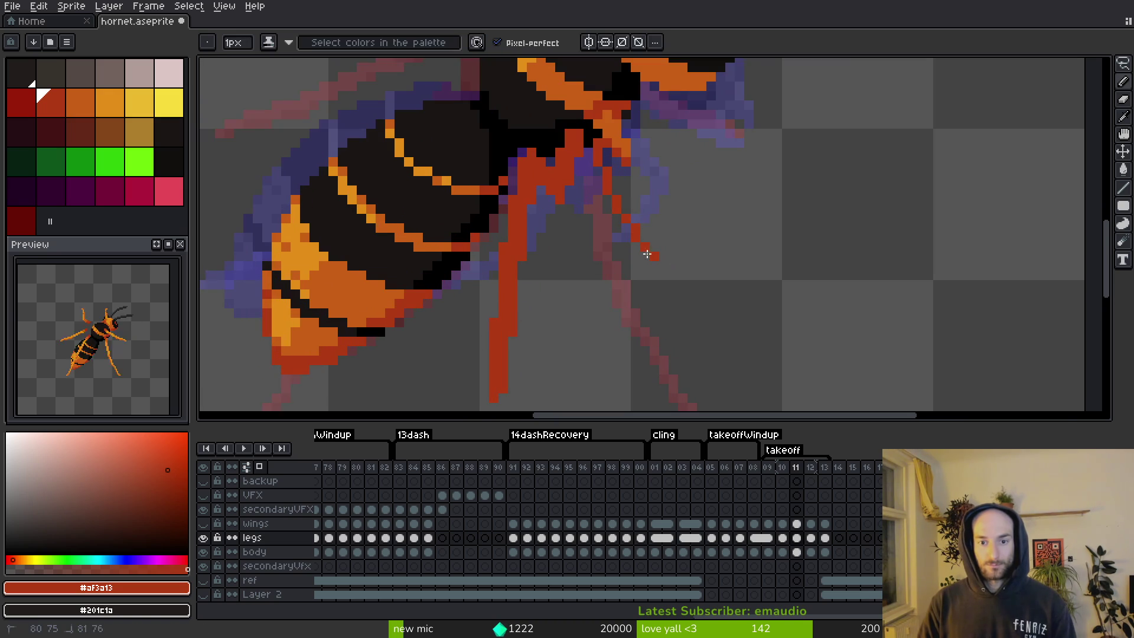
left_click_drag(645, 252, 731, 357)
key("ctrl+z")
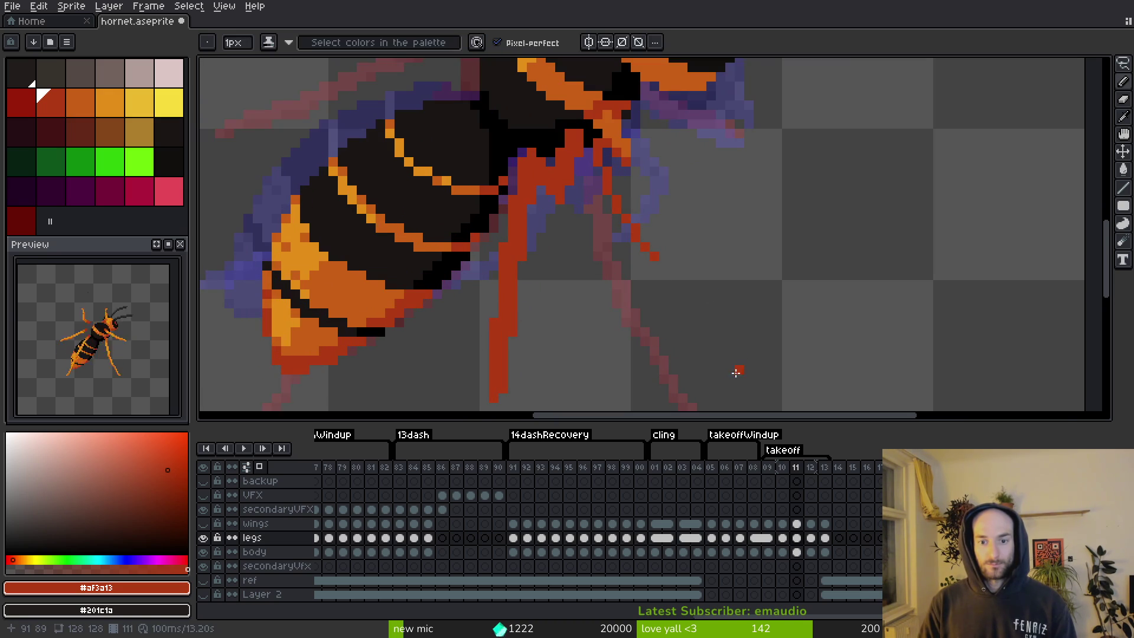
Redraw the hornet's right leg as one red stroke down from the thorax and save the sprite.
scroll(708, 278, "down", 3)
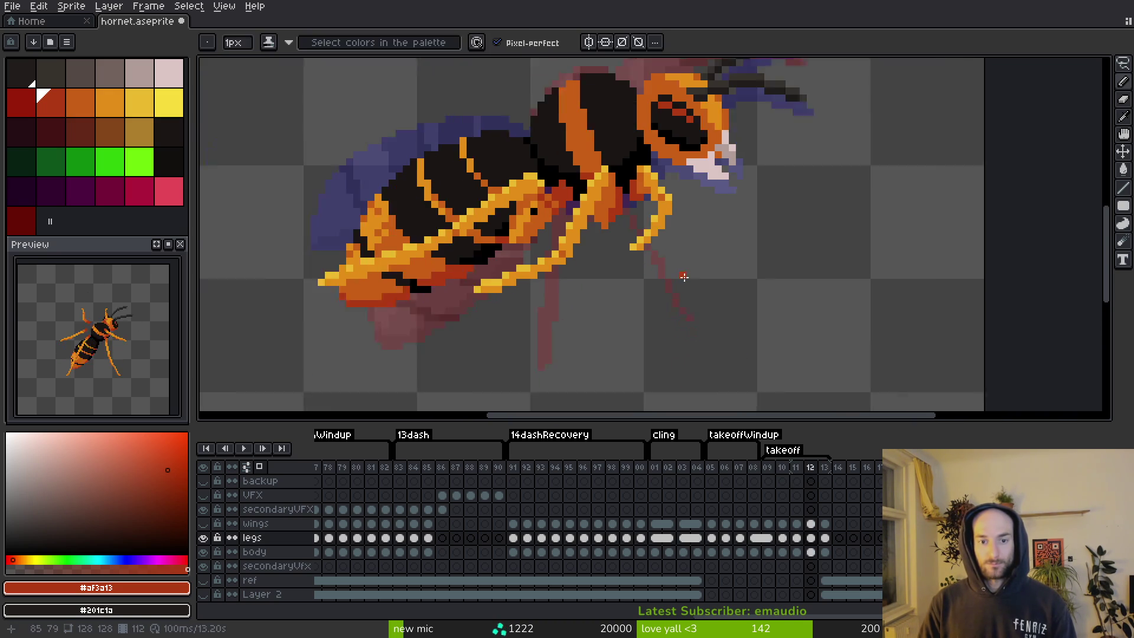
scroll(706, 301, "up", 5)
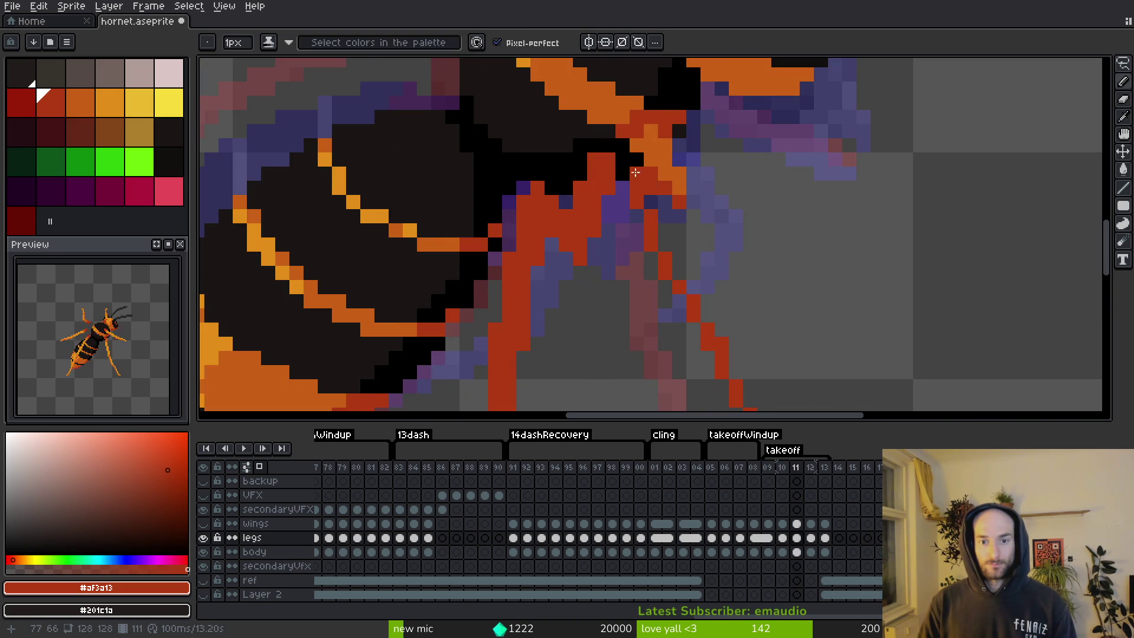
scroll(632, 213, "down", 2)
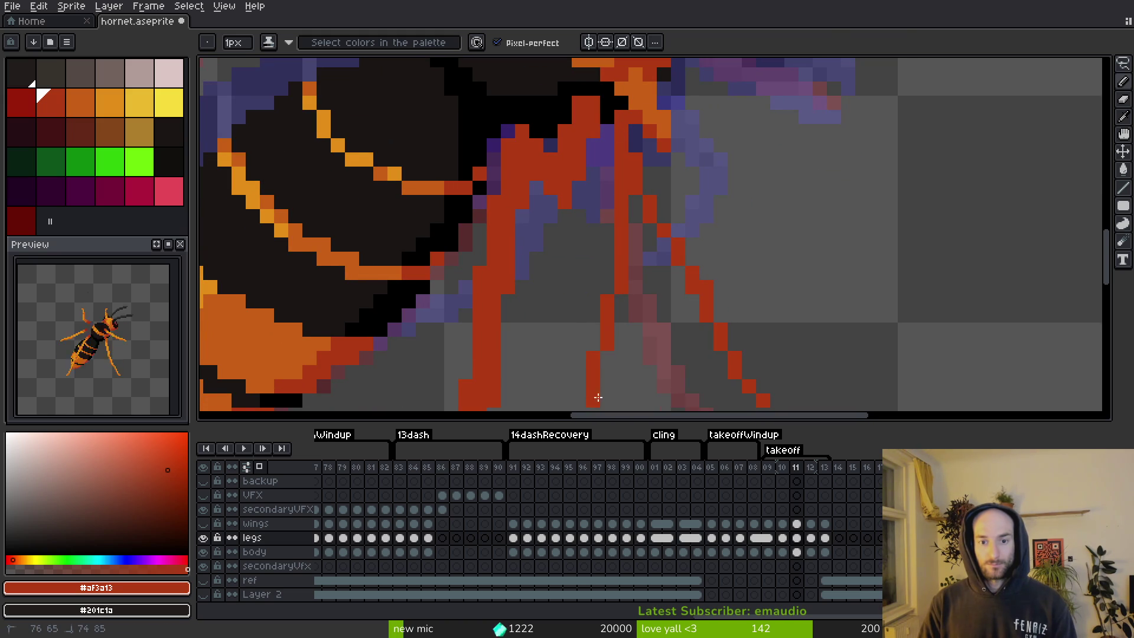
scroll(598, 398, "down", 4)
key("e")
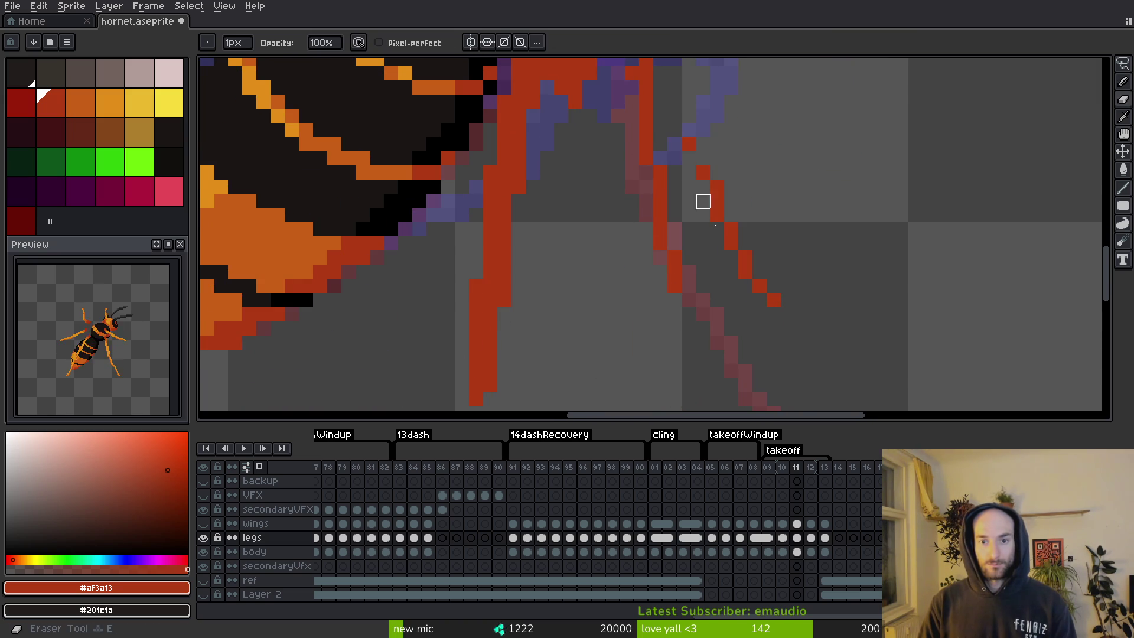
scroll(728, 291, "down", 3)
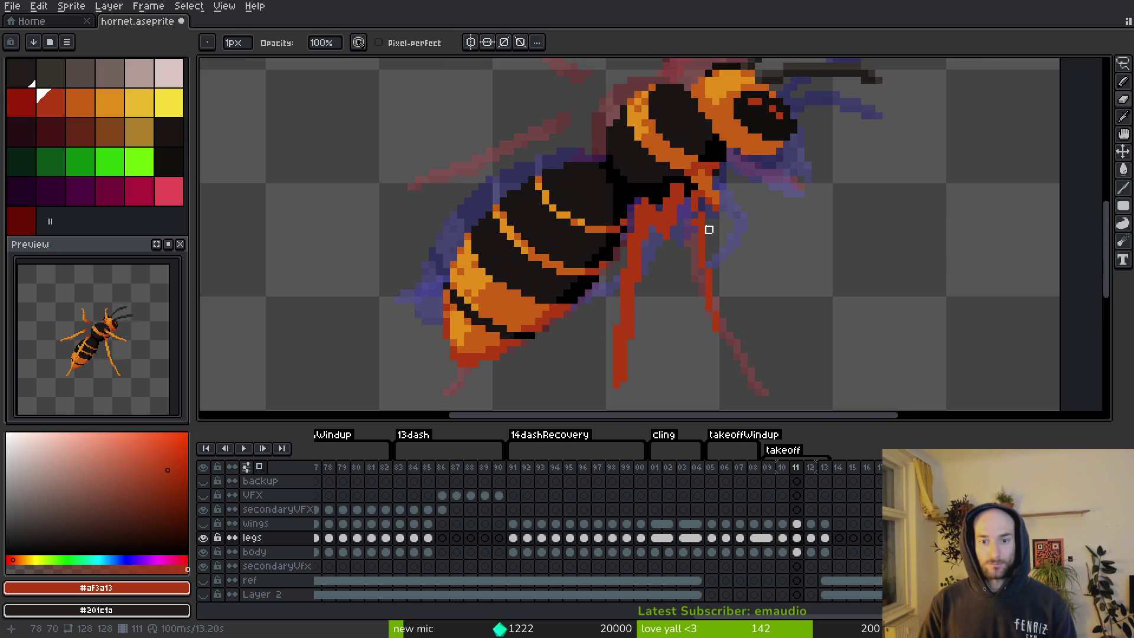
scroll(694, 213, "up", 1)
key("b")
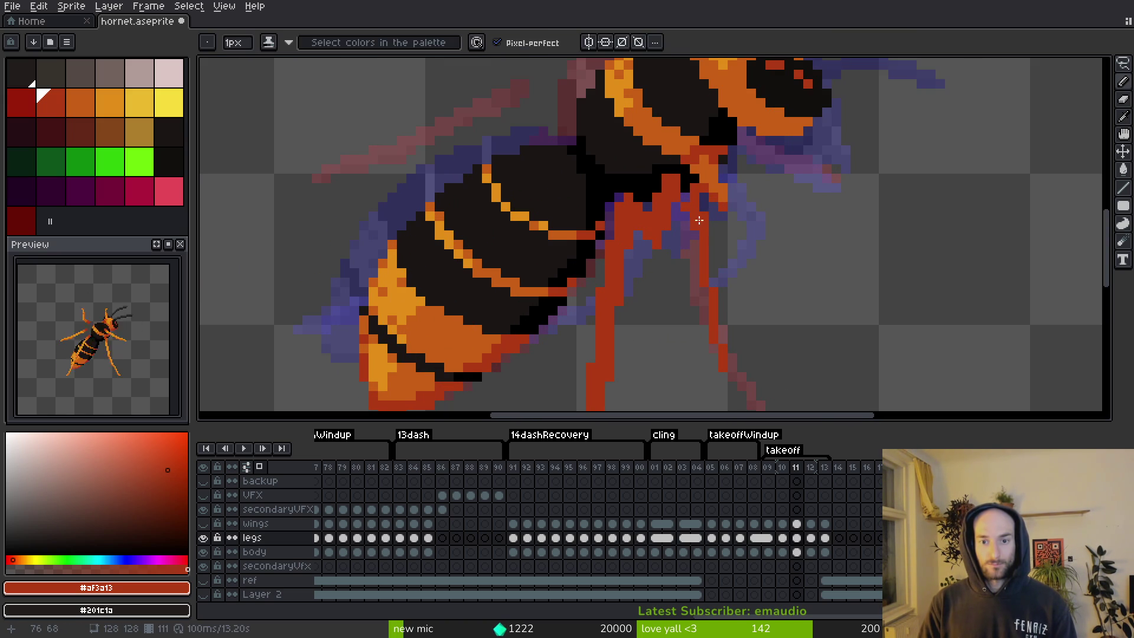
left_click_drag(701, 204, 734, 366)
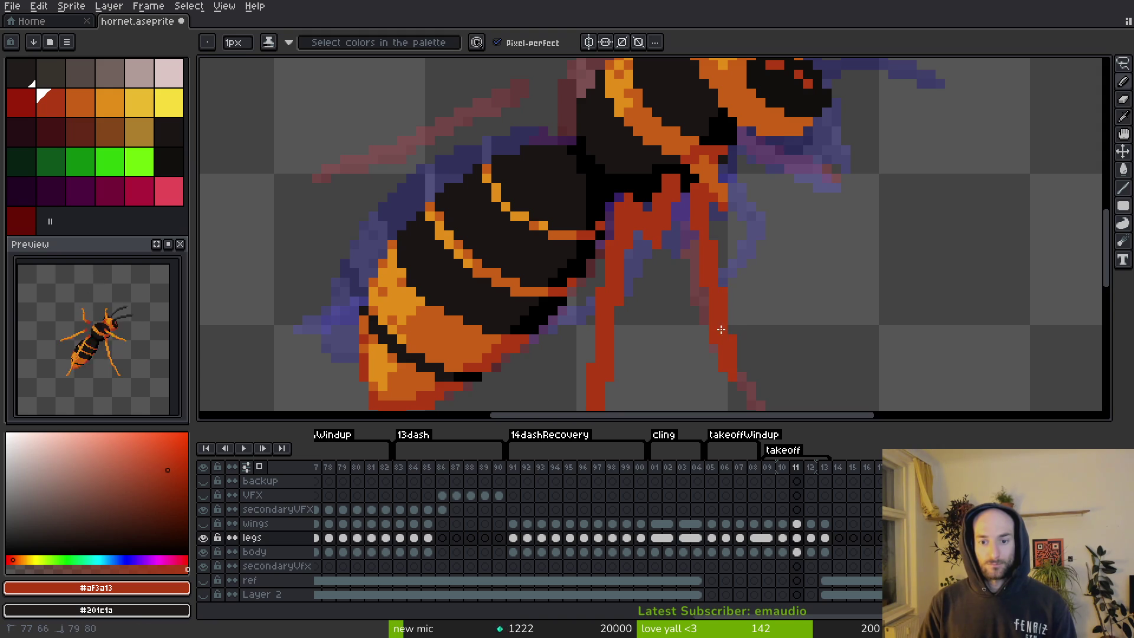
key("ctrl+s")
scroll(720, 329, "down", 3)
scroll(708, 303, "up", 3)
scroll(701, 278, "down", 1)
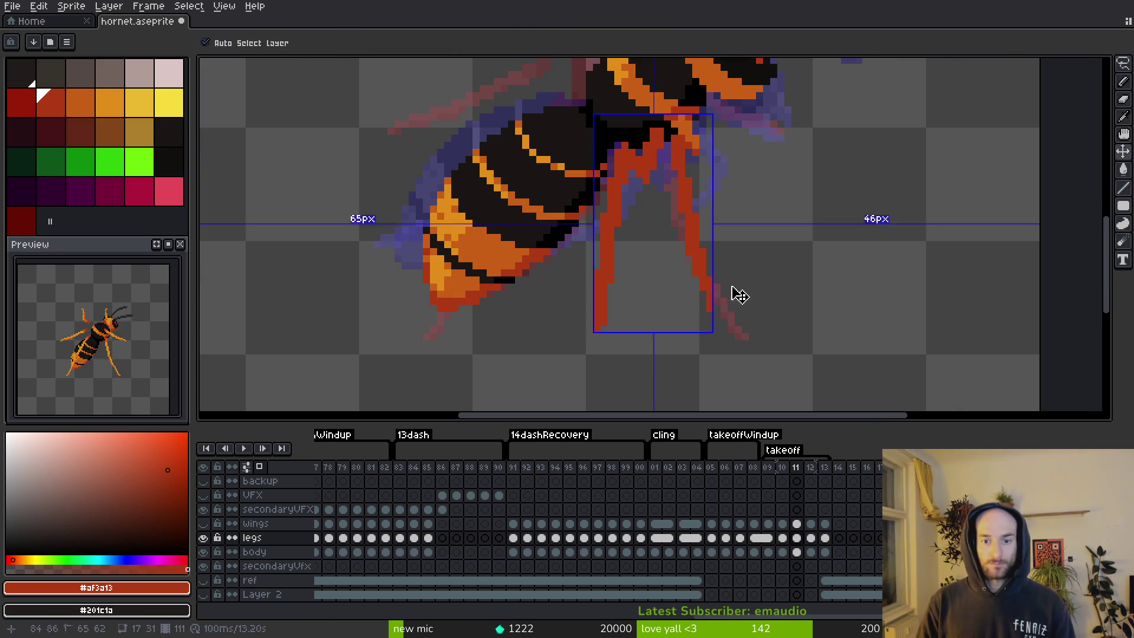
Compare with frame 10, then draw a red leg segment under the head on frame 11.
scroll(746, 267, "down", 3)
key("Left")
scroll(762, 269, "up", 3)
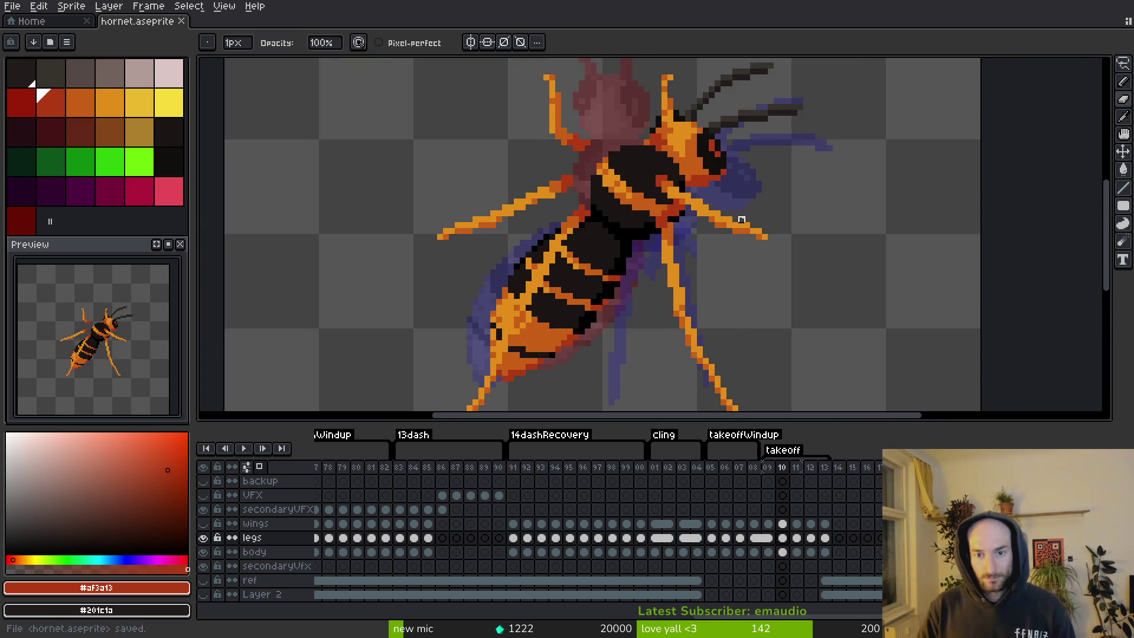
key("Right")
key("Right")
key("Right")
key("Left")
key("Left")
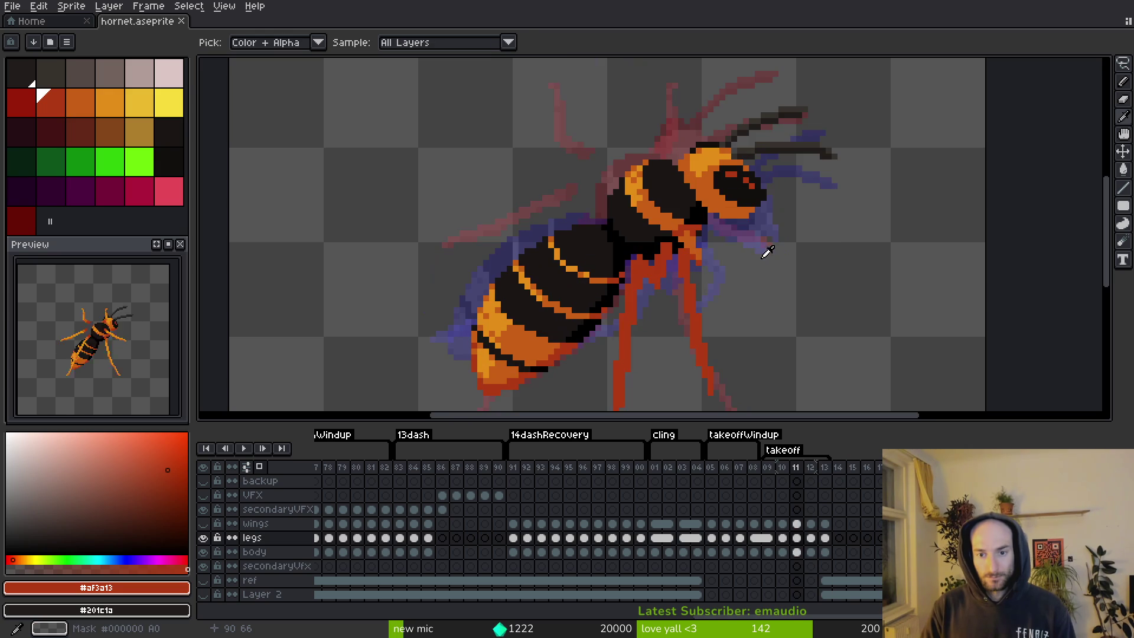
key("b")
scroll(704, 233, "up", 3)
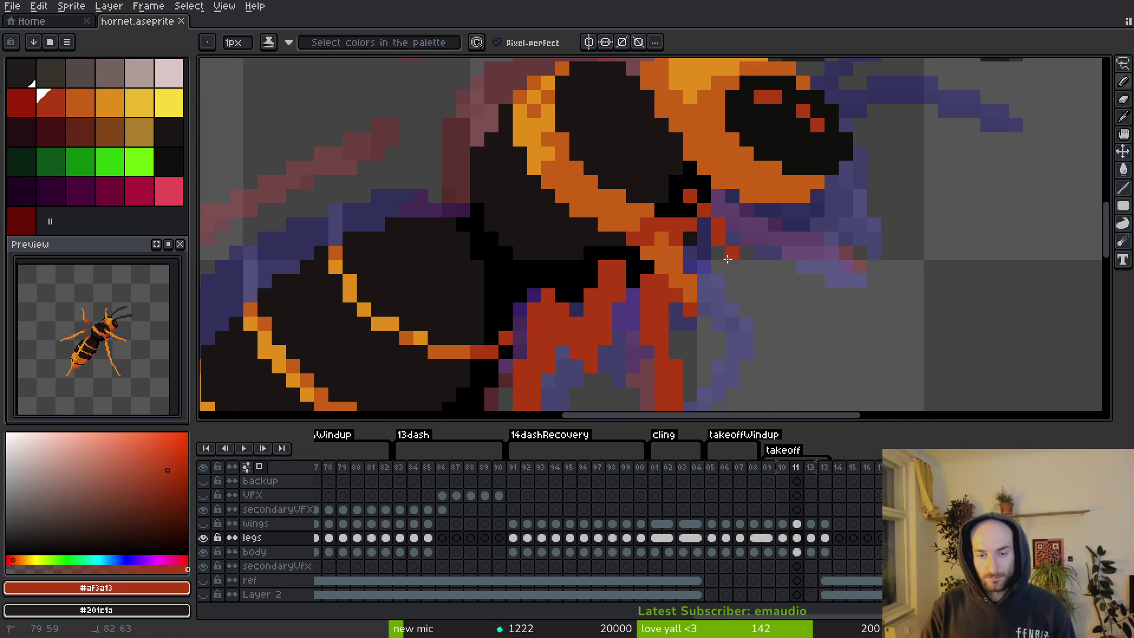
mouse_move(739, 237)
left_mouse_down()
mouse_move(808, 219)
mouse_move(859, 278)
mouse_move(850, 227)
left_mouse_up()
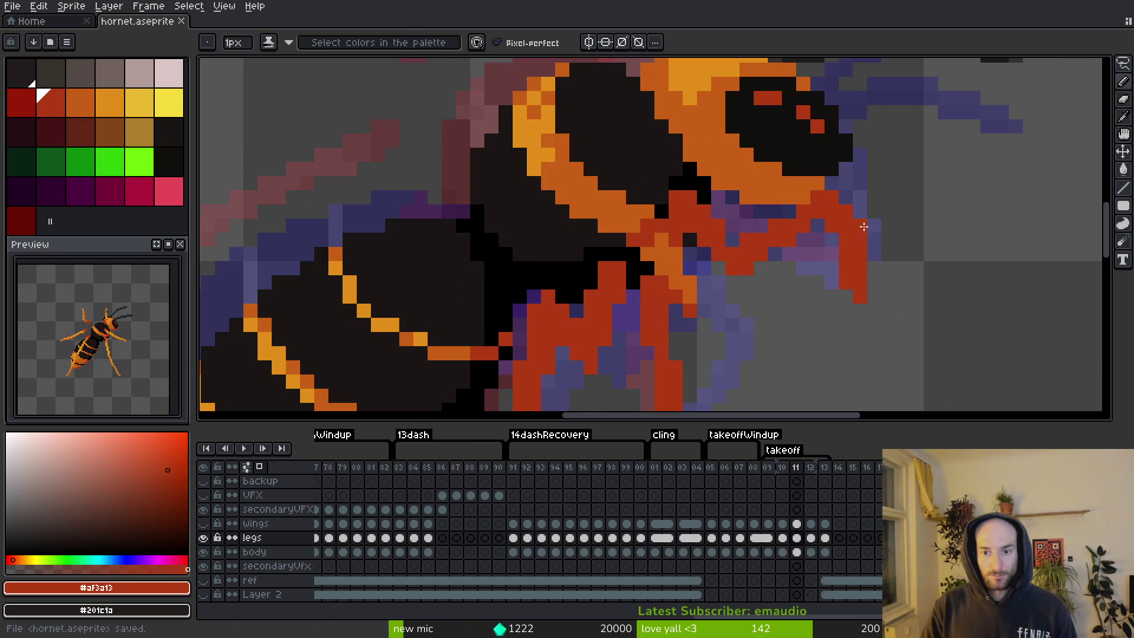
Select the front leg pixels and shift them one pixel left.
key("m")
mouse_move(821, 173)
left_mouse_down()
mouse_move(888, 348)
mouse_move(913, 363)
left_mouse_up()
left_click_drag(850, 274, 835, 263)
key("b")
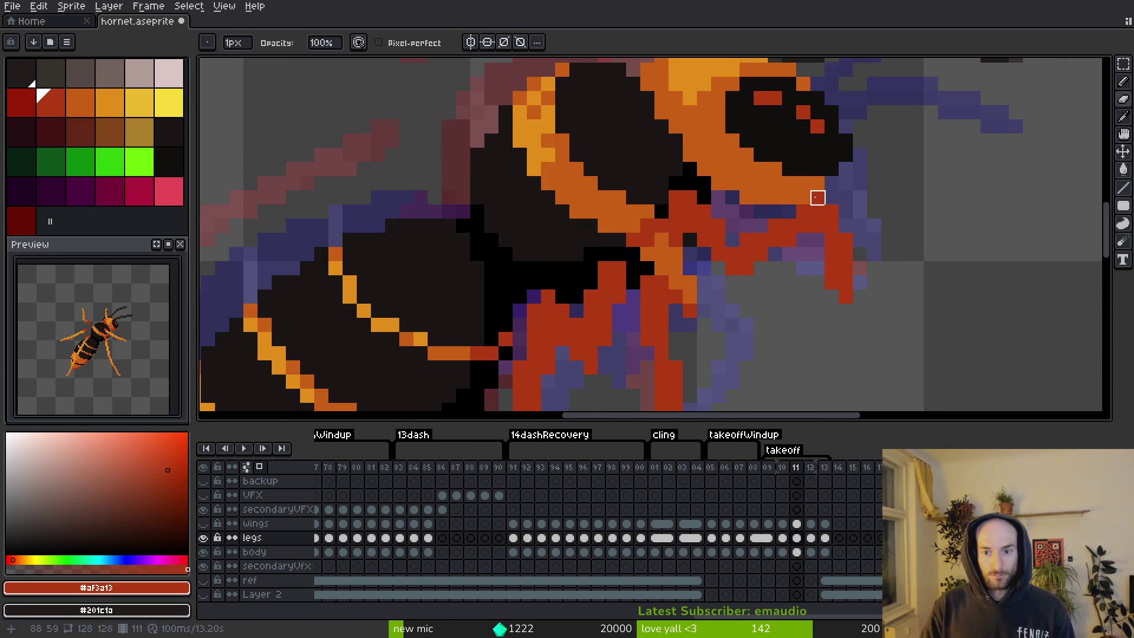
Add red Pencil pixels to frame 11's front leg tip, undo the last one, and save.
scroll(830, 253, "right", 3)
scroll(830, 253, "down", 2)
key("b")
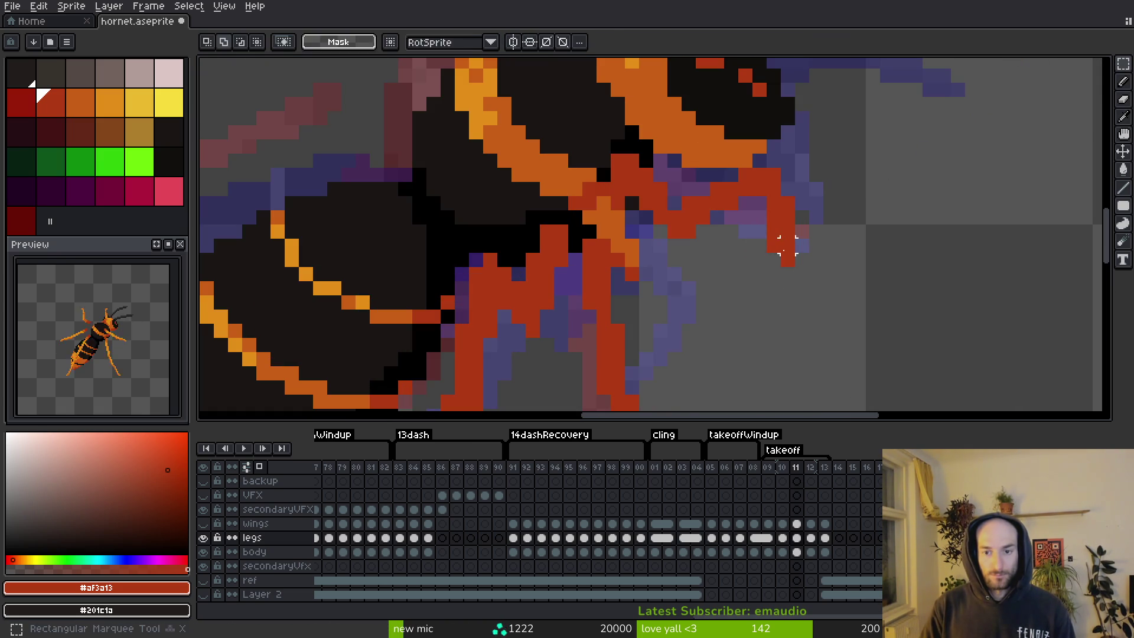
left_click(774, 275)
left_click(763, 294)
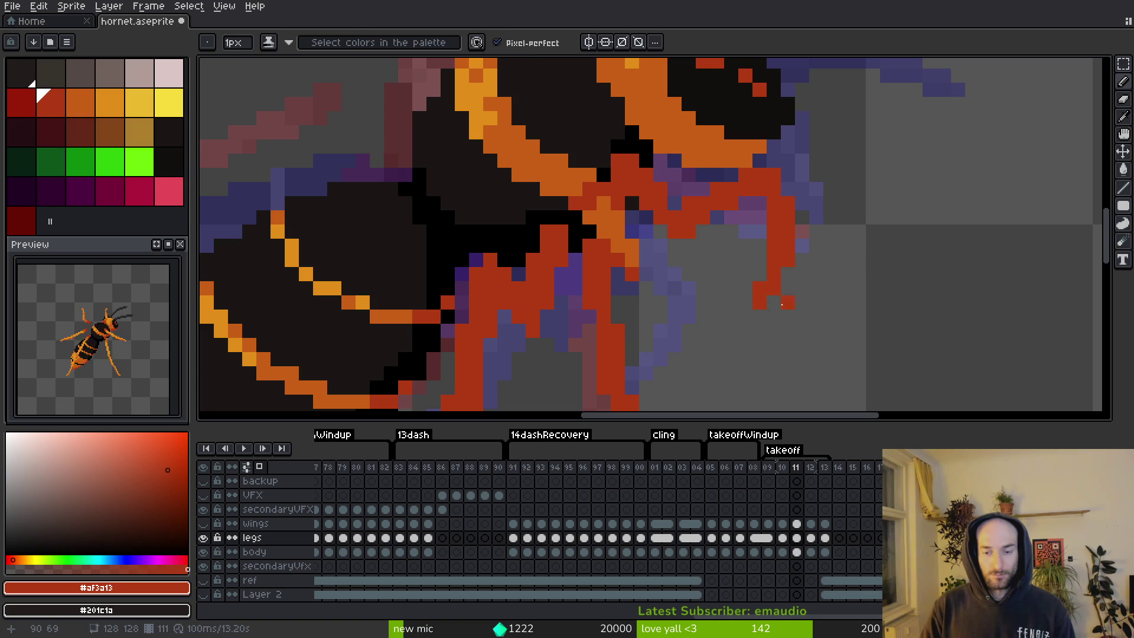
key("ctrl+z")
key("ctrl+s")
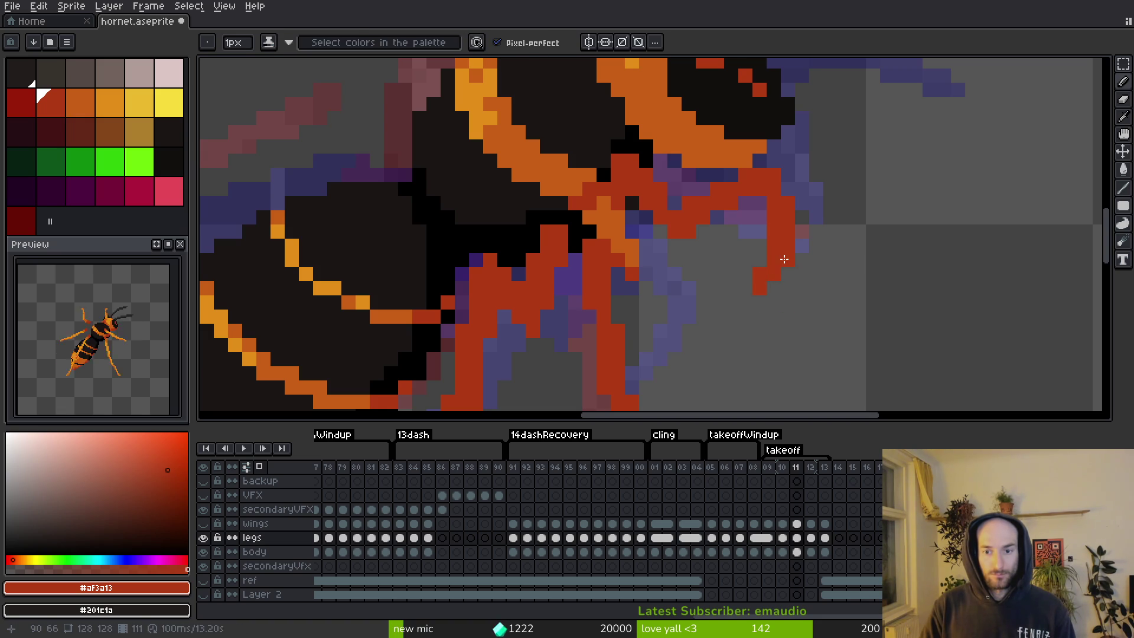
Marquee-select the leg tip pixels, move them upward, deselect, and save hornet.aseprite.
key("e")
scroll(815, 260, "down", 3)
scroll(815, 339, "up", 3)
key("m")
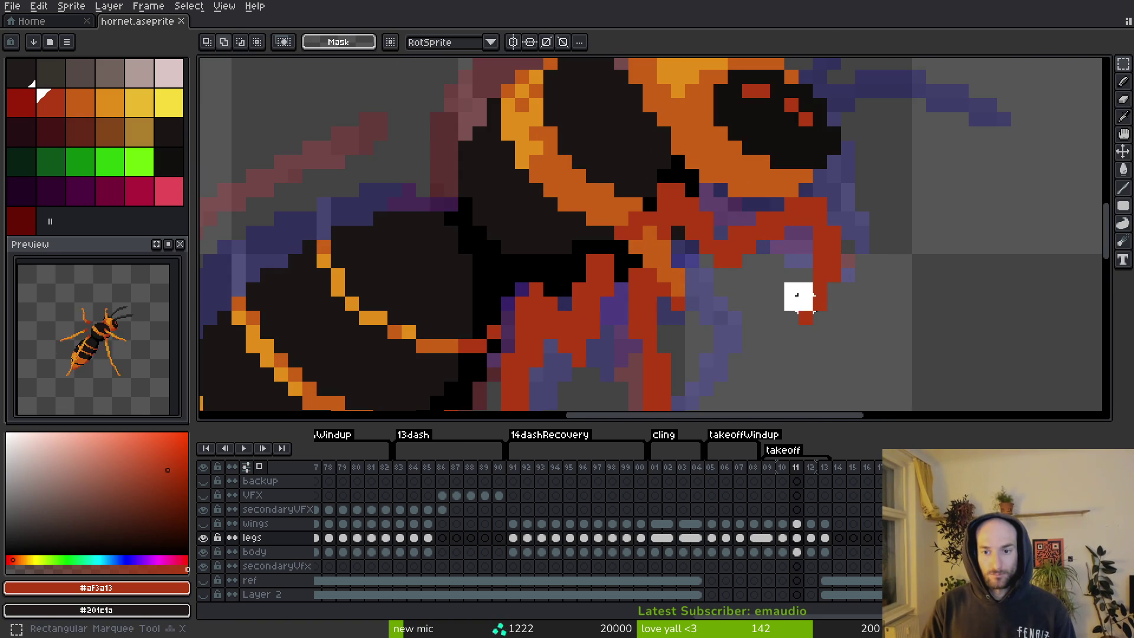
mouse_move(799, 296)
left_mouse_down()
mouse_move(833, 330)
mouse_move(820, 277)
mouse_move(822, 298)
left_mouse_up()
key("ctrl+d")
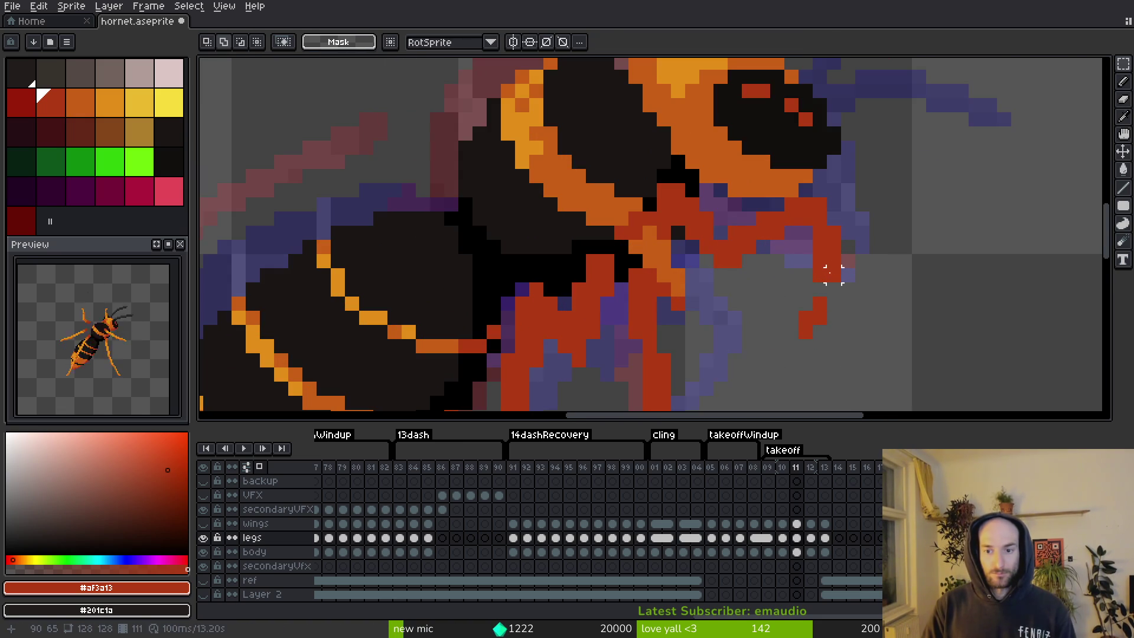
key("b")
key("ctrl+s")
Save hornet.aseprite again and step through the frames to frame 12.
scroll(832, 303, "down", 3)
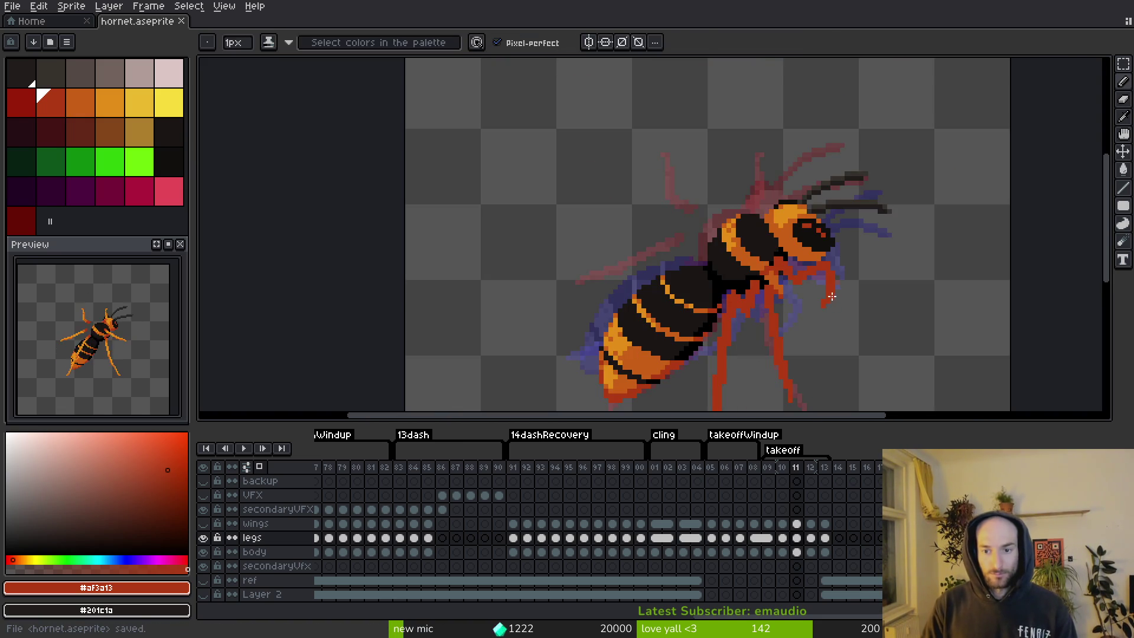
scroll(831, 296, "up", 3)
key("v")
key("ctrl+s")
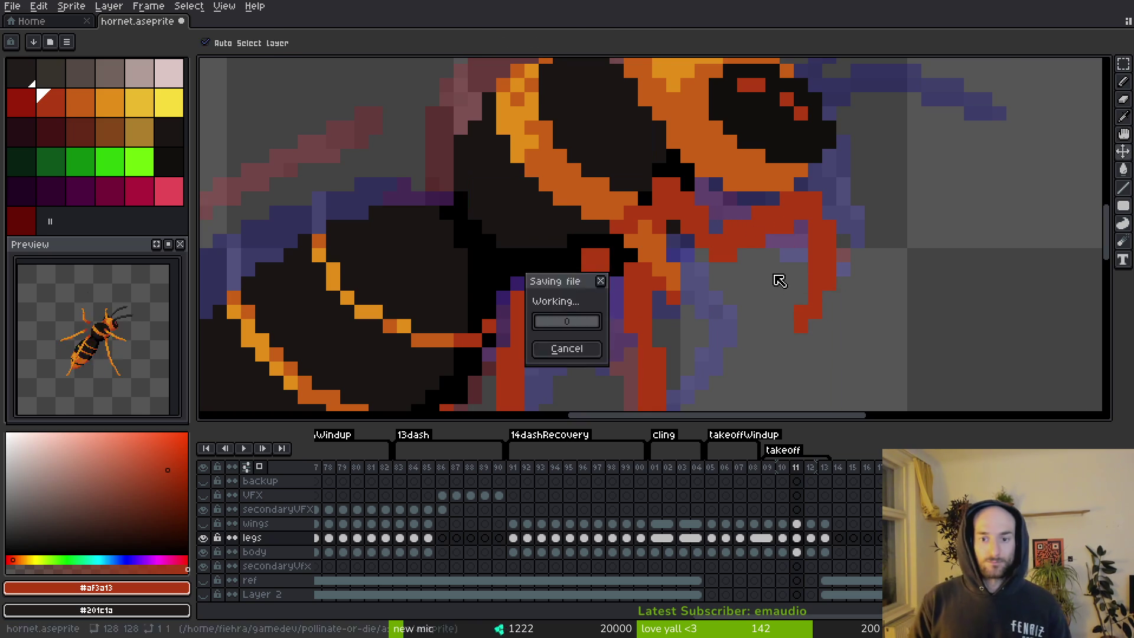
key("b")
scroll(779, 281, "down", 3)
scroll(729, 241, "up", 3)
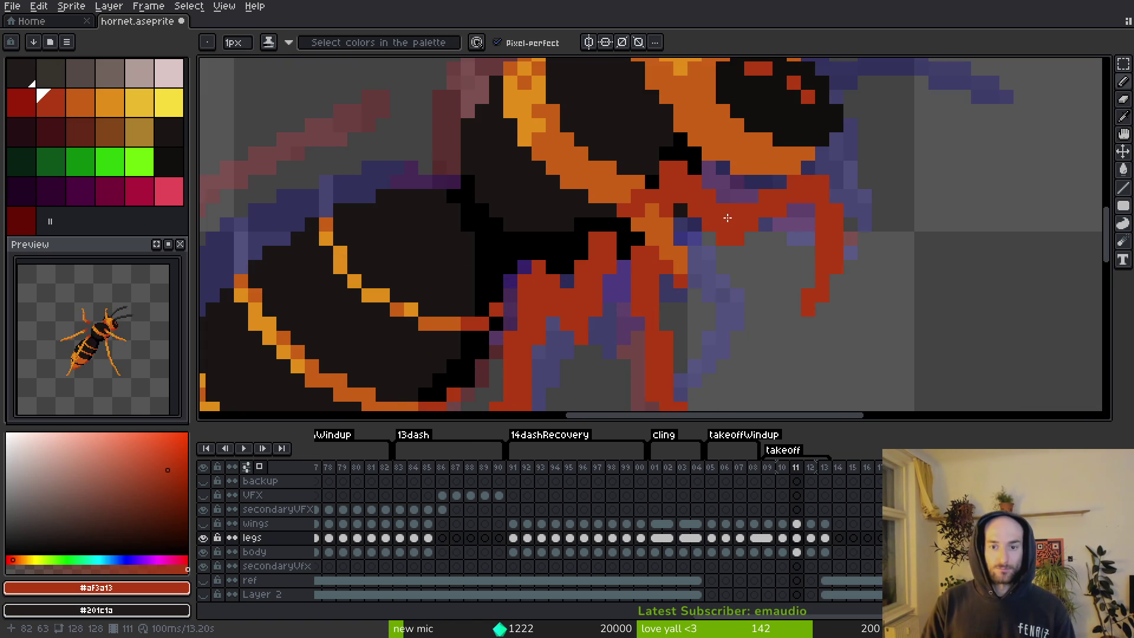
scroll(728, 218, "down", 3)
key("ctrl+s")
scroll(748, 307, "right", 1)
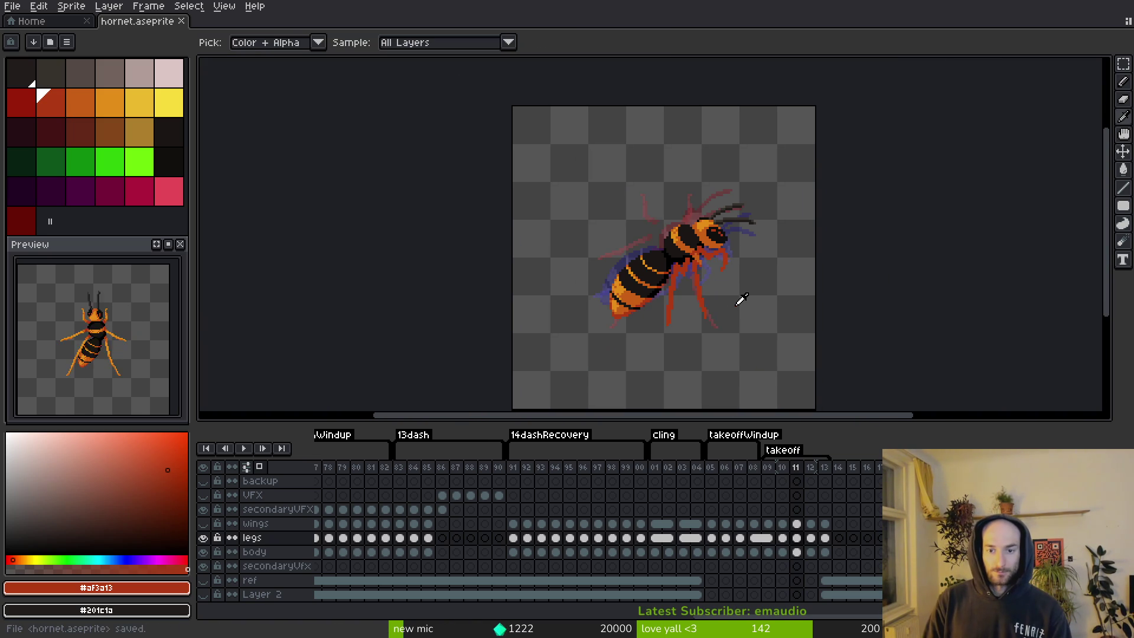
scroll(741, 301, "up", 1)
scroll(738, 301, "down", 2)
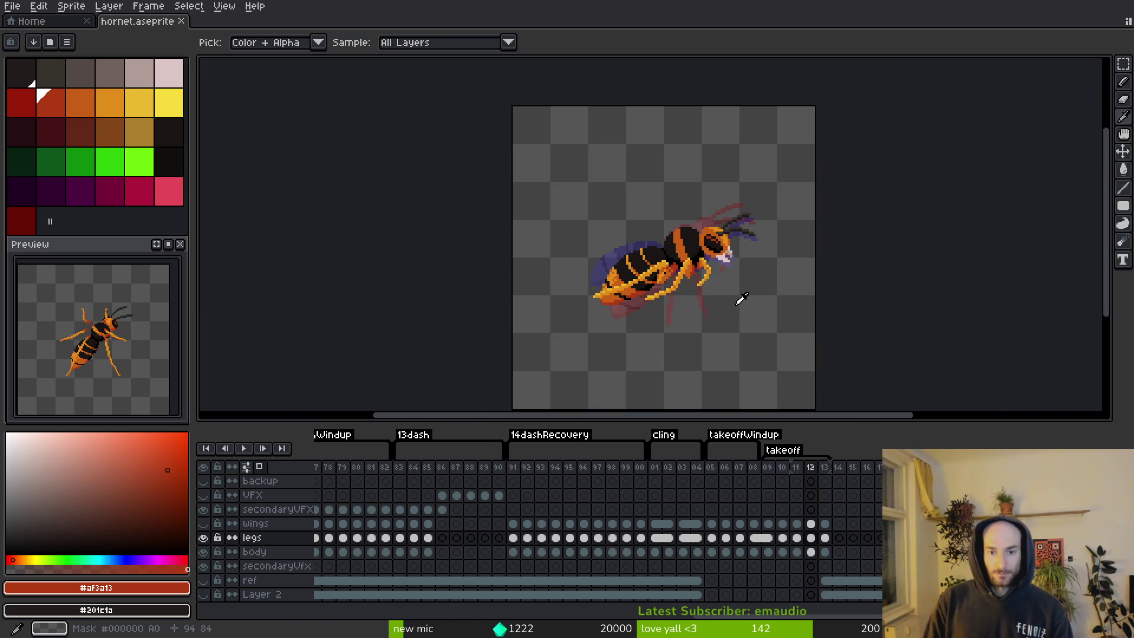
Delete the old orange legs cel on frame 12 and save the sprite.
left_click(815, 537)
key("Delete")
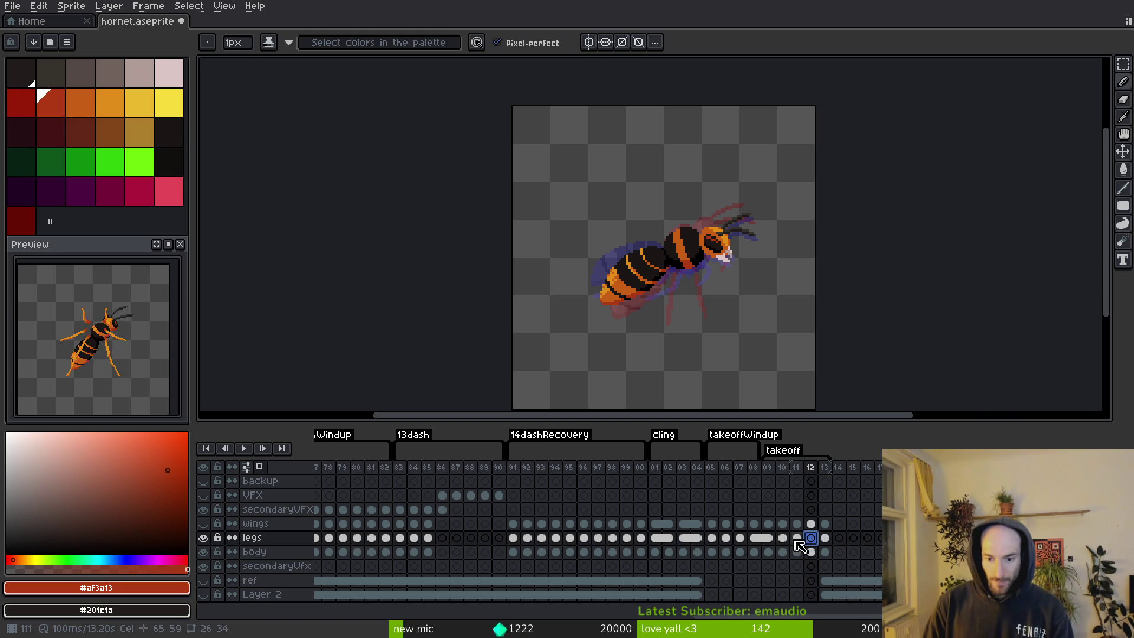
left_click(782, 538)
key("ctrl+s")
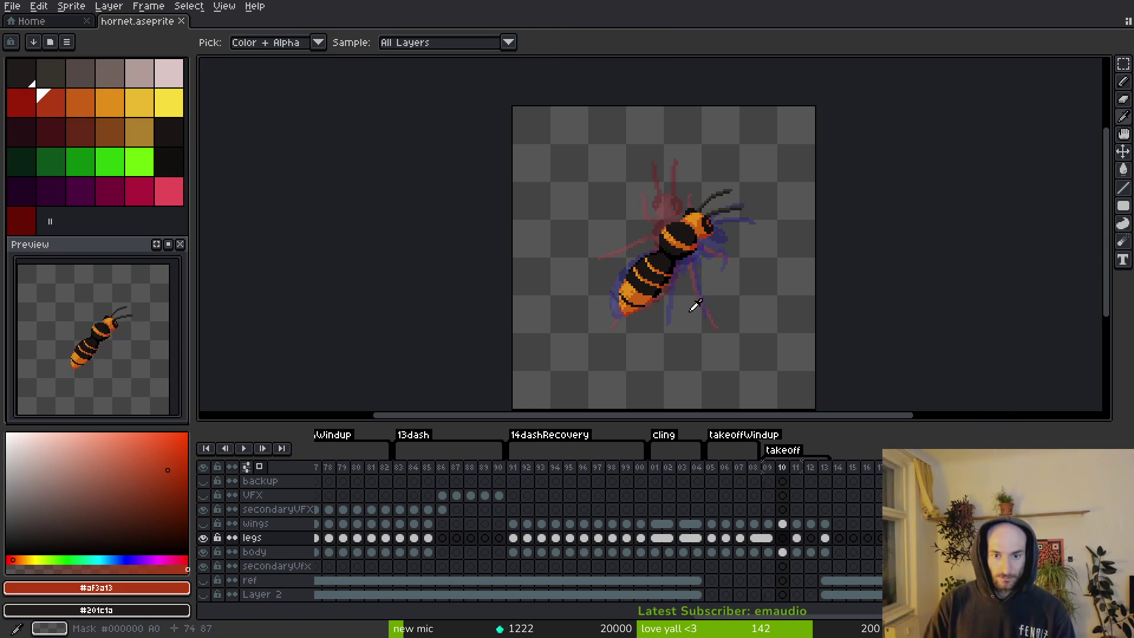
Flip between frames to check the legs, save again, and end on frame 11.
scroll(693, 310, "up", 1)
scroll(688, 317, "down", 2)
scroll(717, 297, "up", 3)
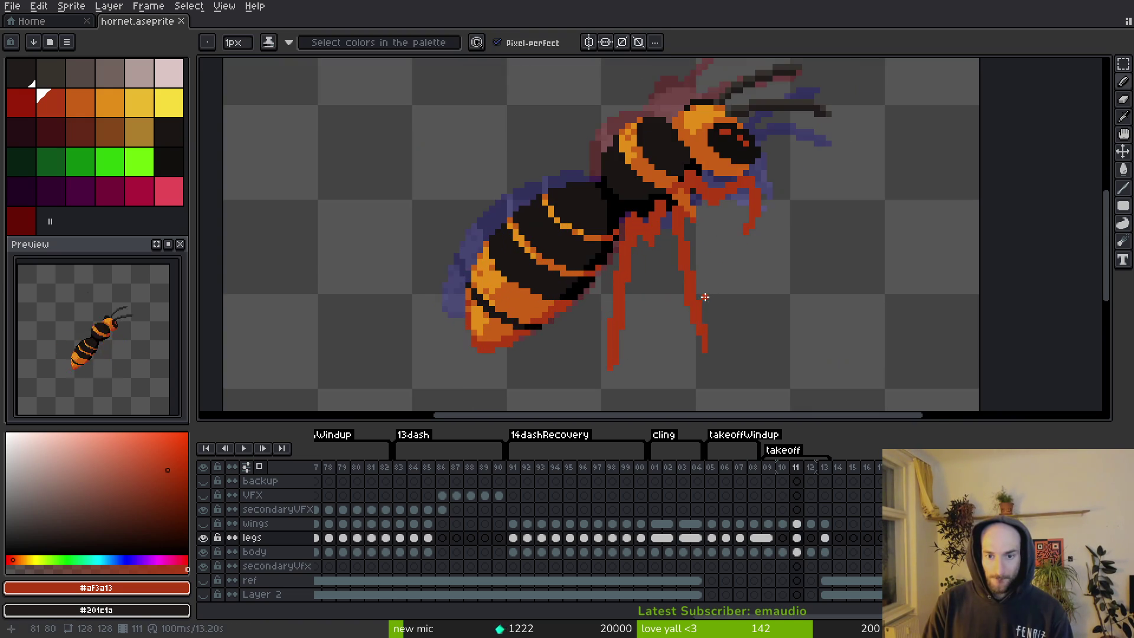
scroll(716, 271, "down", 1)
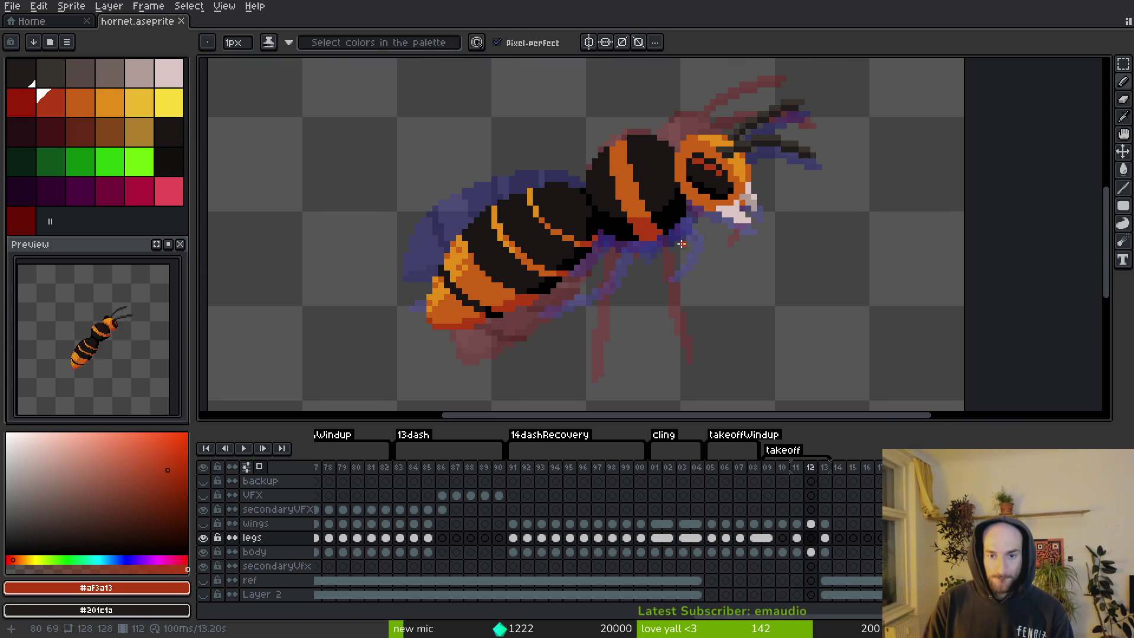
scroll(679, 248, "down", 2)
scroll(668, 268, "up", 2)
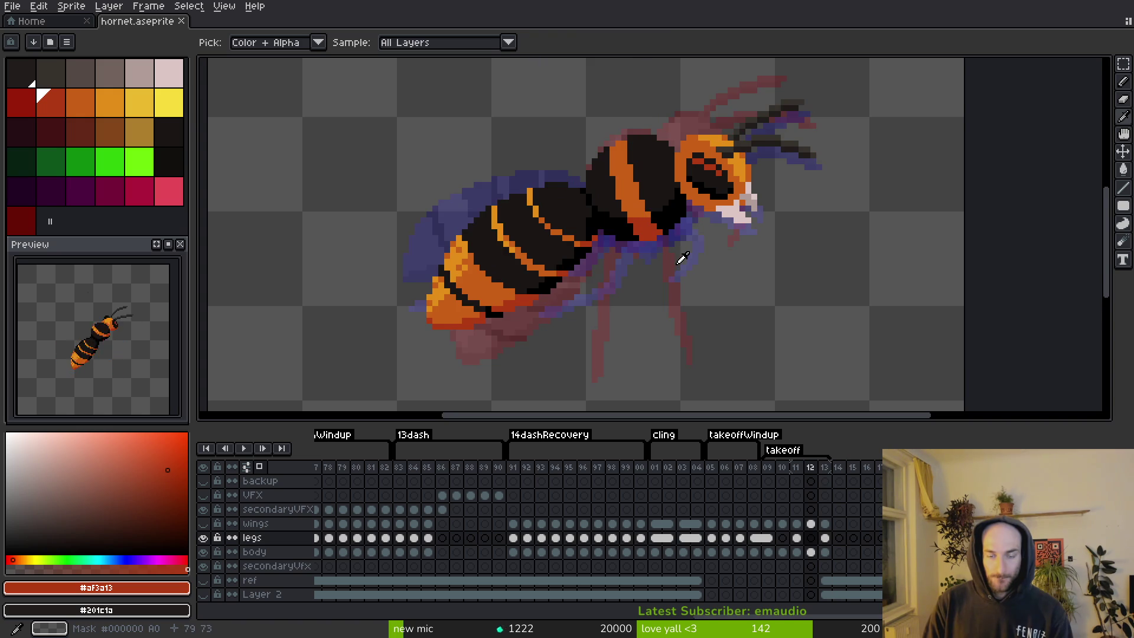
scroll(684, 255, "up", 1)
scroll(695, 223, "down", 1)
key("ctrl+s")
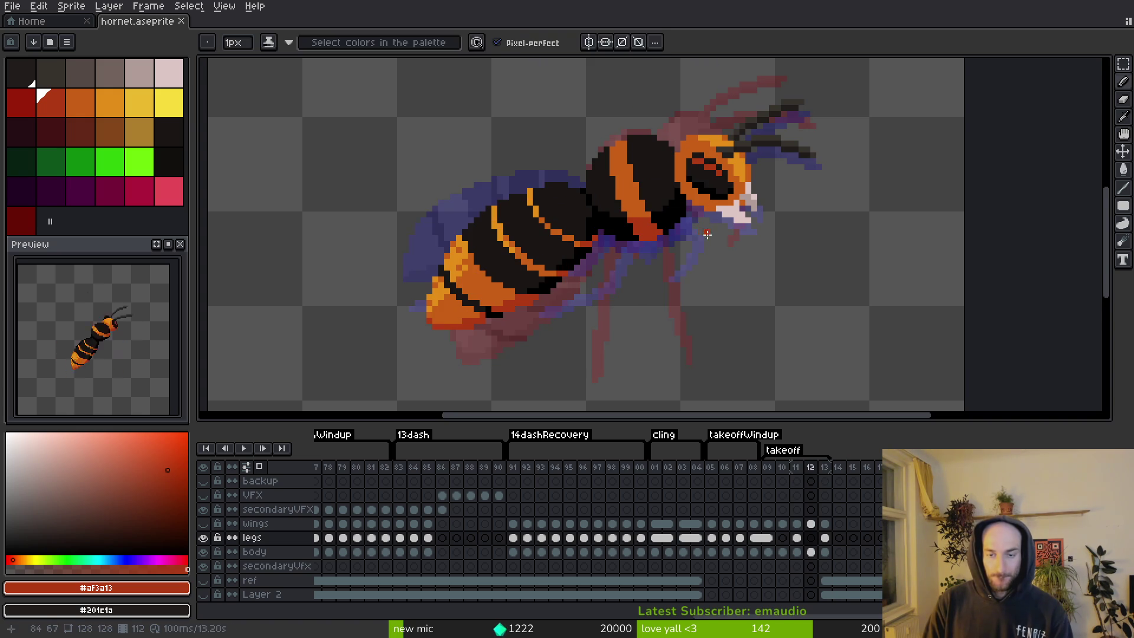
scroll(709, 245, "up", 1)
scroll(714, 263, "down", 1)
scroll(711, 236, "up", 2)
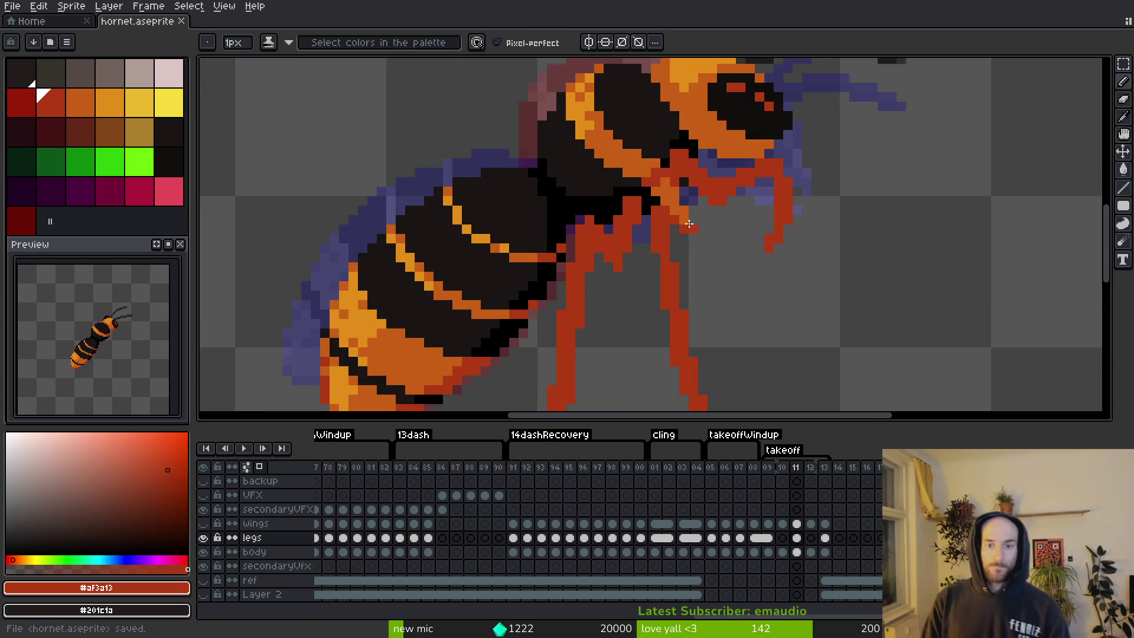
Make a small pixel edit on the hornet sprite and flip between nearby frames.
scroll(706, 212, "down", 1)
left_click_drag(707, 211, 703, 217)
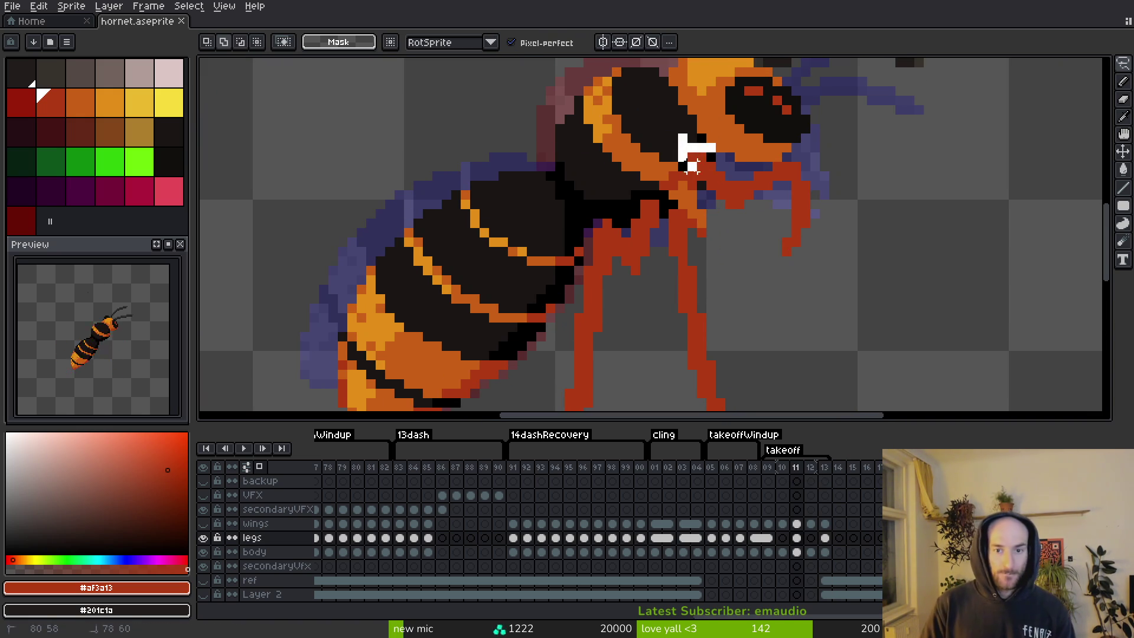
key("b")
scroll(711, 204, "up", 3)
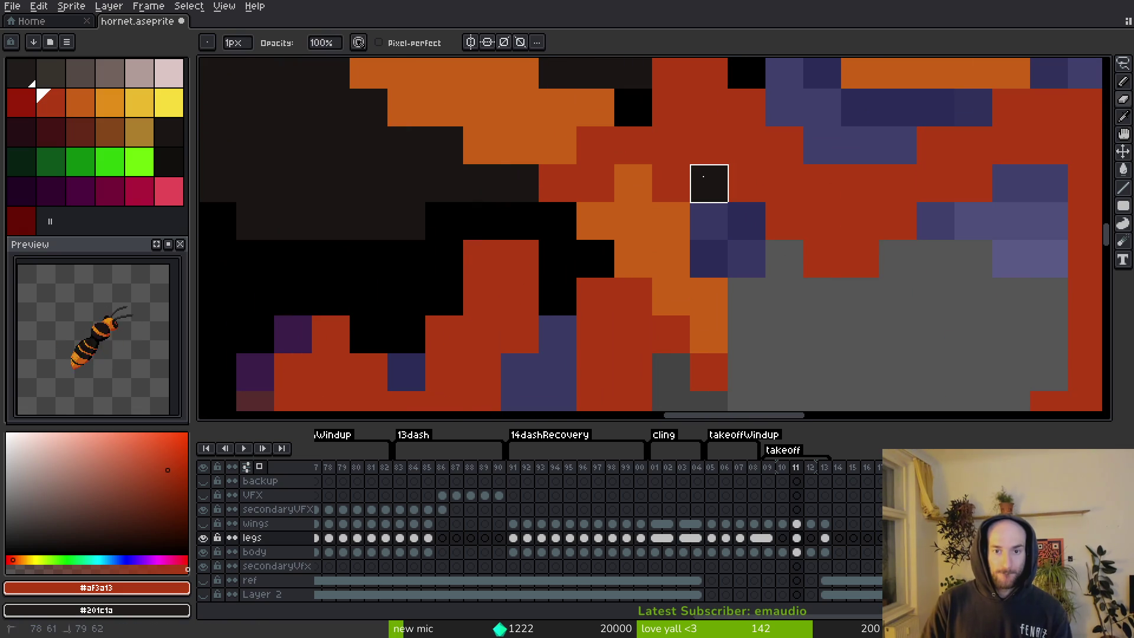
scroll(684, 164, "down", 2)
scroll(698, 179, "down", 2)
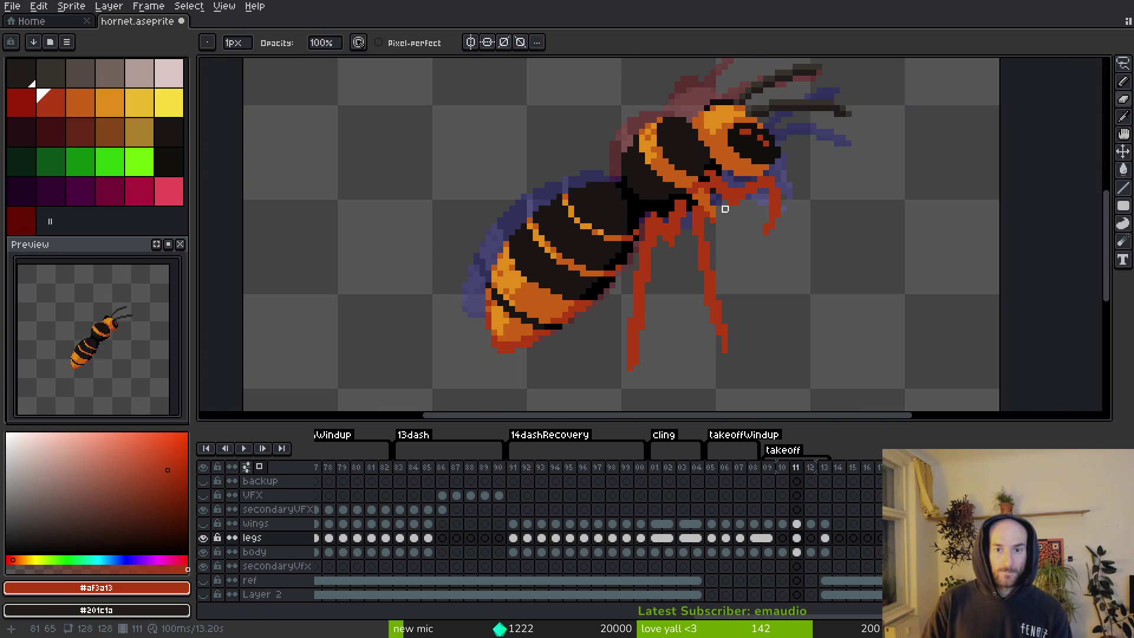
Save the sprite, then show Cling frame 02 with the wings layer visible.
key("ctrl+s")
scroll(725, 226, "down", 1)
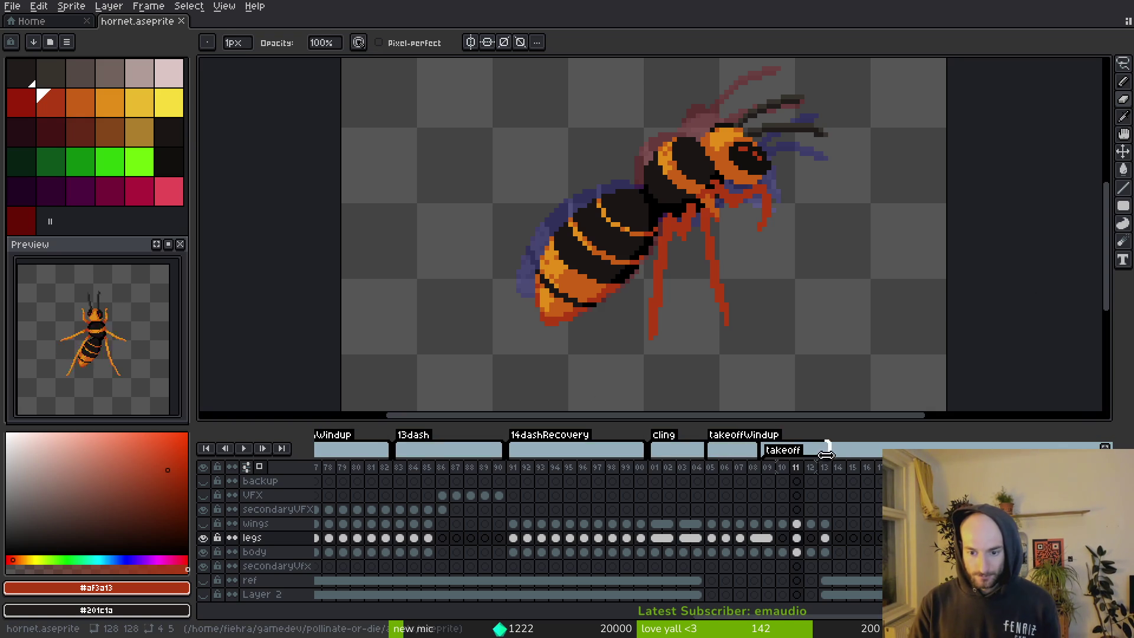
left_click(668, 485)
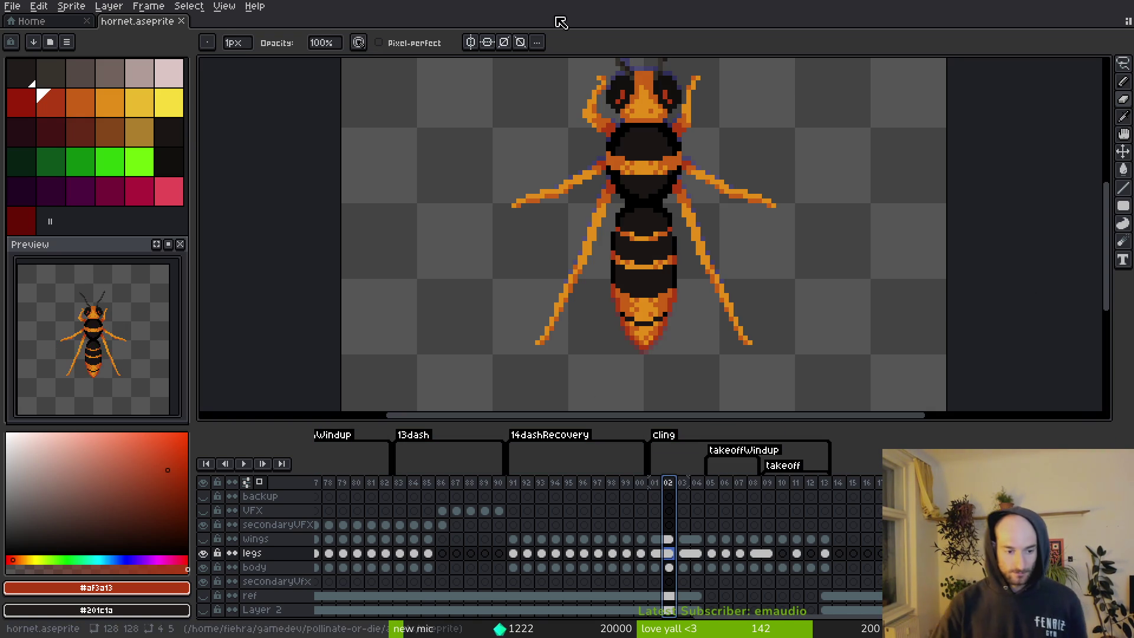
left_click(203, 538)
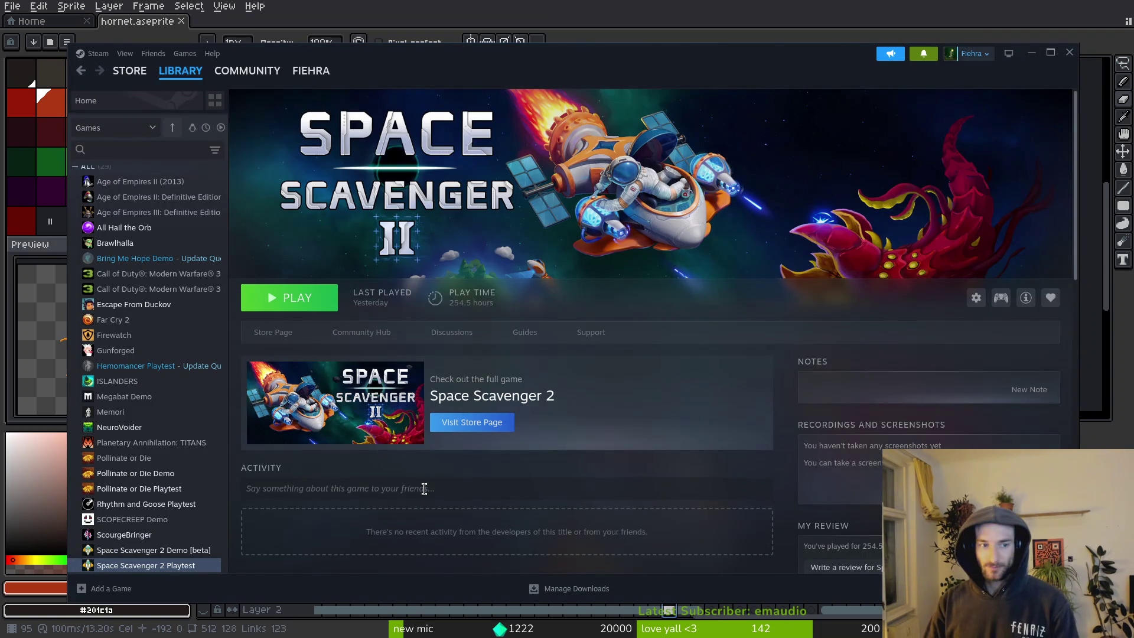
Save hornet.aseprite, close it and the home tab, and bring up the File menu.
key("ctrl+s")
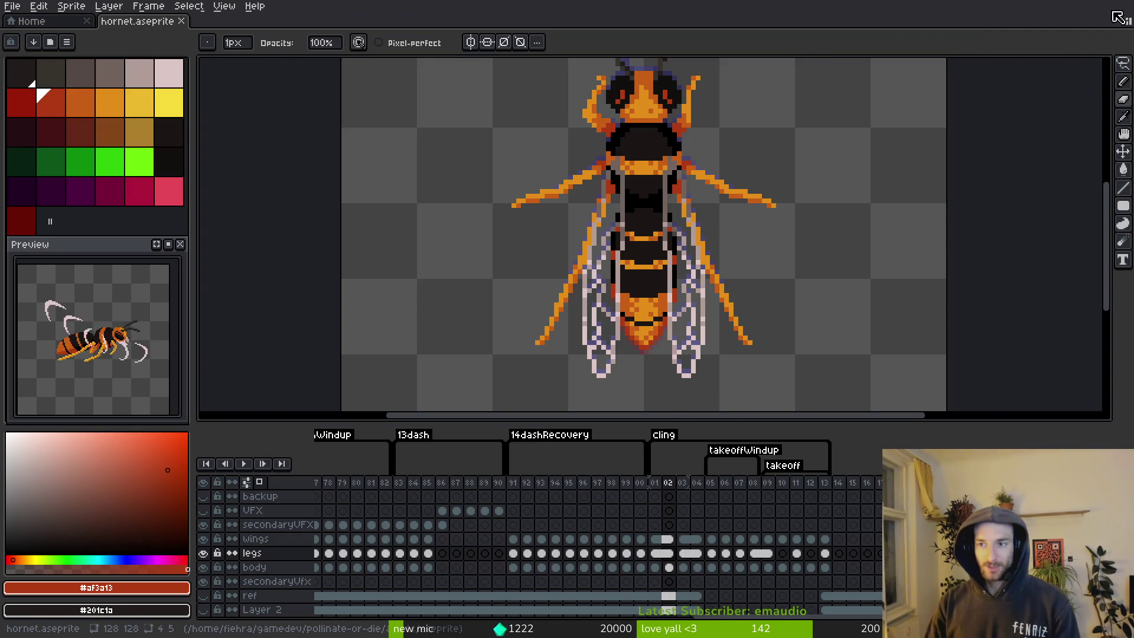
key("ctrl+w")
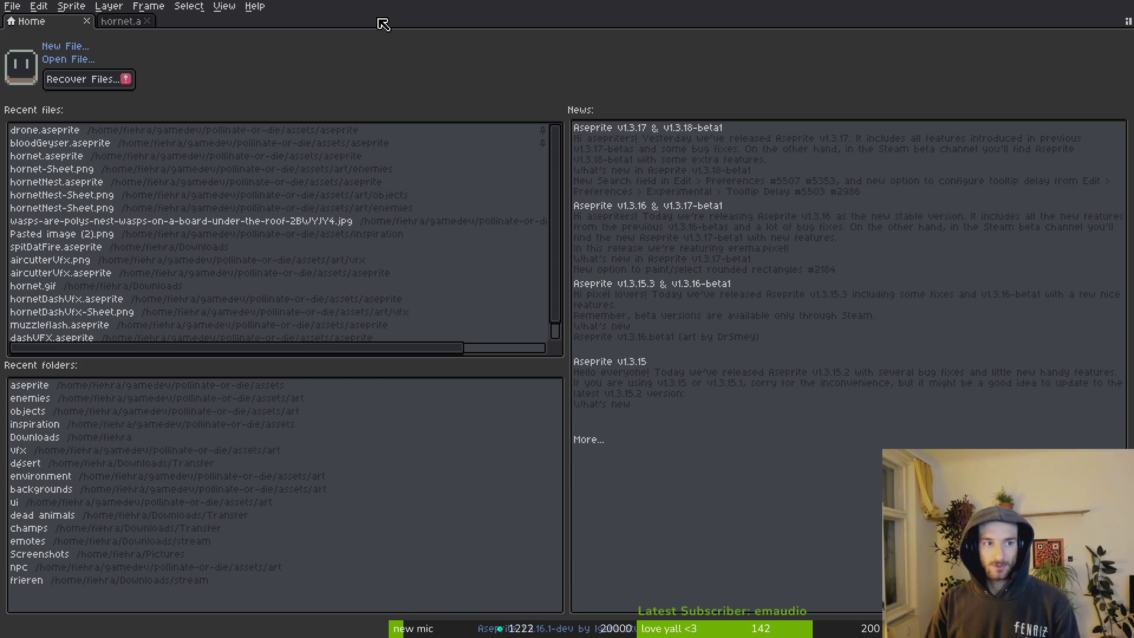
key("ctrl+w")
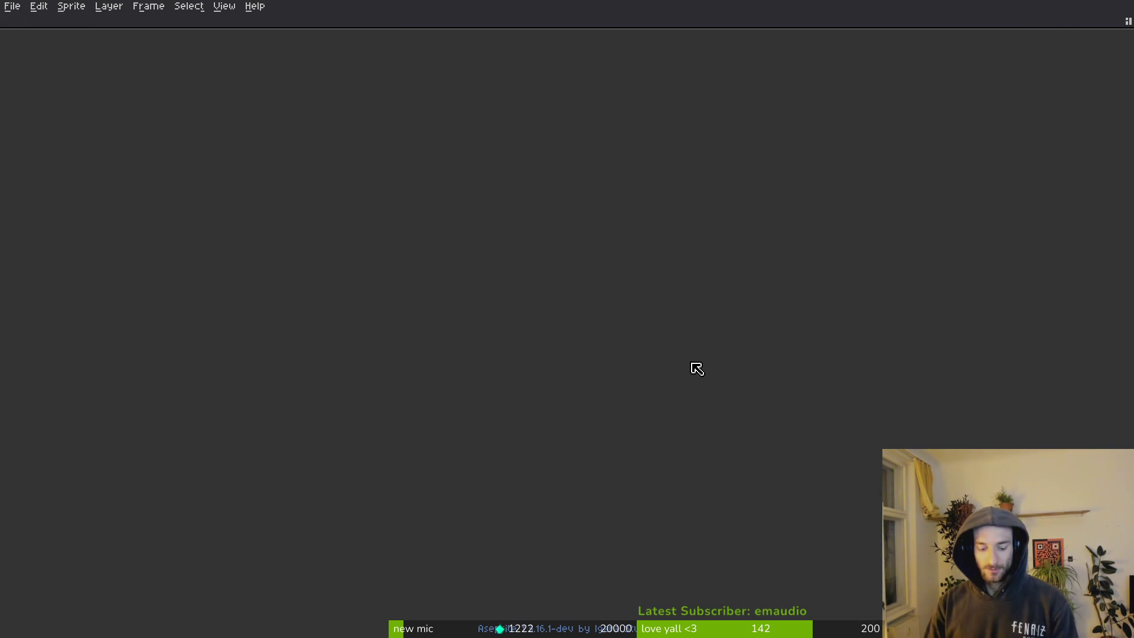
key("shift+f")
key("alt+f")
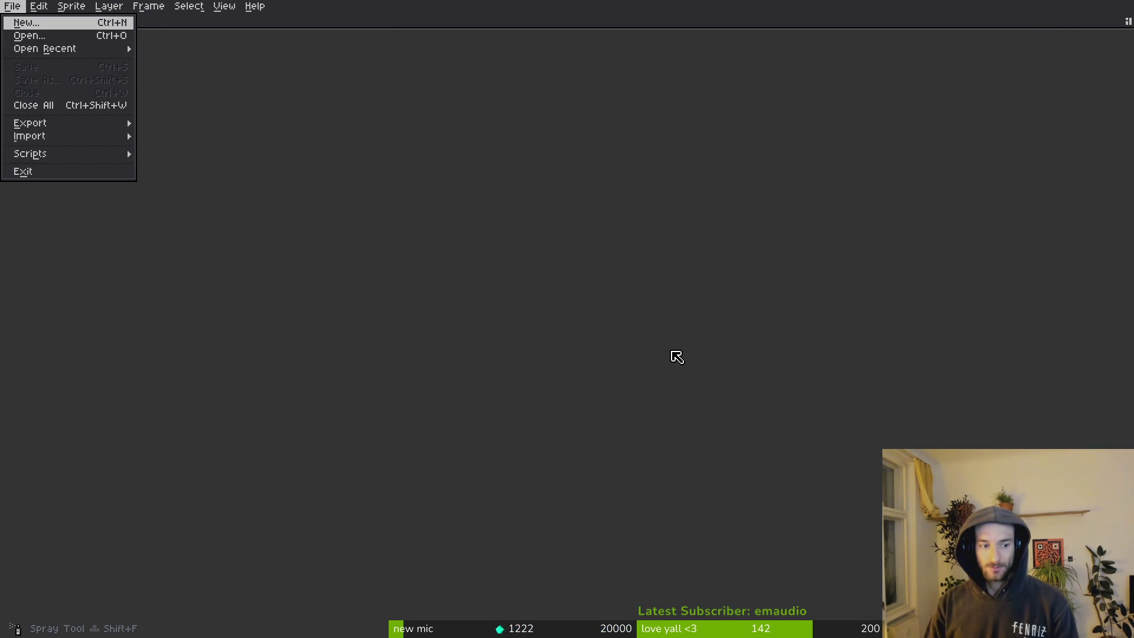
key("Escape")
key("alt+f")
Choose Exit to quit Aseprite and open a new terminal.
left_click(33, 171)
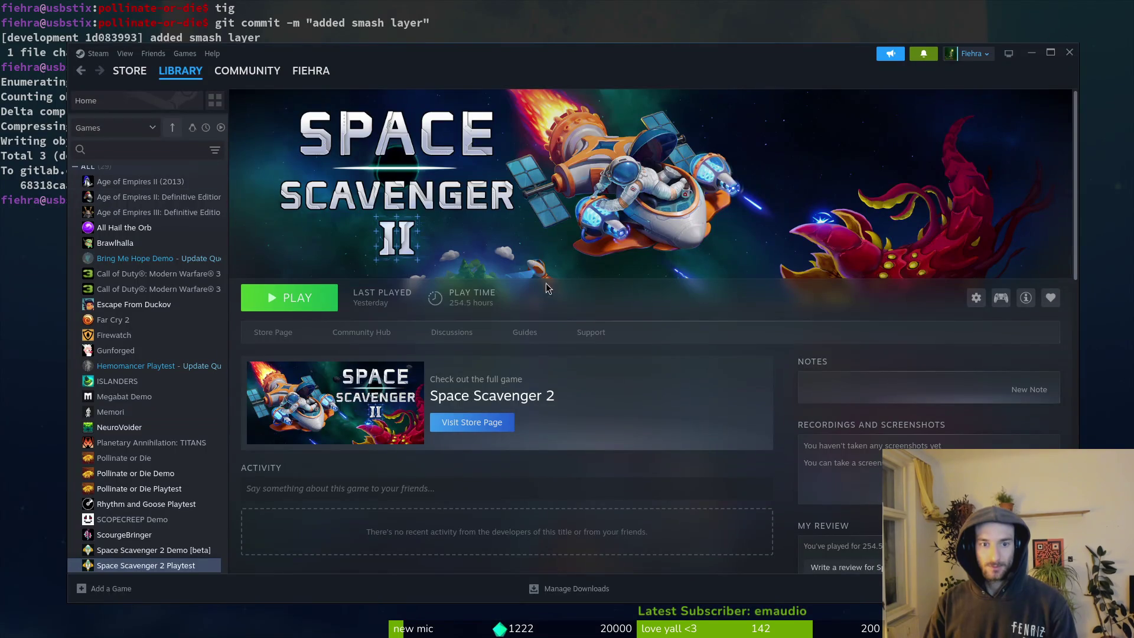
key("ctrl+d")
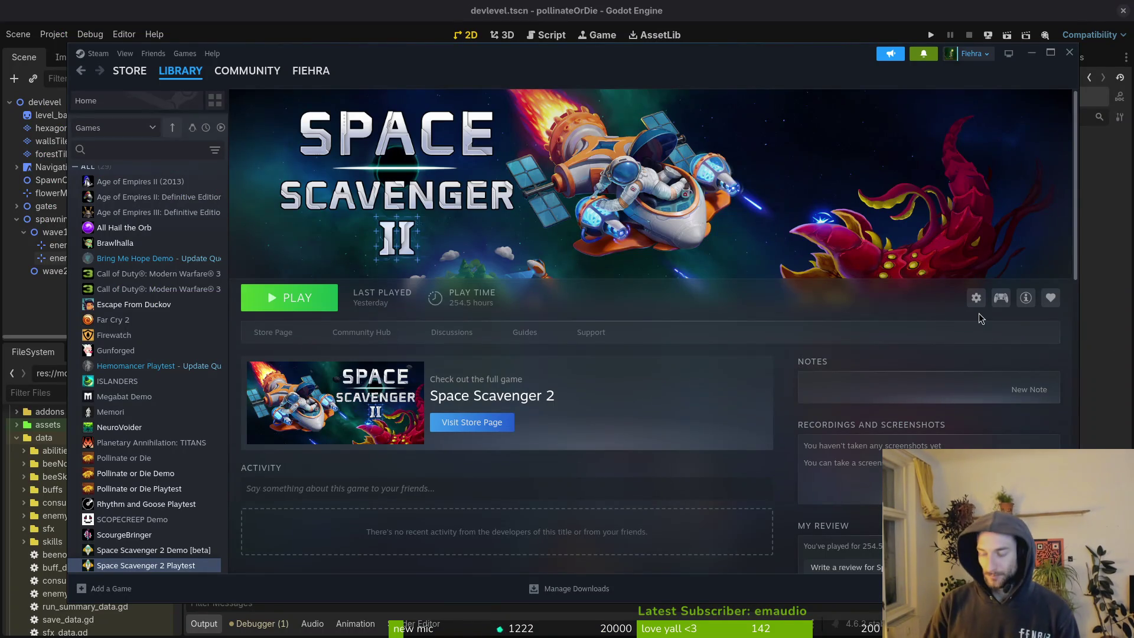
key("super")
key("super")
key("ctrl+alt+t")
Change directory to gamedev/pollinate-or-die/assets/aseprite.
type("cd gamedev/pollinate-or-die/")
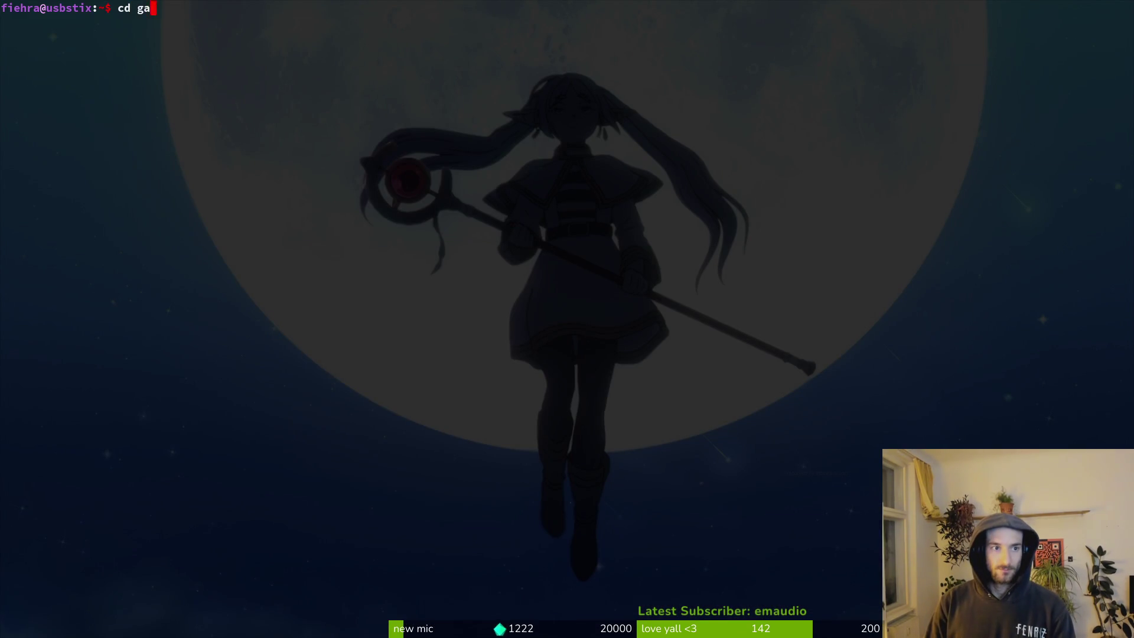
key("Return")
type("ad asse")
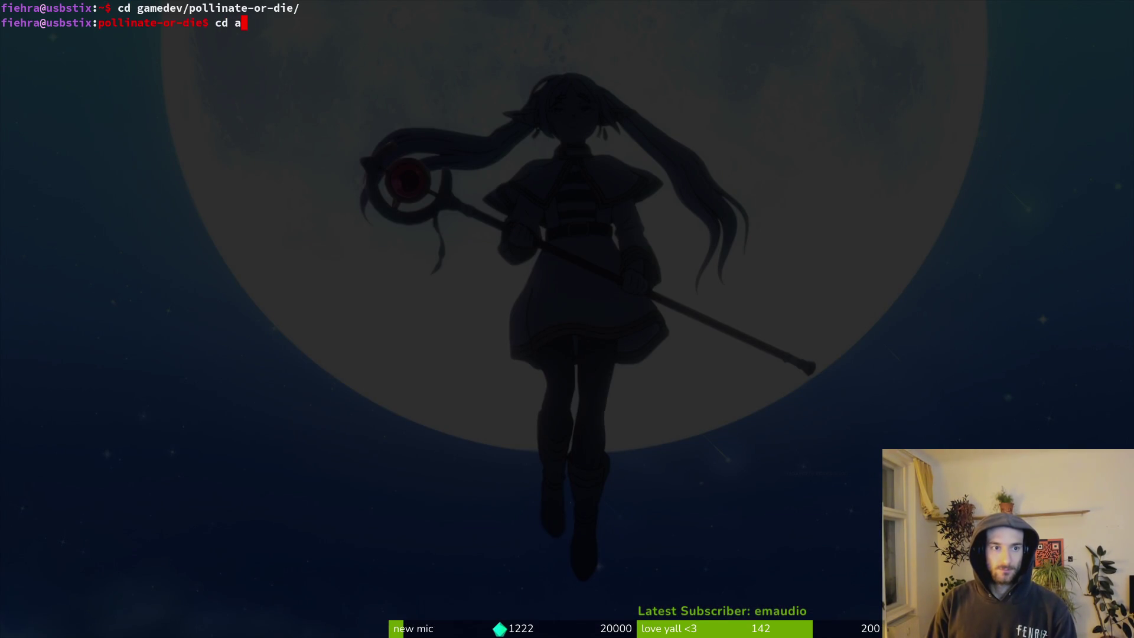
key("Tab")
key("Return")
type("cd as")
key("Tab")
key("Return")
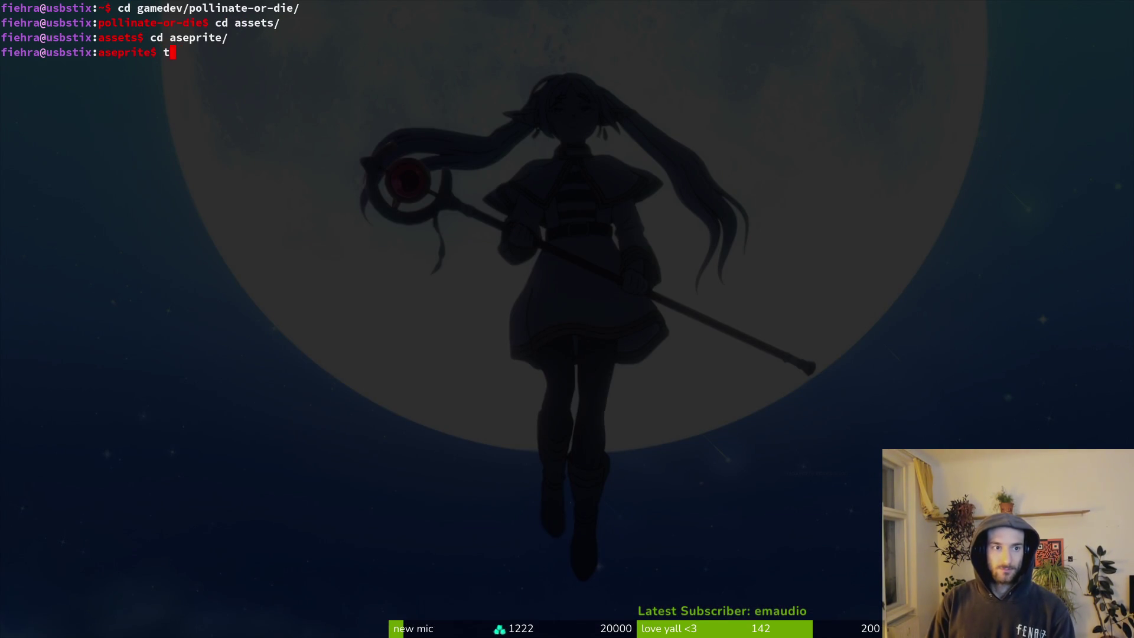
In tig, stage hornet.aseprite and the untracked hornetNest.aseprite, then quit tig.
type("ti")
key("Return")
type("tile")
key("BackSpace")
key("BackSpace")
key("BackSpace")
key("Return")
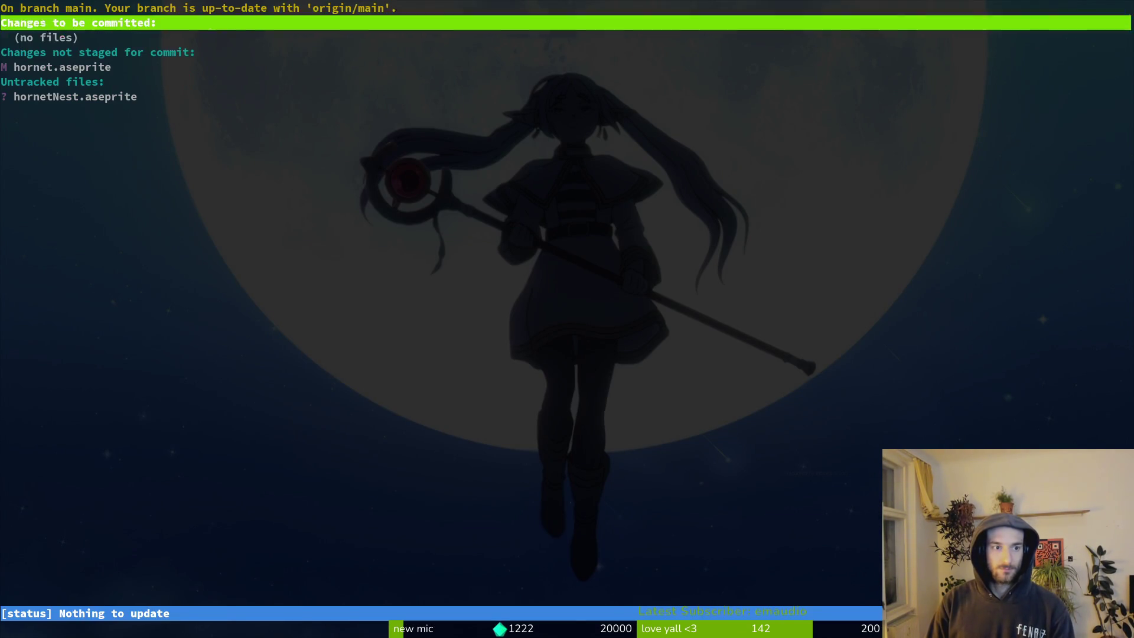
key("Down")
key("u")
key("Return")
key("u")
key("q")
key("q")
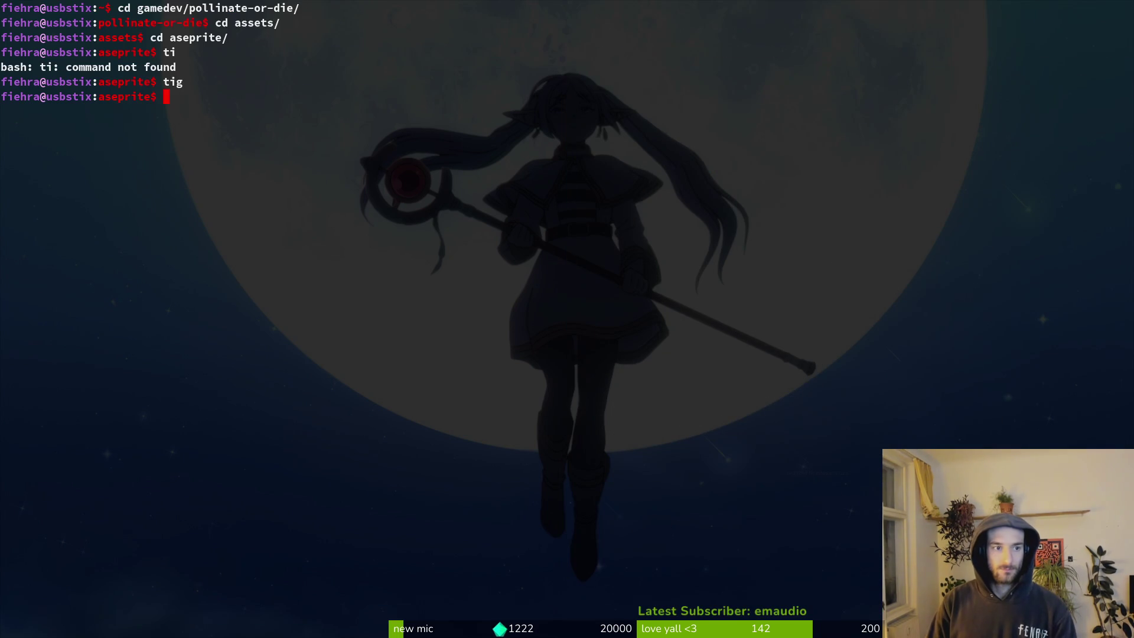
Run git commit -m with a message about adding the hornet nest and missing hornet animations.
type("git commit ;&")
key("BackSpace")
key("BackSpace")
key("BackSpace")
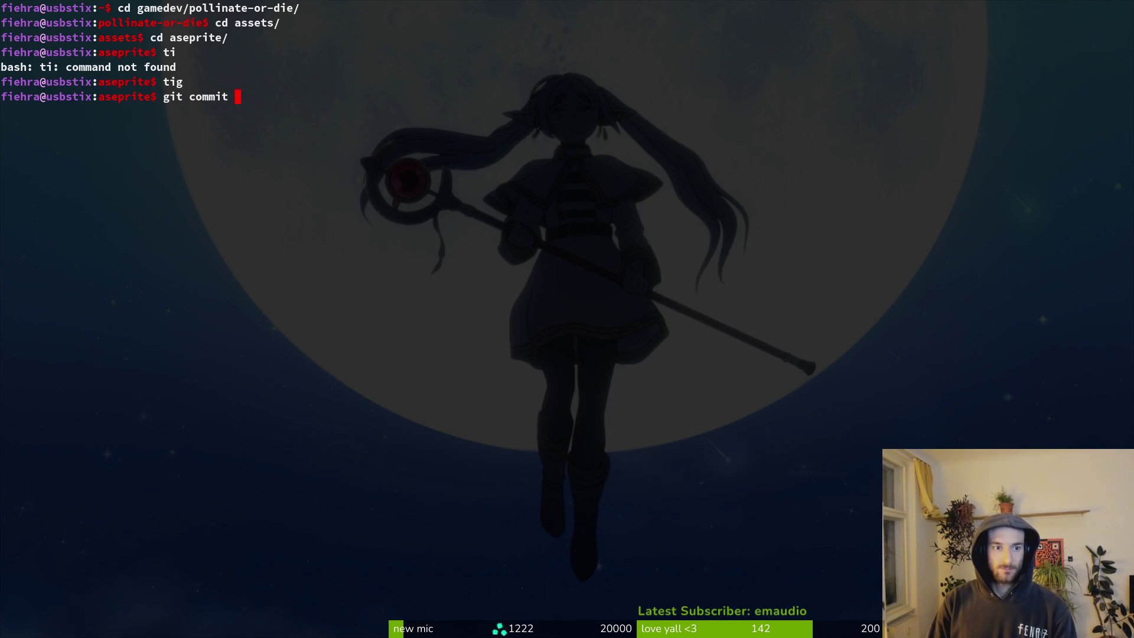
type("-m \"added hornet nest and ove")
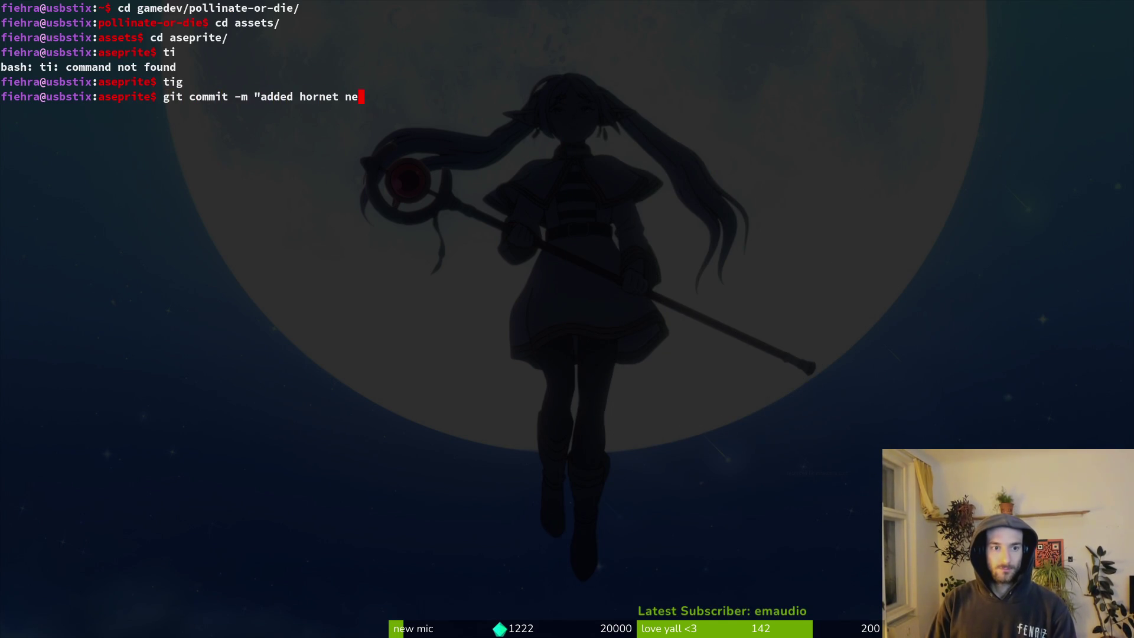
key("BackSpace")
key("BackSpace")
key("BackSpace")
type("wroke")
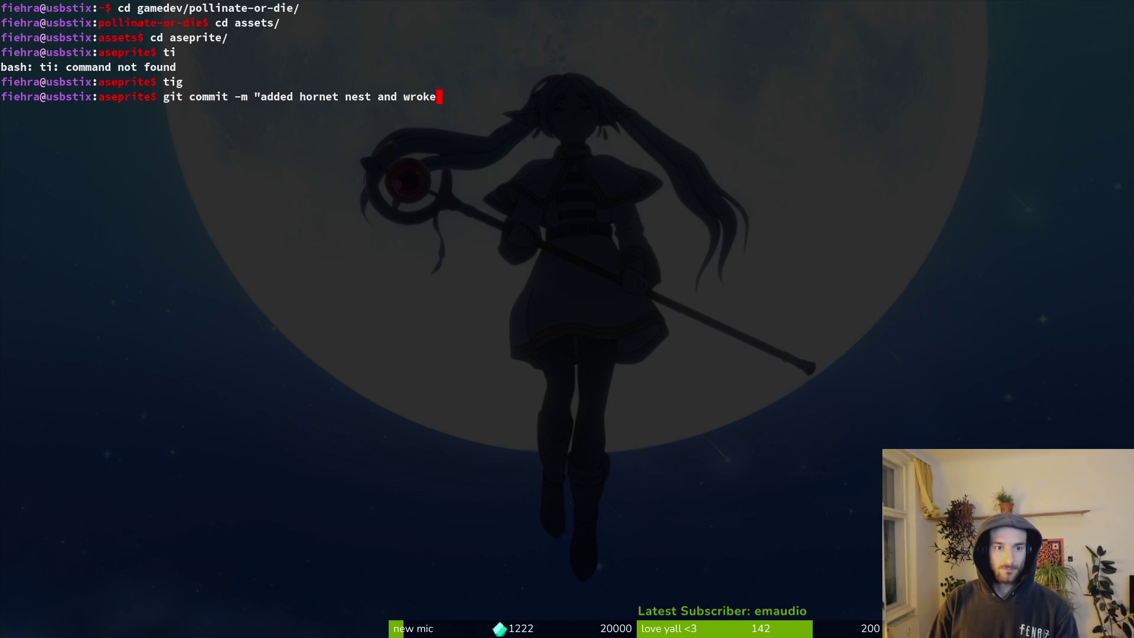
type("d o")
key("BackSpace")
key("BackSpace")
type("o")
key("BackSpace")
type("o")
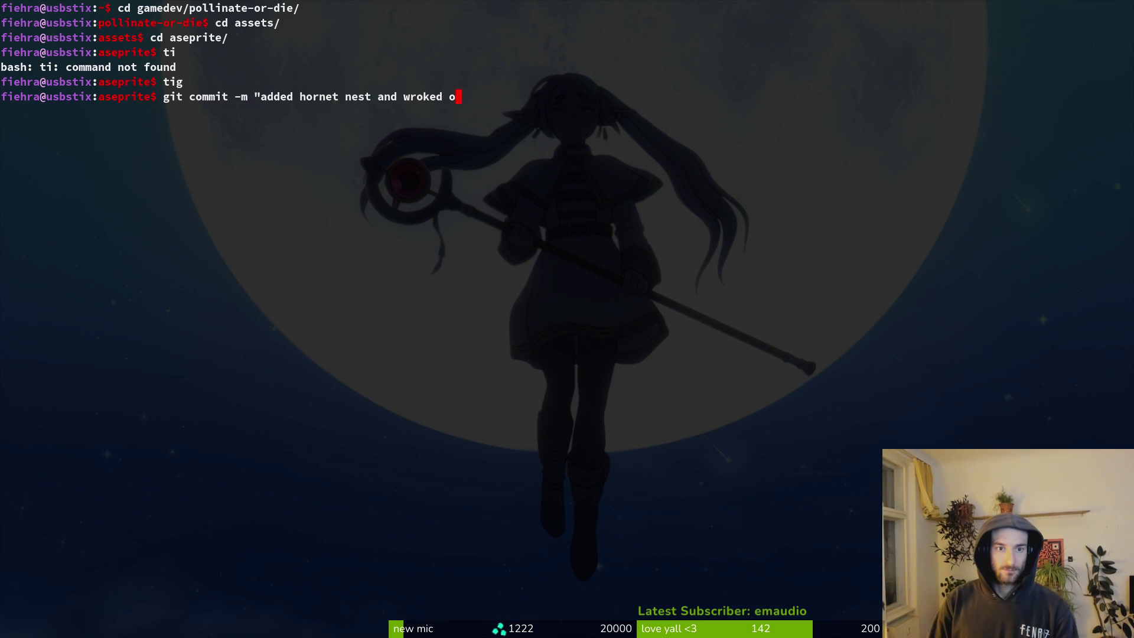
type("n missing hornet animati")
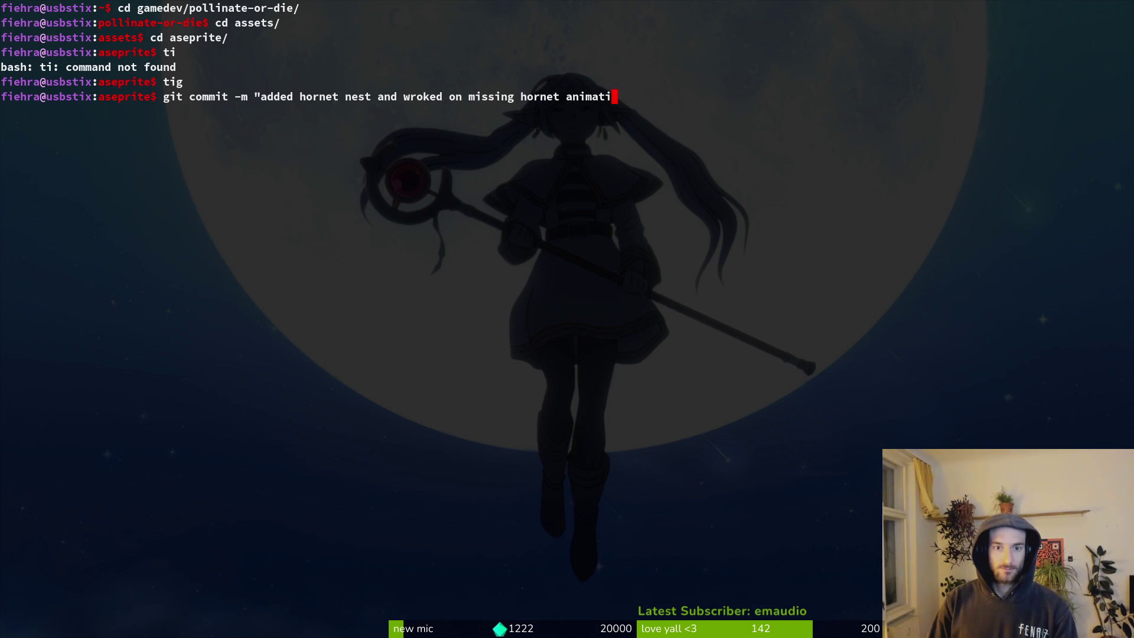
type("ons\"")
key("Return")
Run git push, then switch windows back to the Steam library.
type("git push")
key("Return")
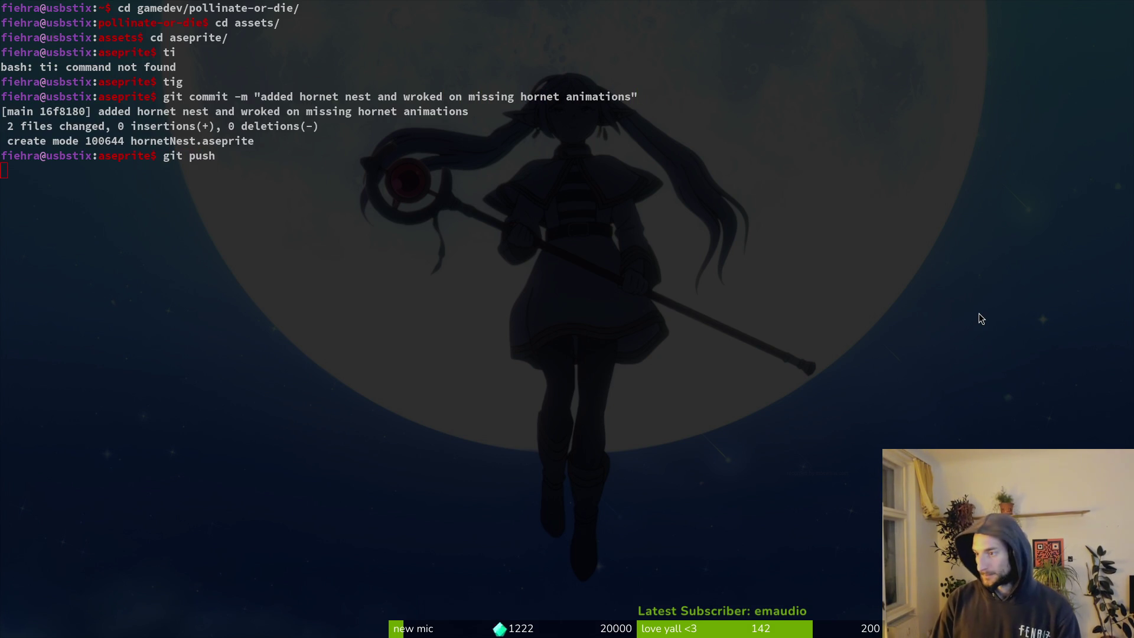
key("alt+Tab")
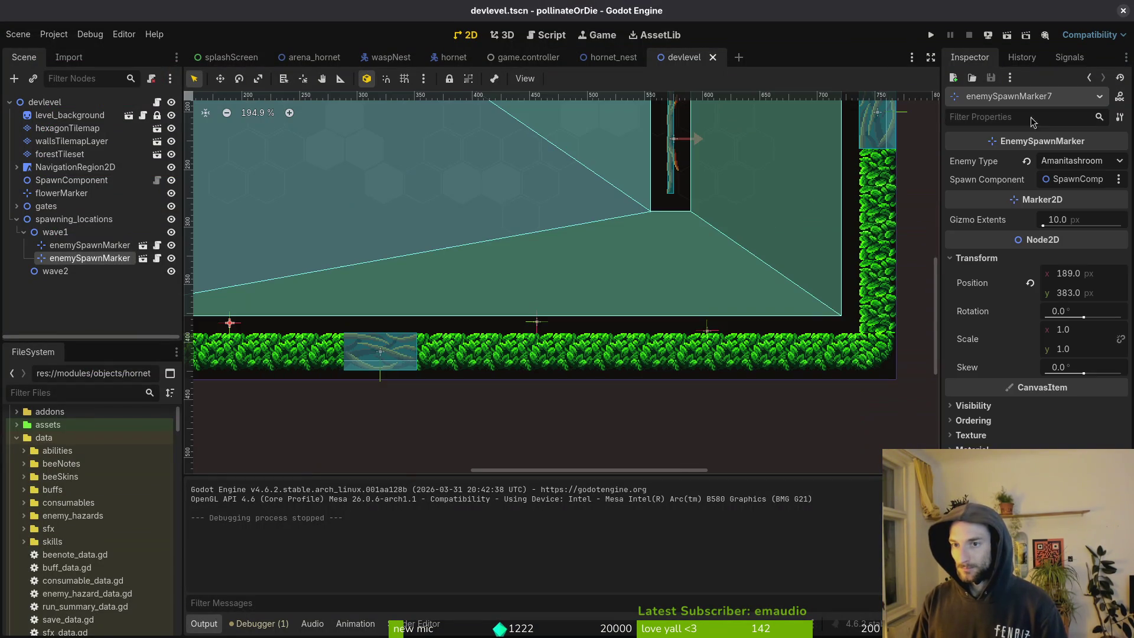
key("alt+Tab")
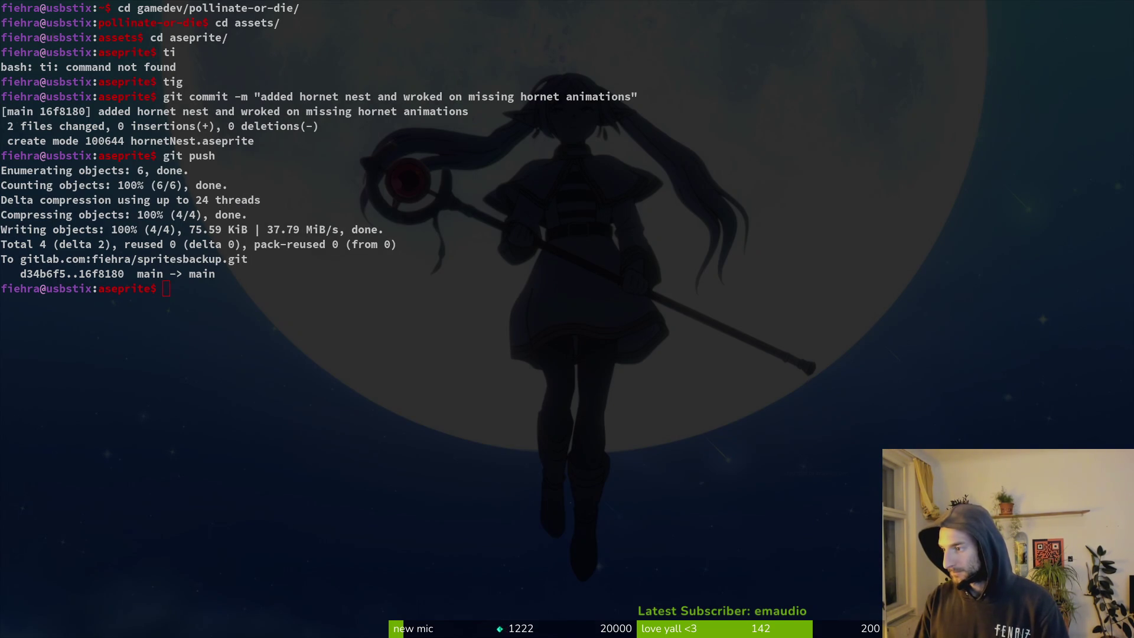
key("alt+Tab")
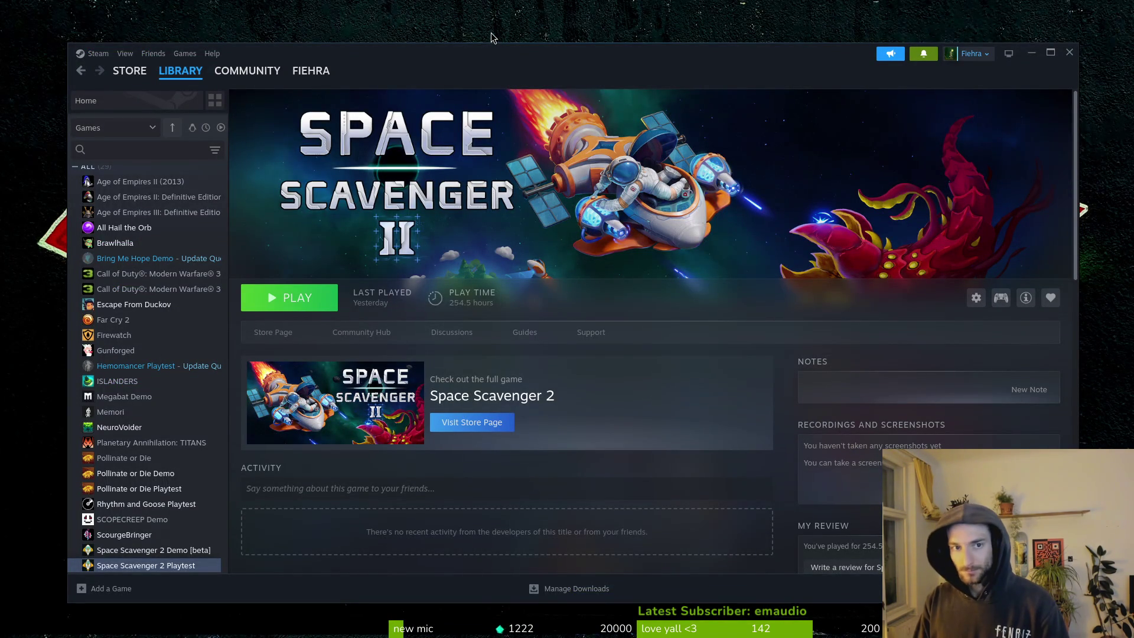
In the terminal, cd into gamedev/pollinate-or-die and open tig's changed-files view.
key("alt+Tab")
type("cd gamedev/po")
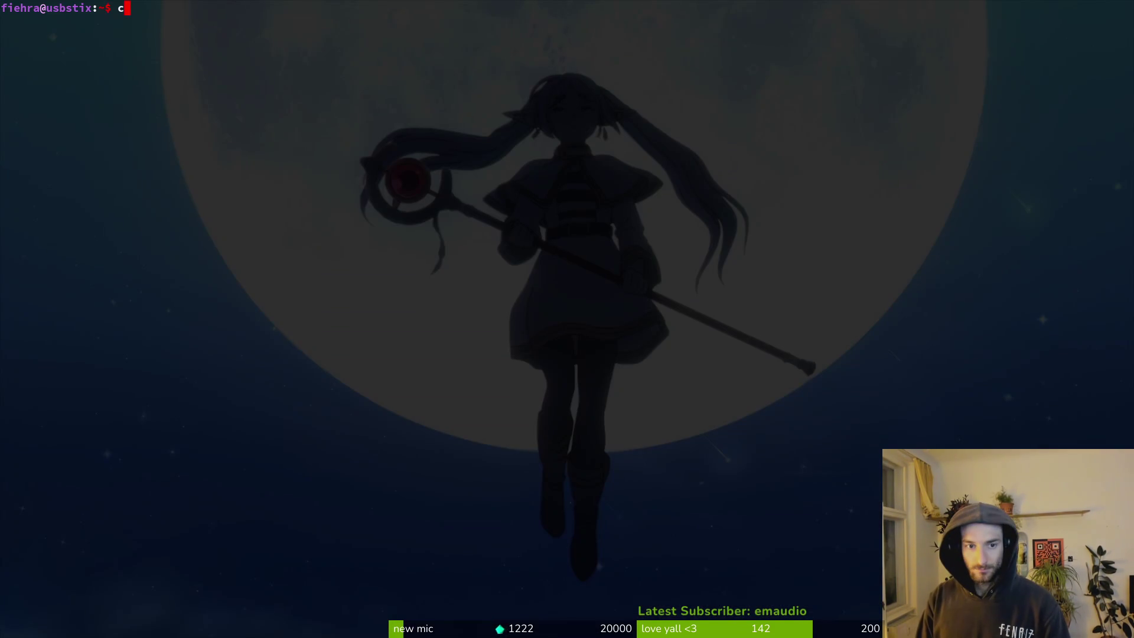
key("Tab")
key("Return")
type("tigsj")
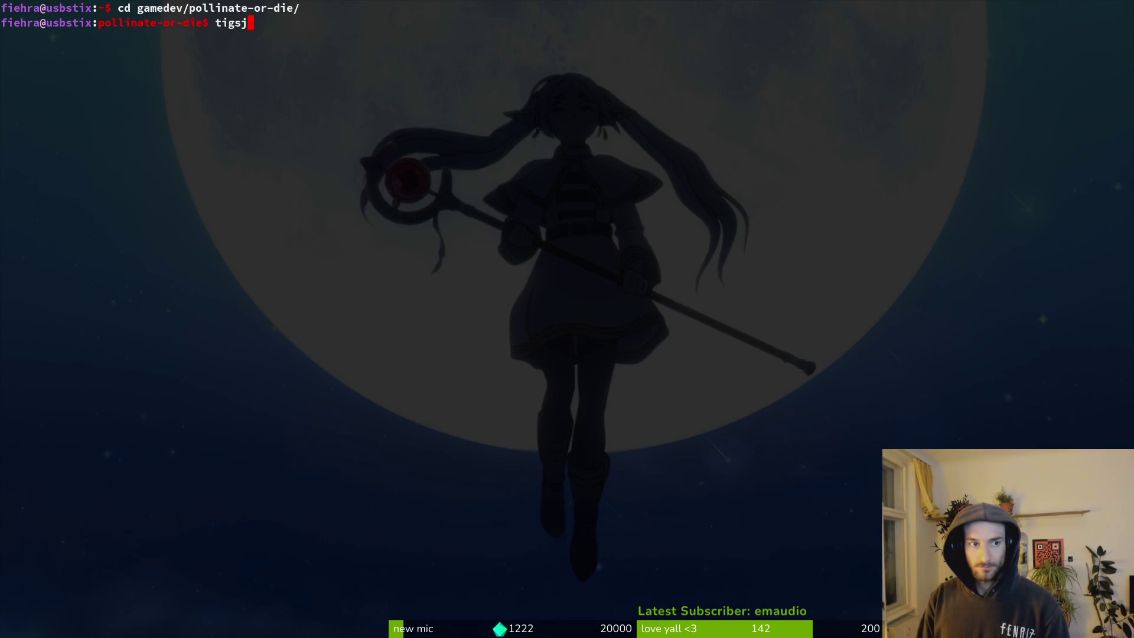
key("Return")
Review the gif.tscn and devlevel.tscn diffs, stage devlevel.tscn, and quit tig.
key("Down")
key("Down")
key("Down")
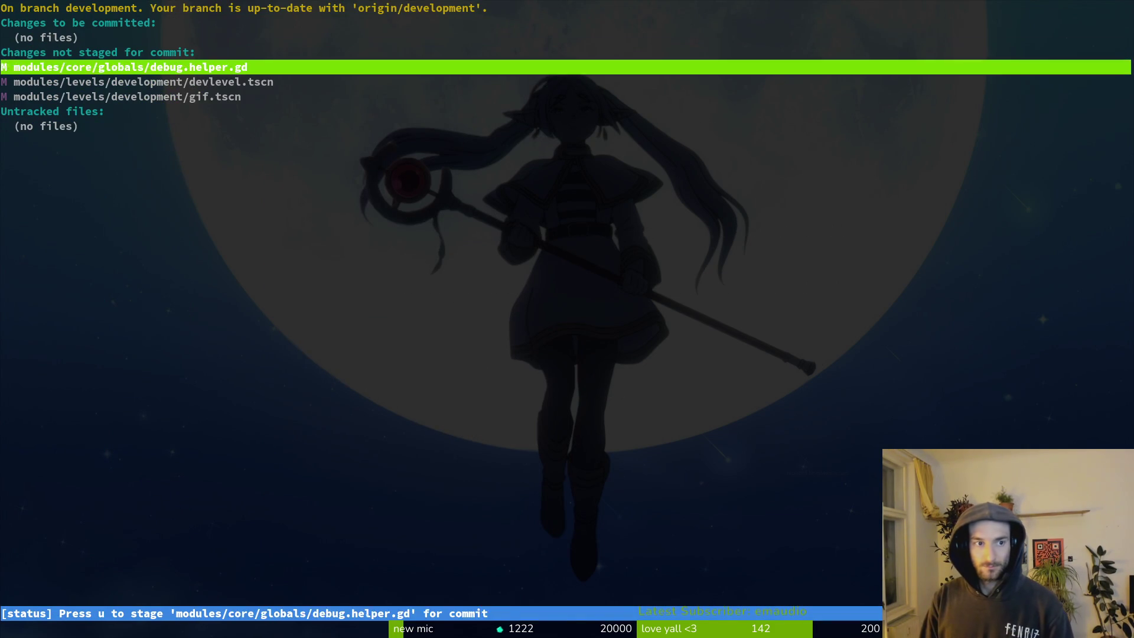
key("Return")
key("Up")
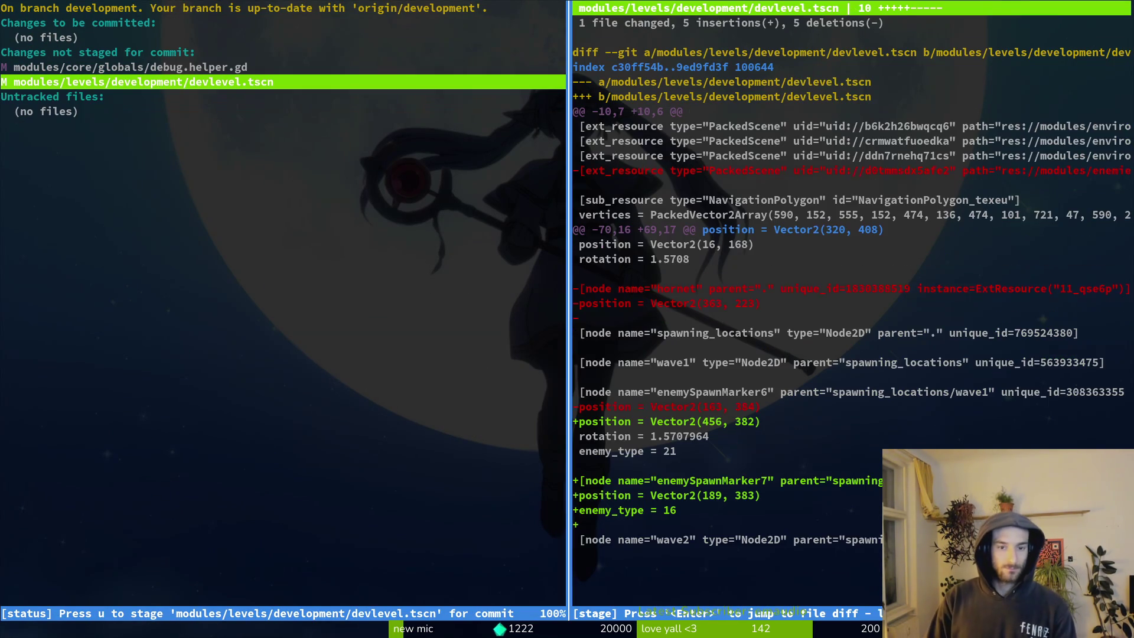
key("q")
key("q")
type("tig")
key("Return")
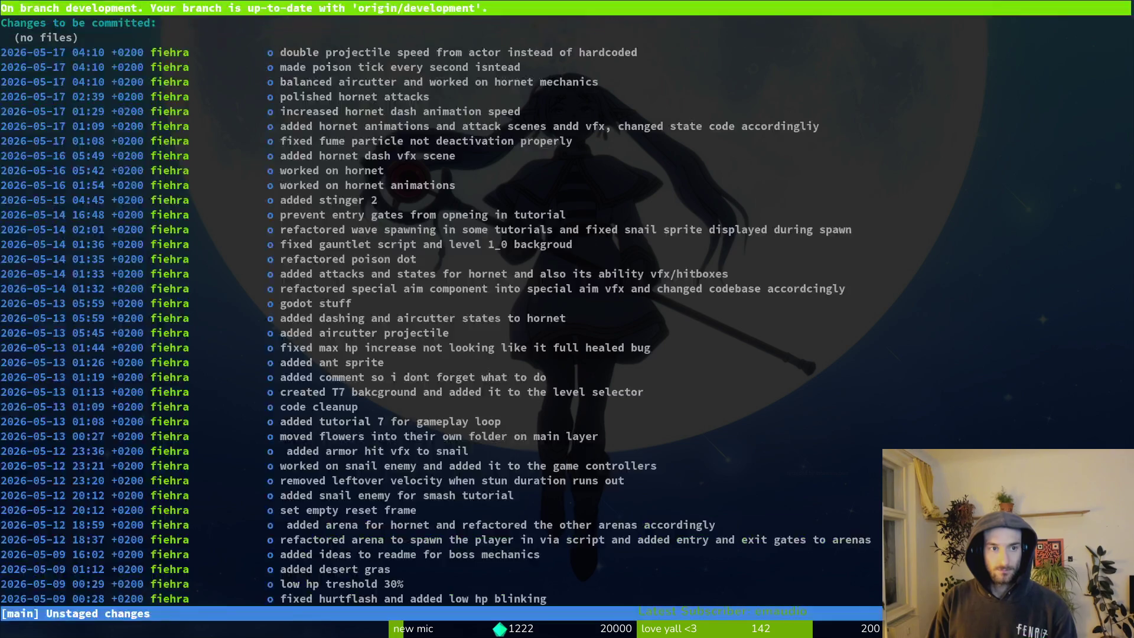
key("s")
key("Down")
key("Down")
key("Return")
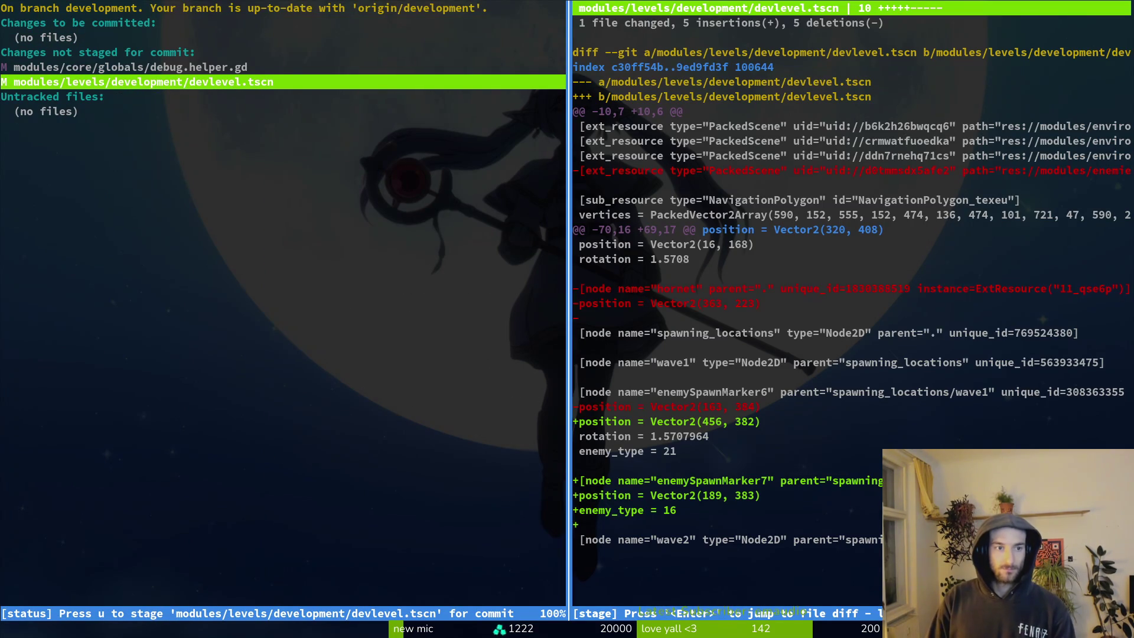
key("u")
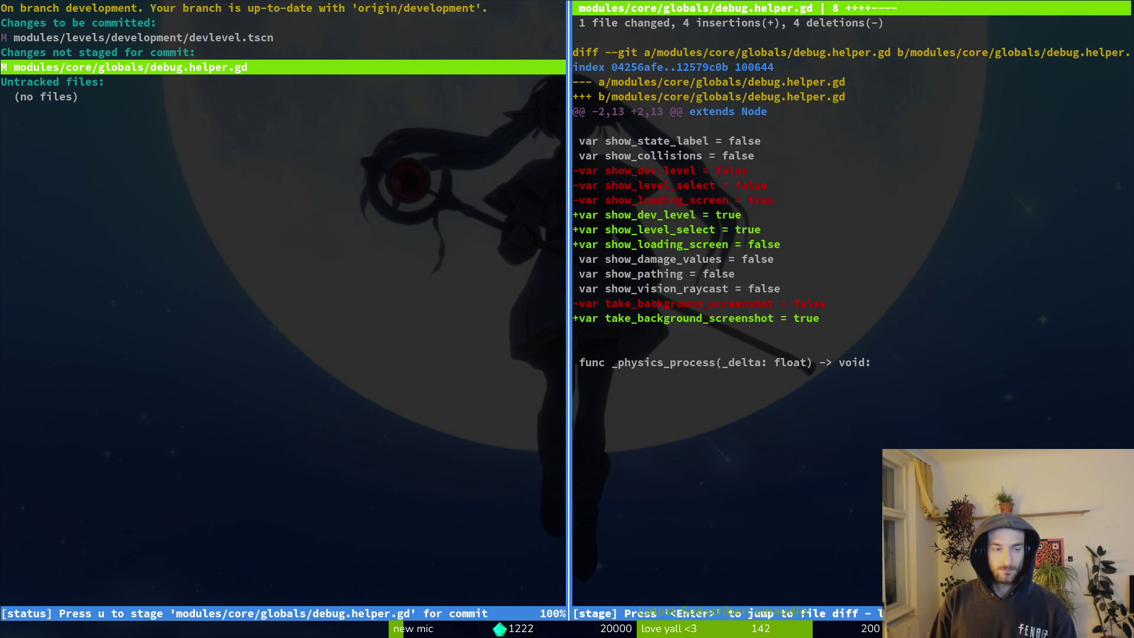
key("q")
key("q")
Open debug.helper.gd in vim via the file finder, then exit with :q.
type("git com")
key("BackSpace")
key("BackSpace")
key("BackSpace")
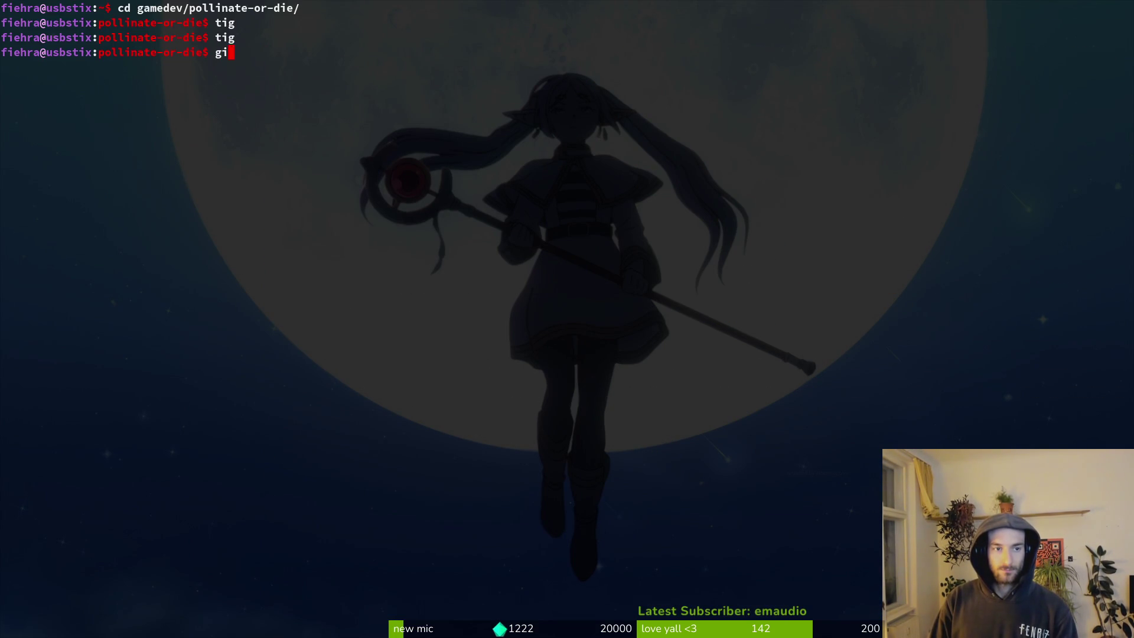
key("BackSpace")
key("BackSpace")
type("vim")
key("Return")
key("space")
key("f")
key("f")
type("debhe")
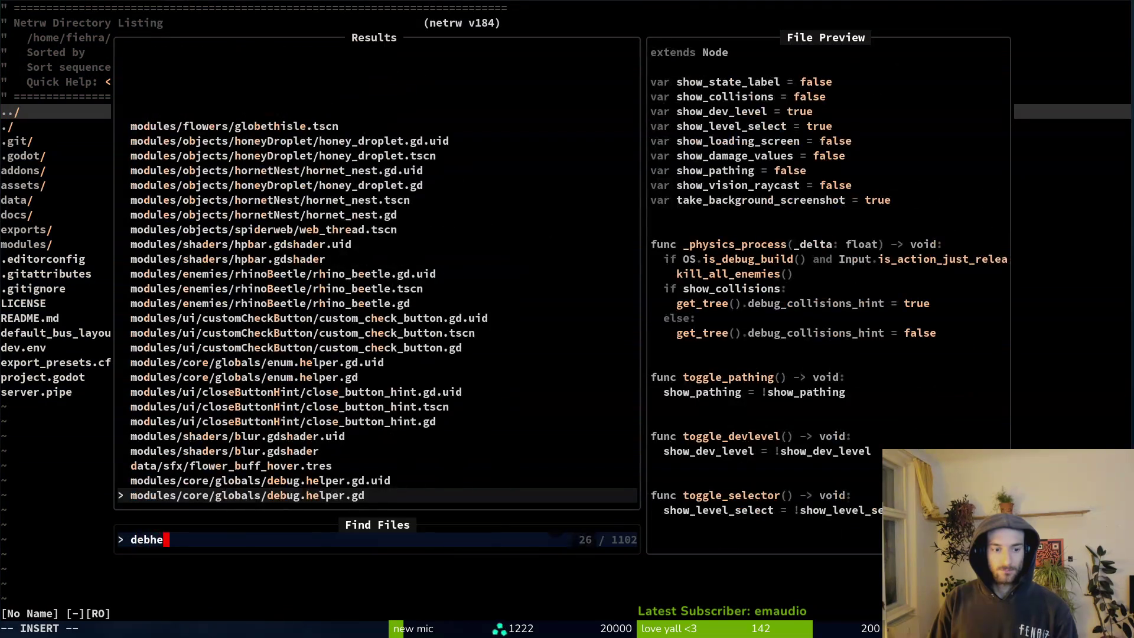
key("Return")
type(":q")
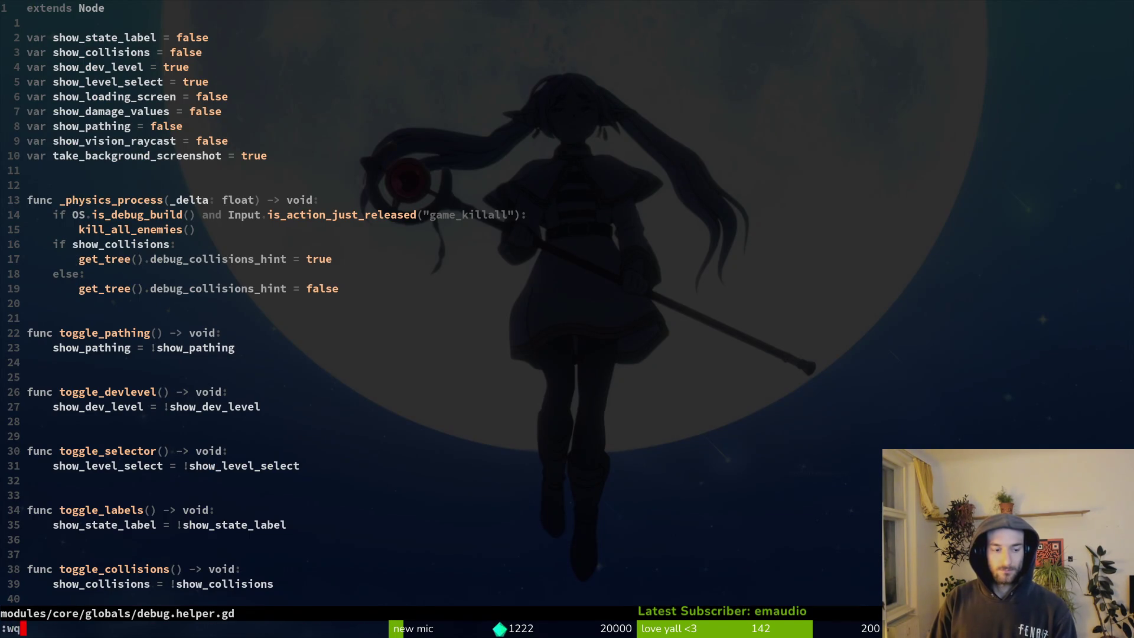
key("Return")
Reopen tig's status view and select the staged devlevel.tscn entry.
type("tig")
key("Return")
key("s")
key("Down")
key("Up")
Unstage devlevel.tscn, bring Steam forward, and press PLAY on Space Scavenger 2 Playtest.
key("u")
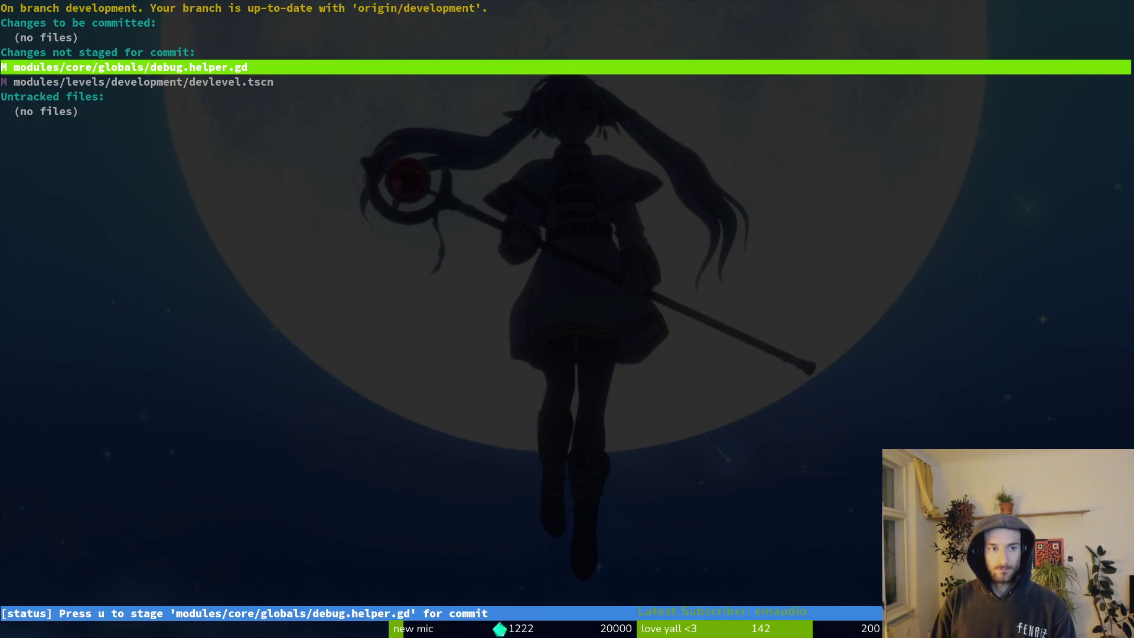
key("q")
key("q")
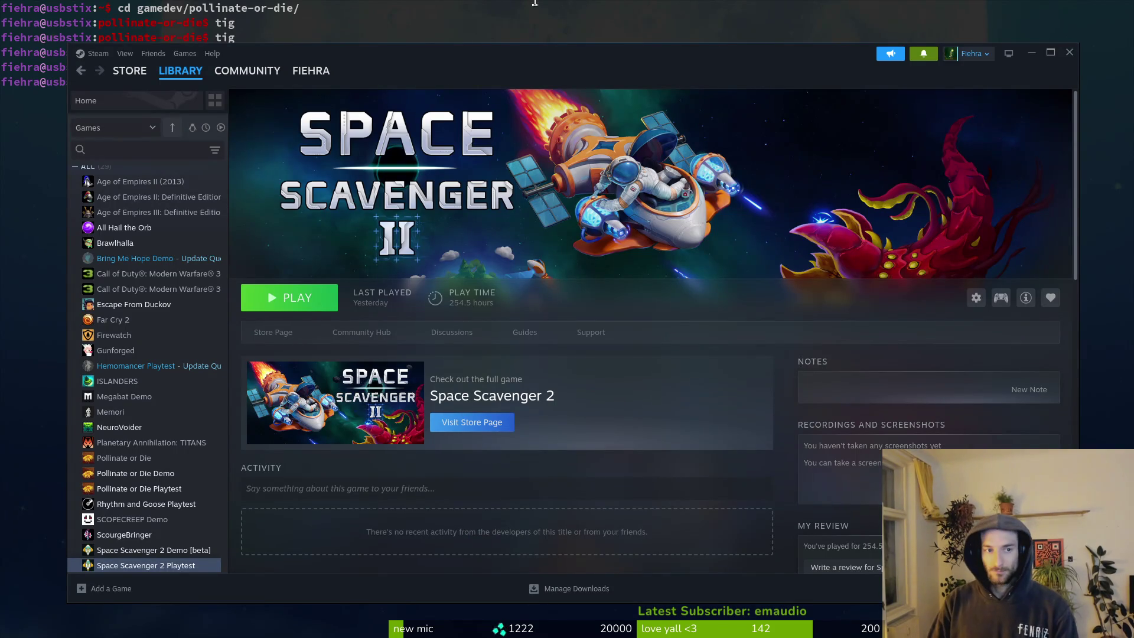
key("F12")
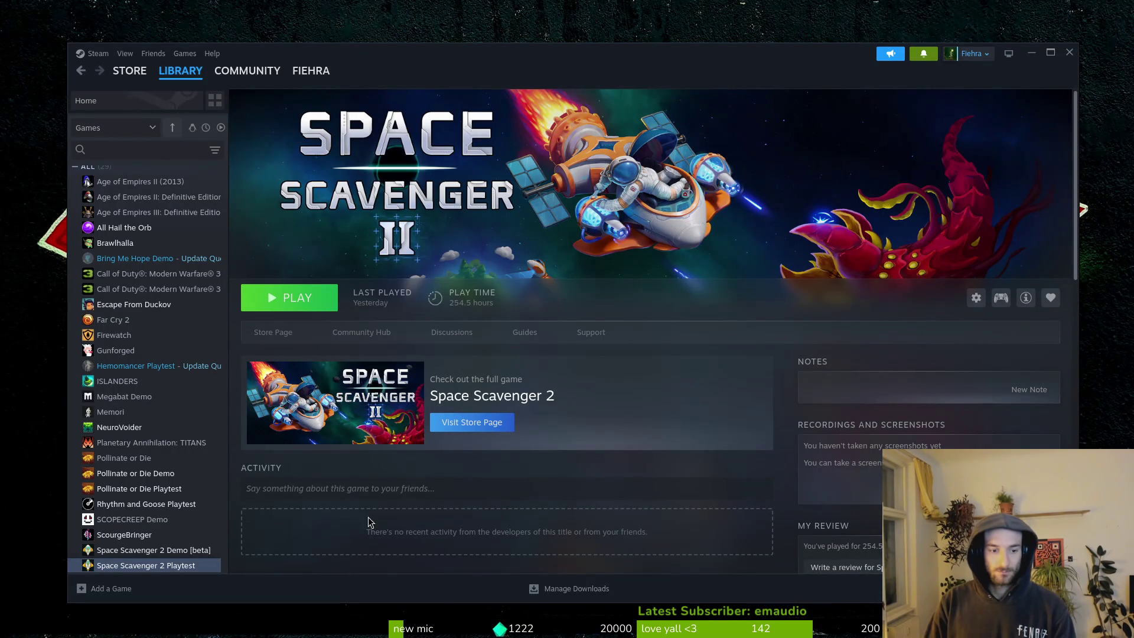
left_click(457, 481)
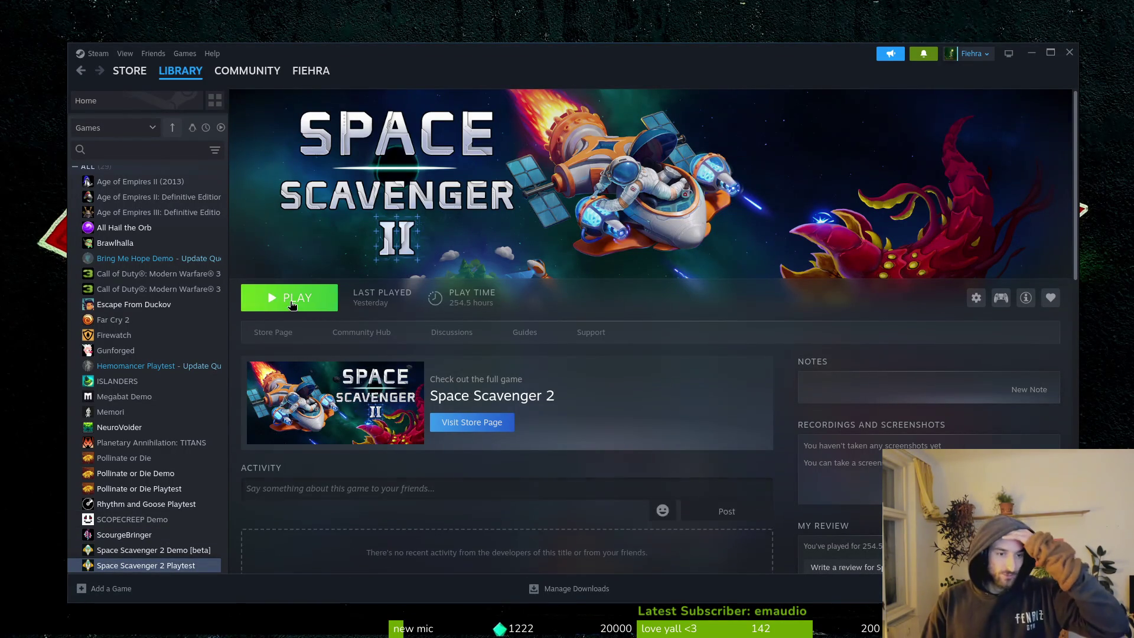
left_click(290, 298)
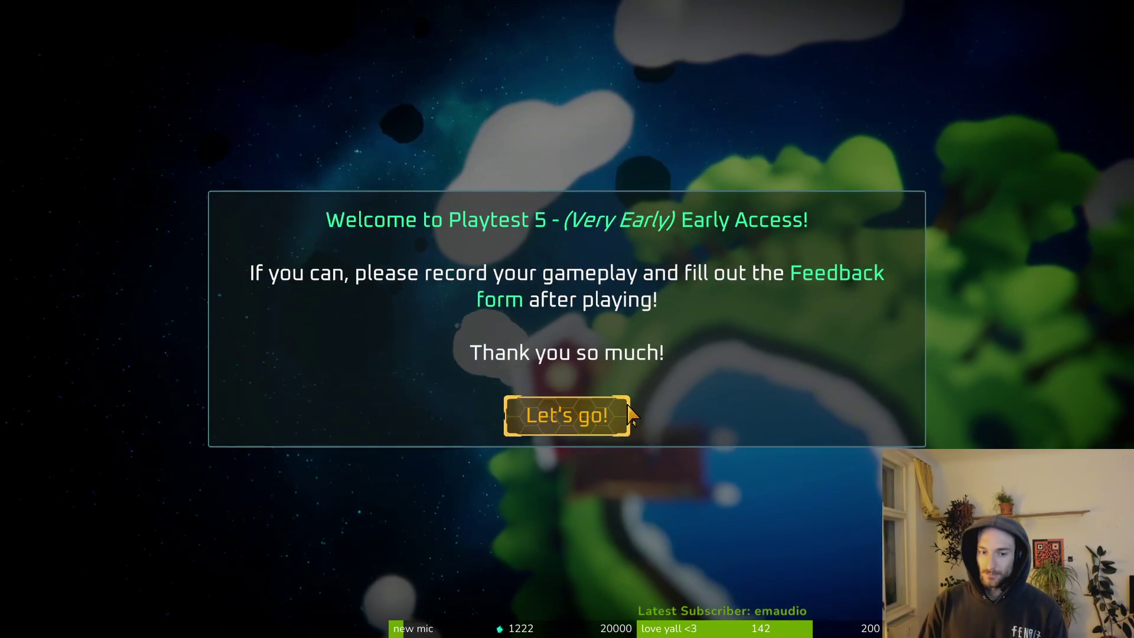
Dismiss the Playtest 5 welcome message and return to the game's main menu.
left_click(597, 413)
key("alt+Tab")
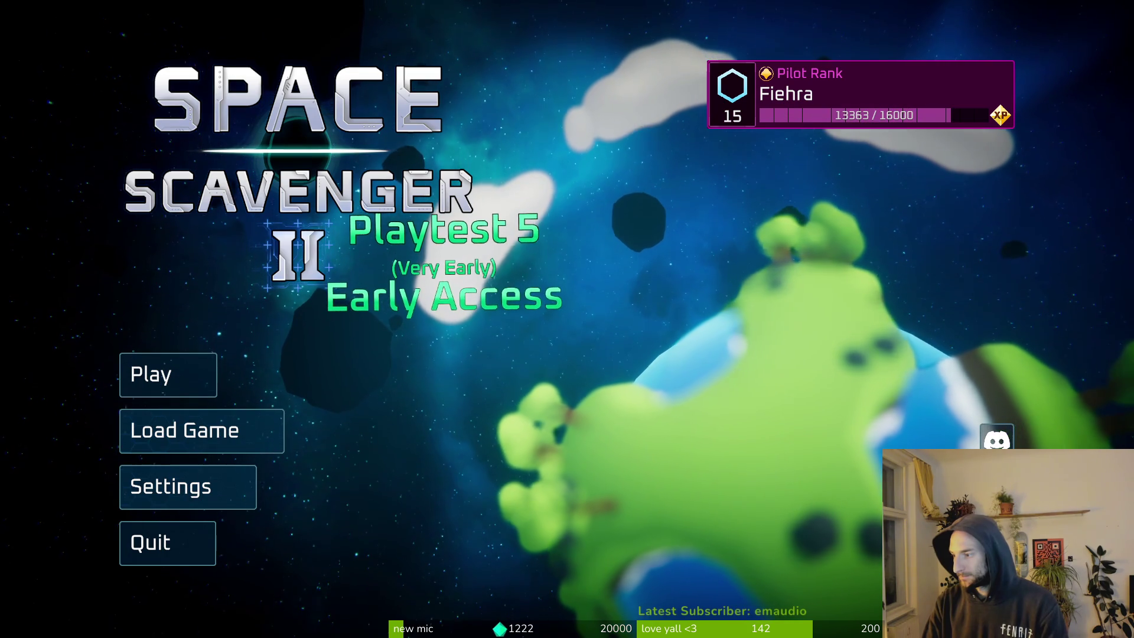
key("alt+Tab")
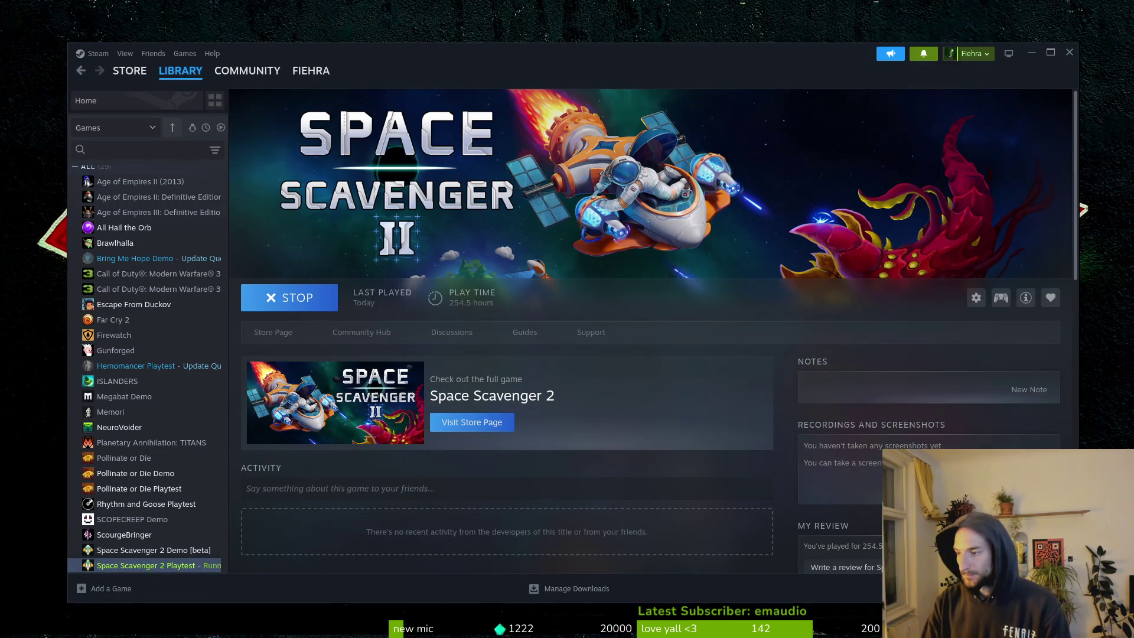
key("alt+Tab")
Start playing and fly the ship onto the Start Trial portal.
left_click(177, 371)
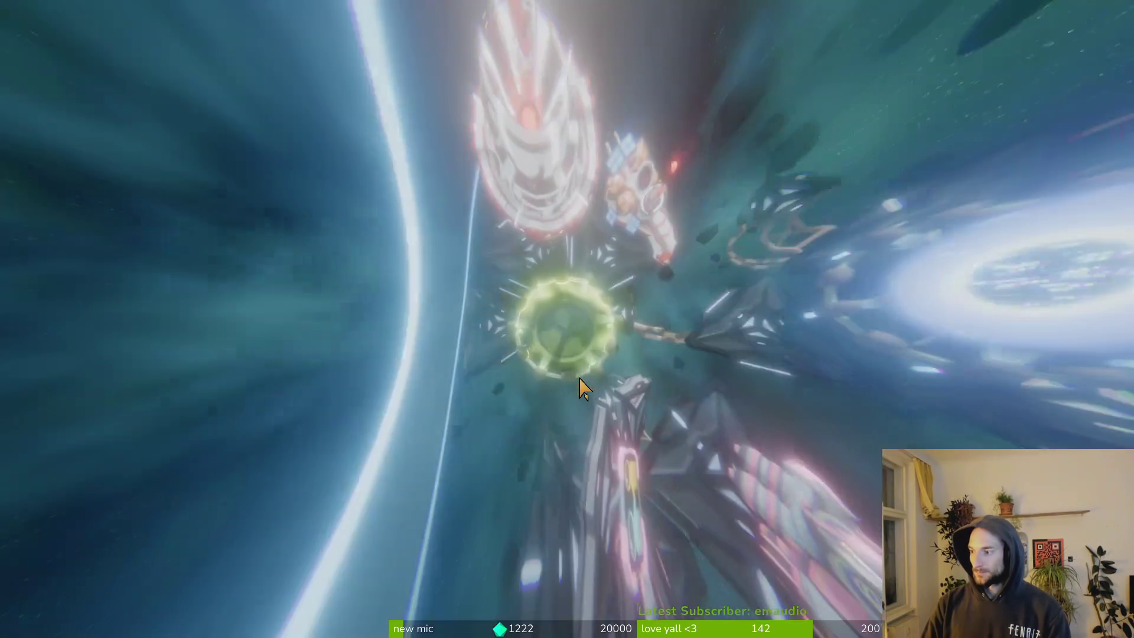
key("d")
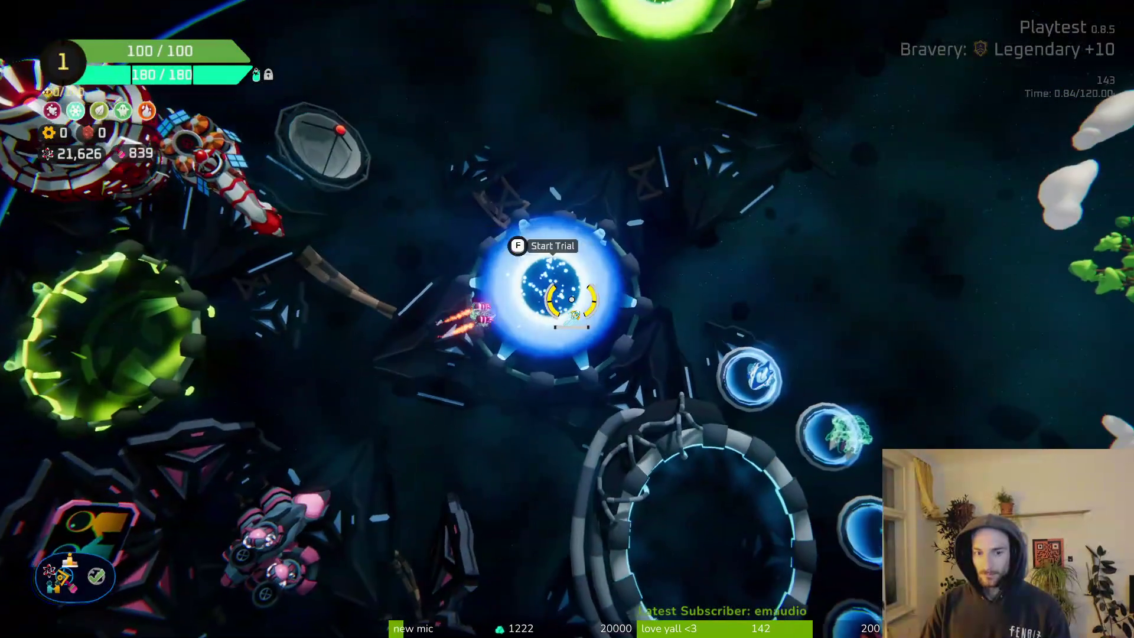
key("d")
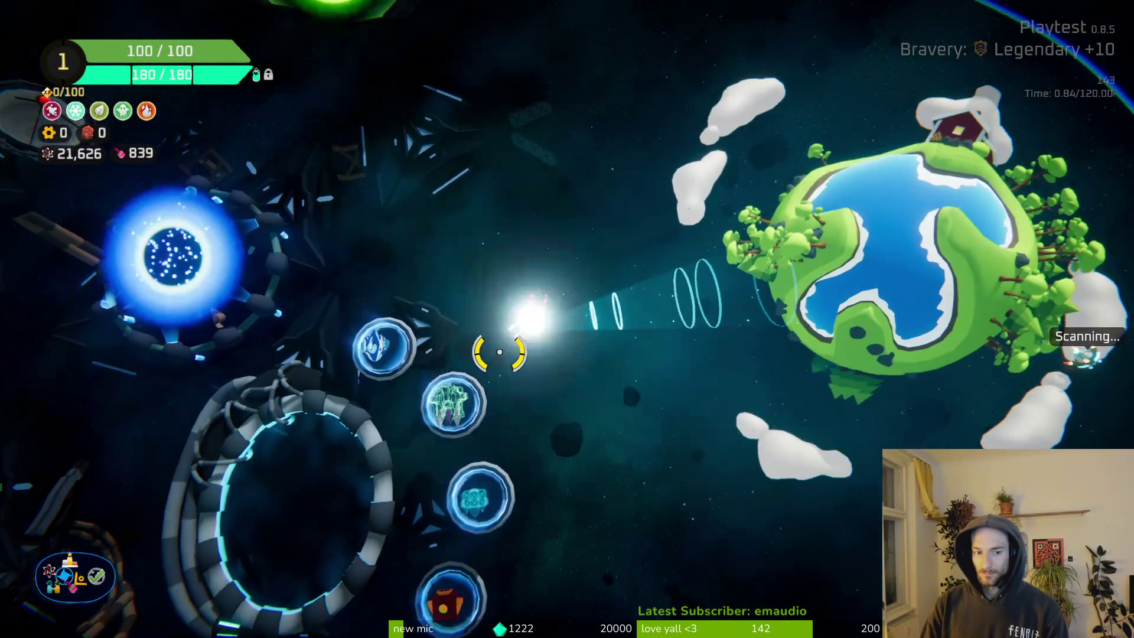
key("a")
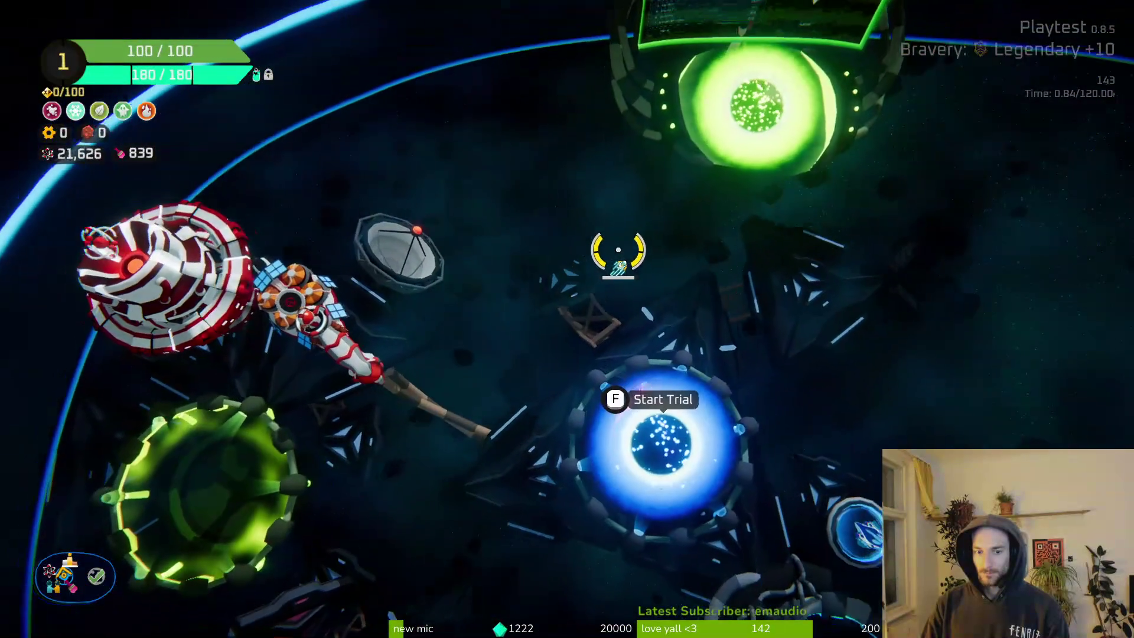
key("s")
Begin the trial at Legendary +10 bravery, then switch to the Steam library.
key("f")
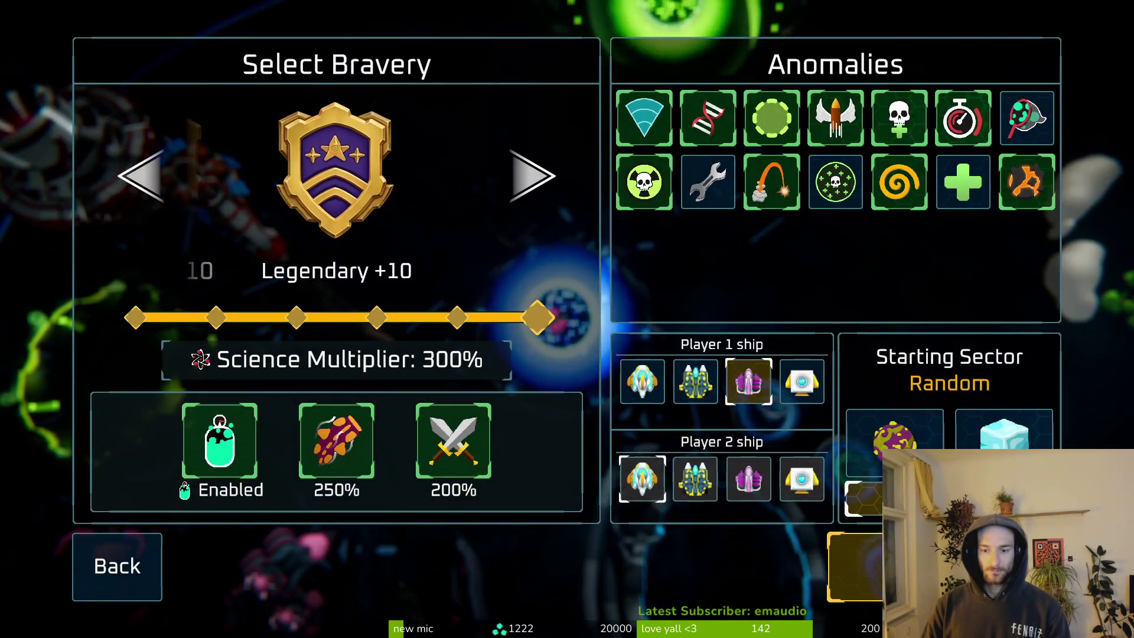
key("Return")
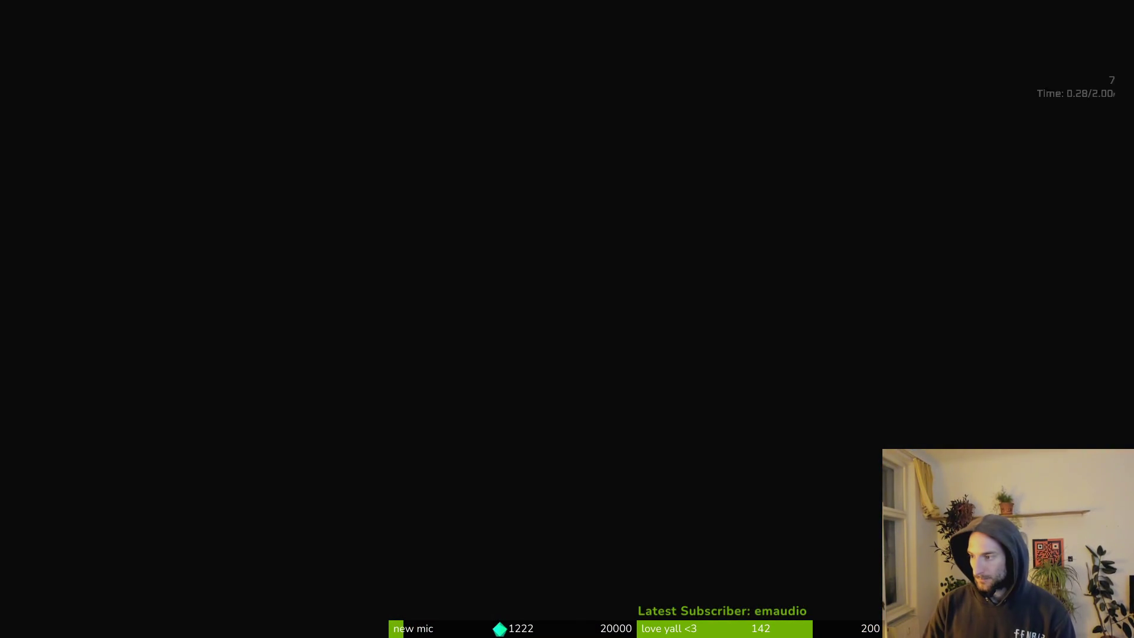
key("alt+Tab")
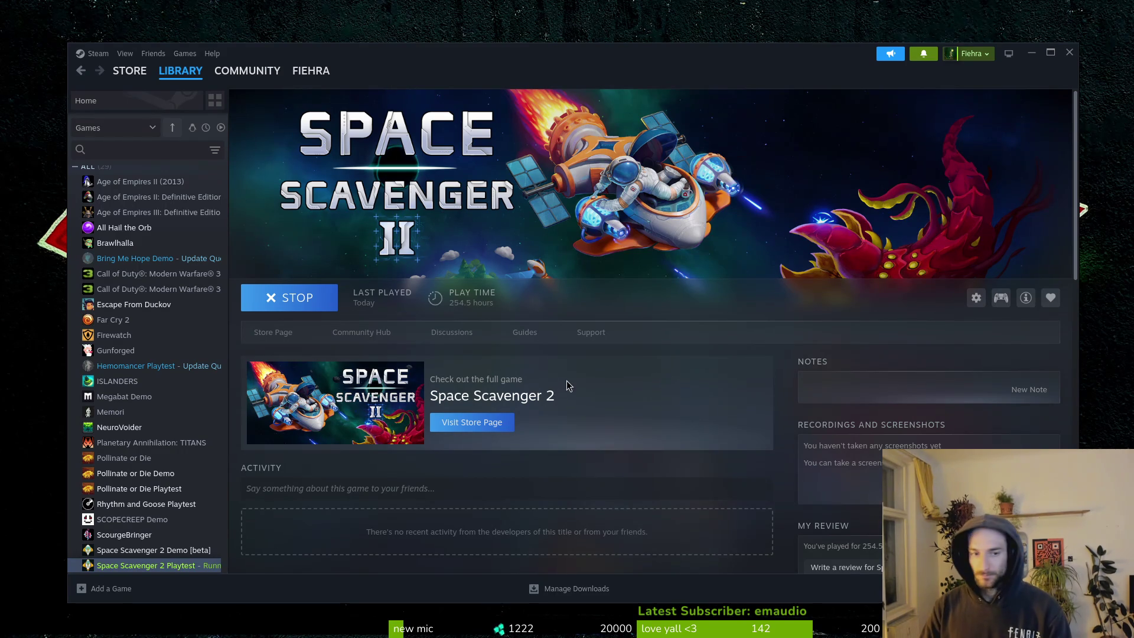
Shoot down the enemies and the crystal enemy while flying up through the asteroids.
key("alt+Tab")
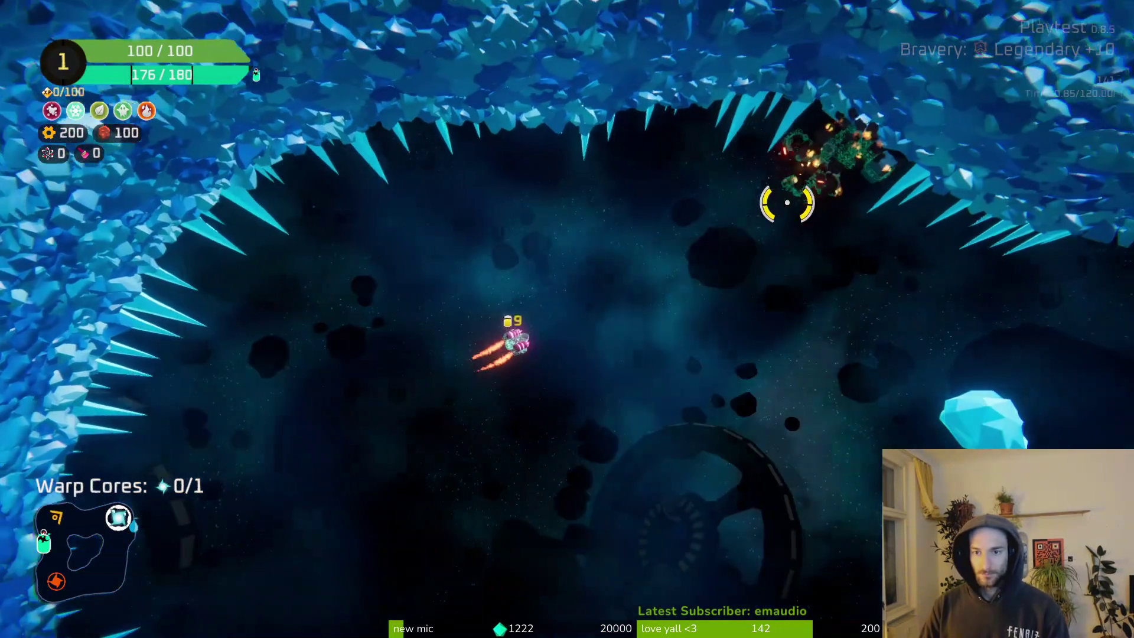
mouse_move(786, 203)
left_mouse_down()
mouse_move(678, 266)
mouse_move(612, 260)
mouse_move(856, 333)
mouse_move(631, 366)
mouse_move(608, 402)
mouse_move(543, 437)
mouse_move(555, 449)
mouse_move(759, 392)
mouse_move(772, 324)
mouse_move(836, 298)
left_mouse_up()
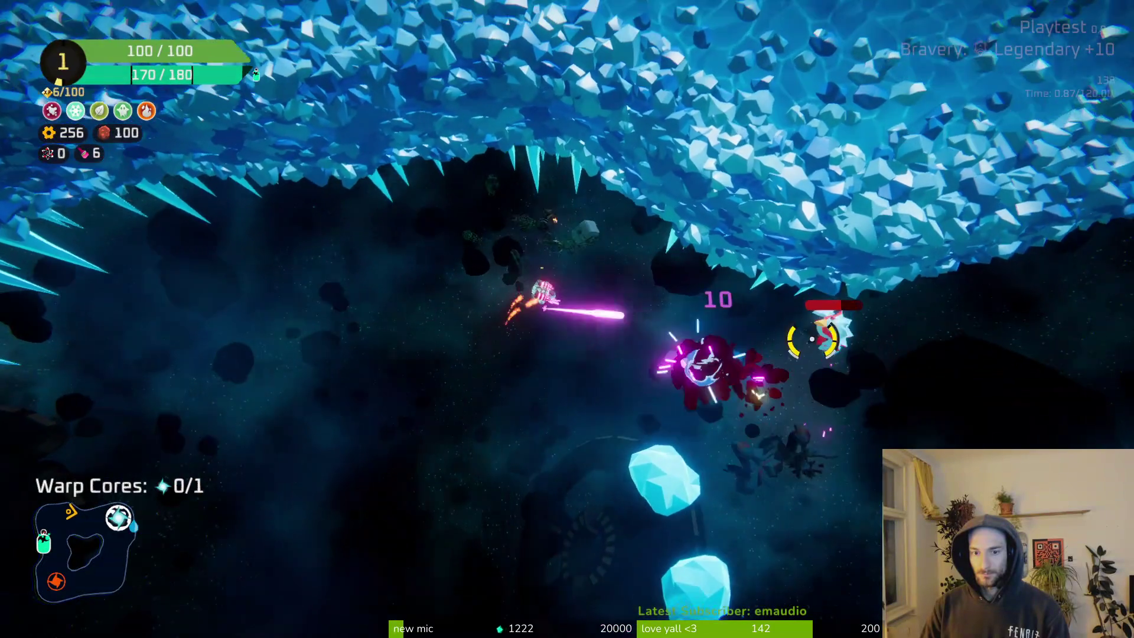
mouse_move(812, 339)
left_mouse_down()
mouse_move(695, 392)
mouse_move(594, 384)
left_mouse_up()
mouse_move(496, 431)
left_mouse_down()
mouse_move(627, 450)
mouse_move(612, 400)
mouse_move(663, 379)
mouse_move(666, 322)
left_mouse_up()
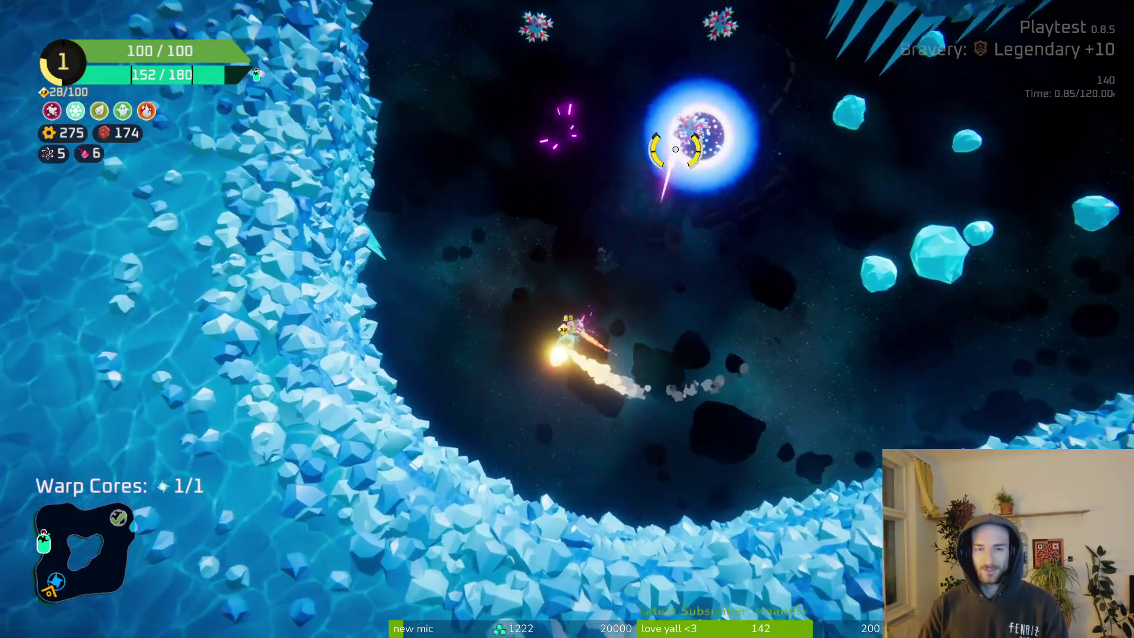
Fly up to the Oxygen Station and claim the Flail weapon reward.
key("d")
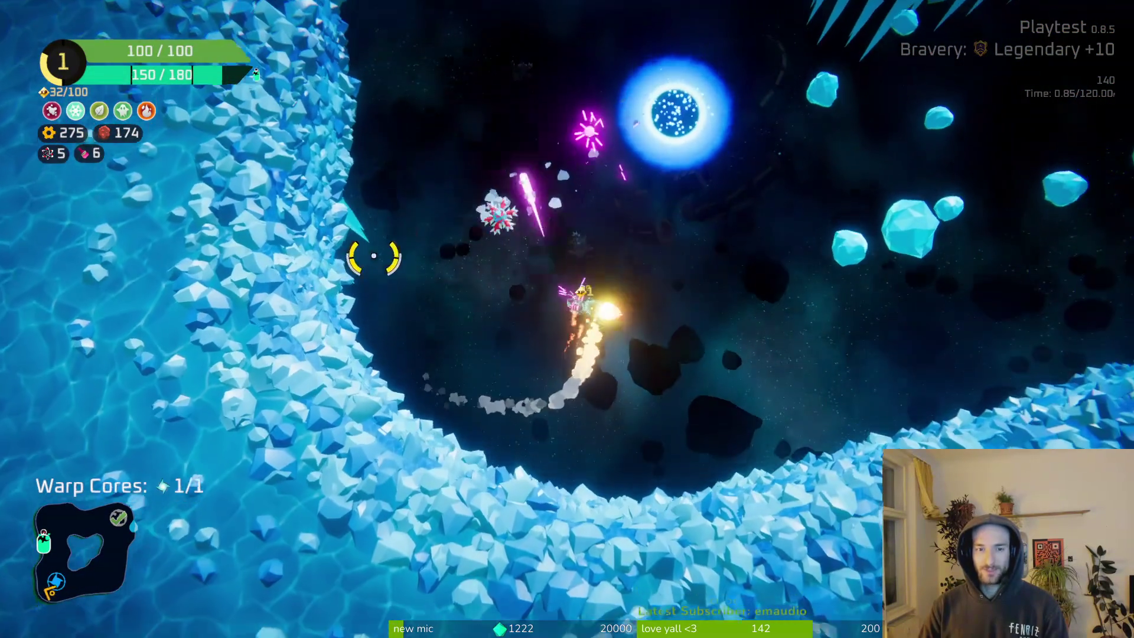
key("w")
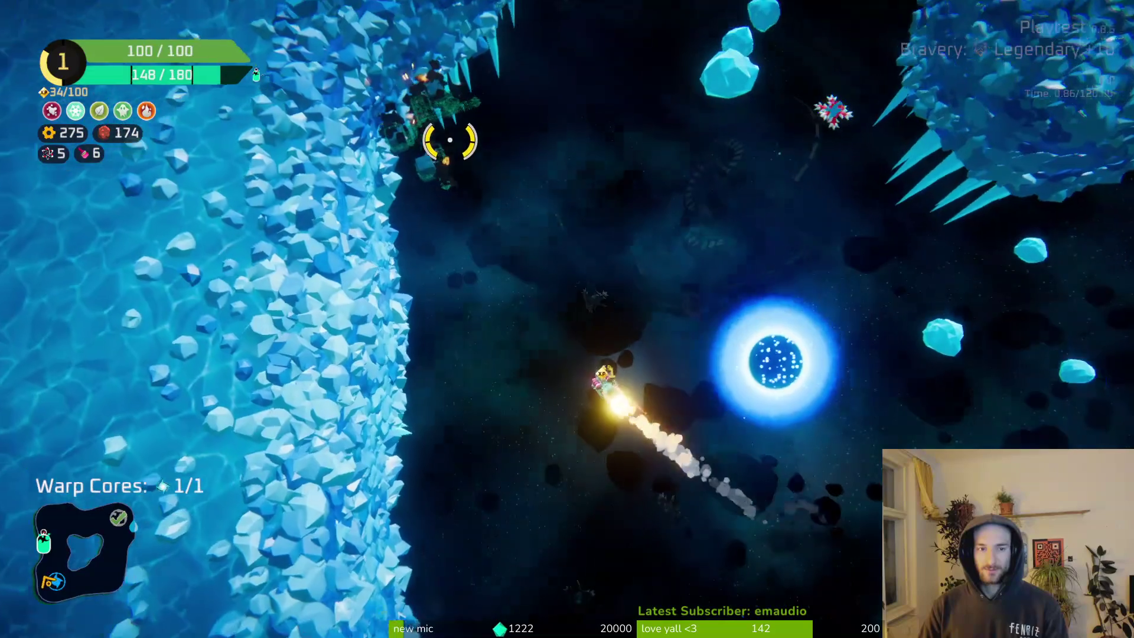
key("w")
key("d")
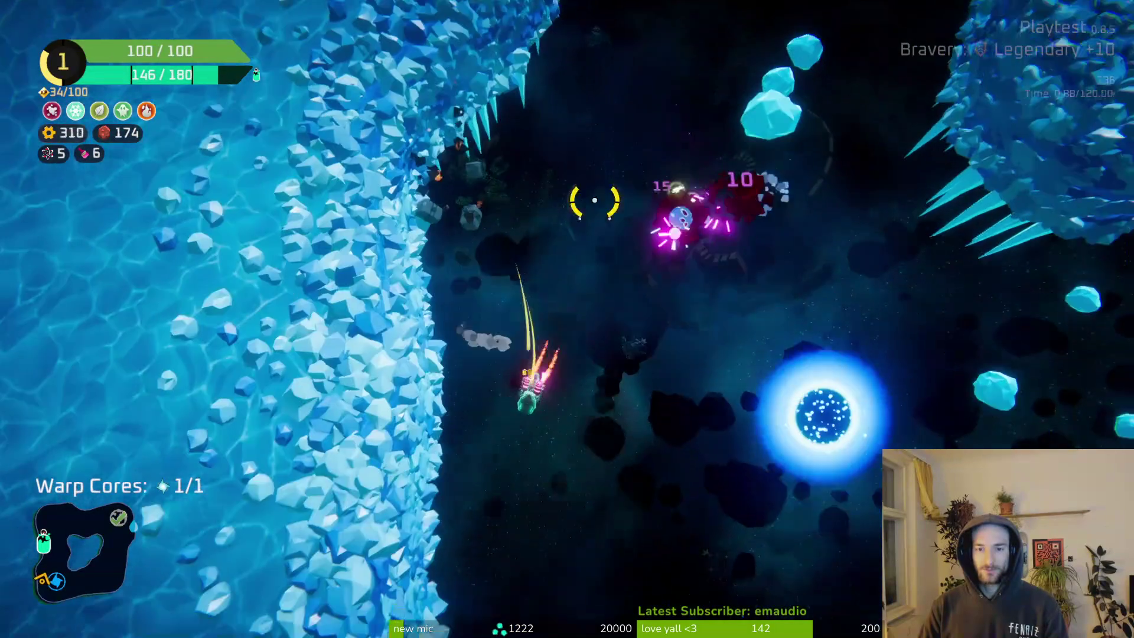
key("w")
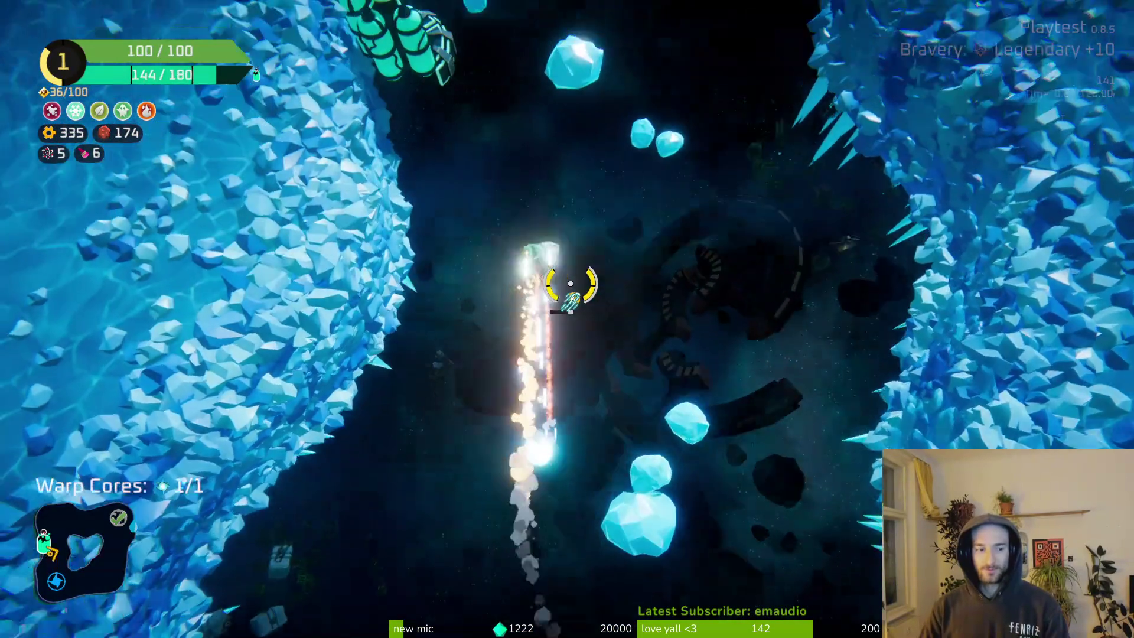
key("f")
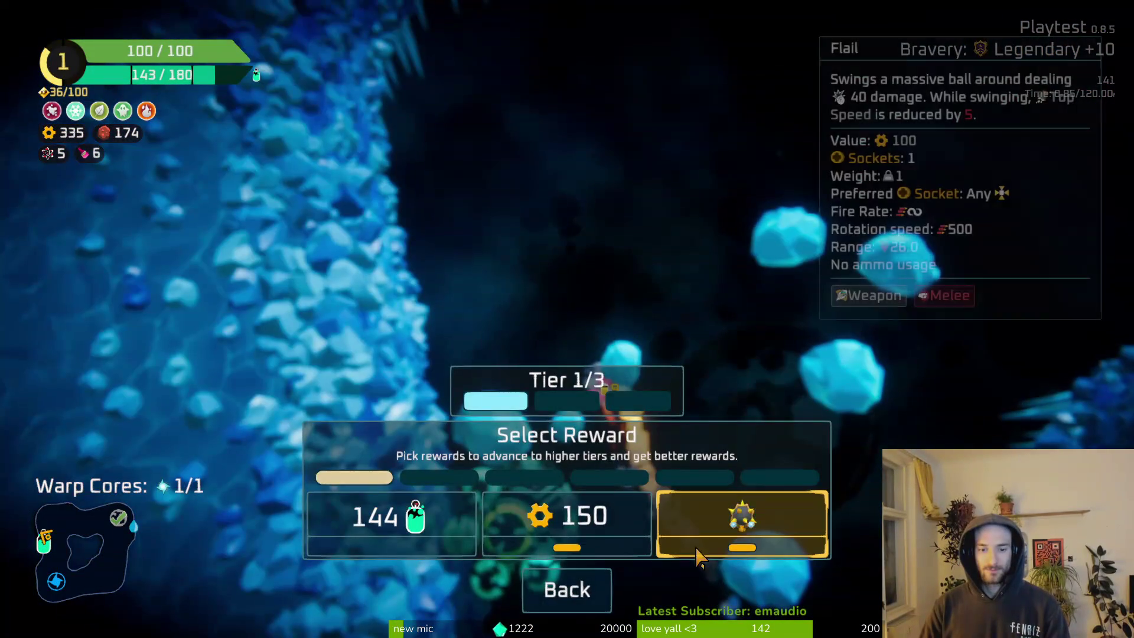
left_click(575, 519)
Steer up through the cave to the warp orb and warp out.
key("w")
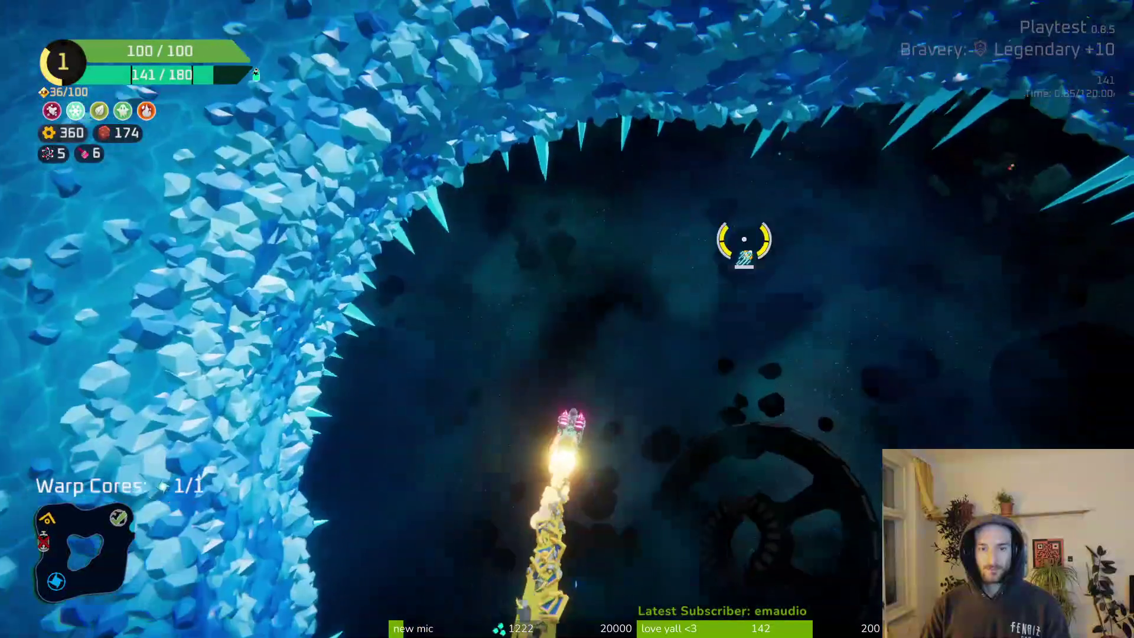
key("w")
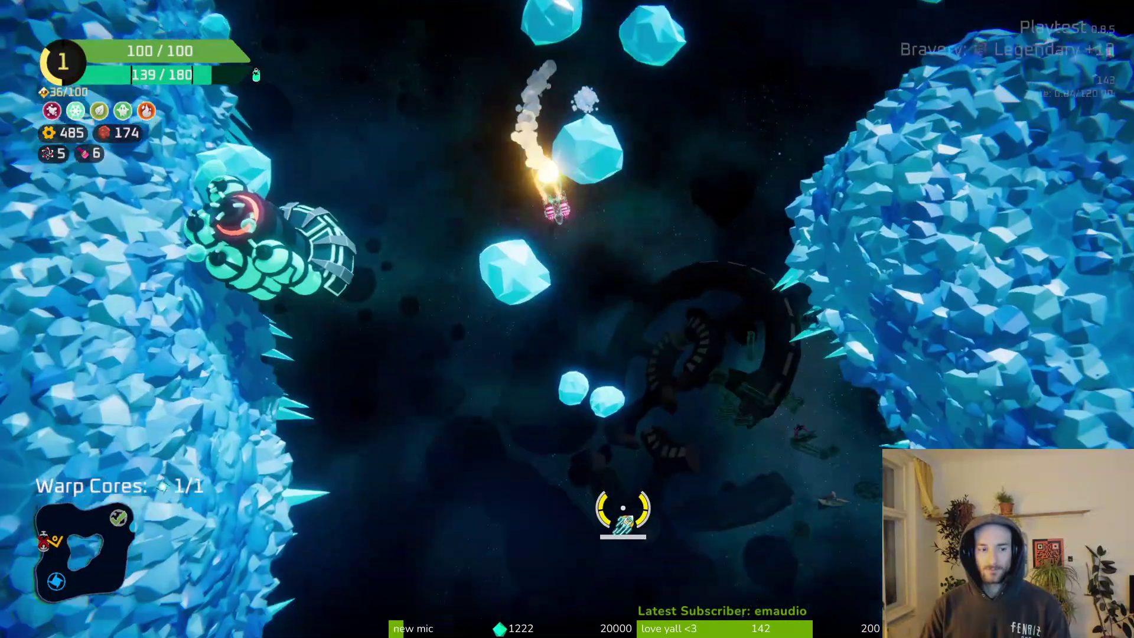
key("w")
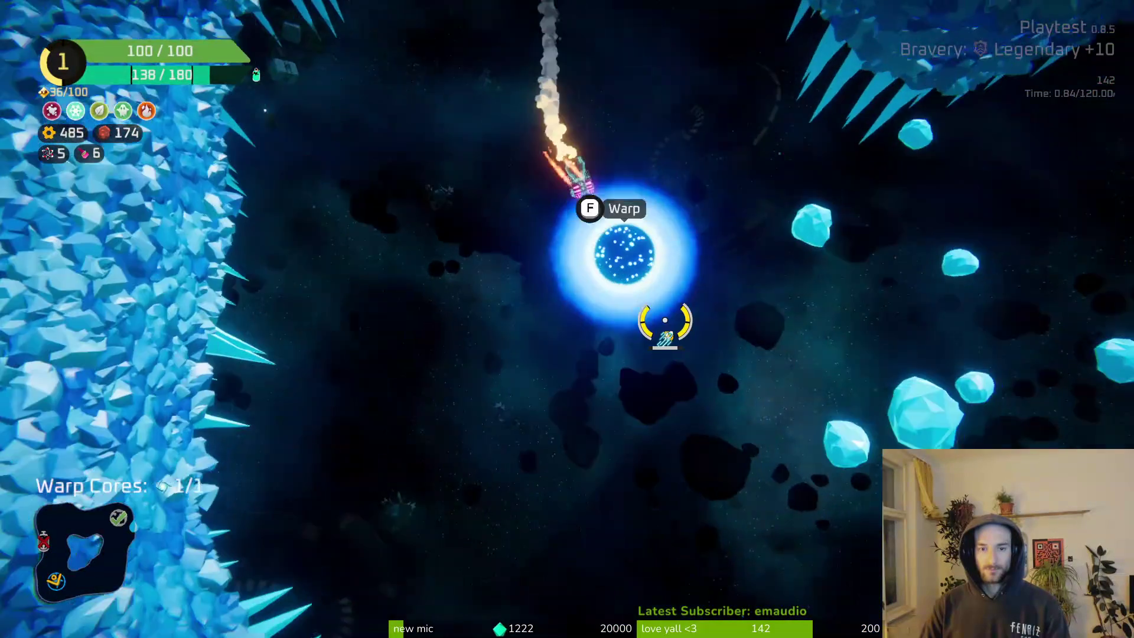
key("f")
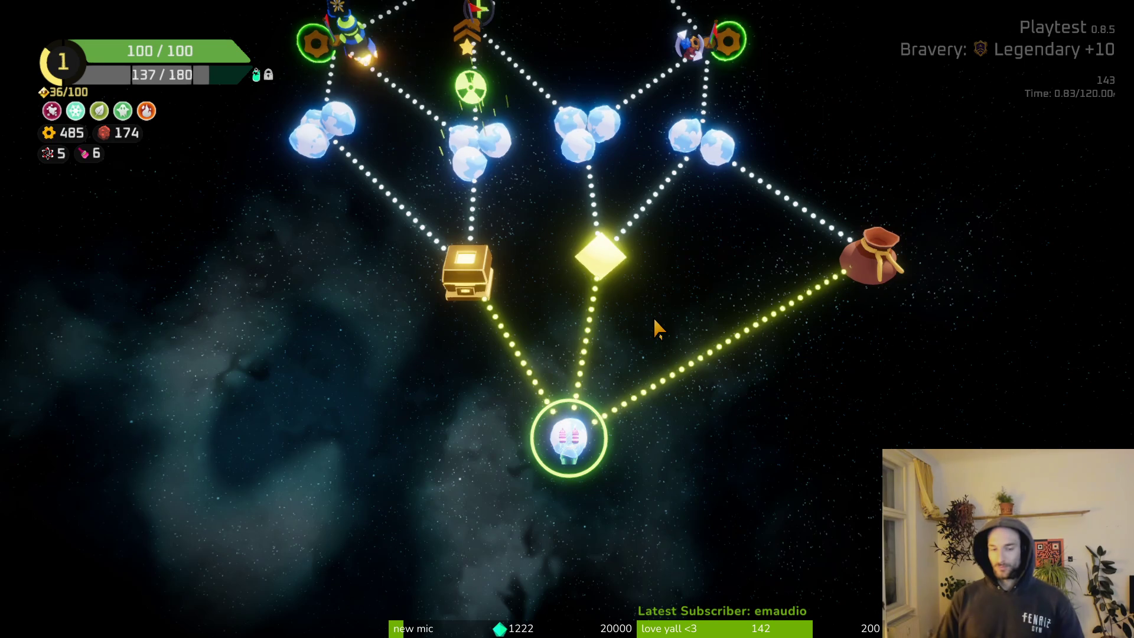
Travel to the gold chest drop point and review its rewards and the ship build.
mouse_move(636, 260)
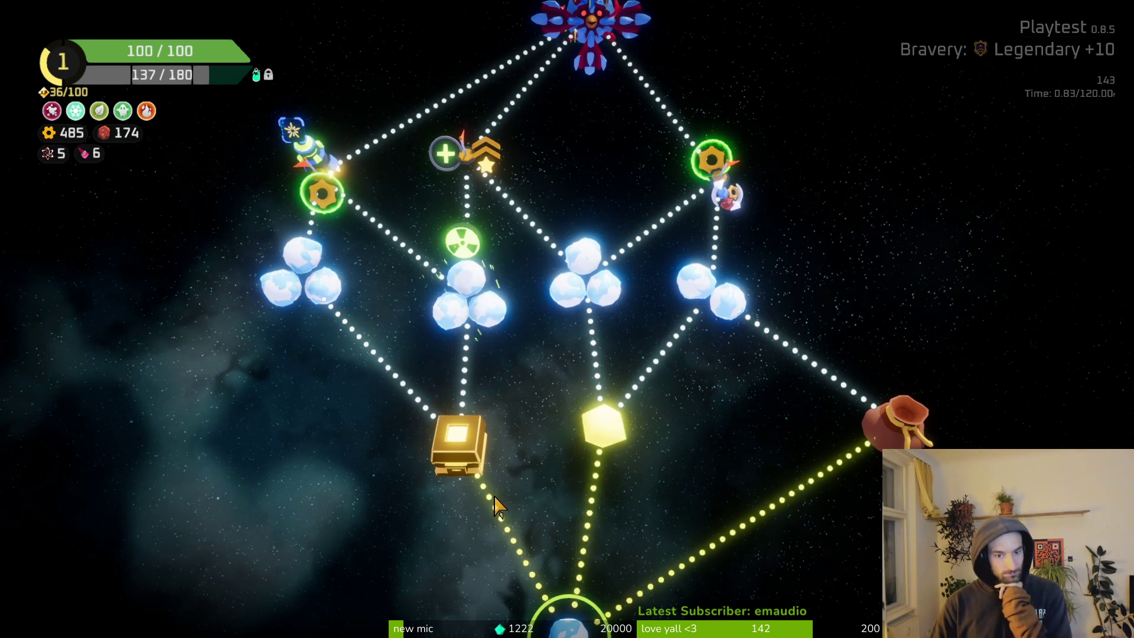
left_click(458, 488)
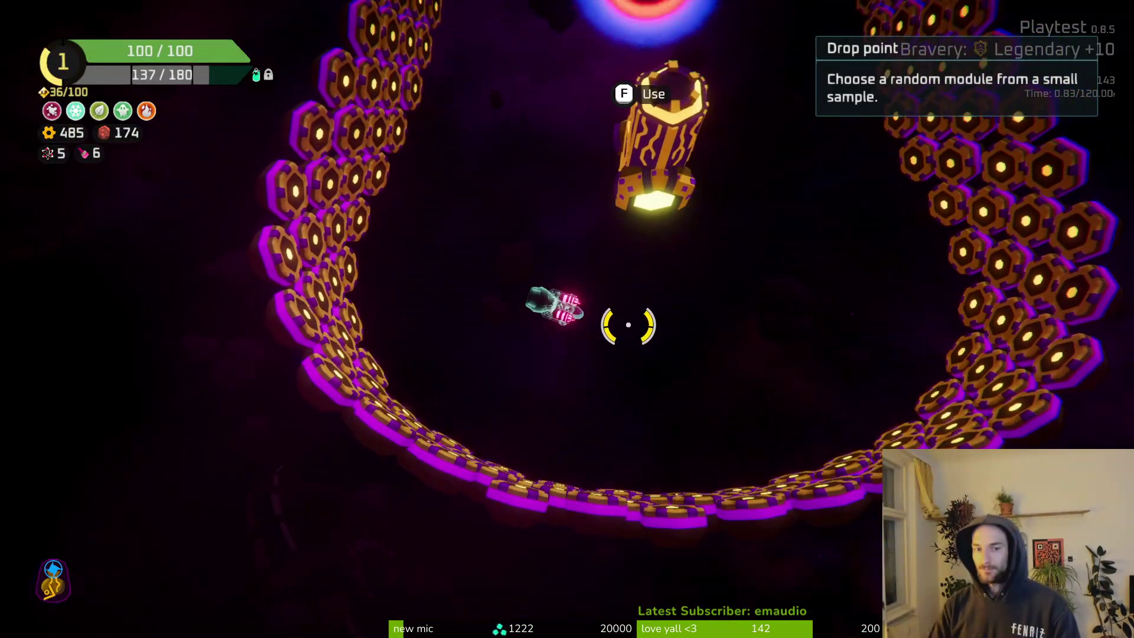
key("f")
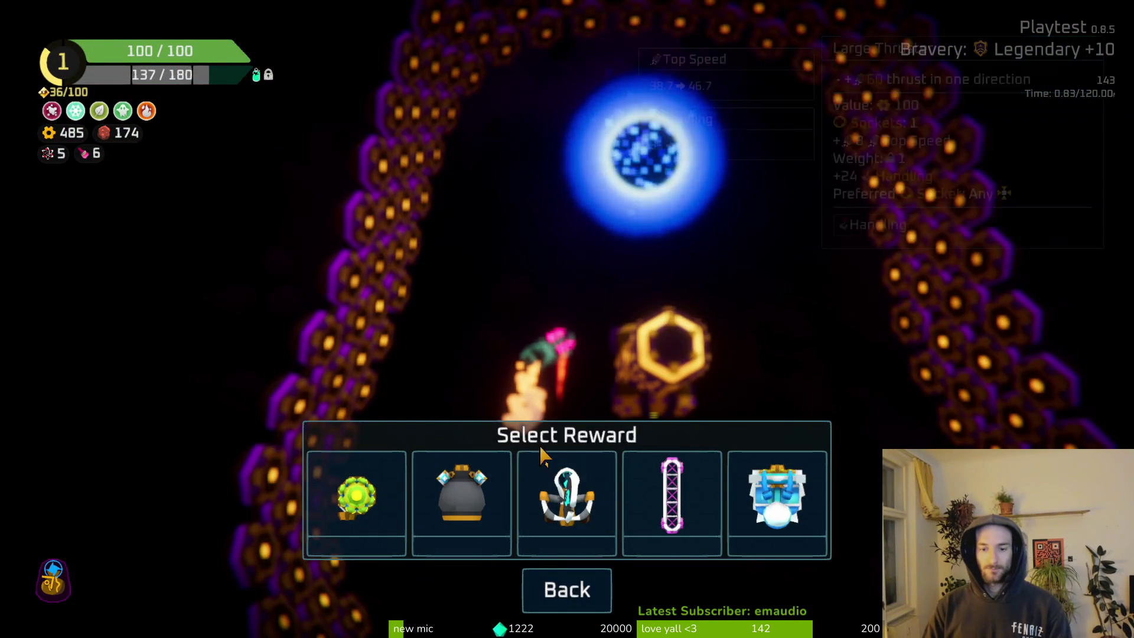
key("Escape")
key("e")
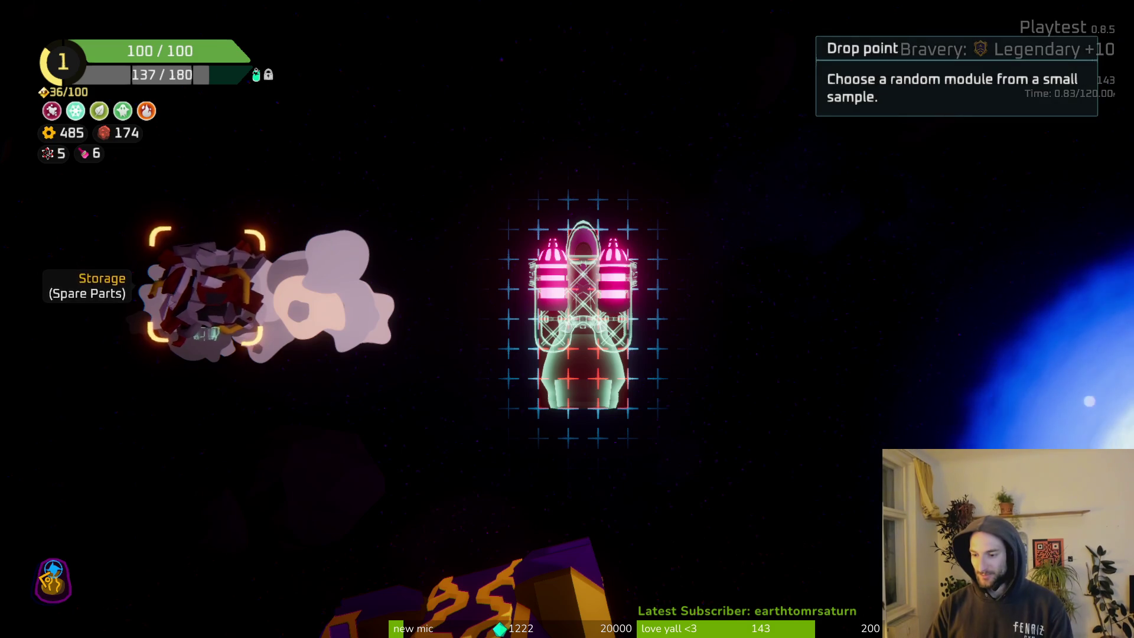
Take the Poison Drone from the drop point and fit it onto the ship.
key("alt+Tab")
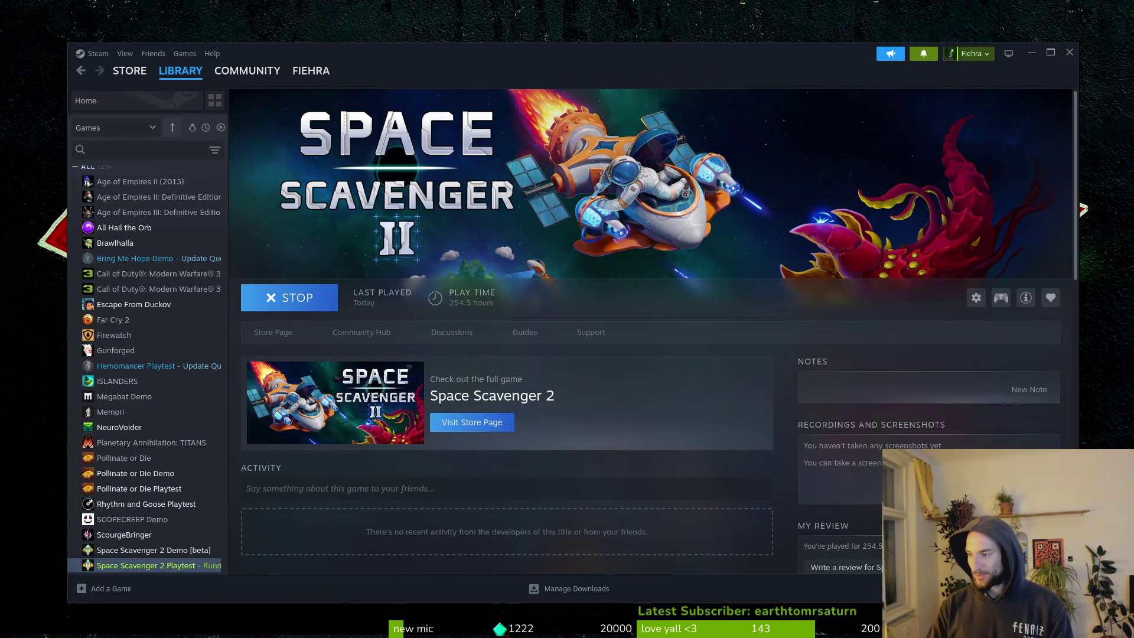
key("alt+Tab")
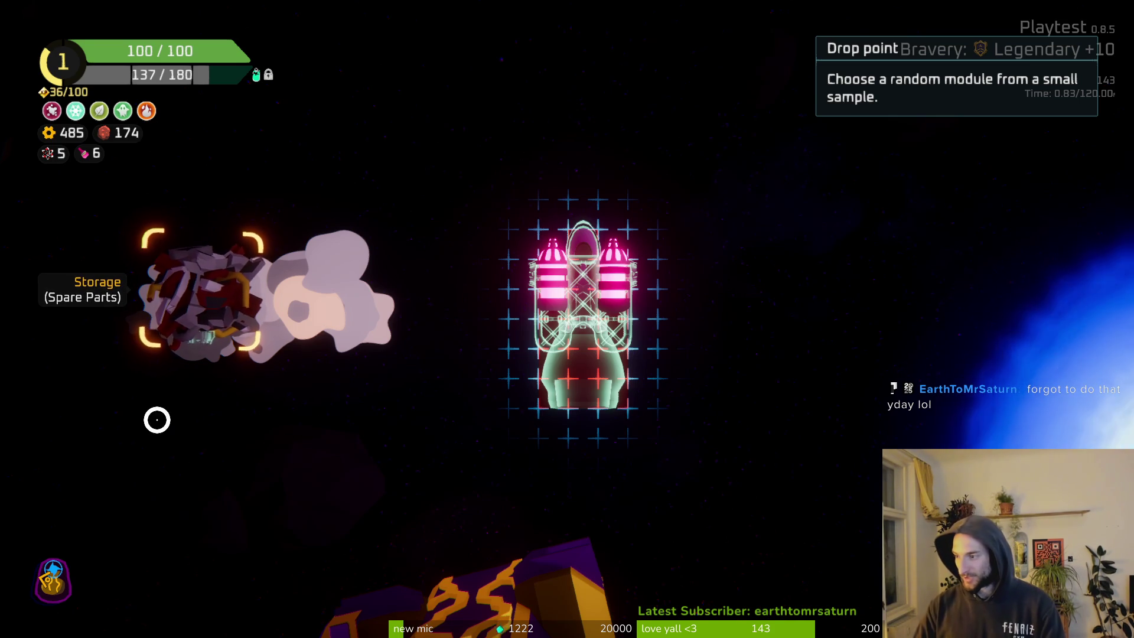
mouse_move(197, 273)
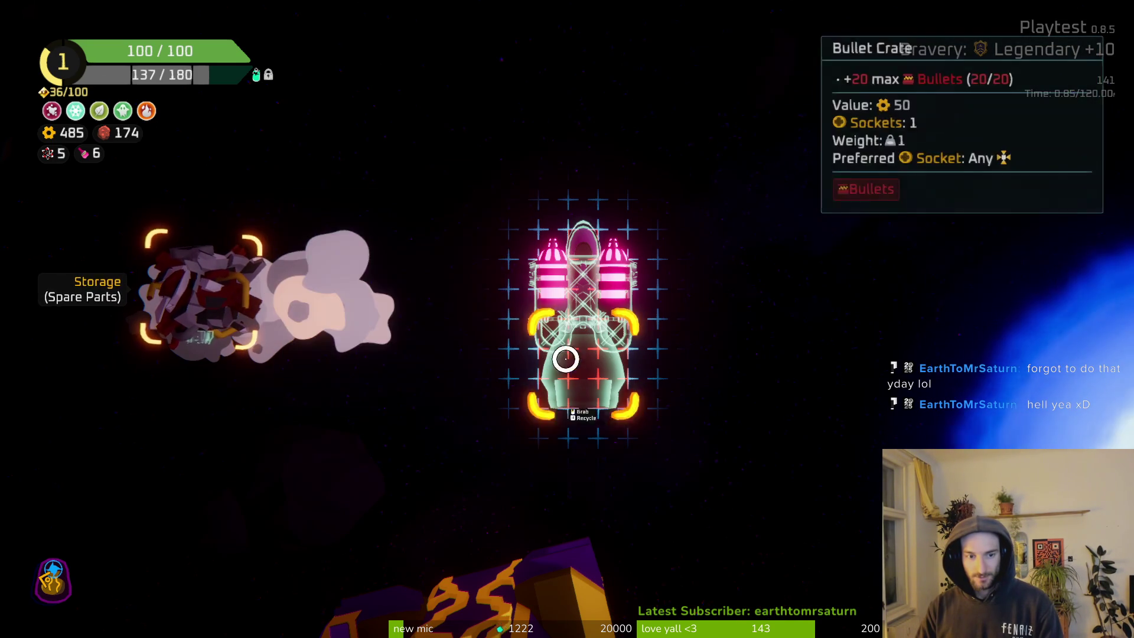
key("Tab")
key("f")
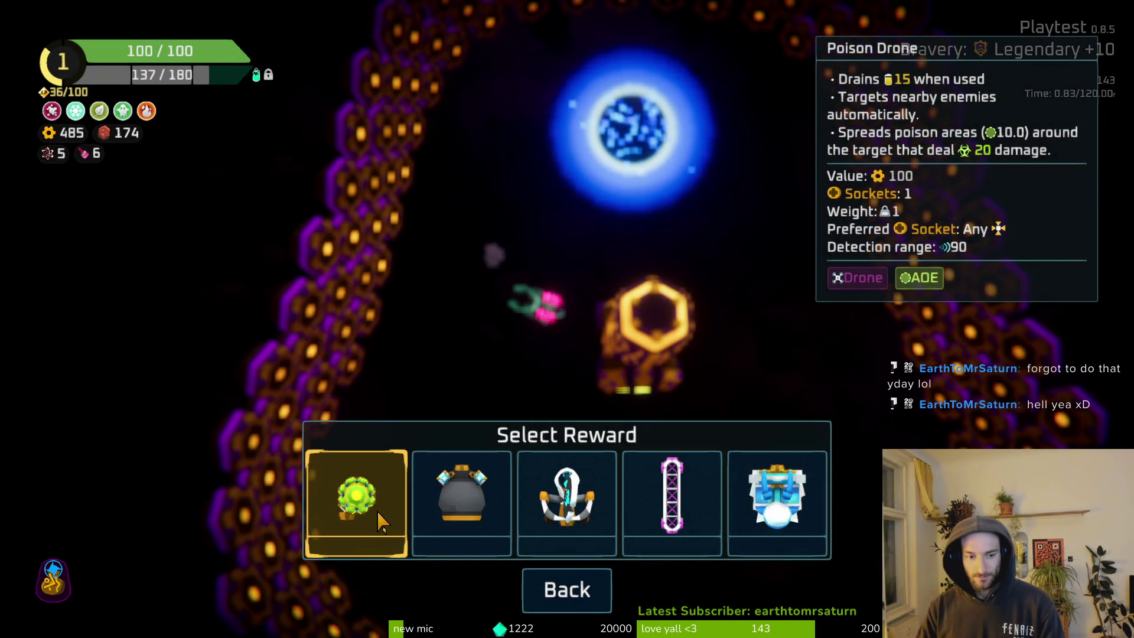
left_click(378, 520)
left_click(677, 299)
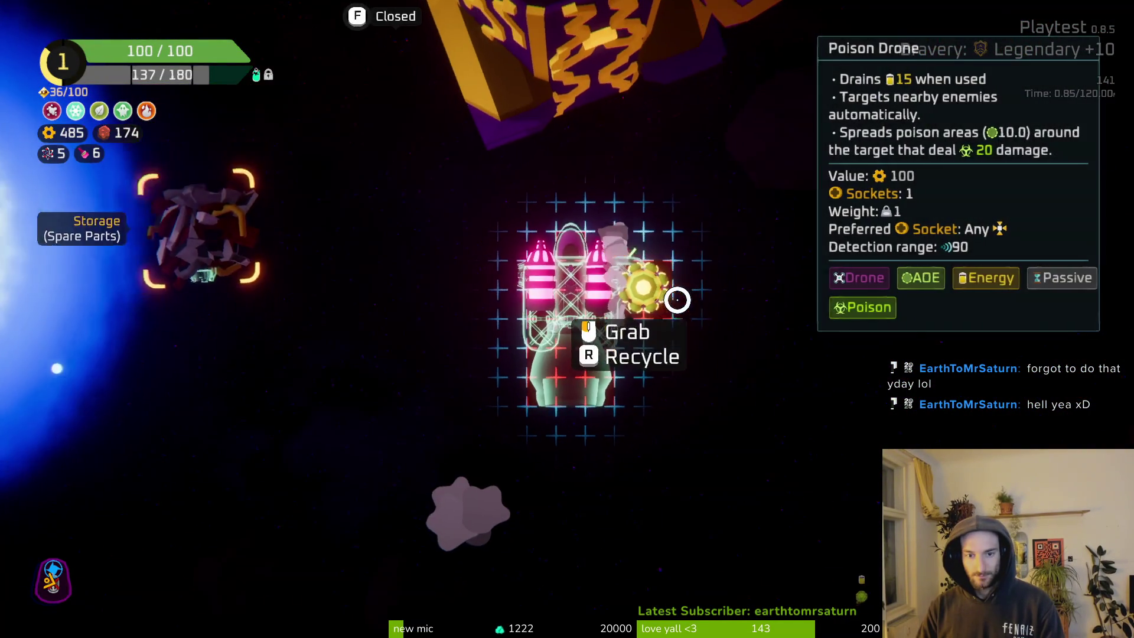
Warp out through the portal and travel to the radiation zone exploration planet.
key("Tab")
key("e")
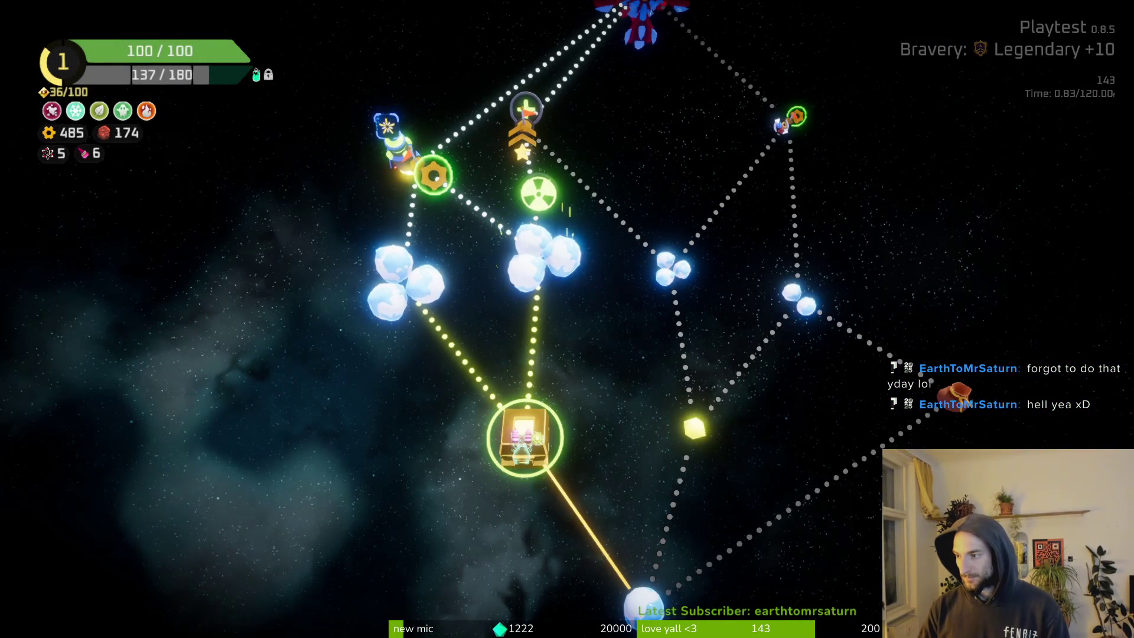
key("alt+Tab")
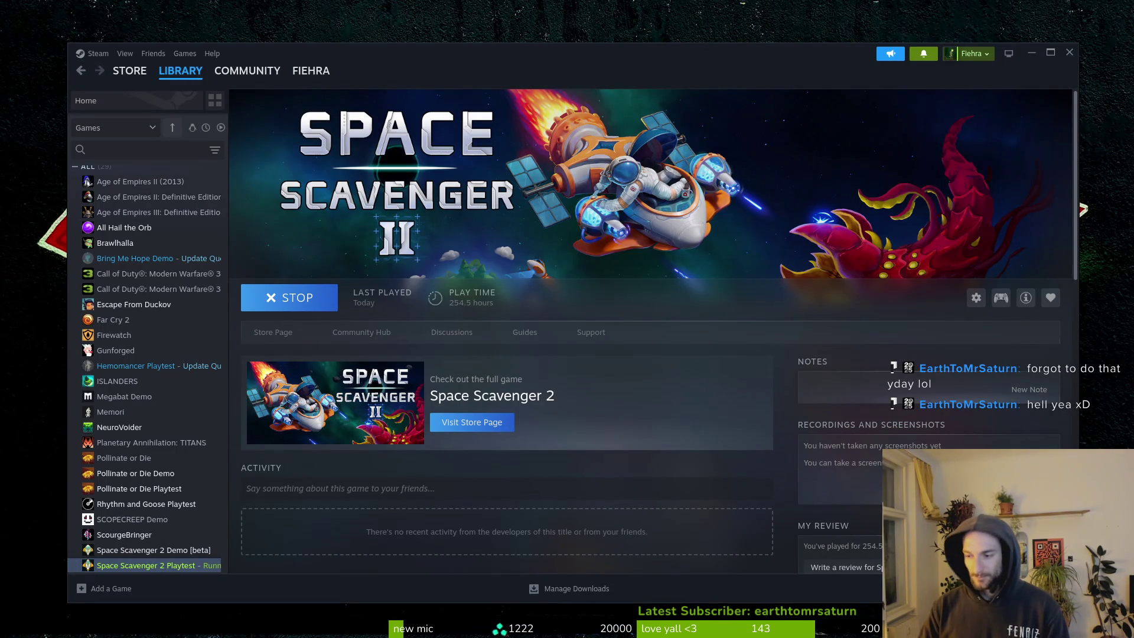
key("alt+Tab")
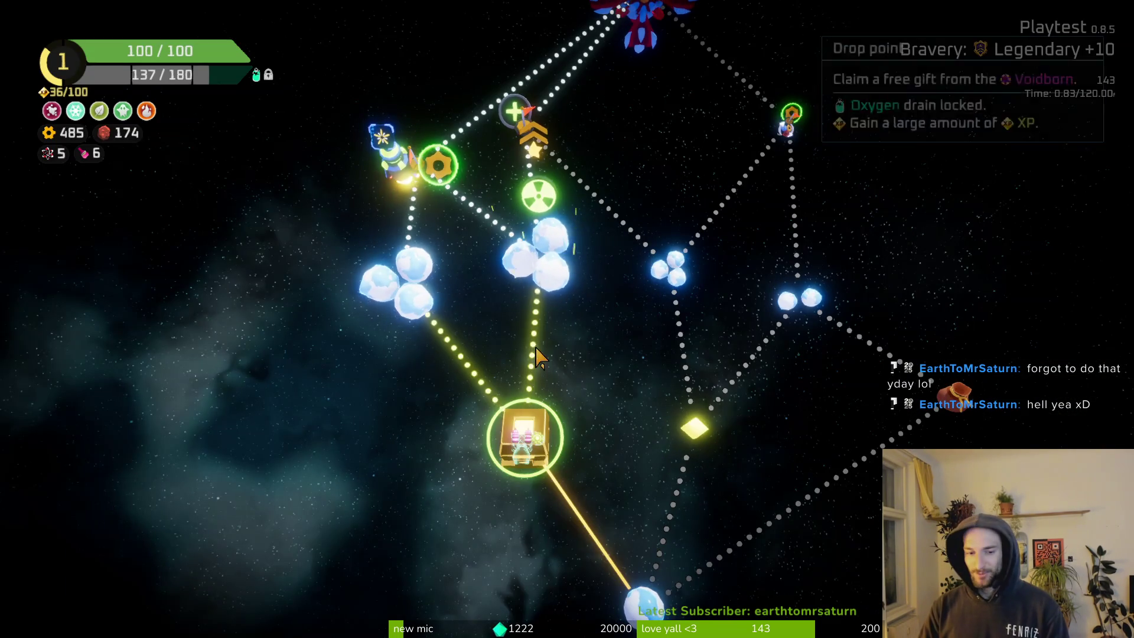
mouse_move(544, 278)
scroll(542, 289, "up", 2)
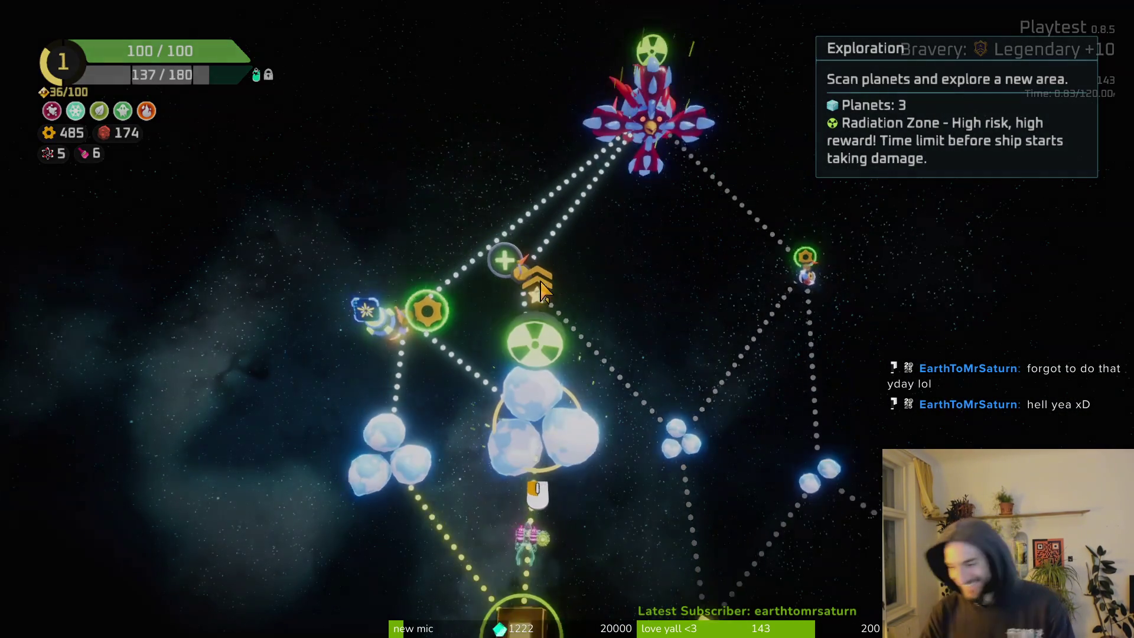
left_click(542, 288)
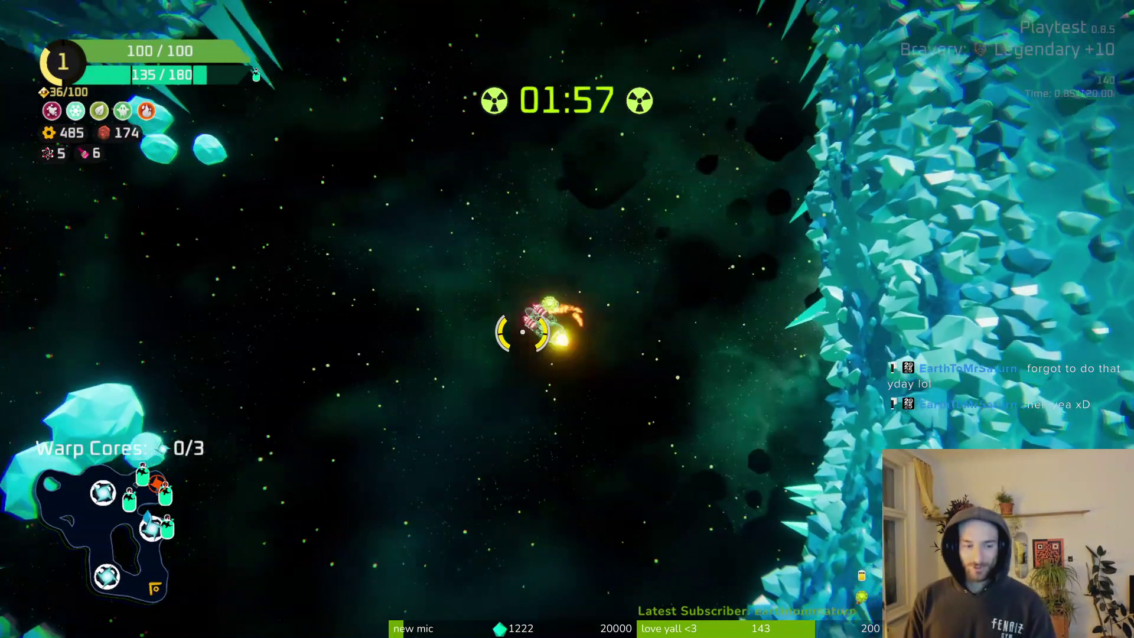
Fight through the radiation zone to grab a warp core, then check the Oxygen Station rewards.
key("w")
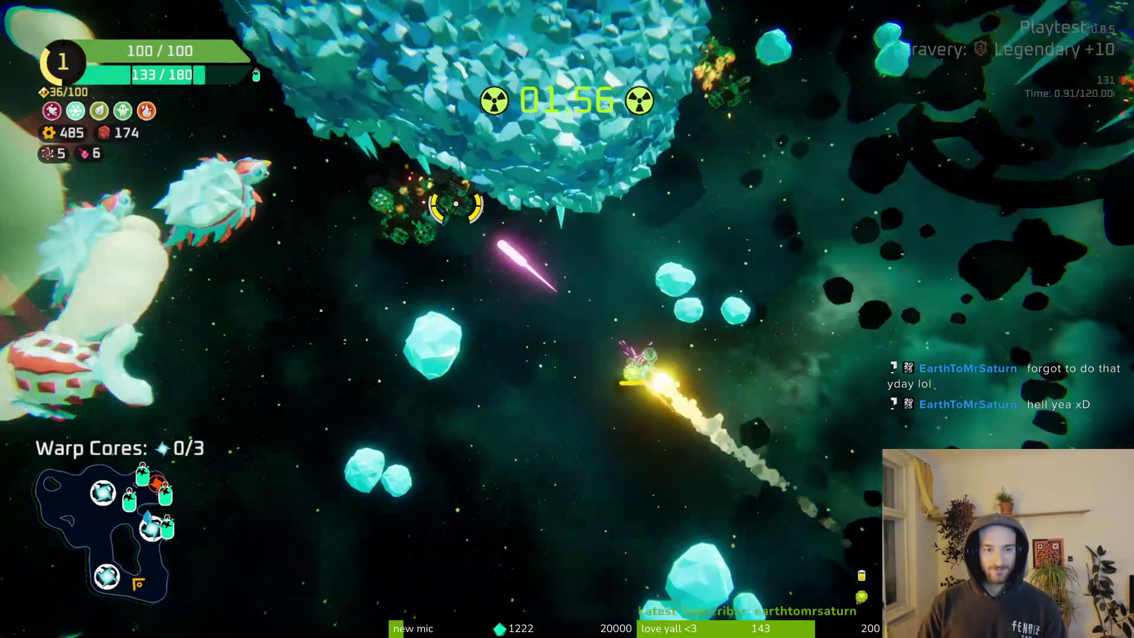
key("w")
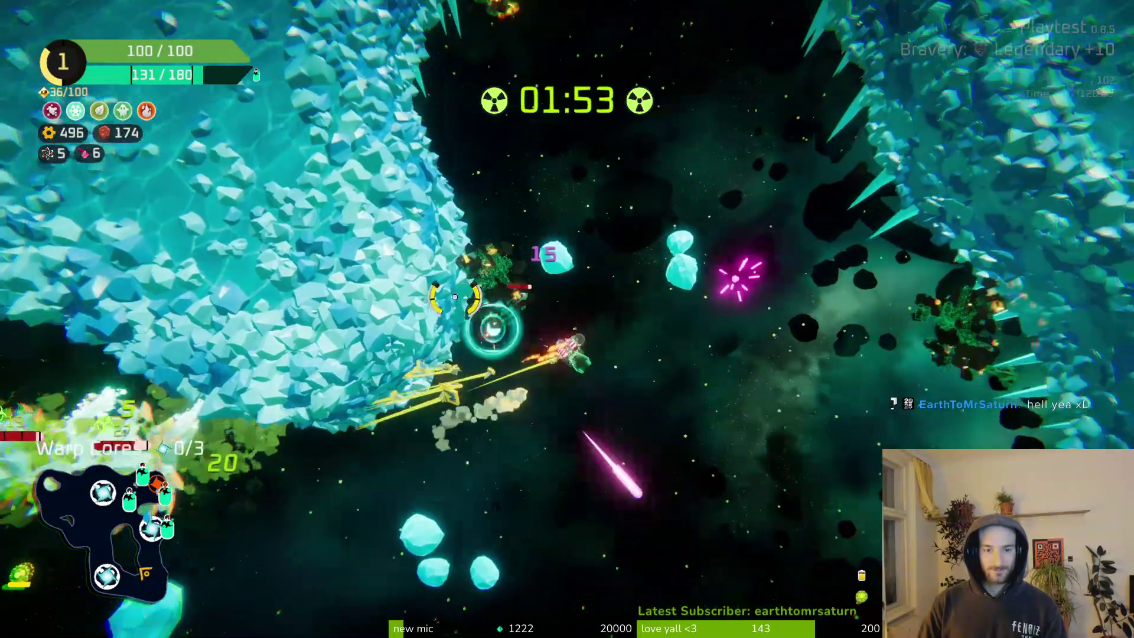
key("d")
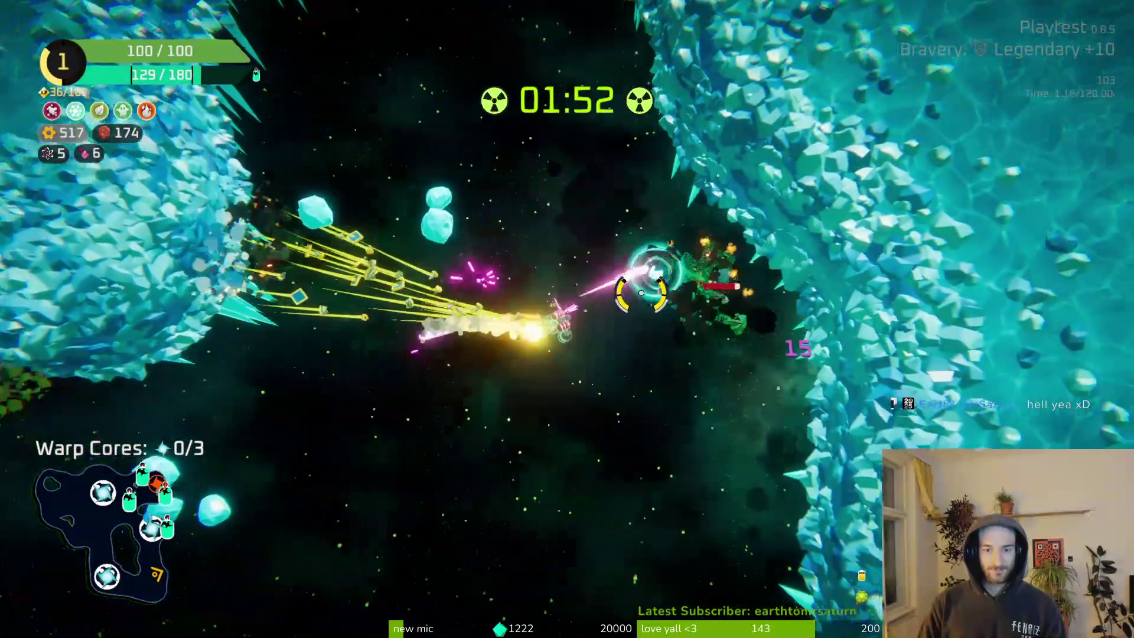
key("d")
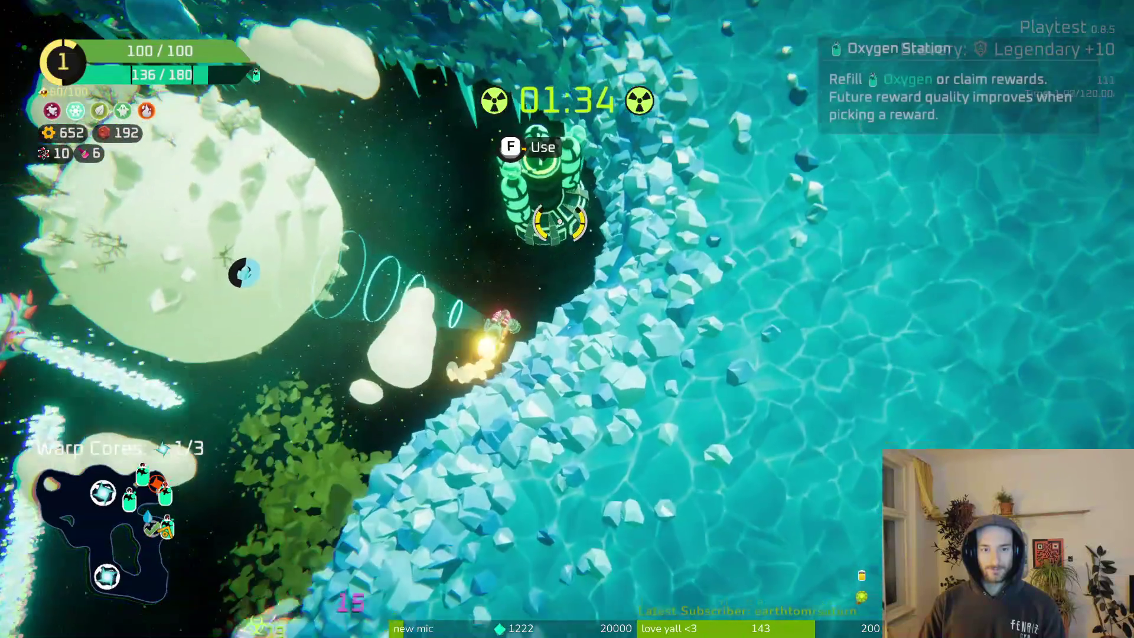
key("f")
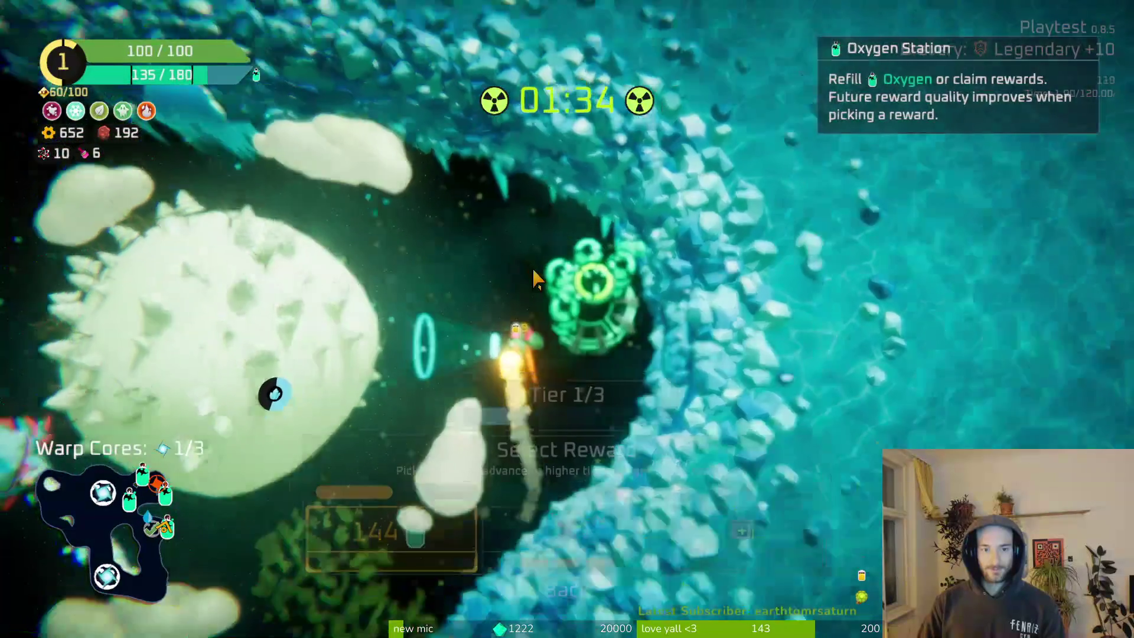
left_click(573, 535)
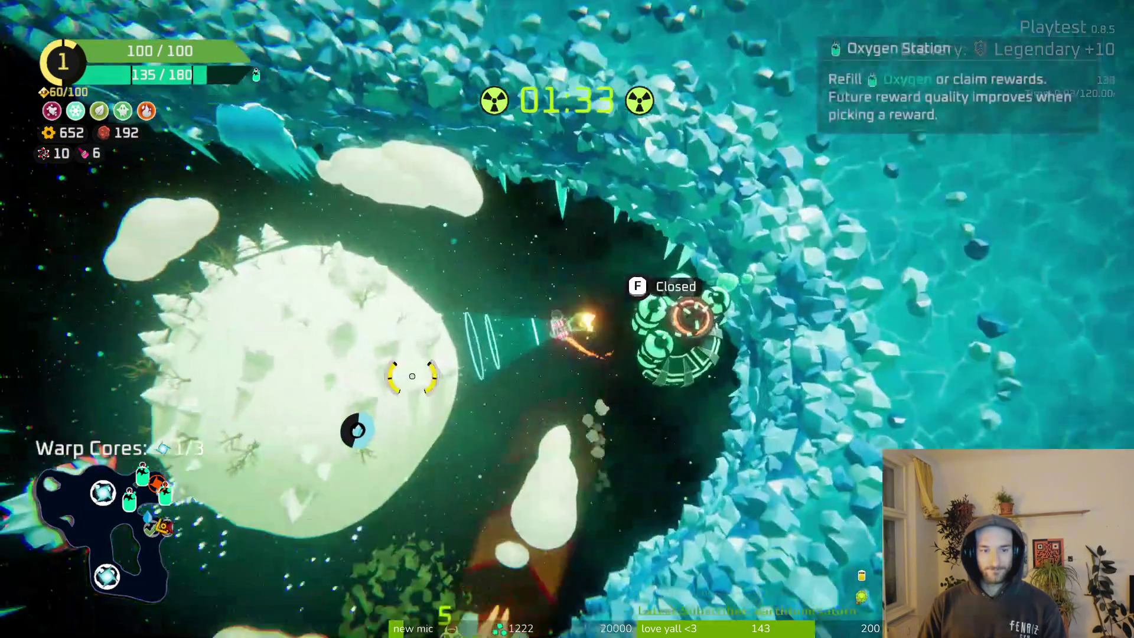
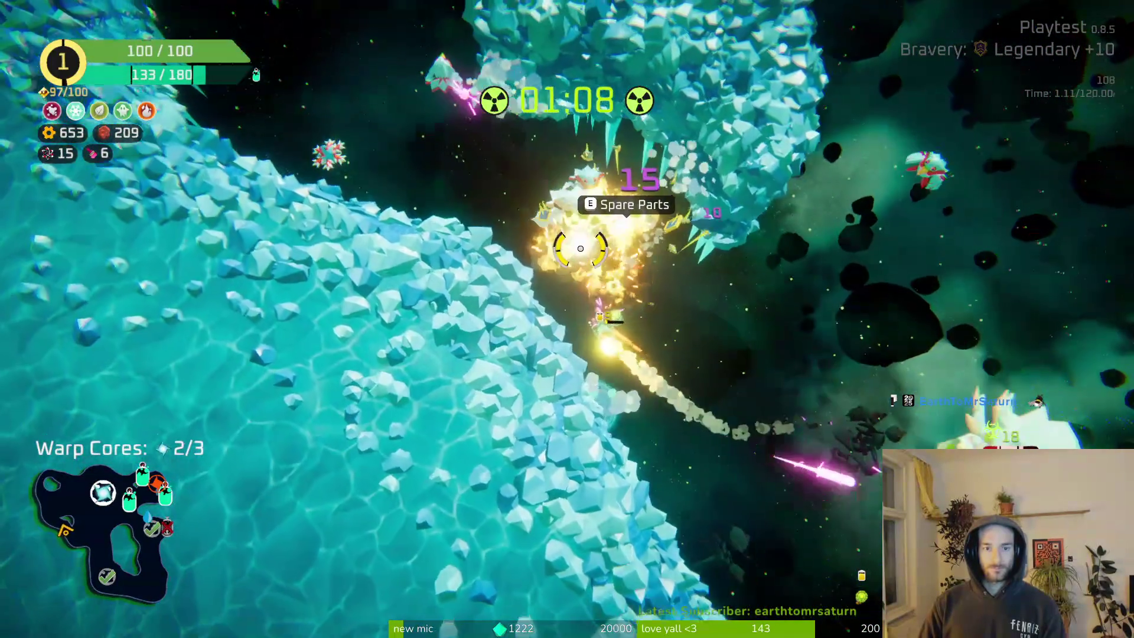
Attach the body part and the Poison Drone to the ship, raising max health to 110.
key("e")
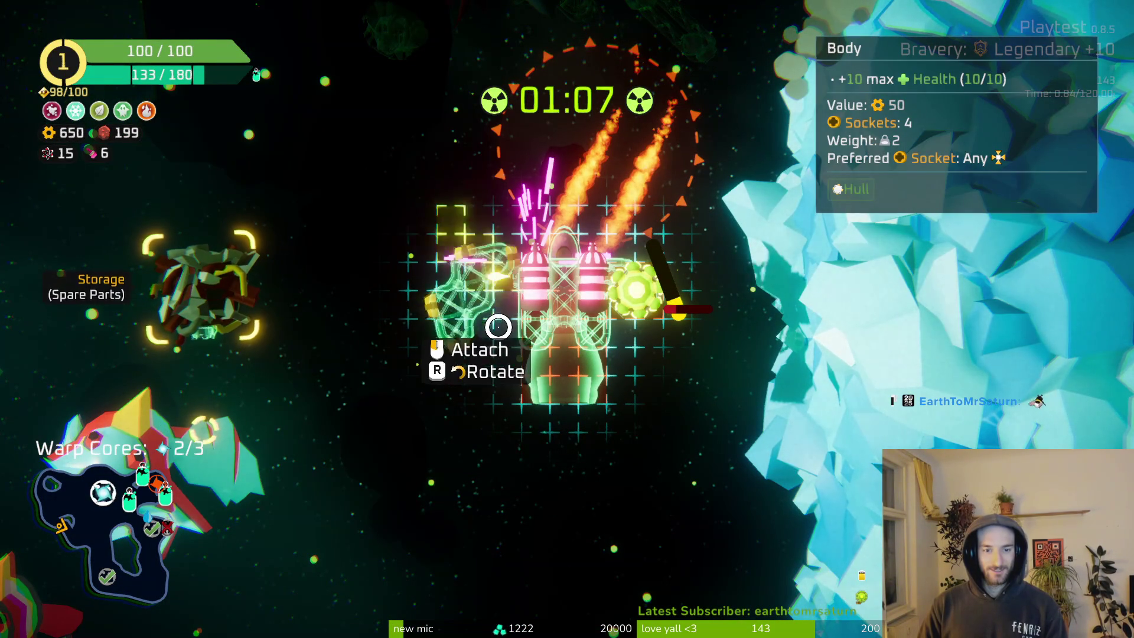
left_click(498, 326)
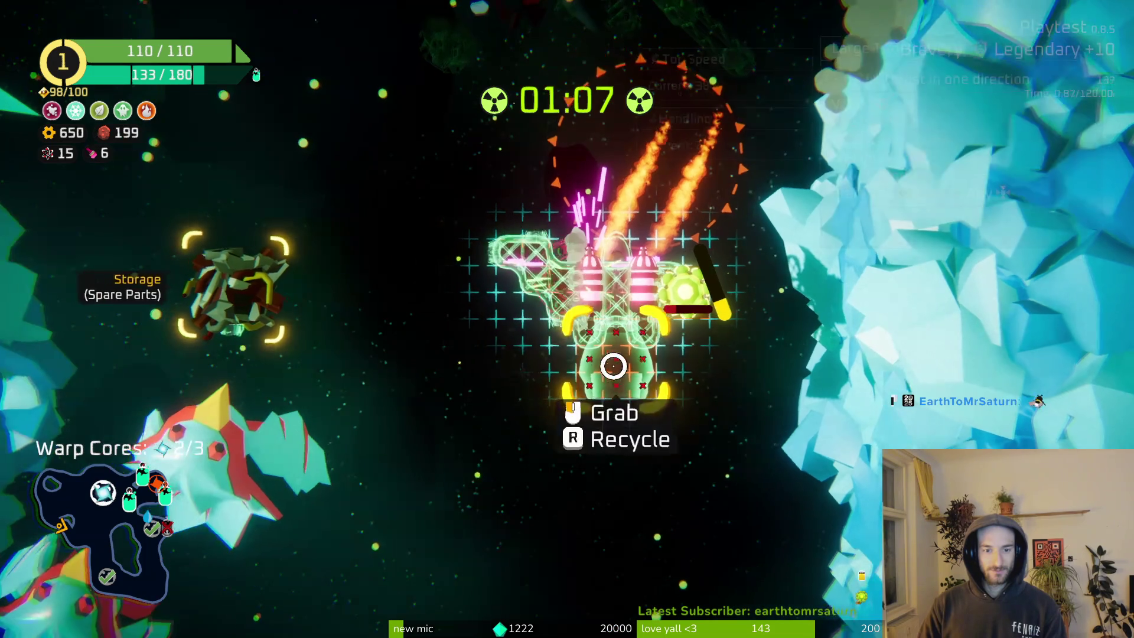
left_click(682, 325)
left_click(589, 379)
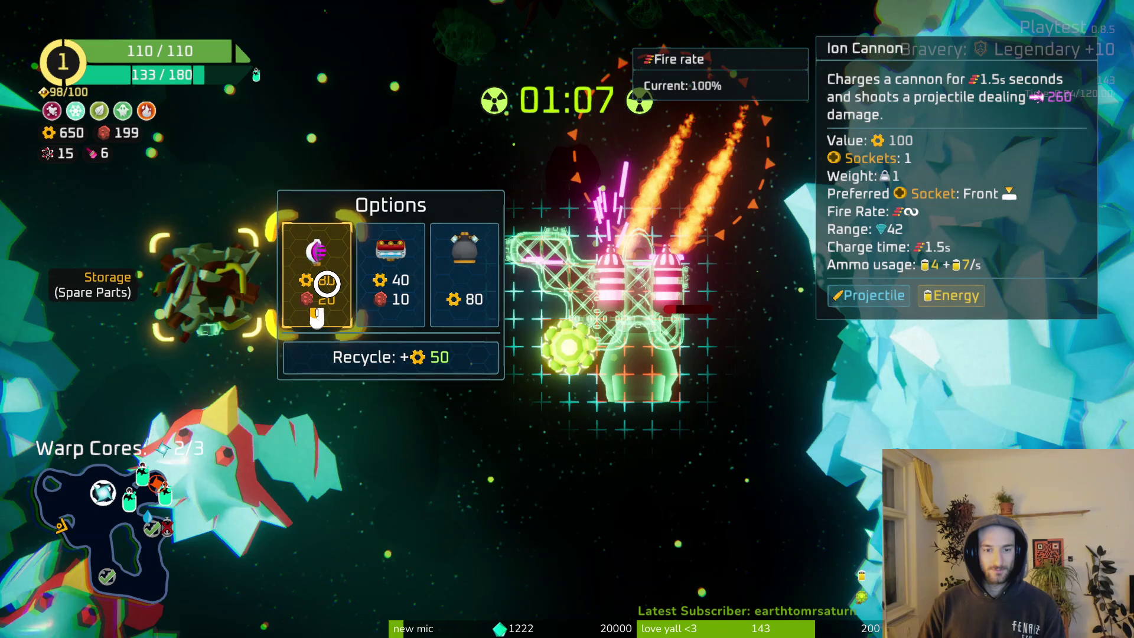
key("Escape")
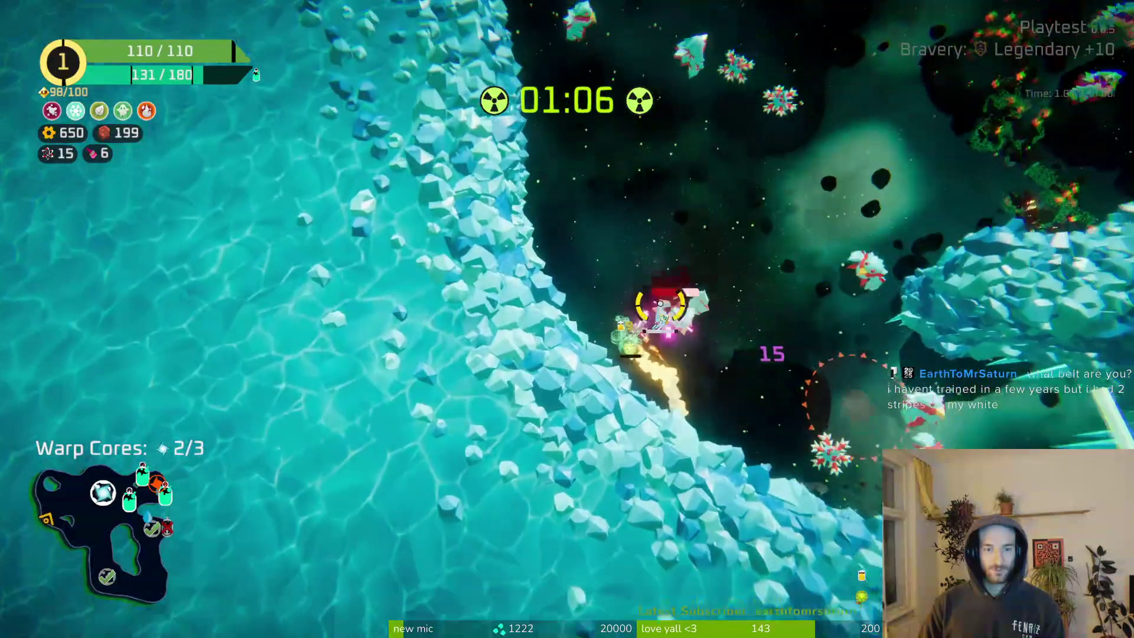
Fly north through the ice asteroid field, fight the enemies, and pick up the Spare Parts drops.
key("w")
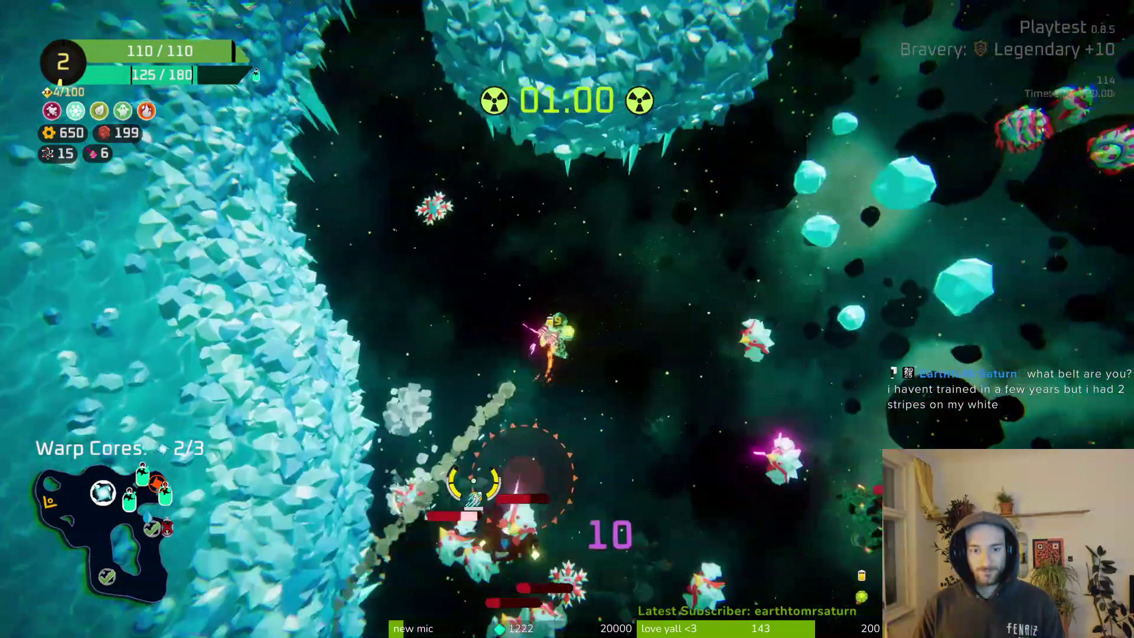
key("w")
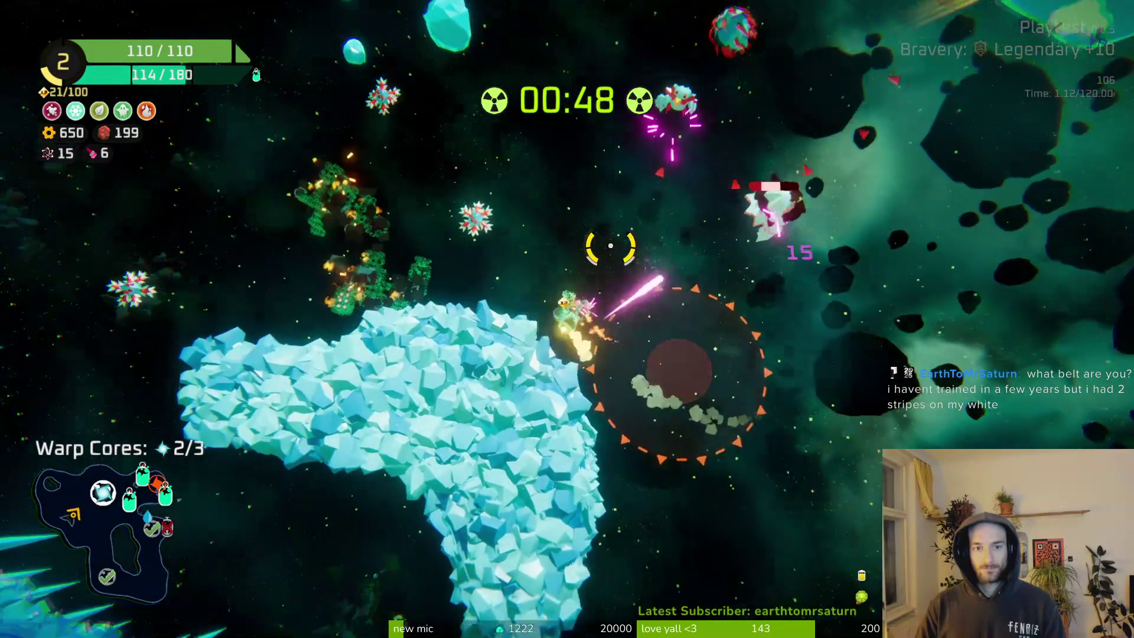
key("w")
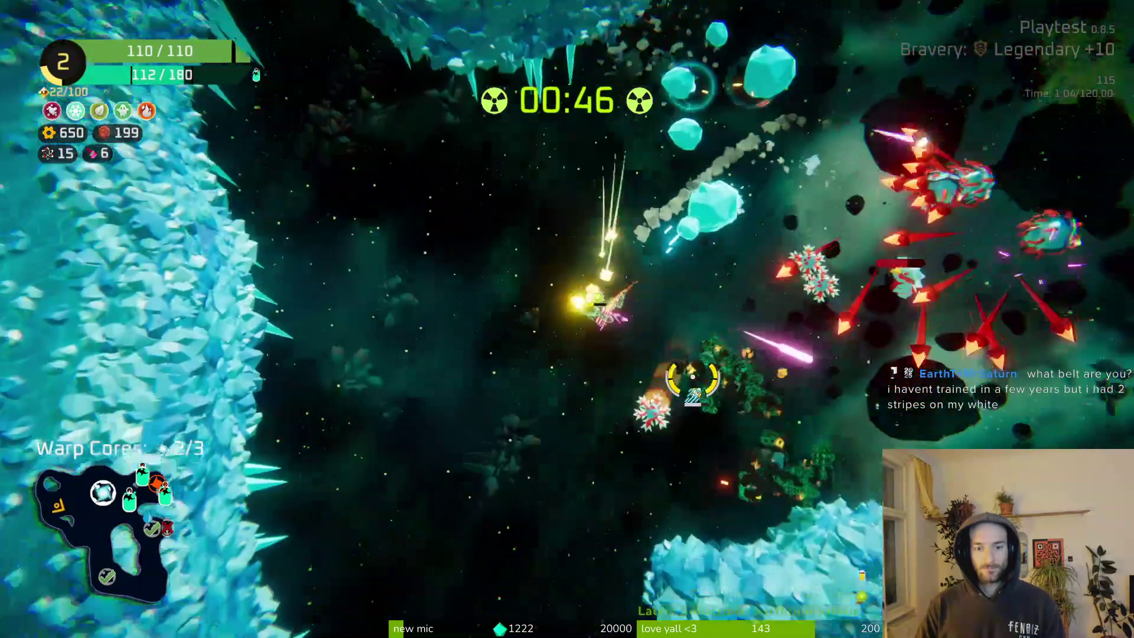
key("s")
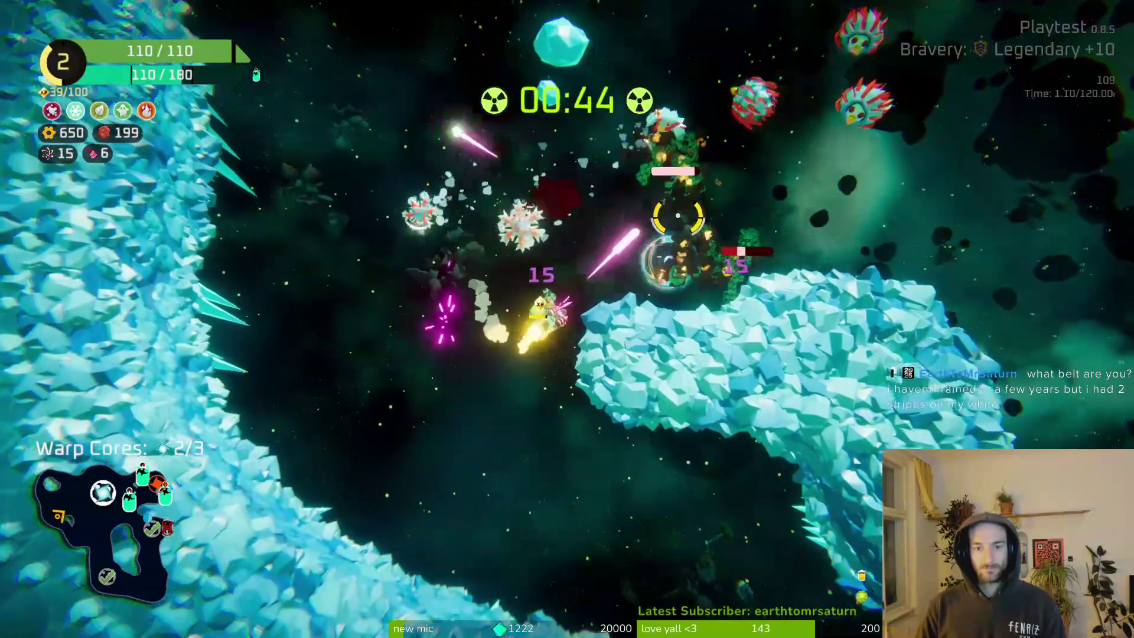
key("a")
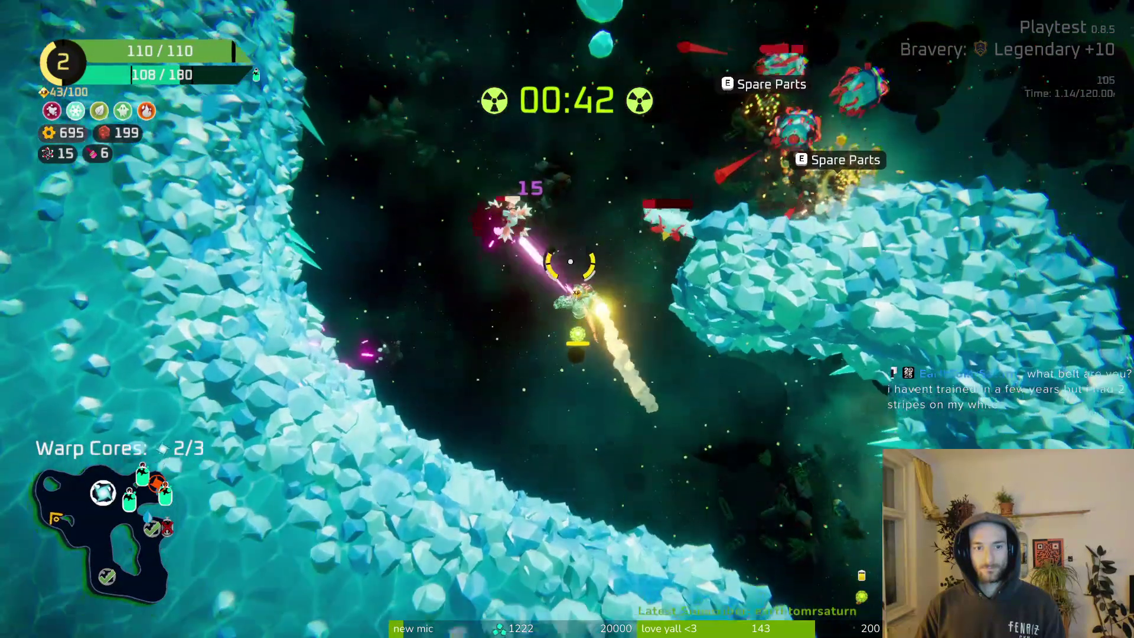
key("w")
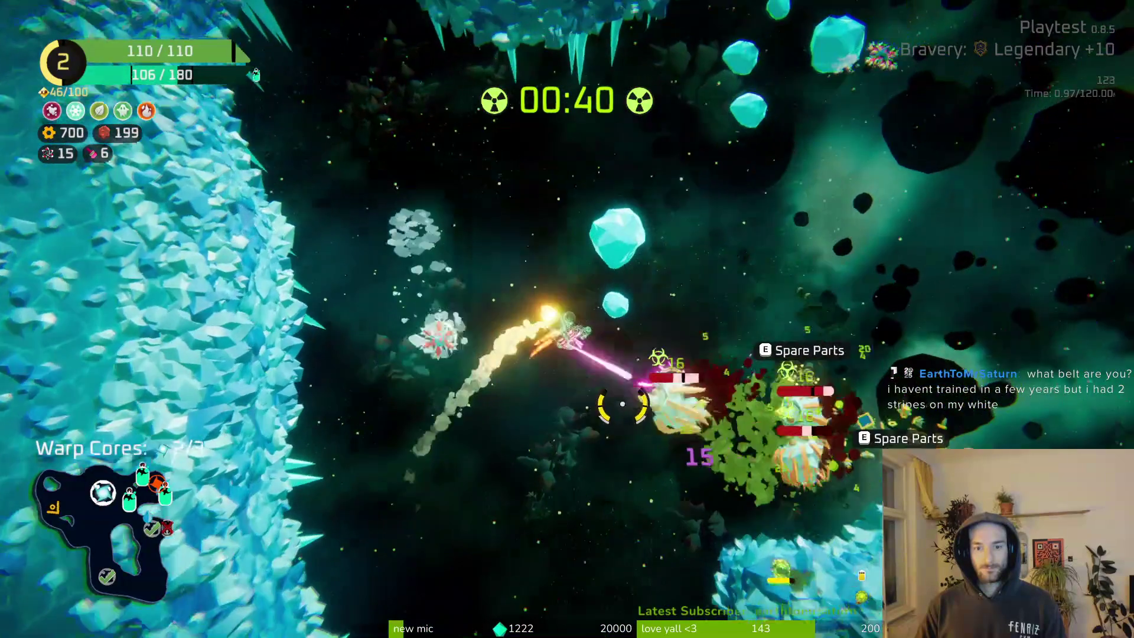
key("e")
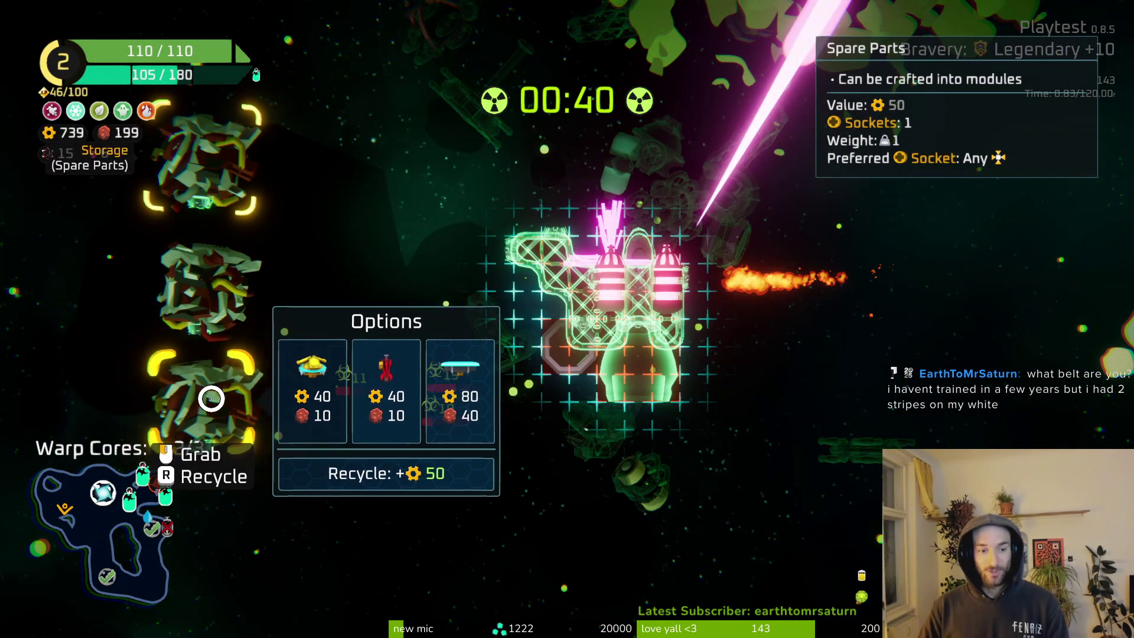
Craft a red part and a bullet crate from spare parts and attach both to the ship.
left_click(404, 416)
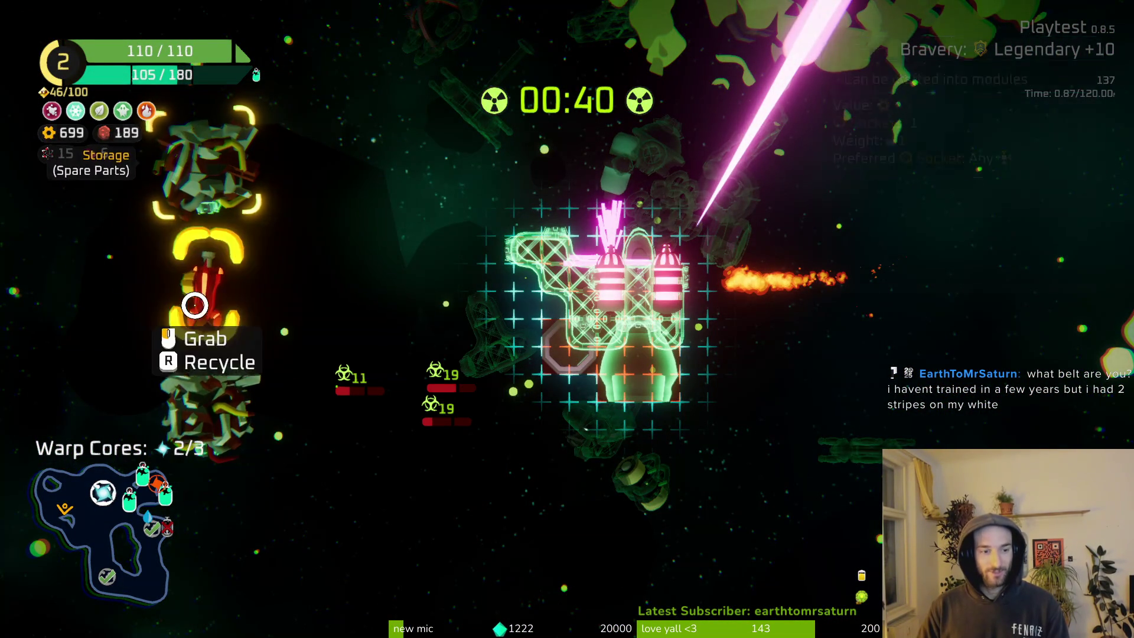
mouse_move(195, 304)
left_mouse_down()
mouse_move(540, 236)
mouse_move(682, 292)
left_mouse_up()
right_click(195, 305)
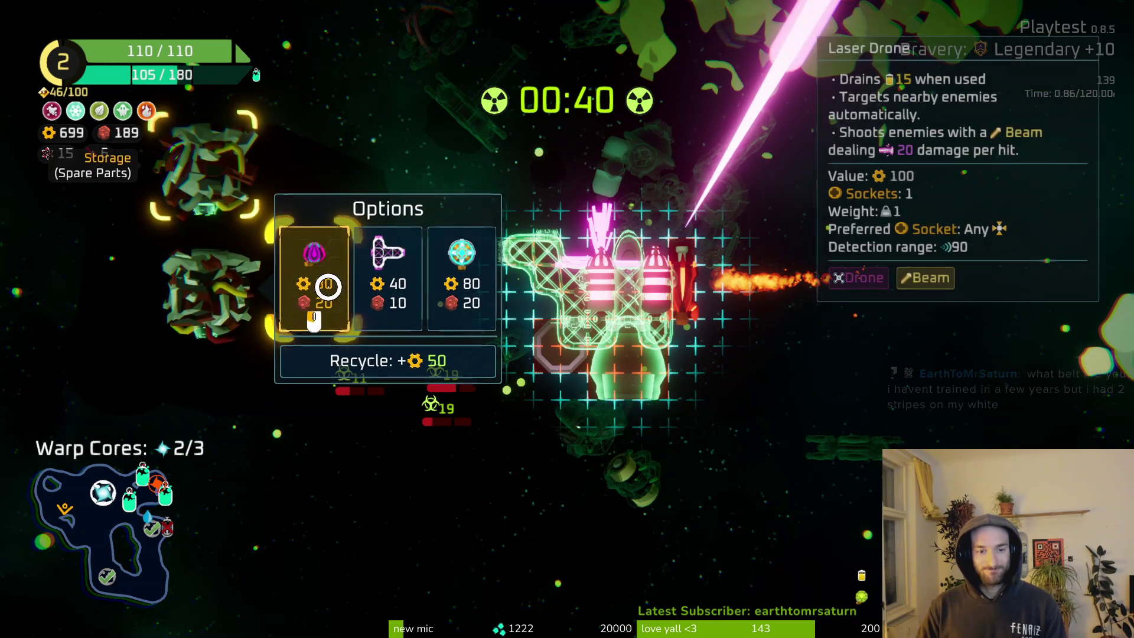
right_click(221, 153)
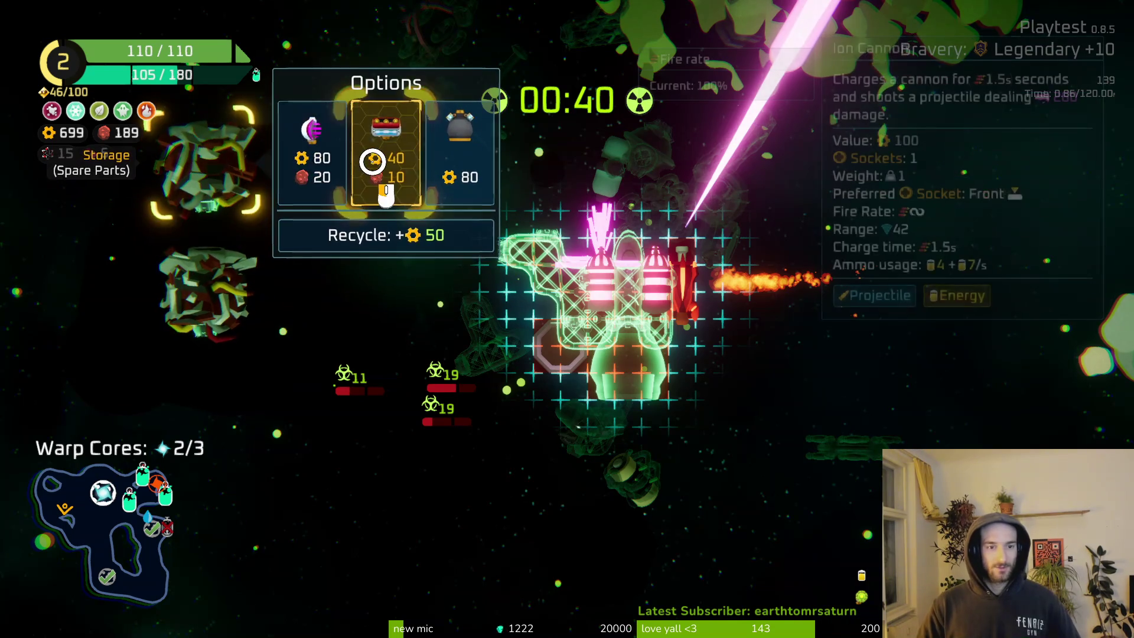
left_click(379, 160)
mouse_move(236, 276)
left_mouse_down()
mouse_move(535, 213)
mouse_move(546, 225)
left_mouse_up()
Craft a Laser Drone from the last spare part and mount it on the hull.
right_click(236, 278)
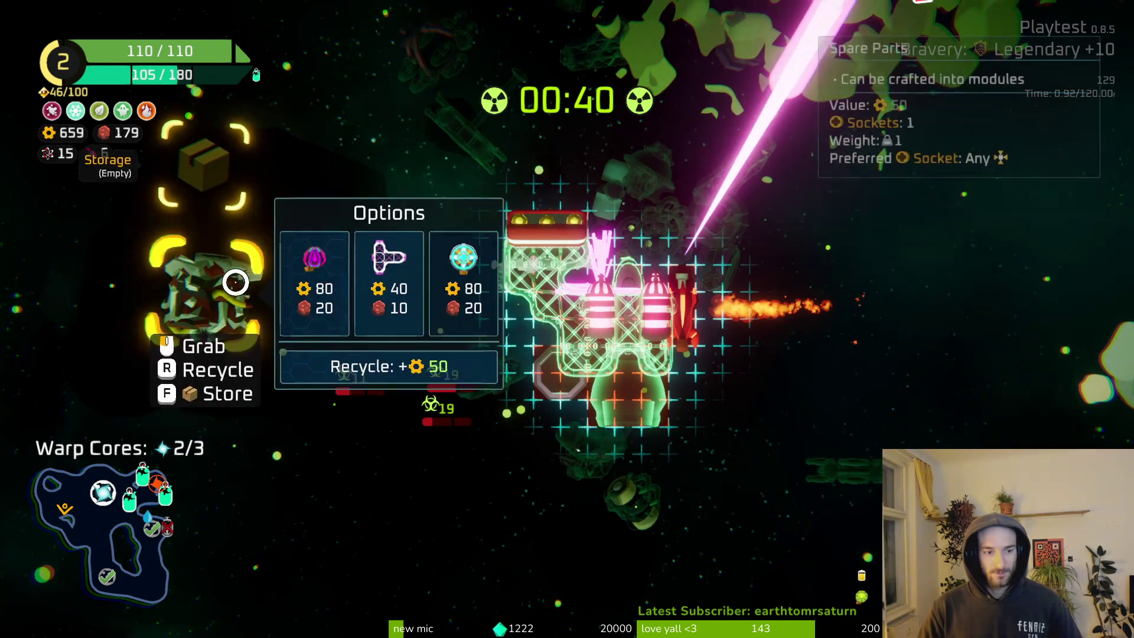
left_click(332, 271)
mouse_move(327, 272)
left_mouse_down()
mouse_move(177, 372)
mouse_move(471, 311)
left_mouse_up()
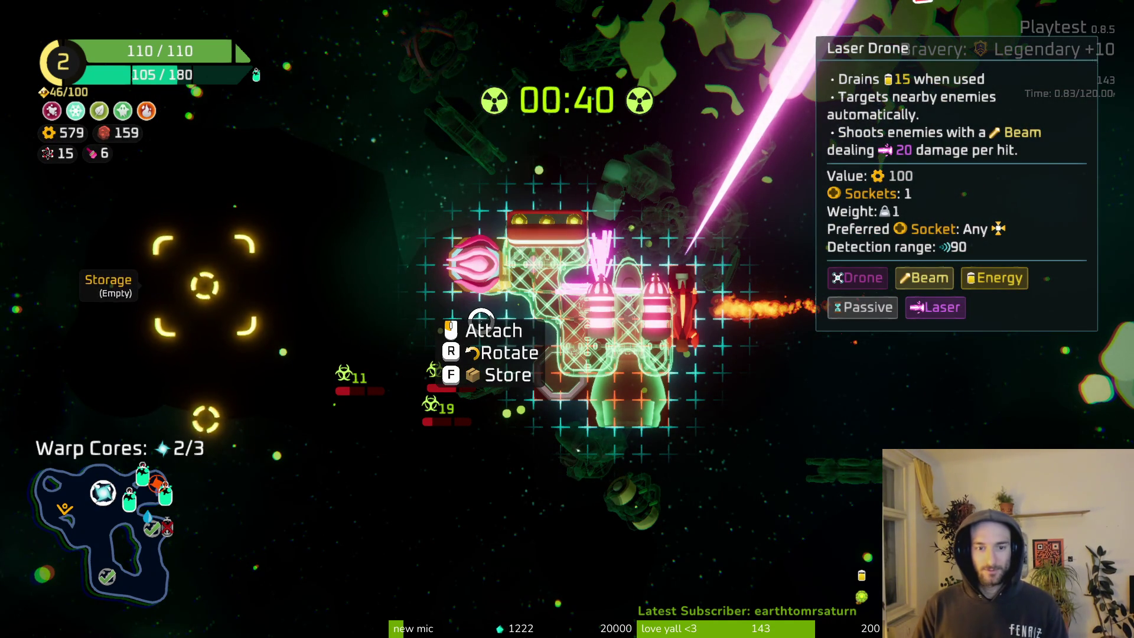
left_click(481, 319)
Review the ship's damage stats, then leave build mode and resume flying.
key("Tab")
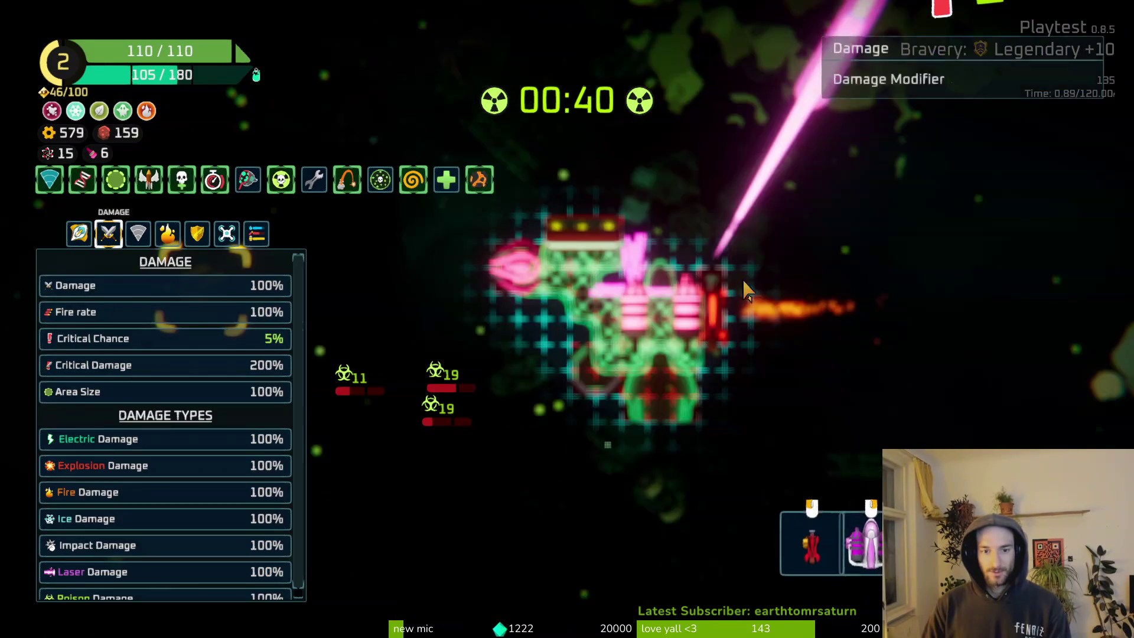
key("Tab")
key("Tab")
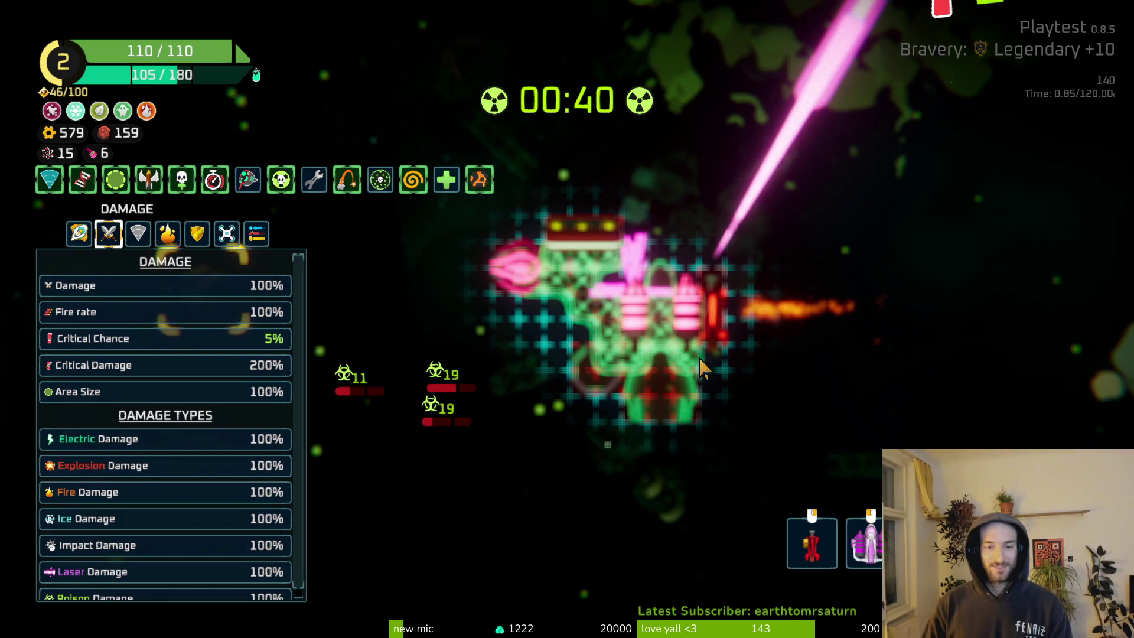
key("Tab")
key("Escape")
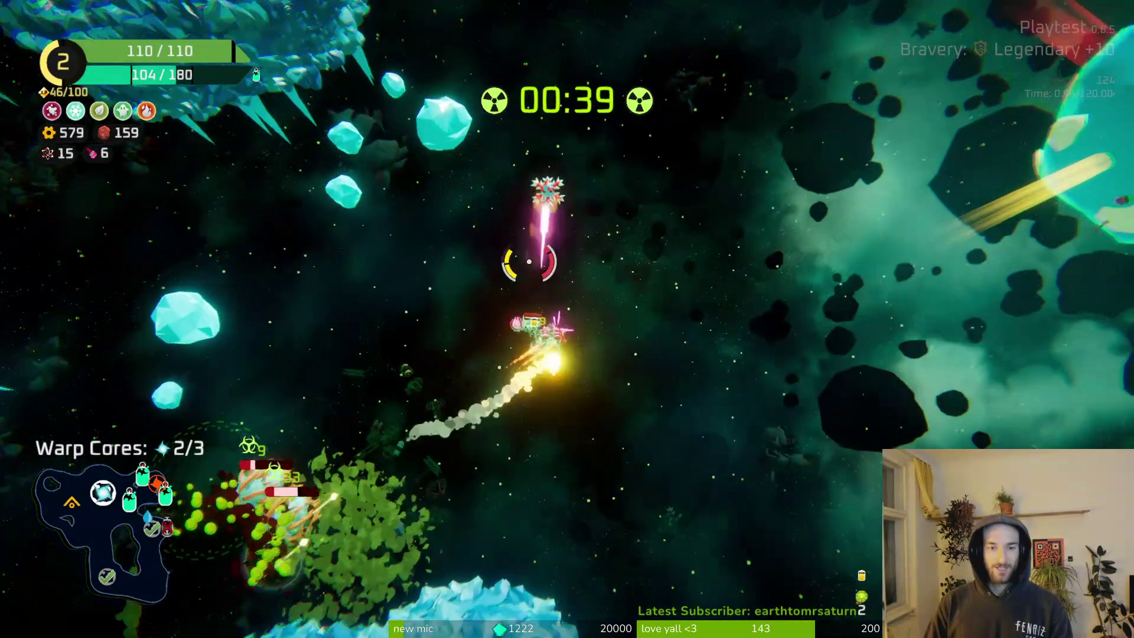
Fly up past the crystal wall and glowing planet to grab the third warp core.
key("w")
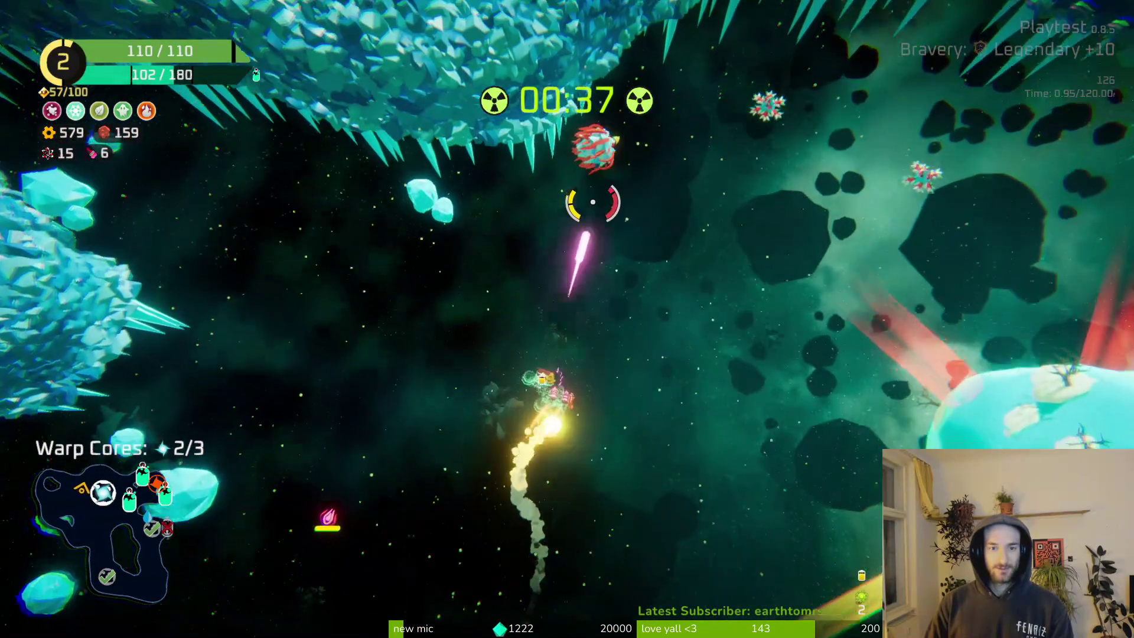
key("w")
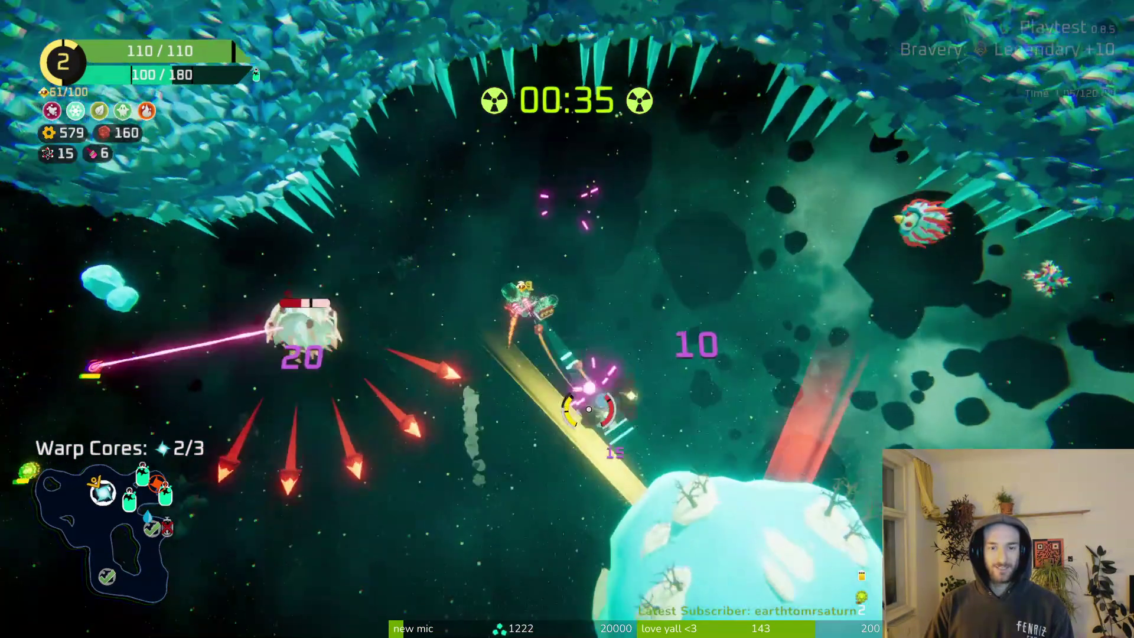
key("w")
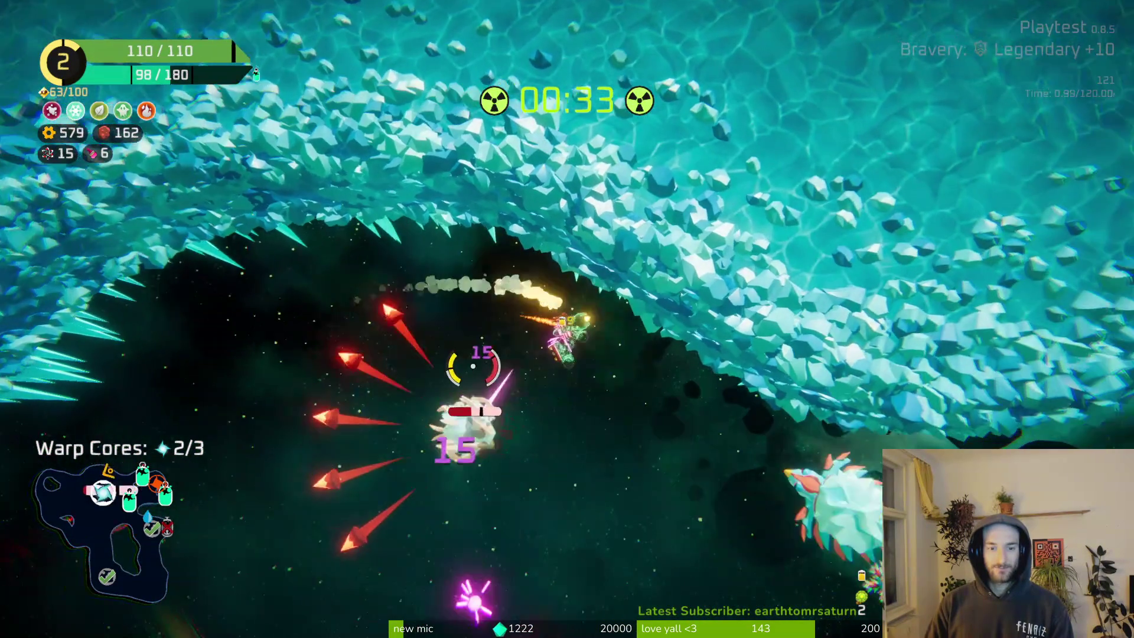
key("w")
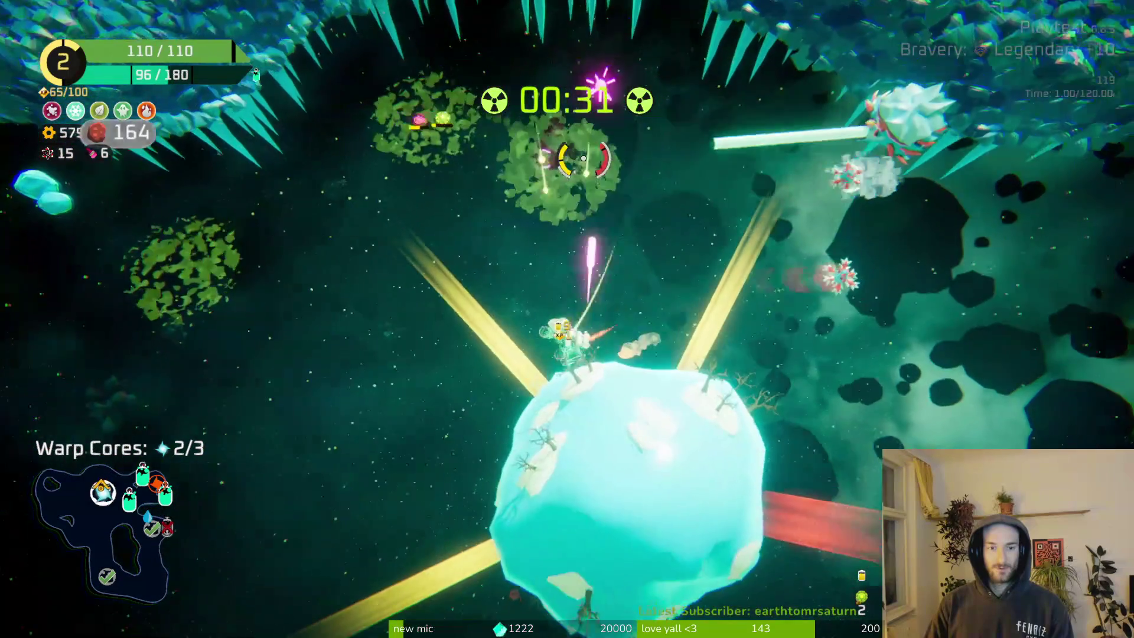
key("s")
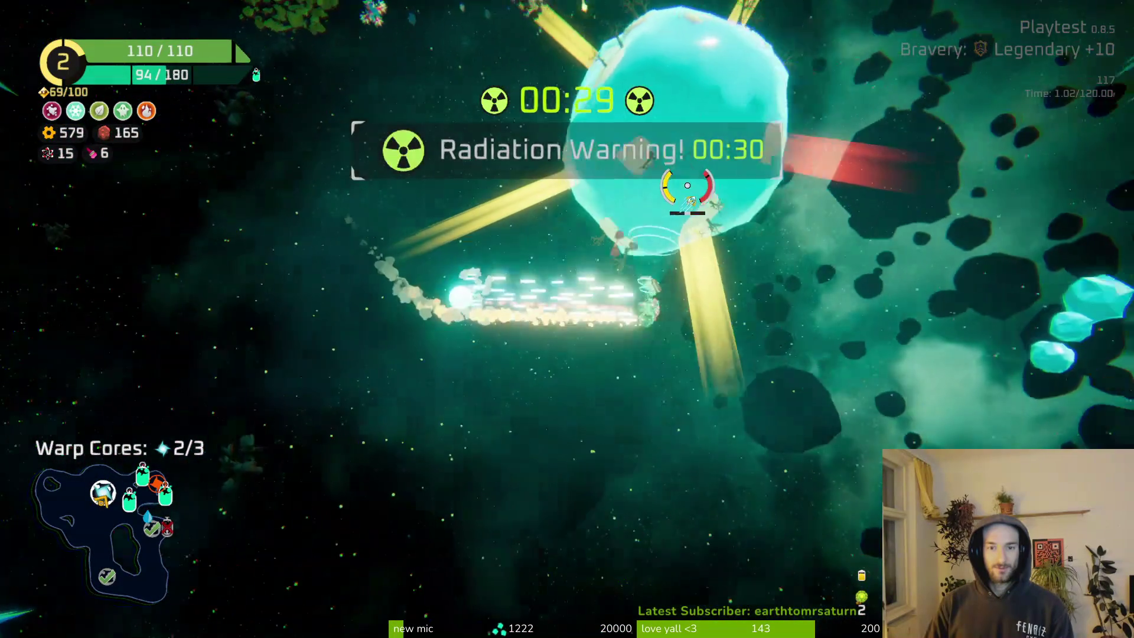
key("d")
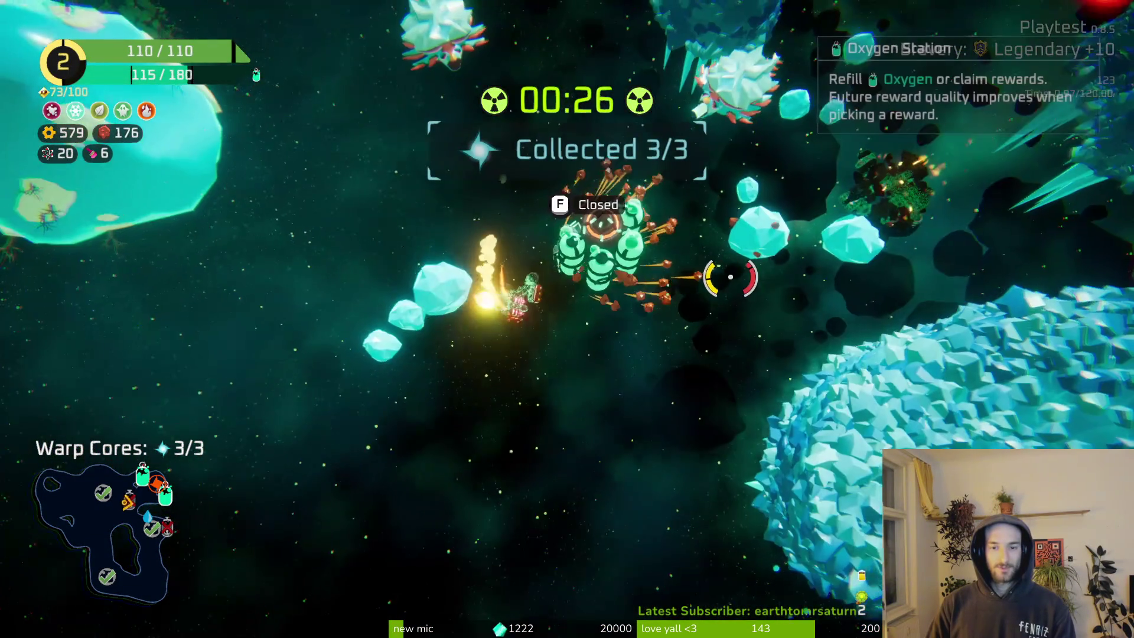
Fly to the Oxygen Station, take the oxygen refill, and bring up its reward choices.
key("w")
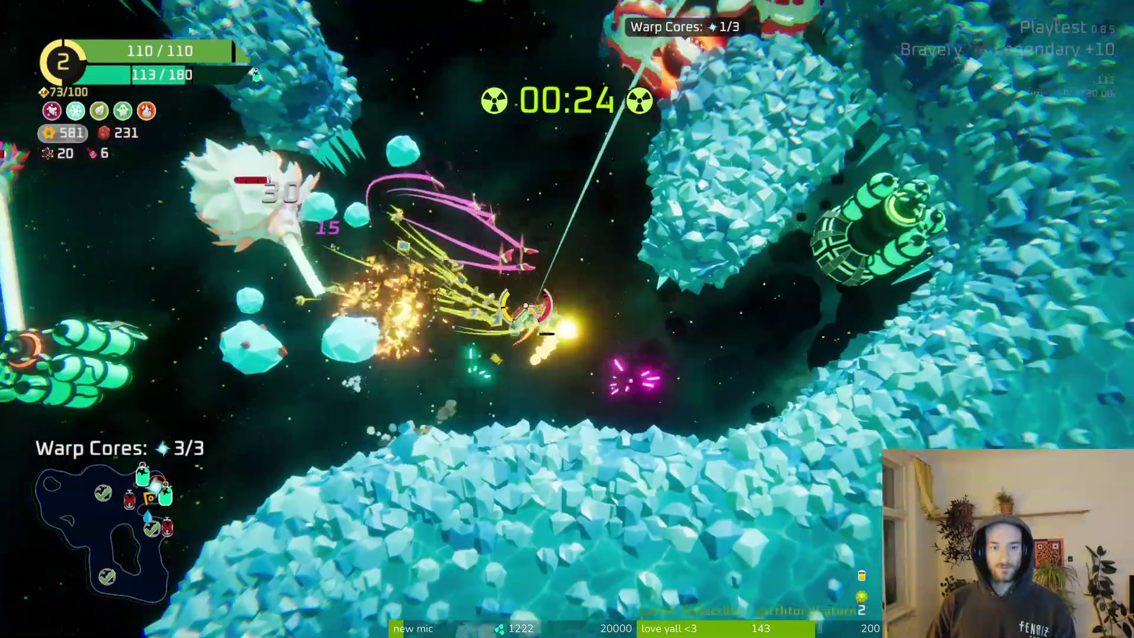
key("w")
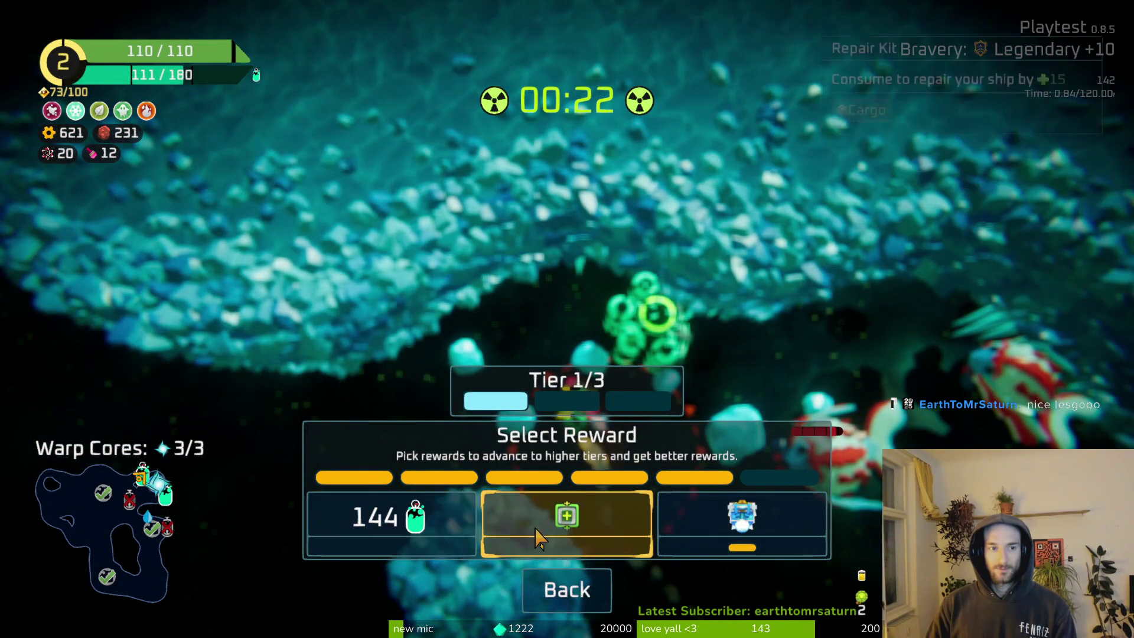
left_click(537, 535)
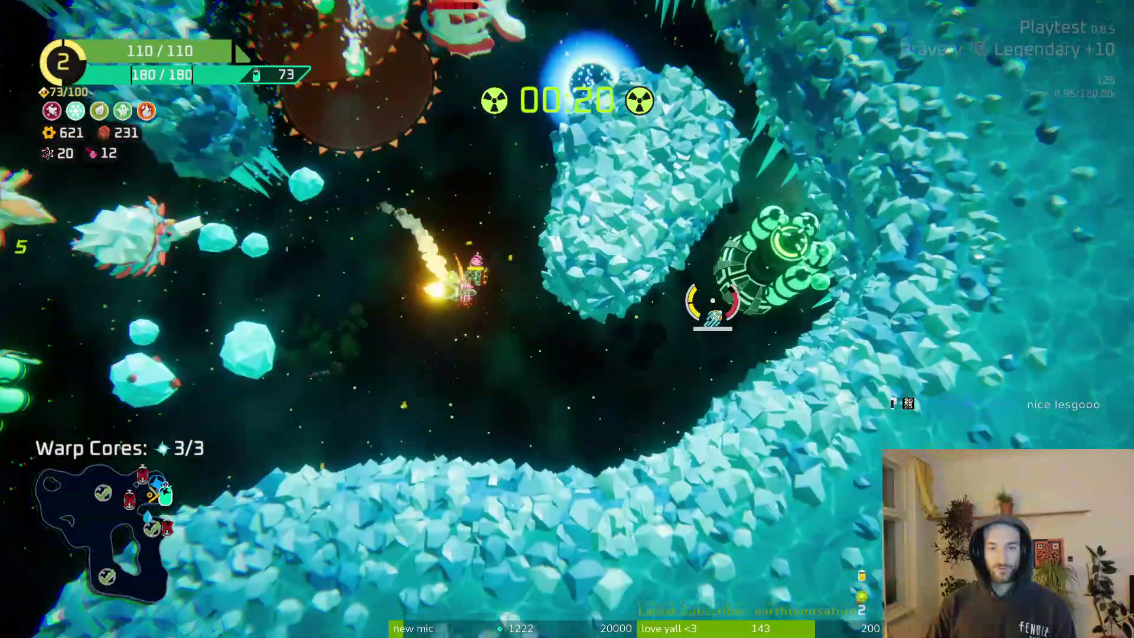
key("d")
key("e")
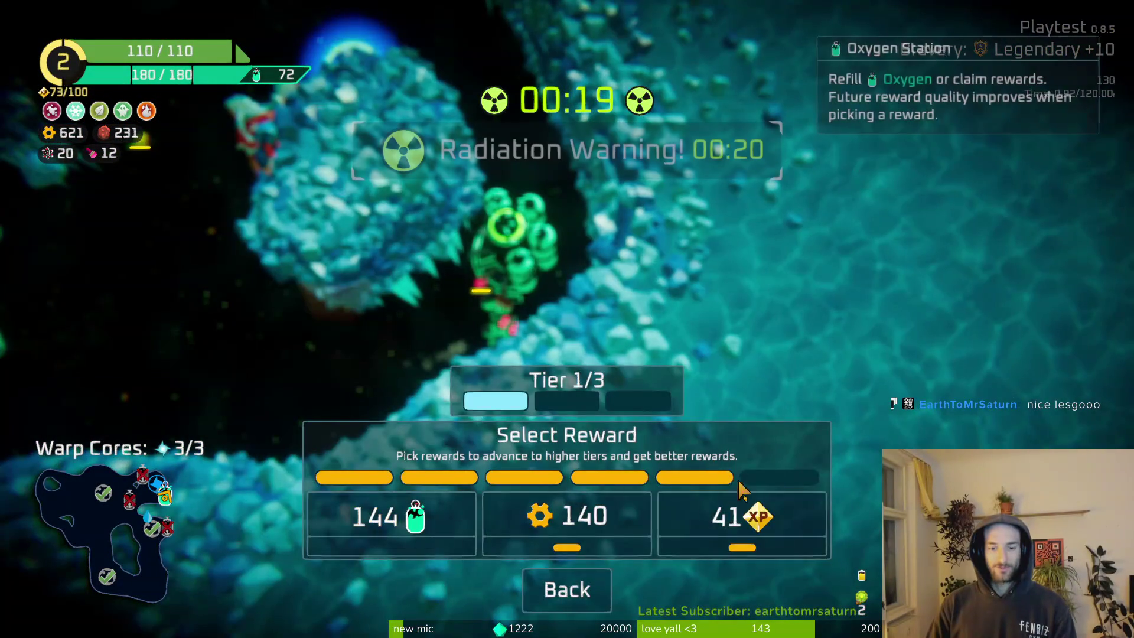
Dismiss the station rewards and fly down past it onto the crystal asteroid, reaching Rank 3.
key("Escape")
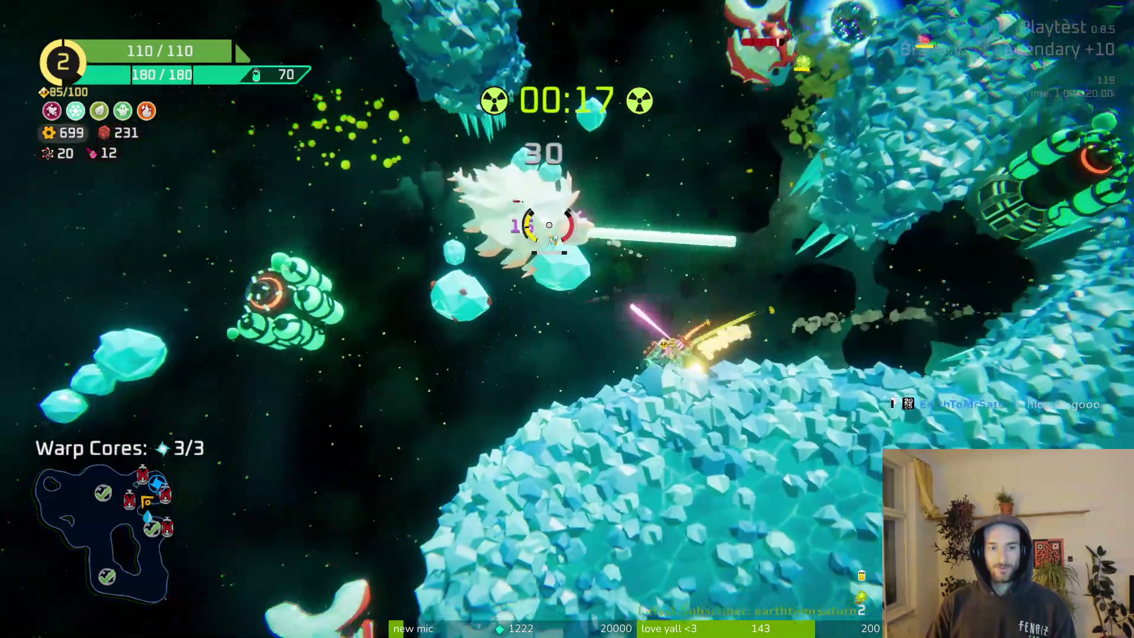
key("a")
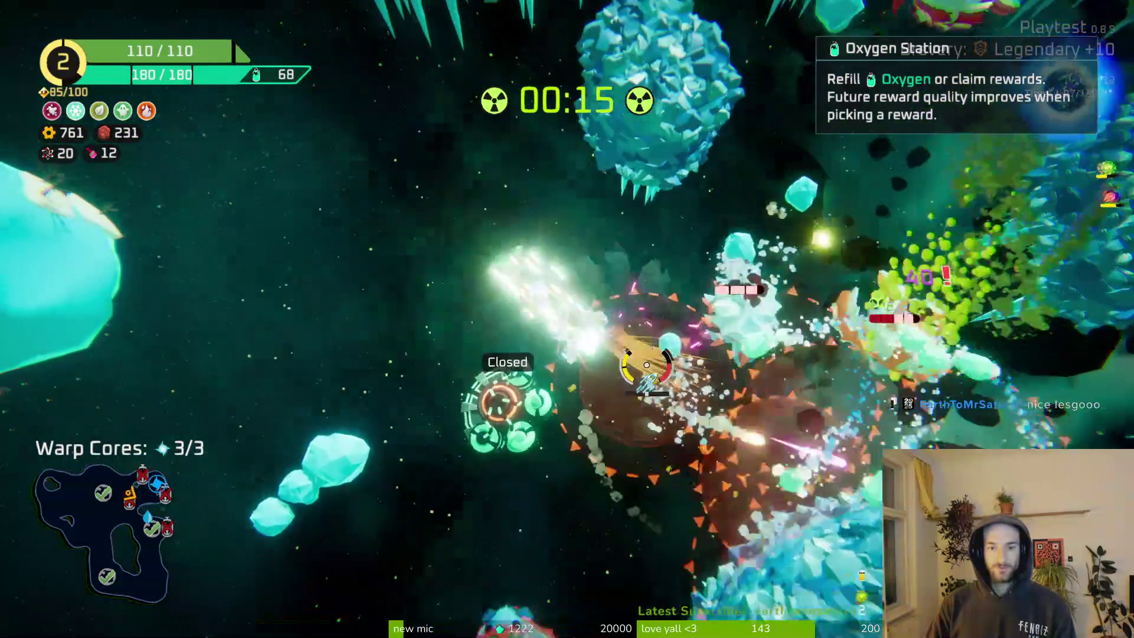
key("s")
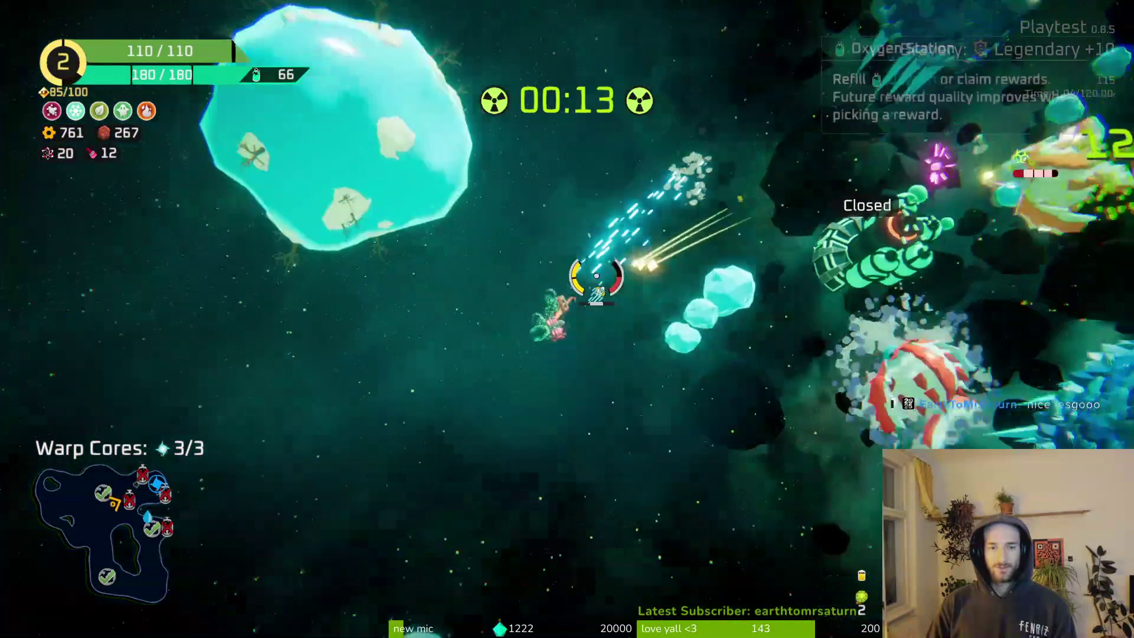
key("s")
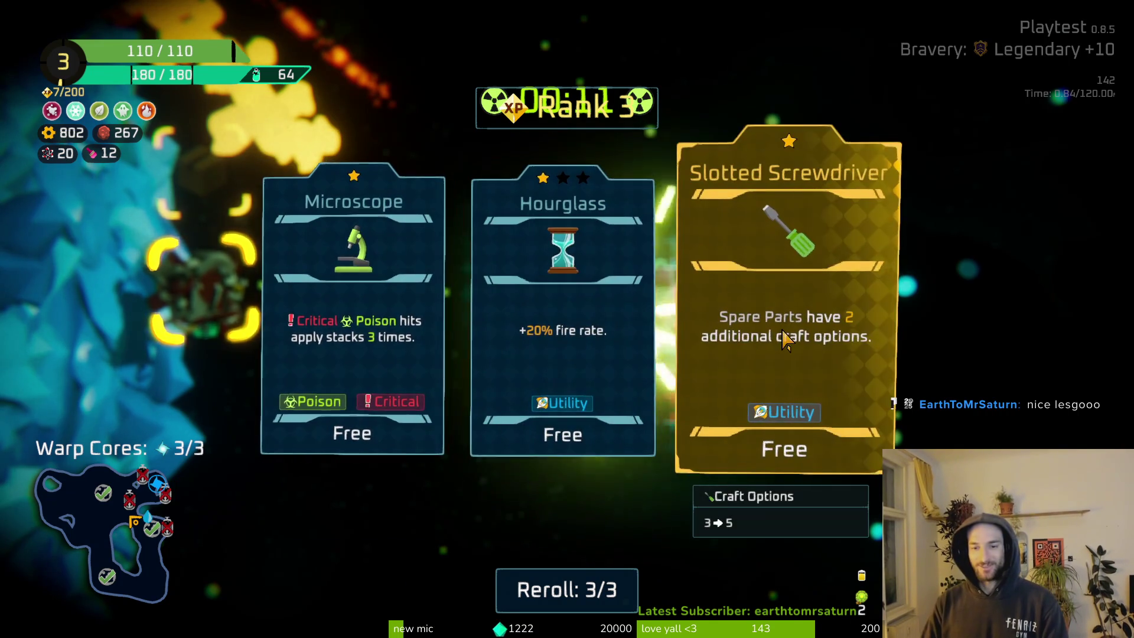
Pick the Hourglass for +20% fire rate, return to flight, and warp out through the orb.
left_click(543, 244)
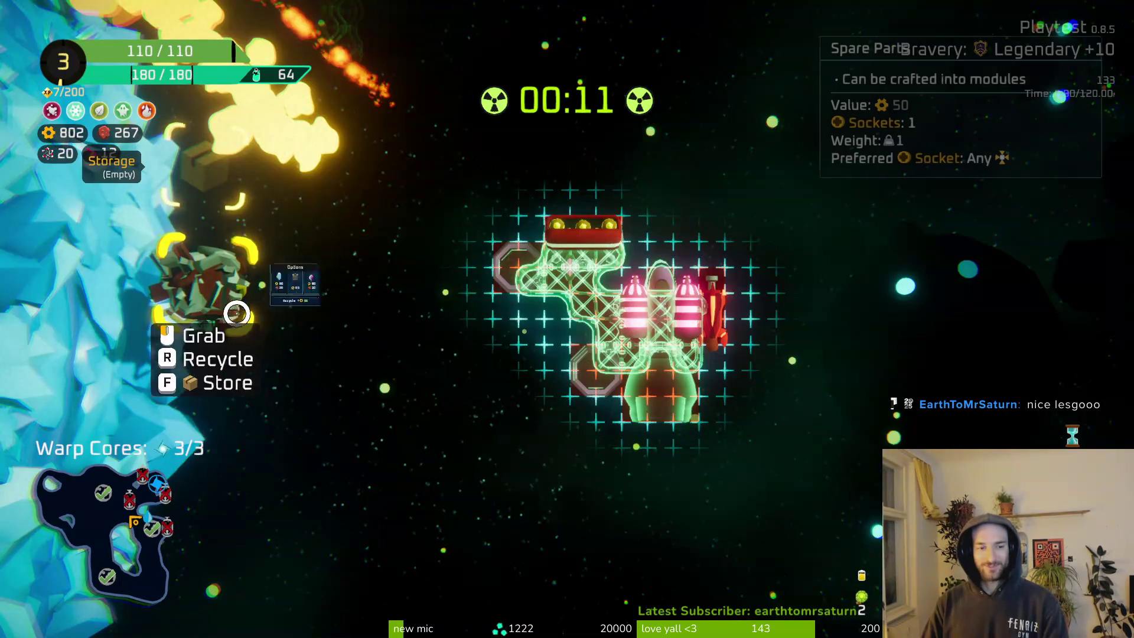
key("Tab")
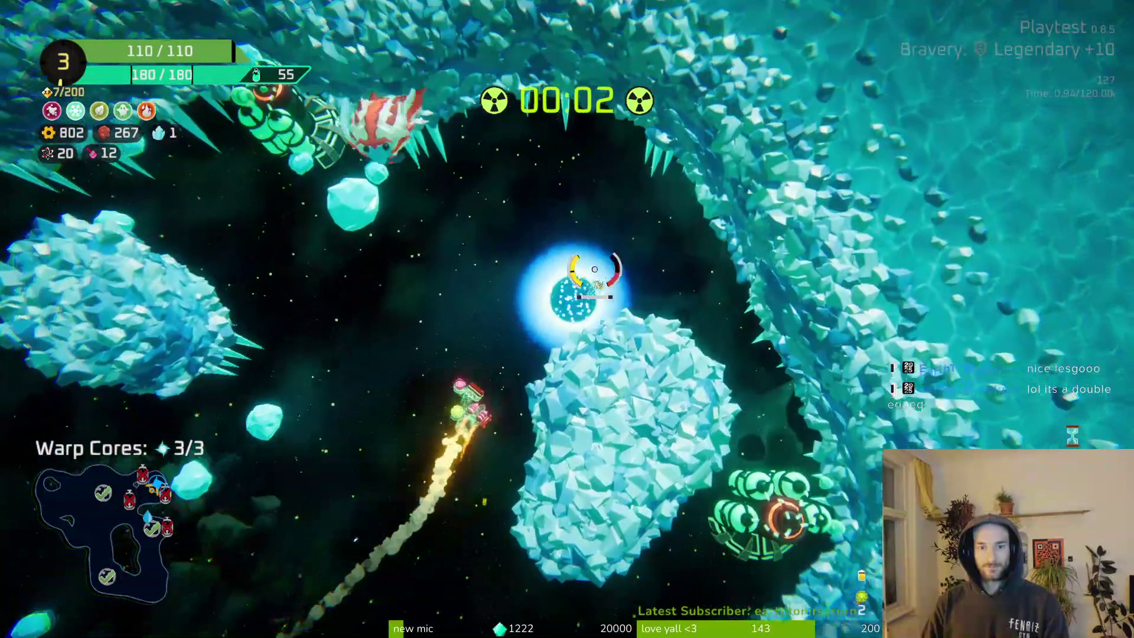
key("f")
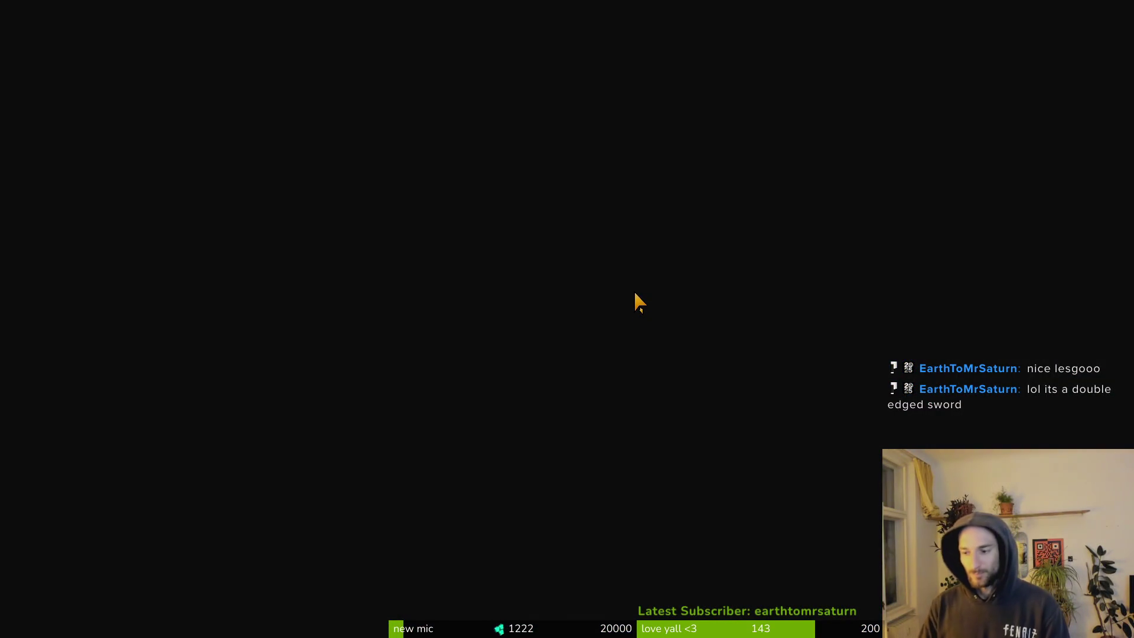
Fly and dash through the crystal cavern to the Refiner and open its upgrade screen.
mouse_move(534, 294)
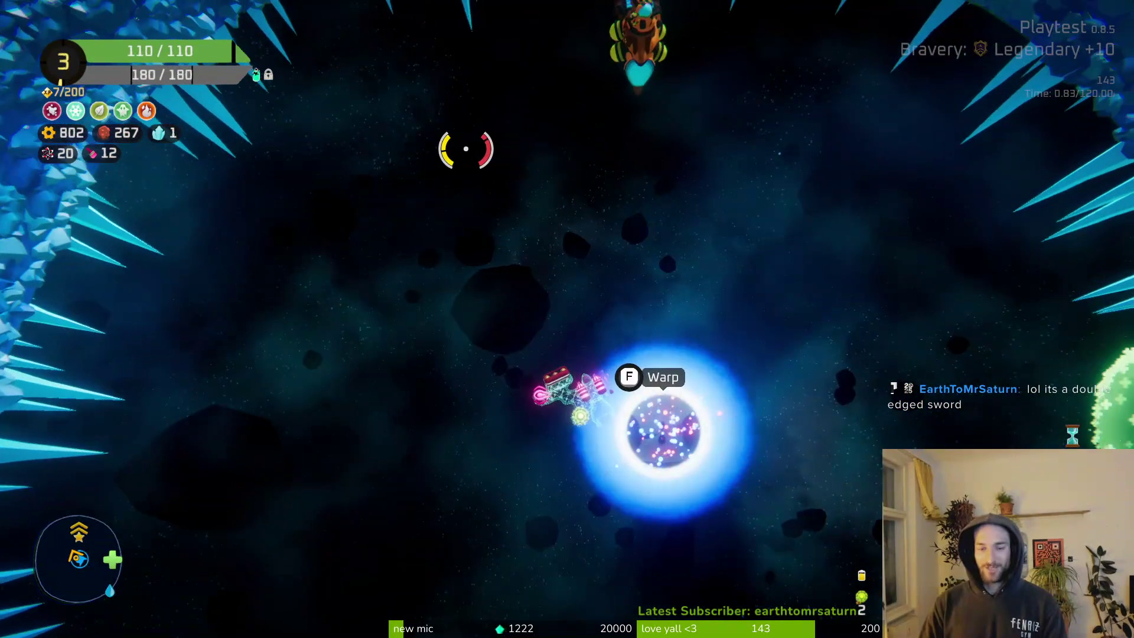
key("d")
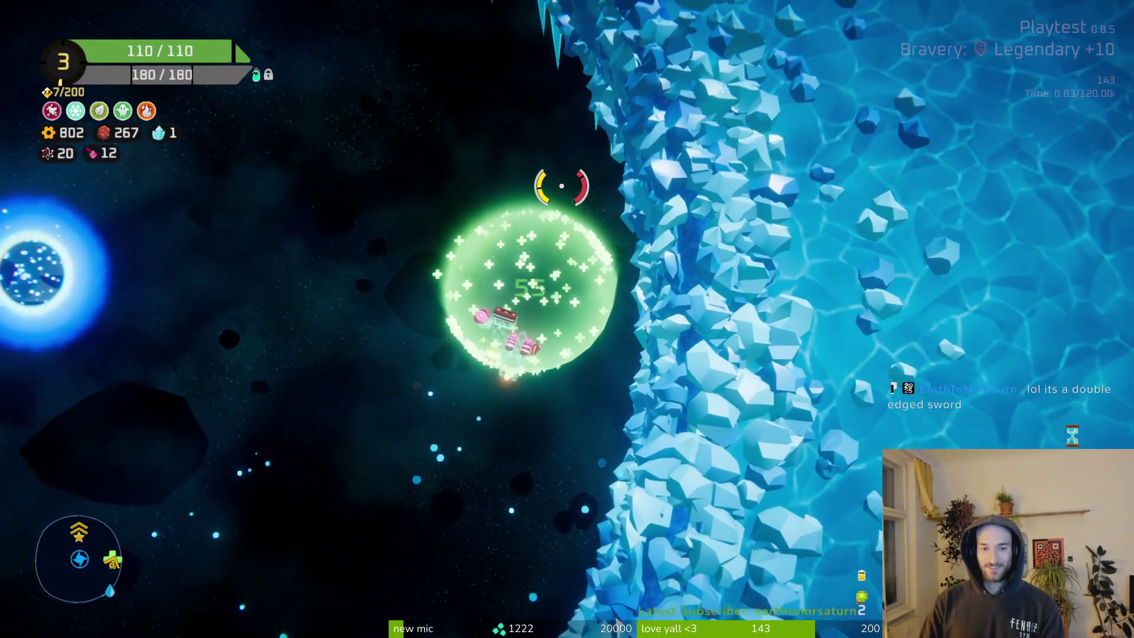
key("w")
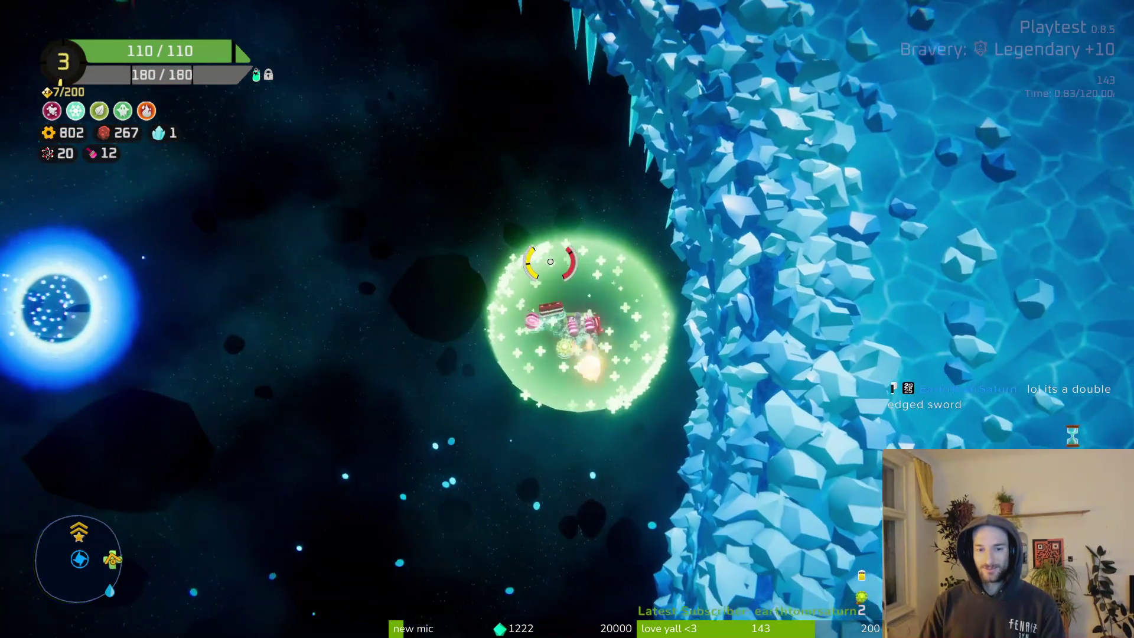
key("space")
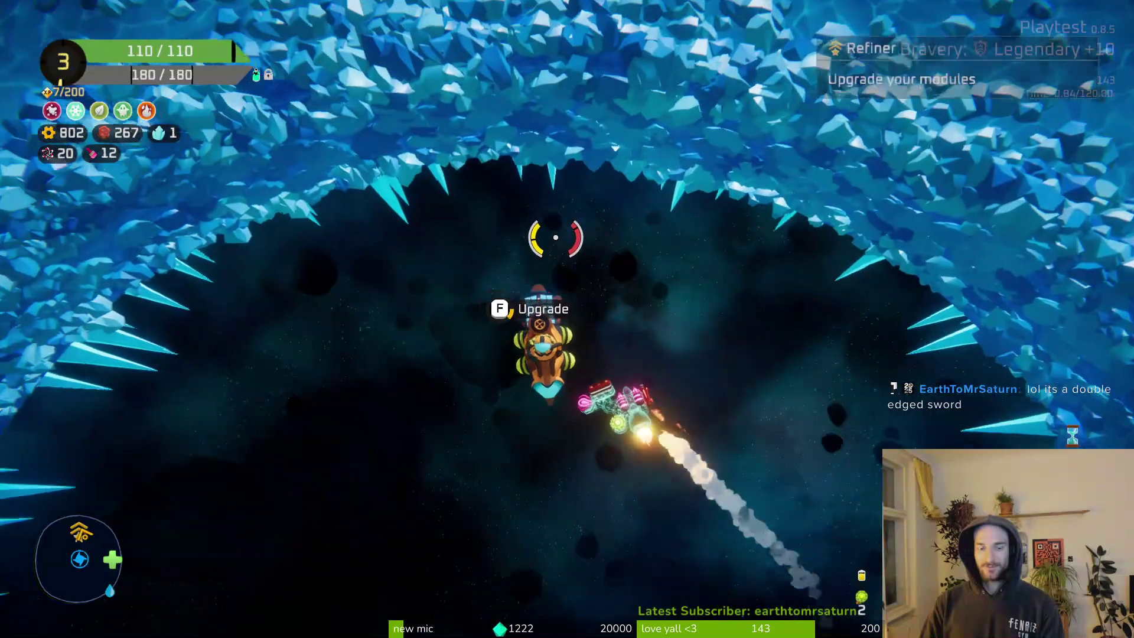
key("e")
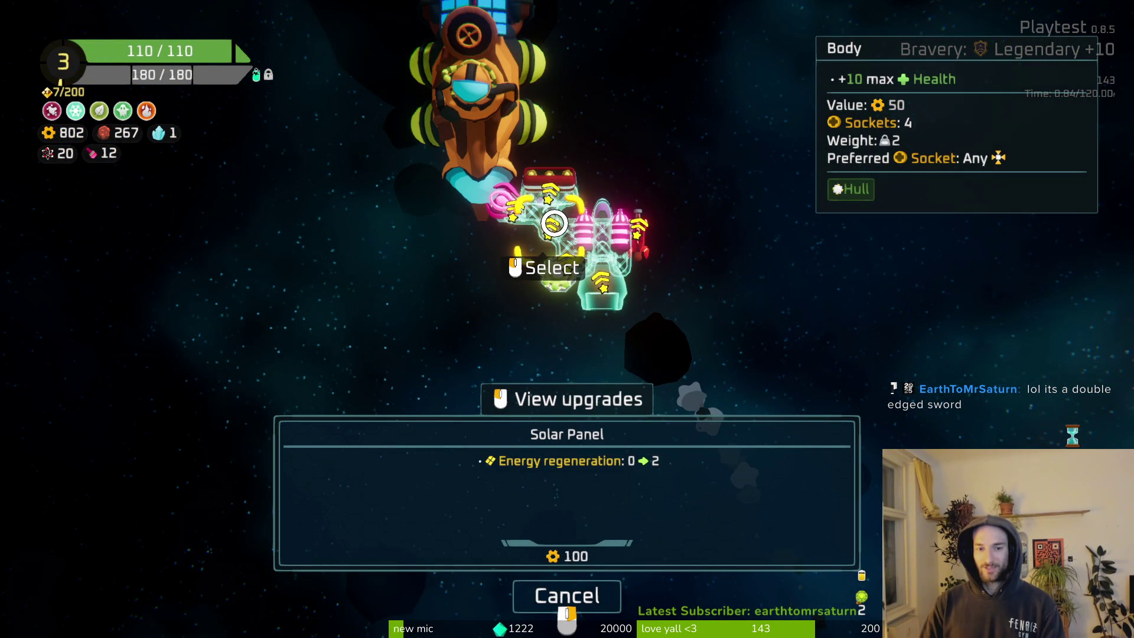
Reopen the Refiner and buy the Double Barrel upgrade for the rifle.
right_click(636, 230)
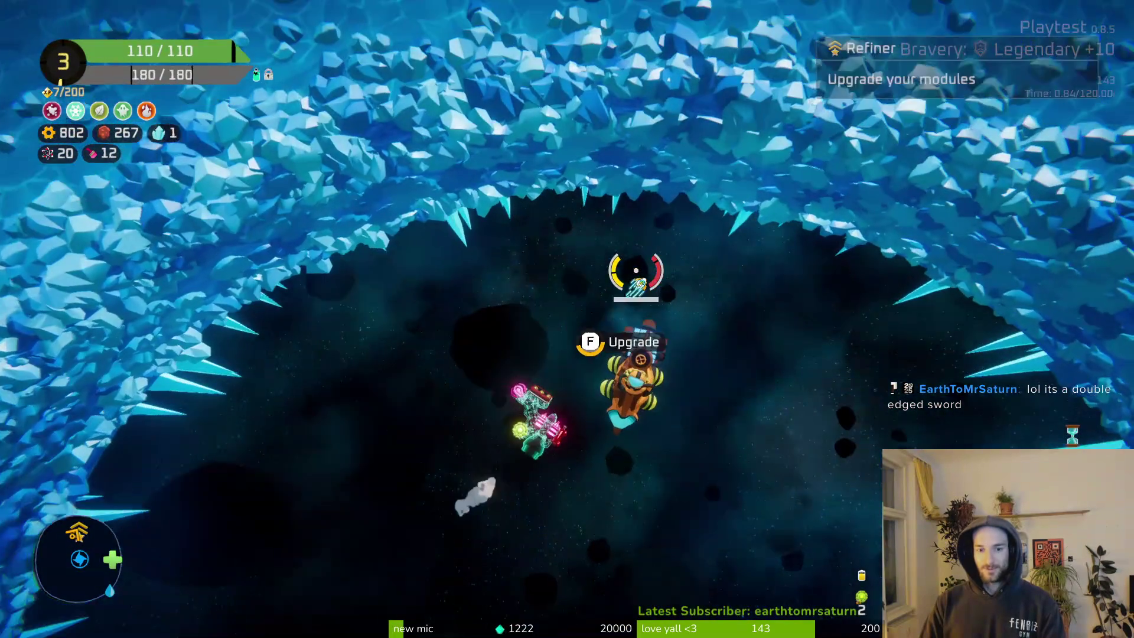
left_click(631, 273)
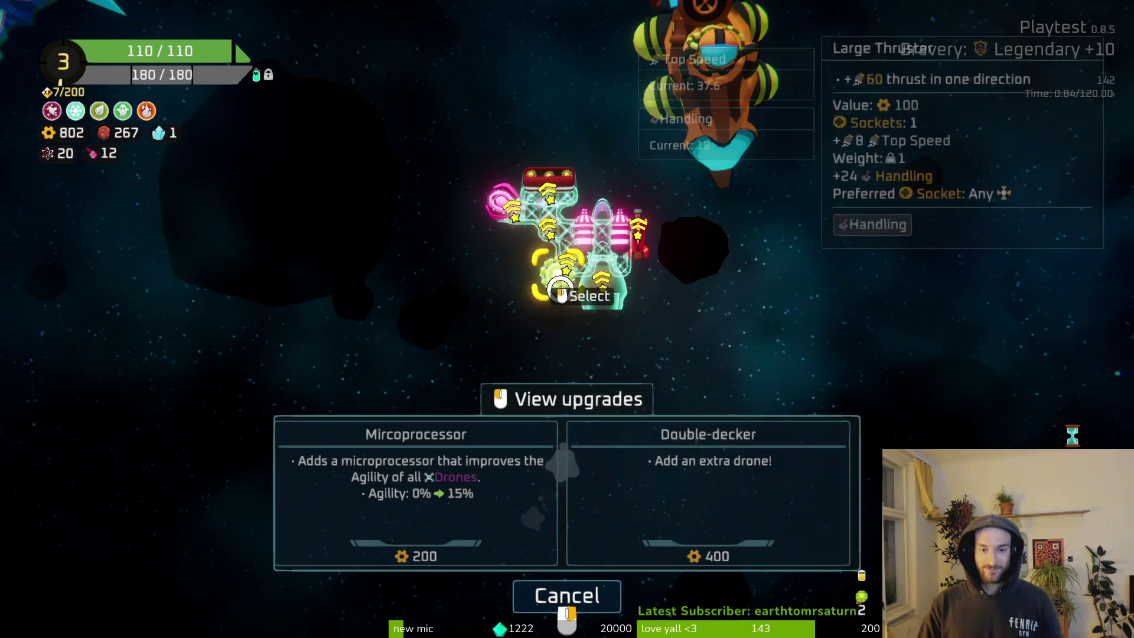
left_click(632, 237)
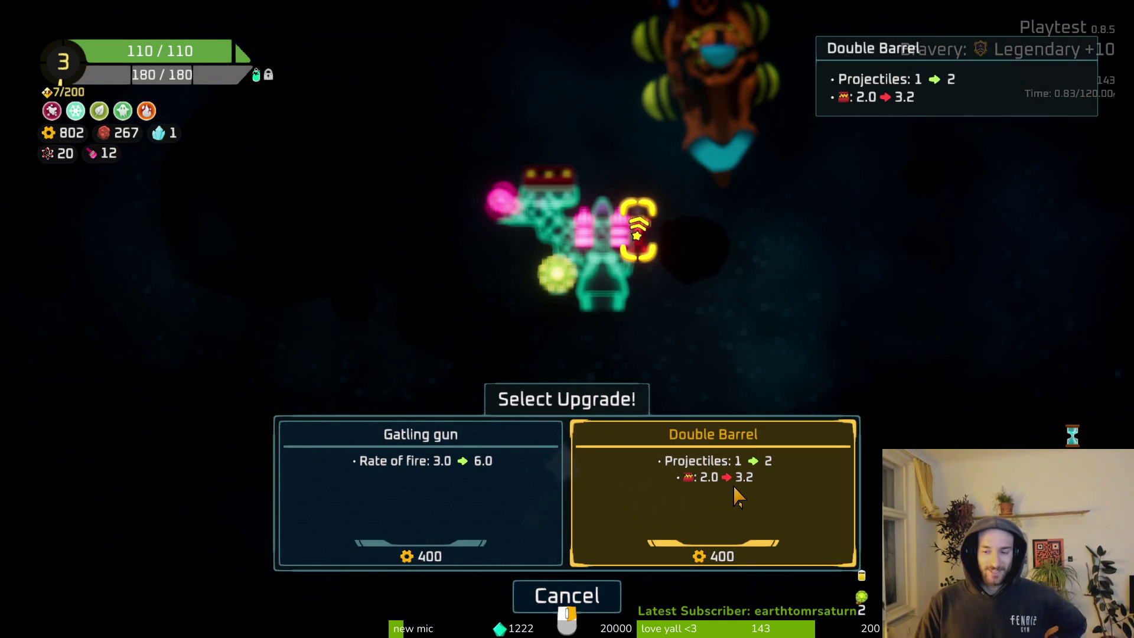
left_click(737, 496)
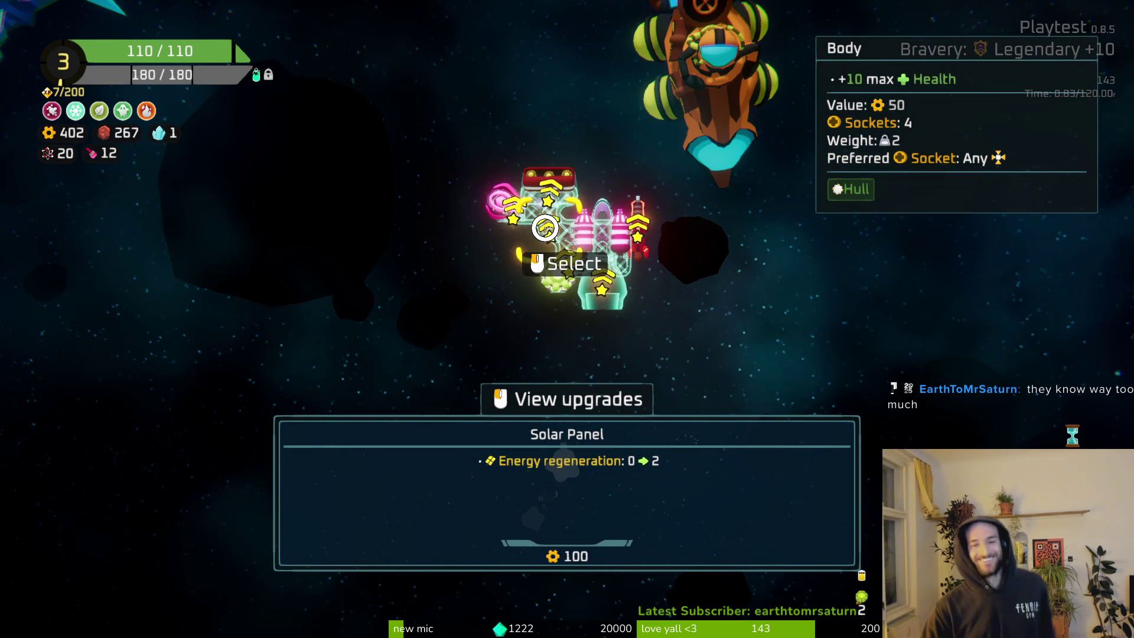
Compare drone and thruster upgrades, then buy Improved Design for the bullet crate.
left_click(555, 273)
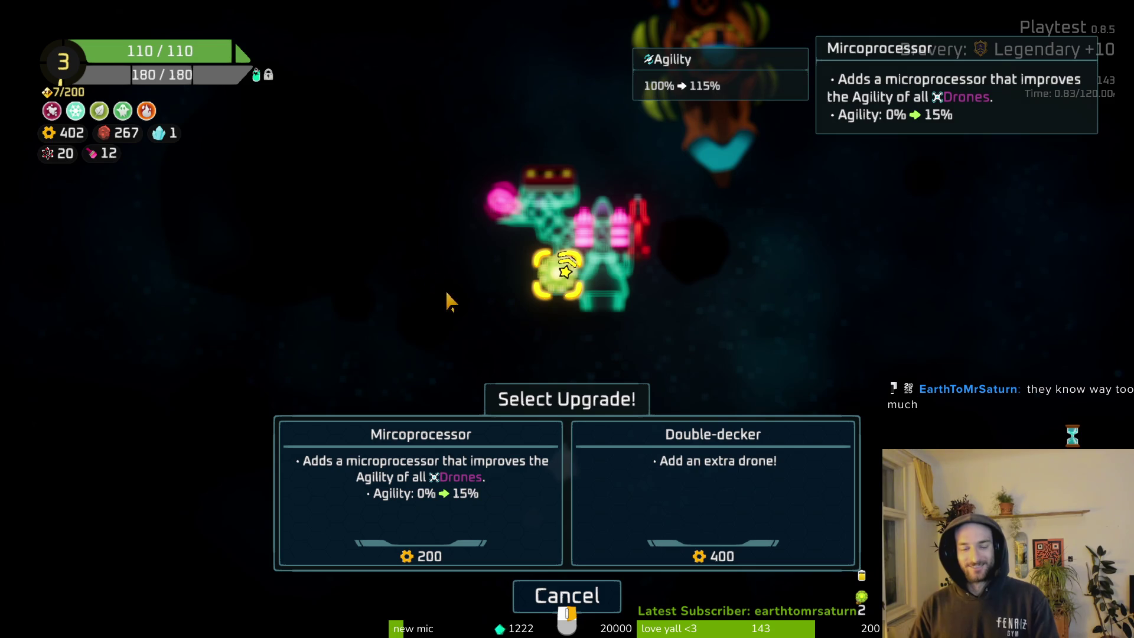
right_click(444, 371)
left_click(625, 311)
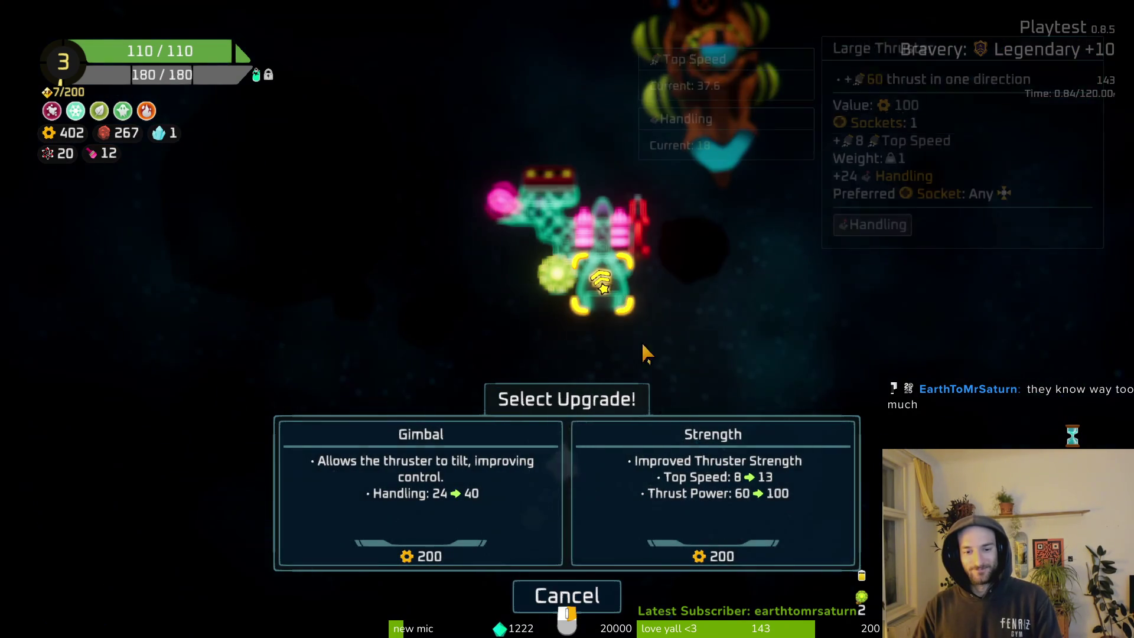
right_click(643, 349)
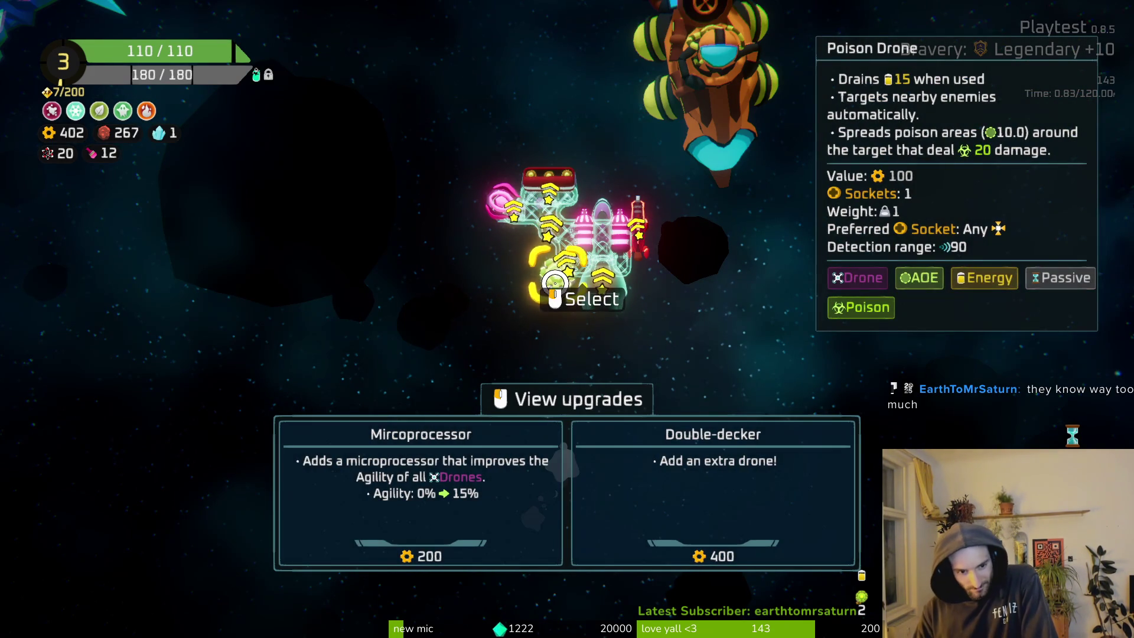
left_click(546, 203)
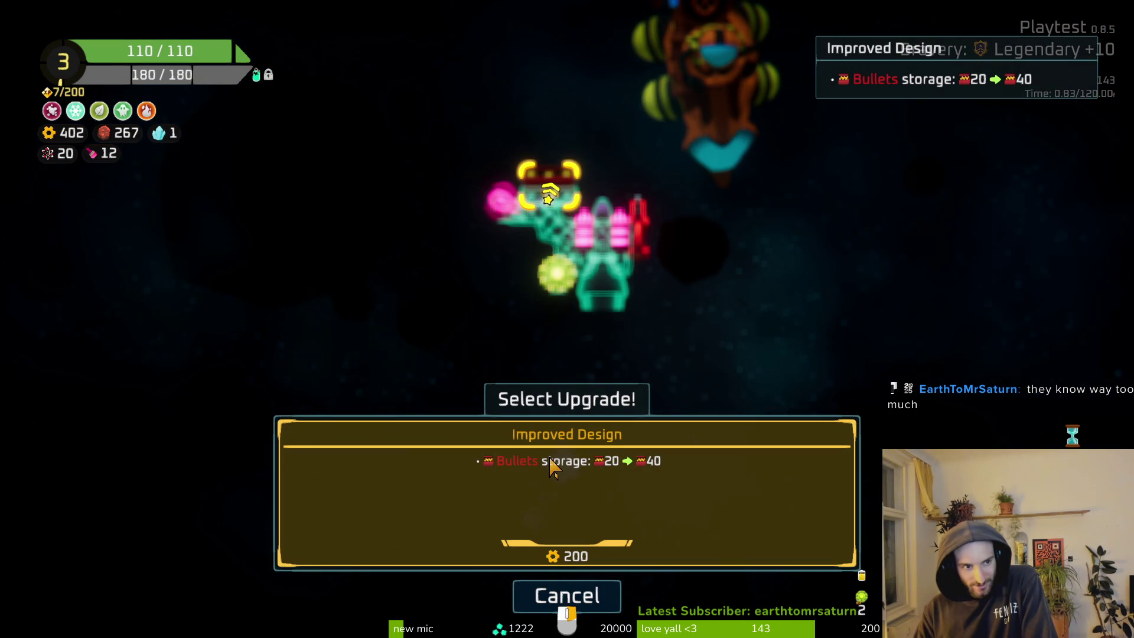
left_click(549, 470)
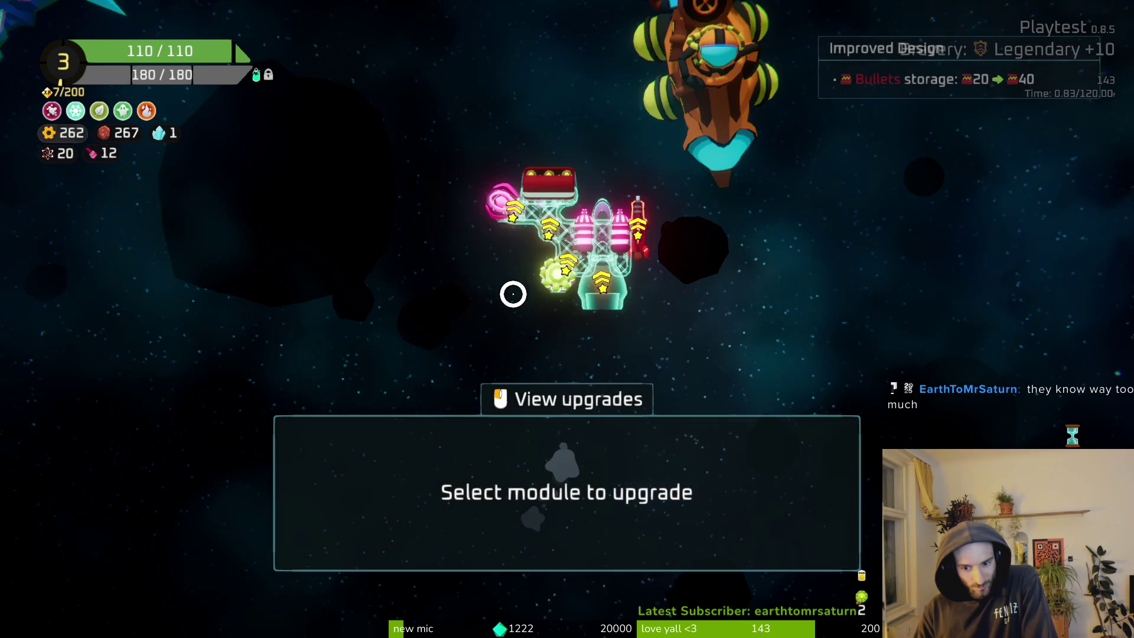
Browse the drone and Large Thruster options, buy the Mircoprocessor drone upgrade, and close the Refiner.
left_click(559, 271)
right_click(481, 248)
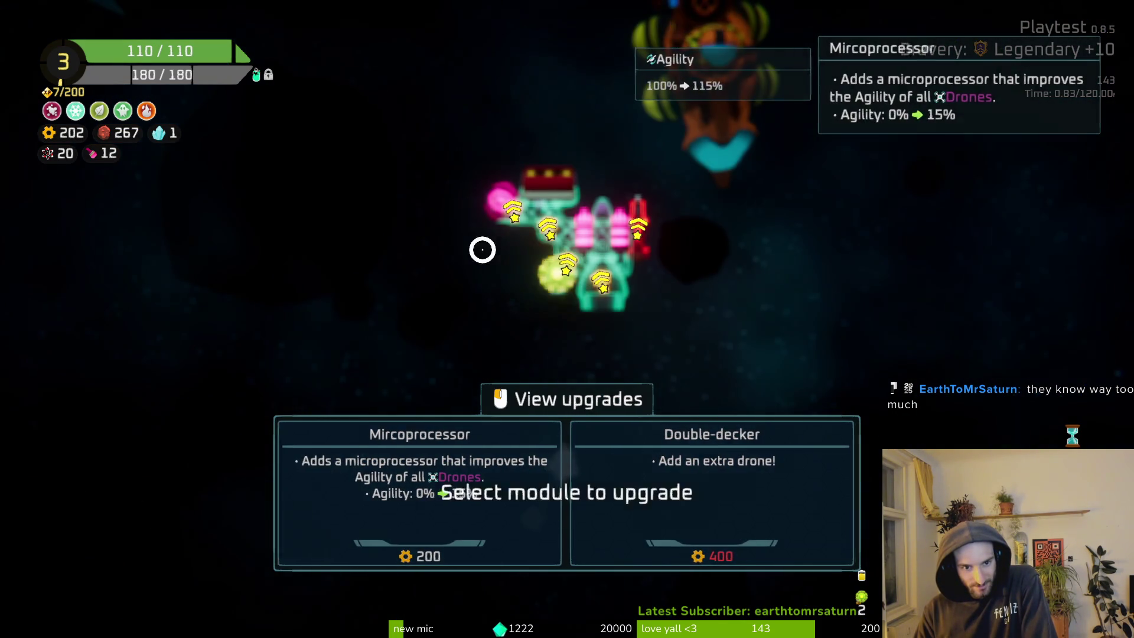
left_click(549, 273)
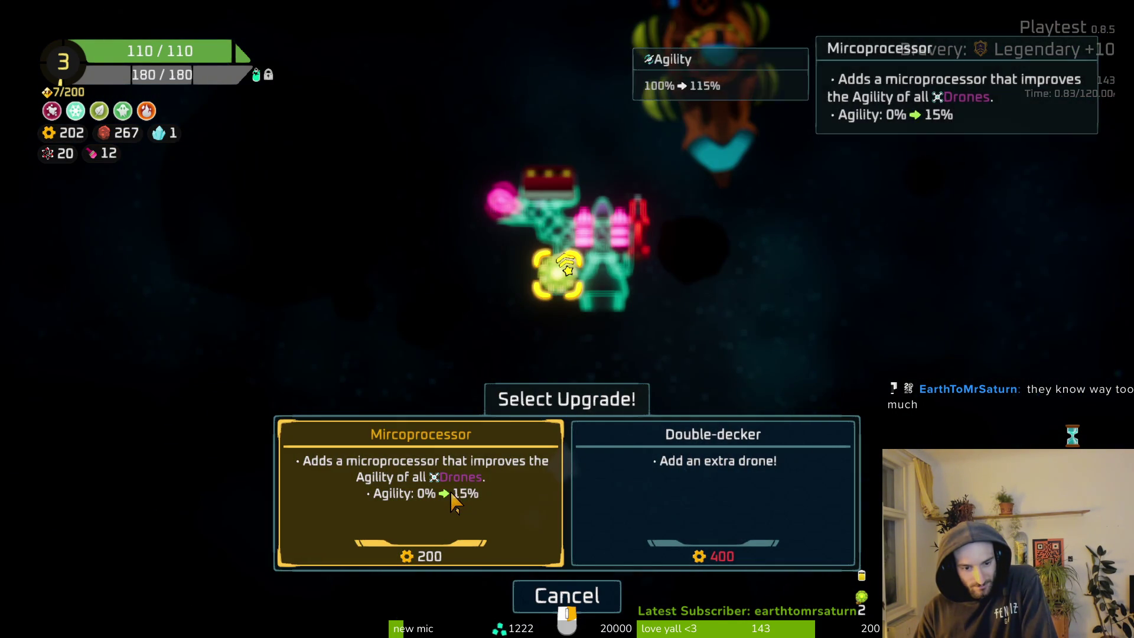
right_click(461, 255)
left_click(501, 202)
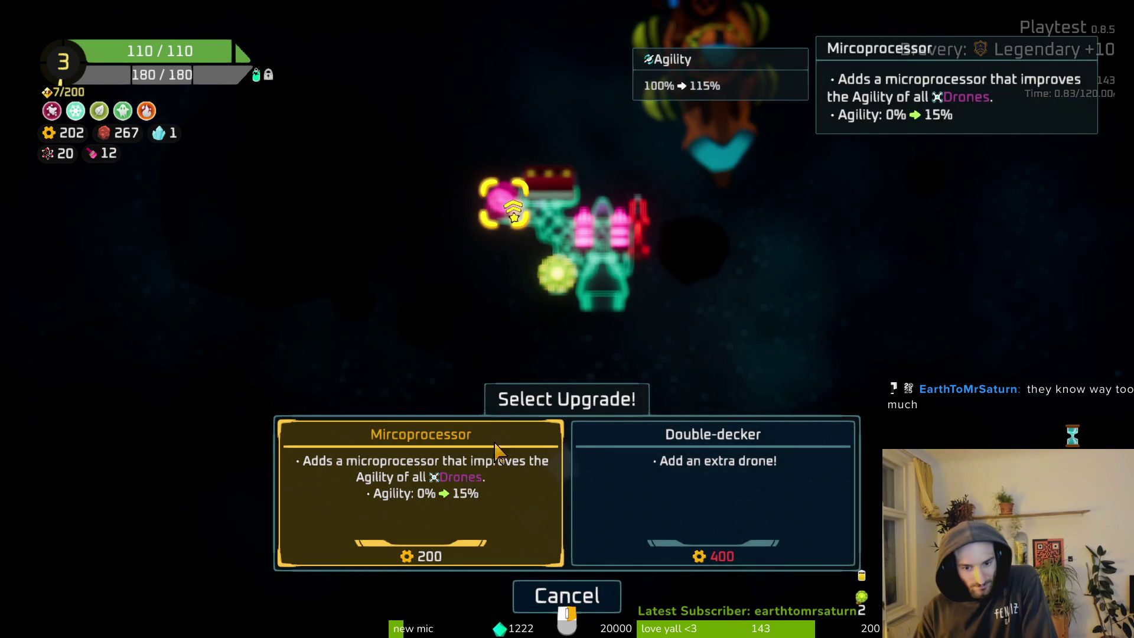
left_click(565, 596)
left_click(603, 284)
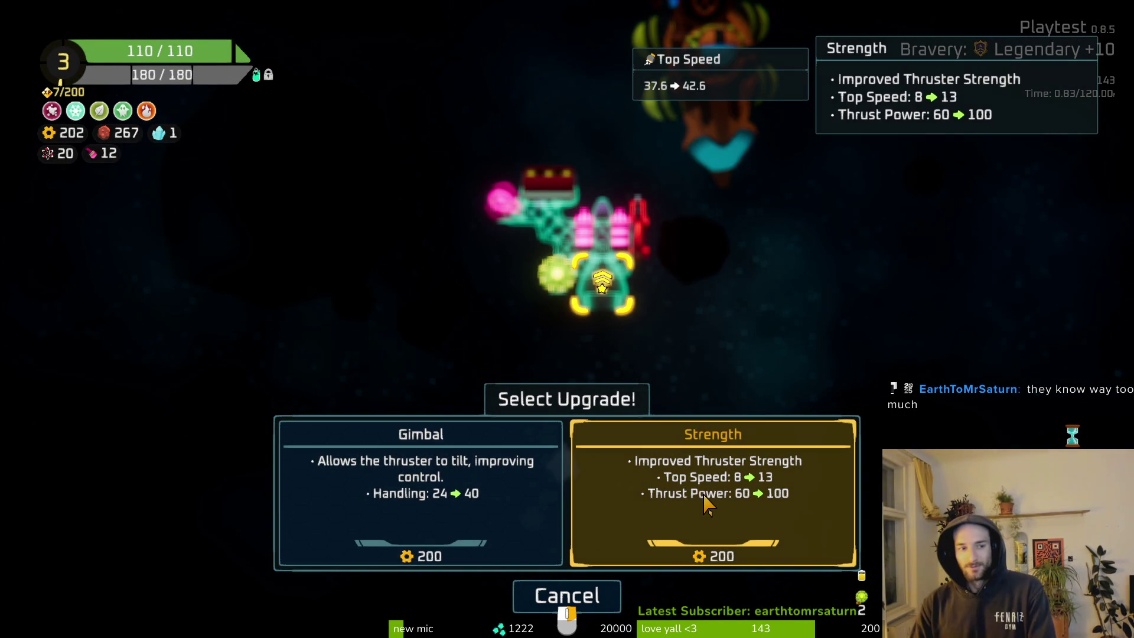
left_click(553, 275)
left_click(513, 498)
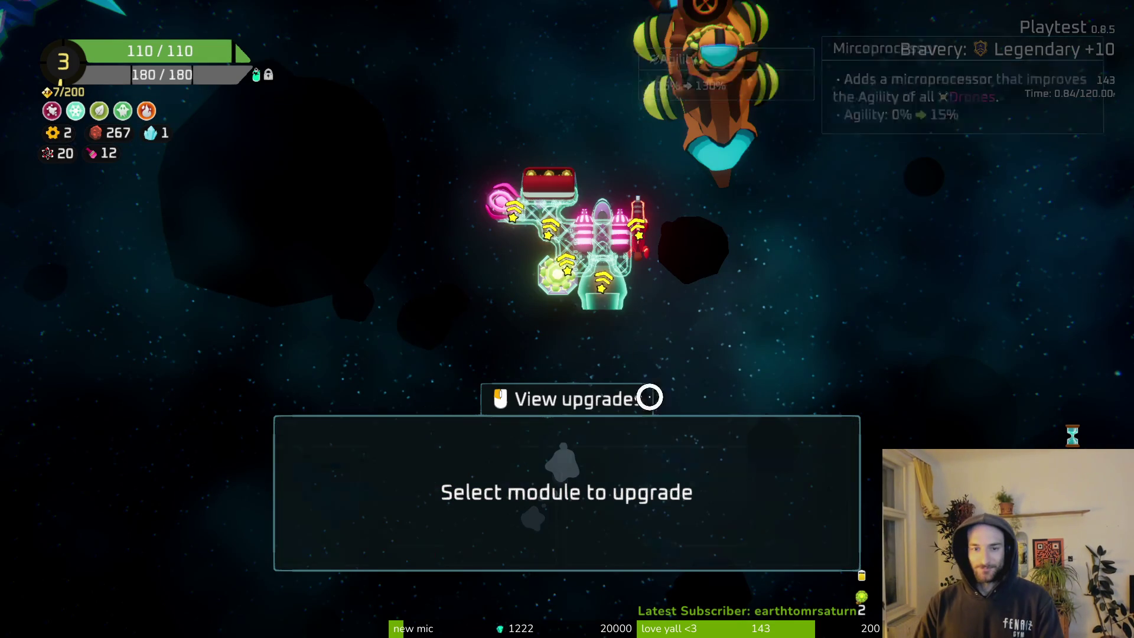
key("Escape")
Fly out of the cave and shuffle the rifle, thruster and drones between the ship and storage.
key("w")
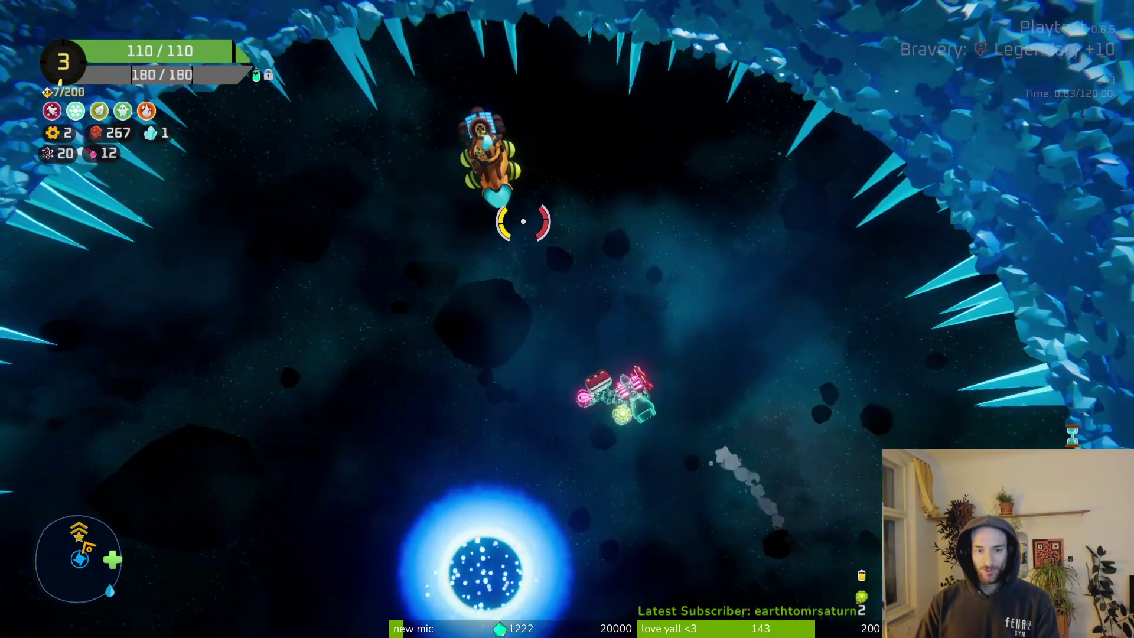
key("Tab")
mouse_move(514, 266)
left_mouse_down()
mouse_move(467, 322)
mouse_move(496, 265)
mouse_move(395, 435)
mouse_move(378, 443)
left_mouse_up()
left_click_drag(688, 329, 457, 294)
left_click_drag(625, 337, 632, 331)
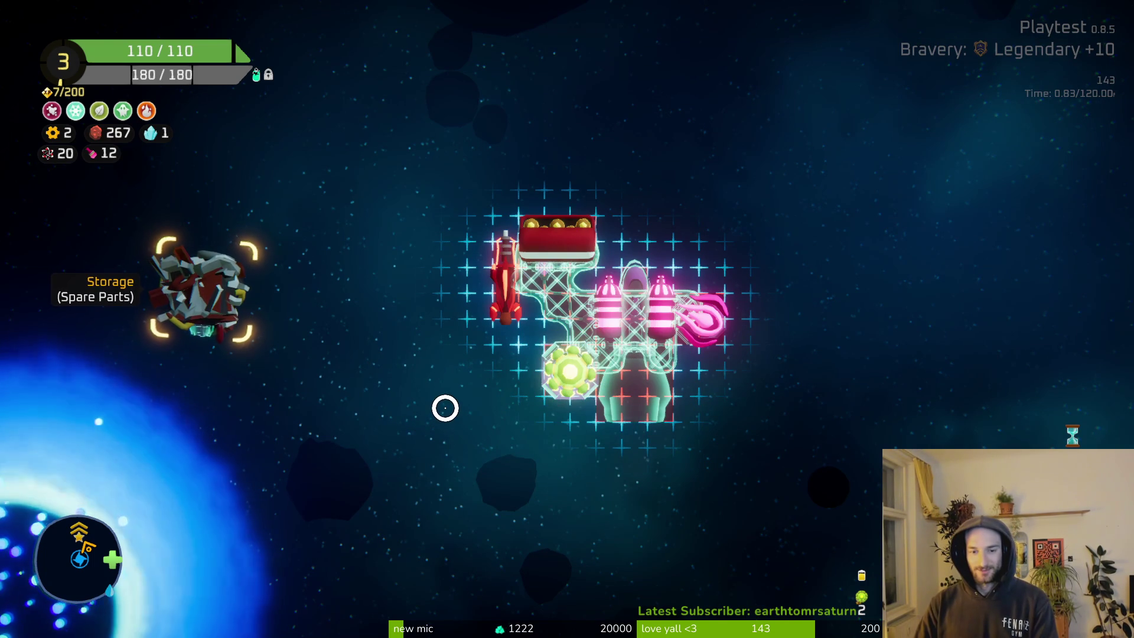
left_click(632, 392)
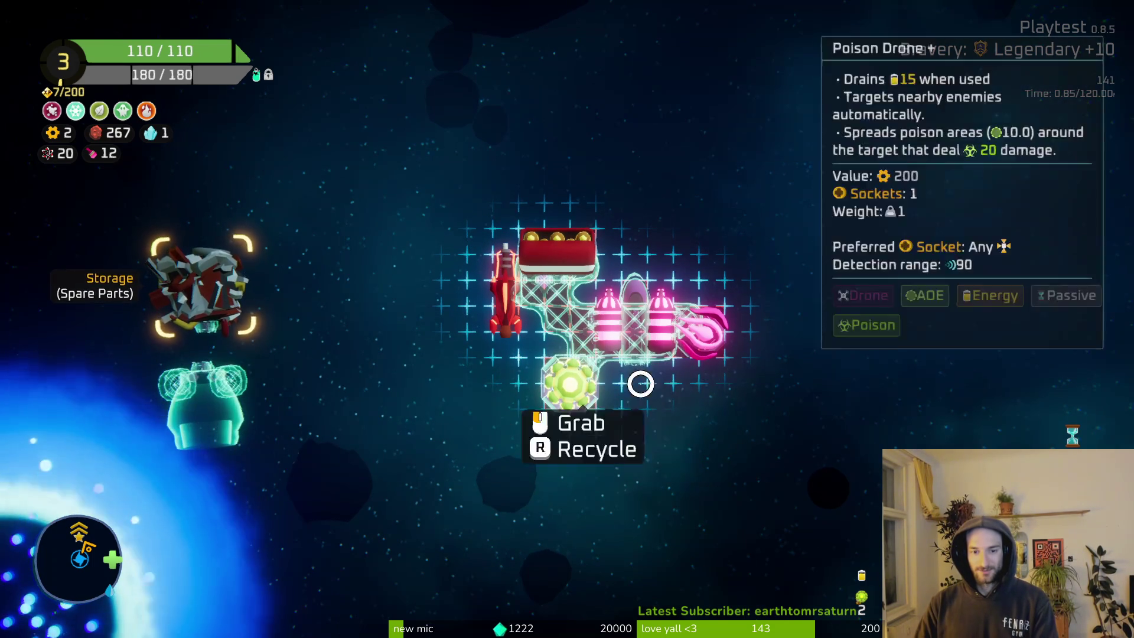
left_click_drag(696, 323, 319, 493)
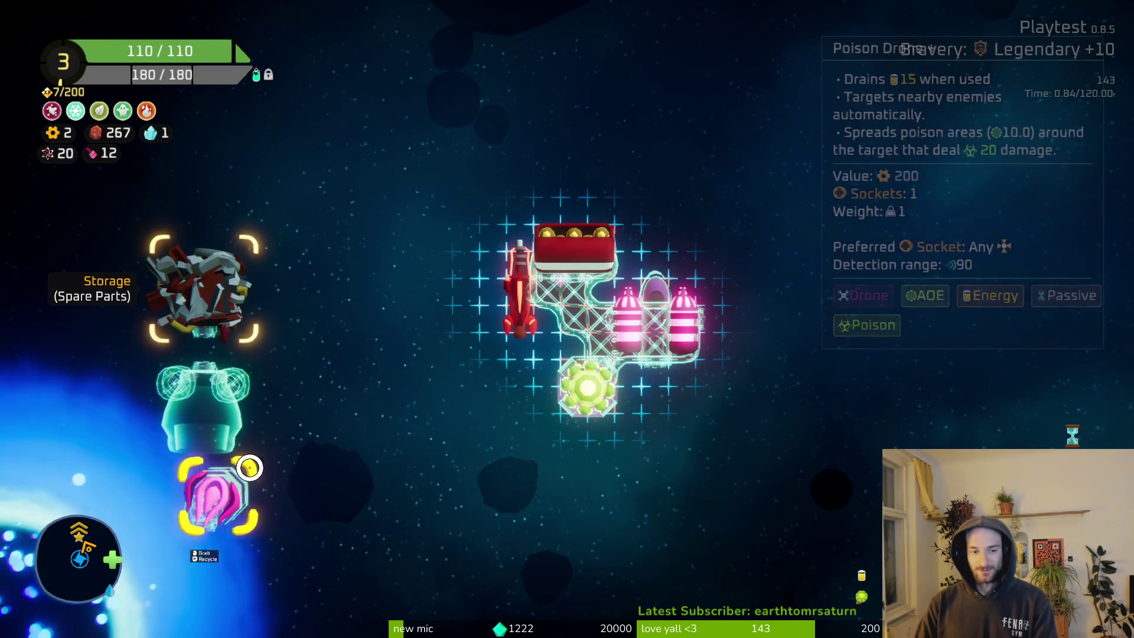
mouse_move(631, 399)
left_mouse_down()
mouse_move(762, 319)
mouse_move(295, 476)
left_mouse_up()
mouse_move(584, 384)
left_mouse_down()
mouse_move(294, 473)
mouse_move(277, 490)
left_mouse_up()
left_click_drag(233, 409, 614, 437)
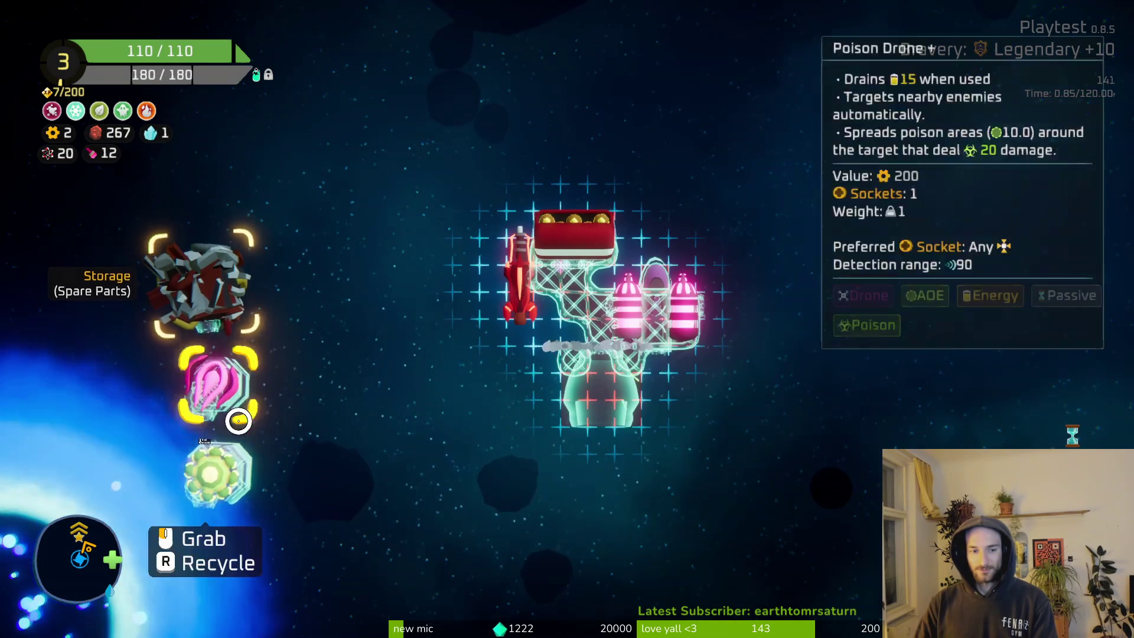
mouse_move(218, 449)
left_mouse_down()
mouse_move(560, 449)
mouse_move(437, 515)
mouse_move(212, 408)
left_mouse_up()
mouse_move(222, 506)
left_mouse_down()
mouse_move(624, 407)
mouse_move(566, 437)
mouse_move(368, 445)
left_mouse_up()
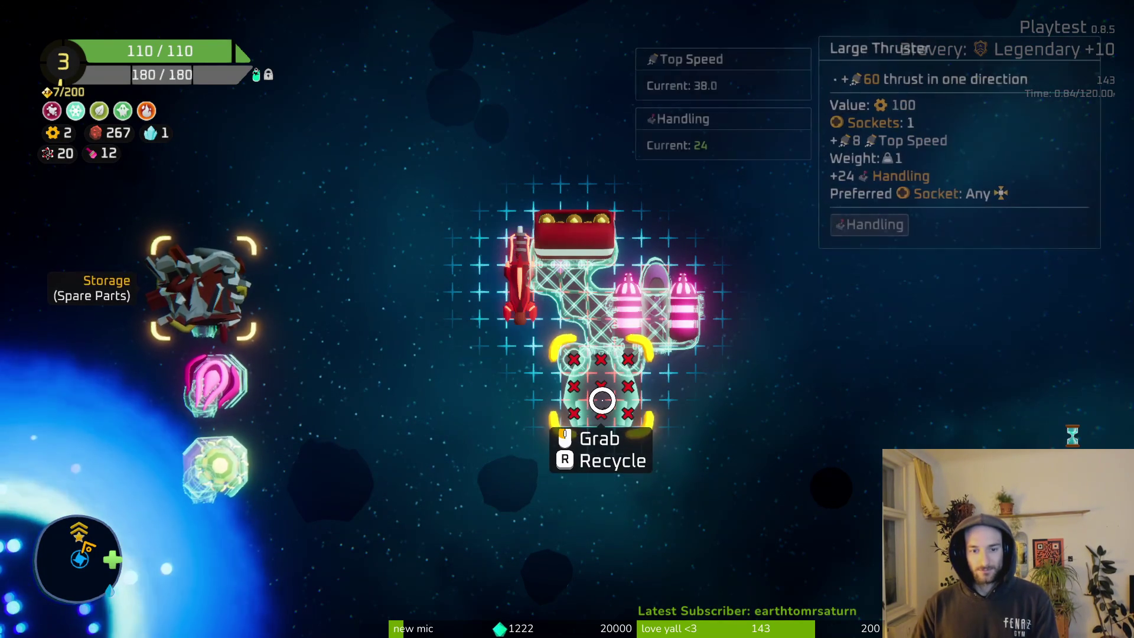
Mount the bullet crate, red rifle, large thruster and poison drone on the ship's left and lower sides.
mouse_move(584, 306)
left_mouse_down()
mouse_move(614, 355)
mouse_move(472, 387)
mouse_move(479, 408)
left_mouse_up()
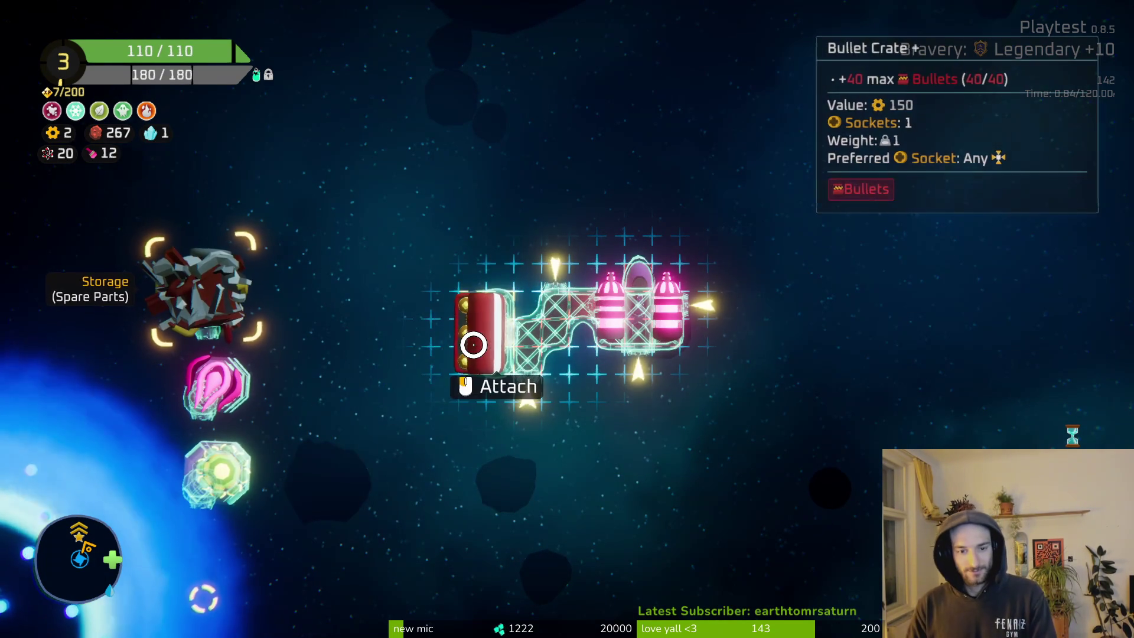
left_click(473, 344)
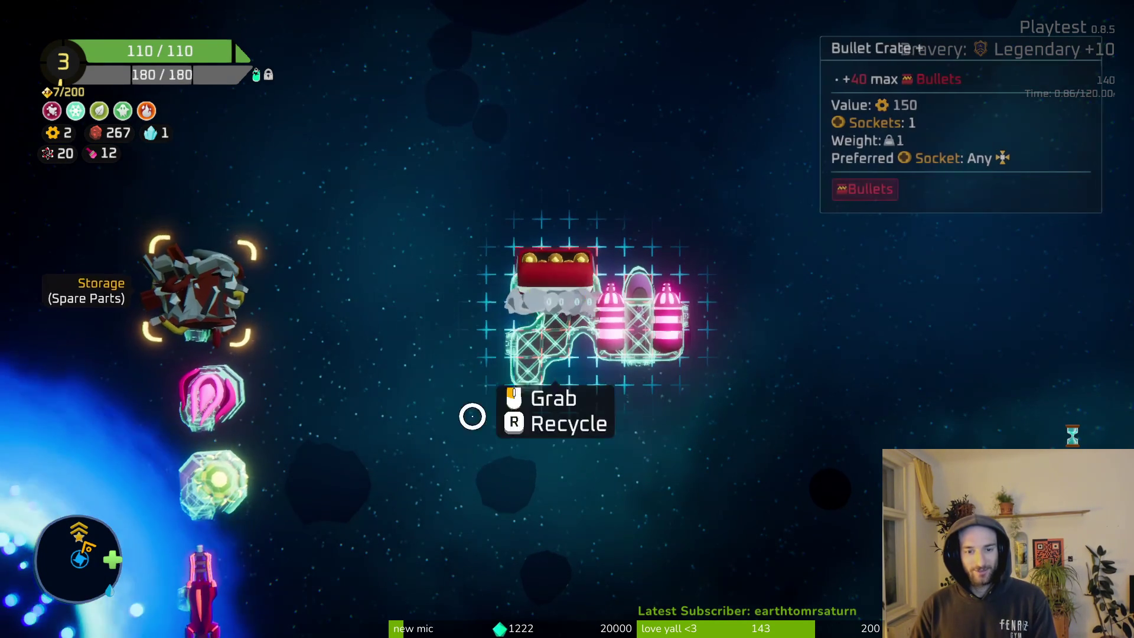
left_click_drag(215, 595, 486, 359)
mouse_move(204, 608)
left_mouse_down()
mouse_move(647, 418)
mouse_move(655, 402)
left_mouse_up()
mouse_move(514, 380)
left_mouse_down()
mouse_move(531, 405)
mouse_move(519, 405)
mouse_move(528, 401)
left_mouse_up()
left_click_drag(218, 373, 626, 348)
left_click_drag(236, 397, 732, 340)
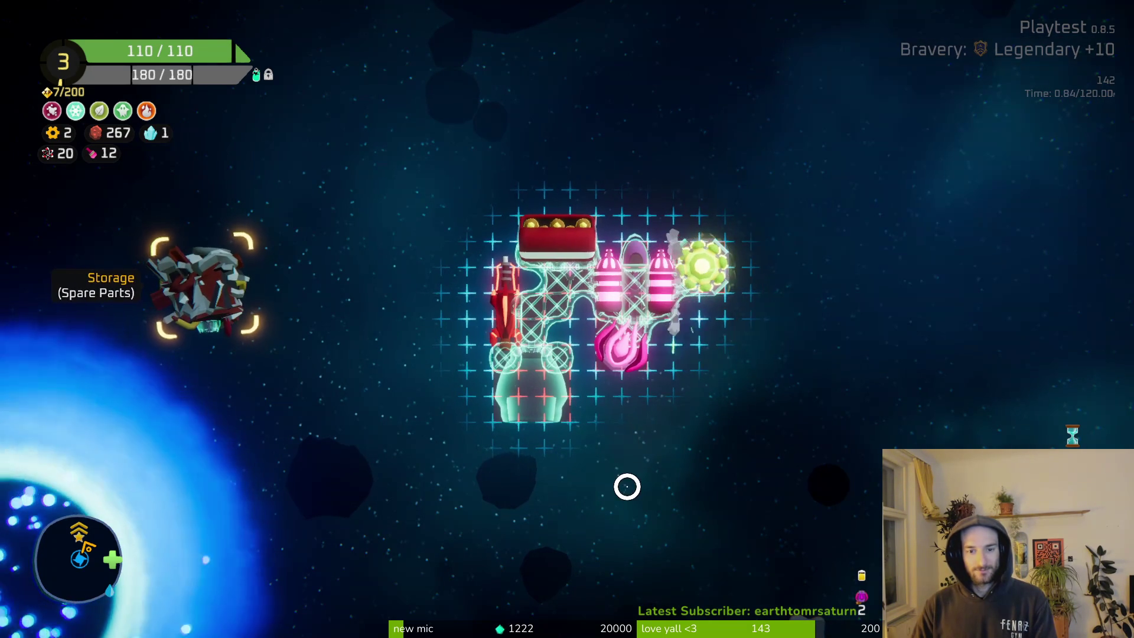
mouse_move(620, 349)
left_mouse_down()
mouse_move(348, 509)
mouse_move(330, 508)
left_mouse_up()
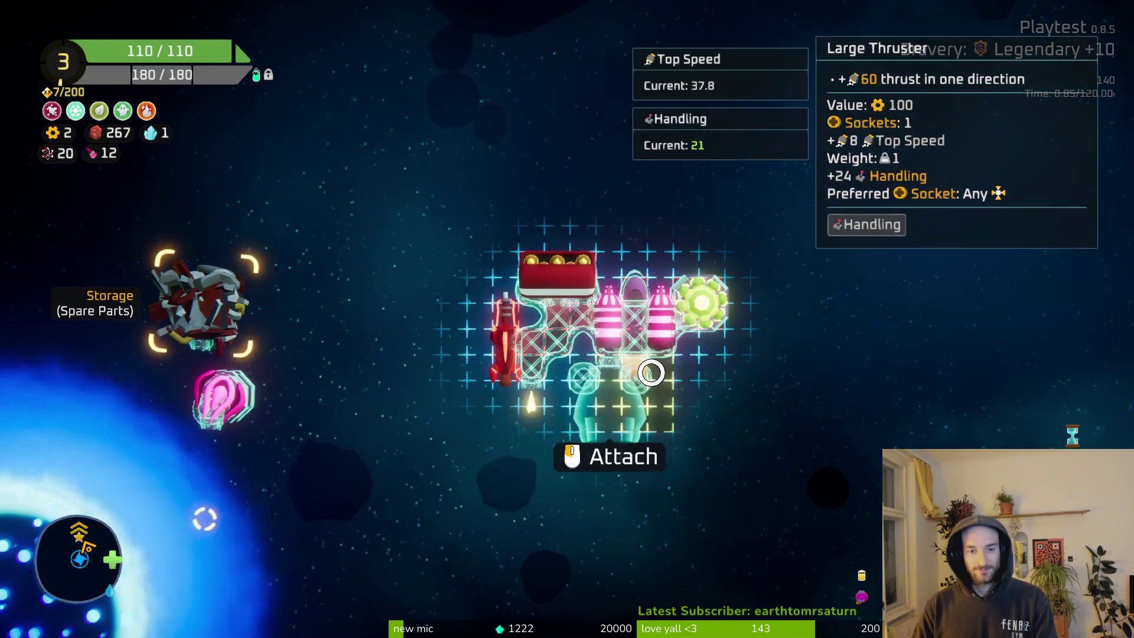
mouse_move(699, 269)
left_mouse_down()
mouse_move(555, 409)
mouse_move(716, 338)
mouse_move(546, 383)
left_mouse_up()
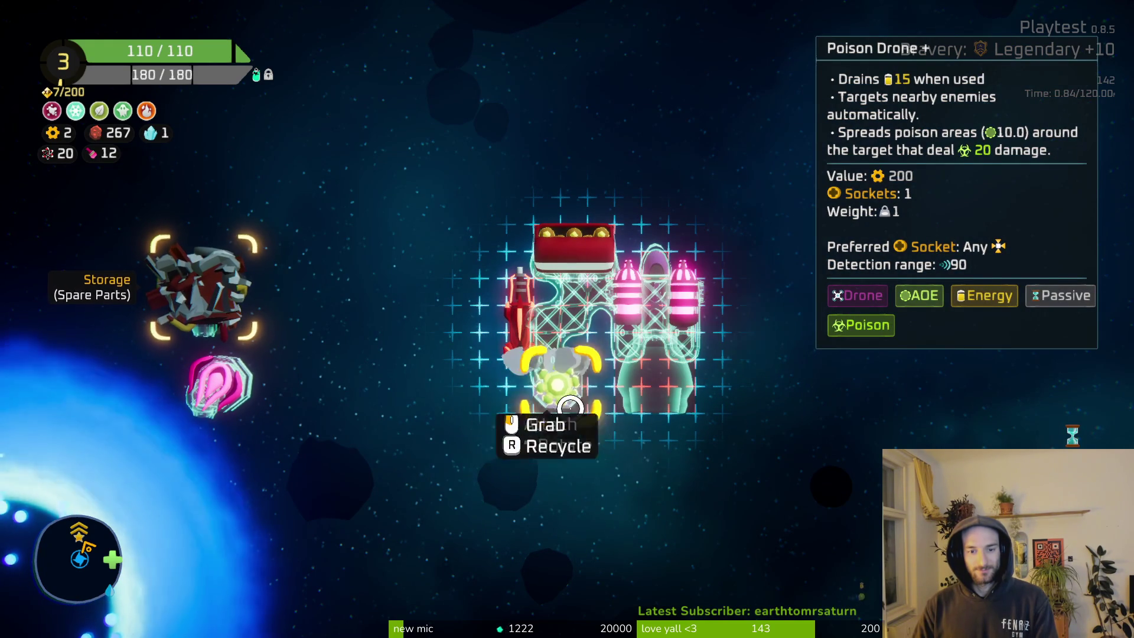
mouse_move(215, 384)
left_mouse_down()
mouse_move(688, 355)
mouse_move(703, 307)
left_mouse_up()
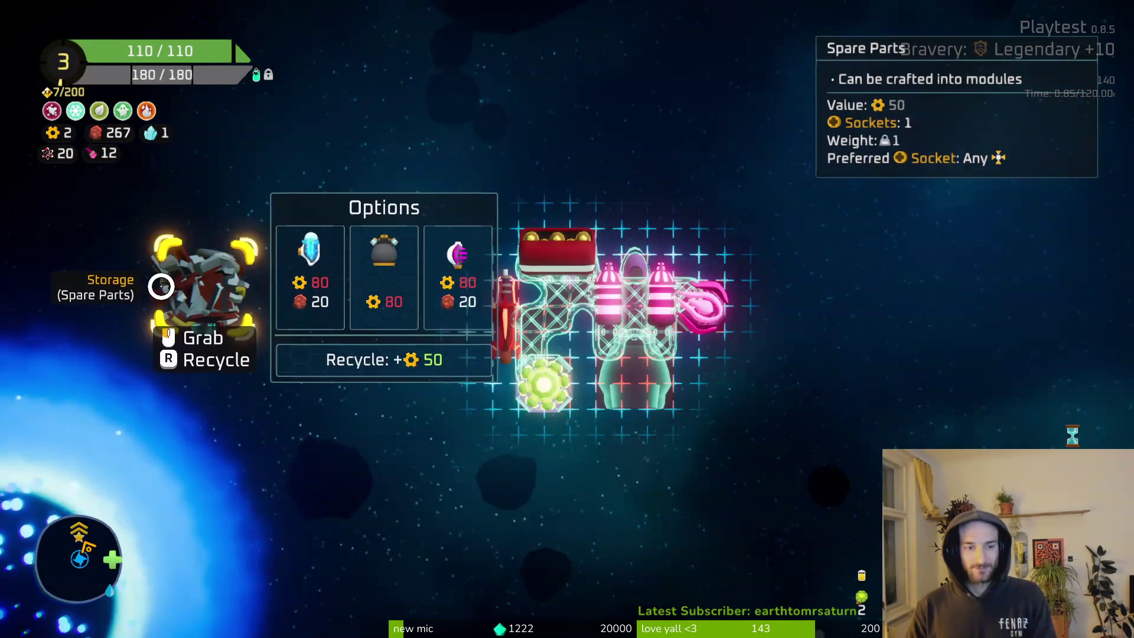
Leave the editor, fly onto the warp portal, warp, and start the Frost Shrike boss battle.
mouse_move(189, 298)
key("Escape")
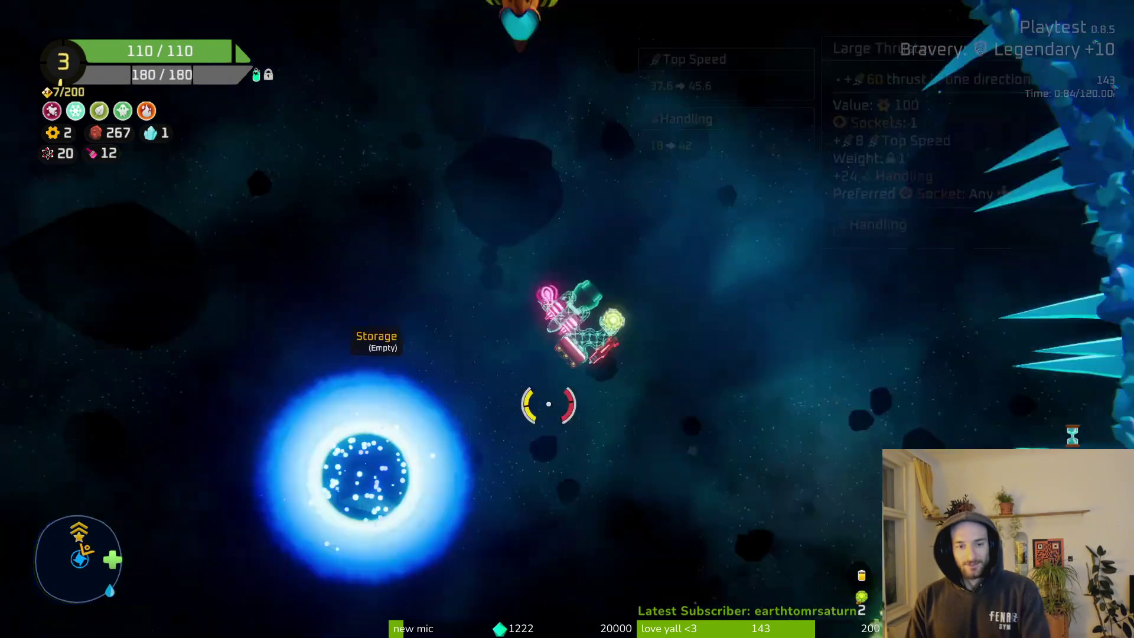
key("w")
key("d")
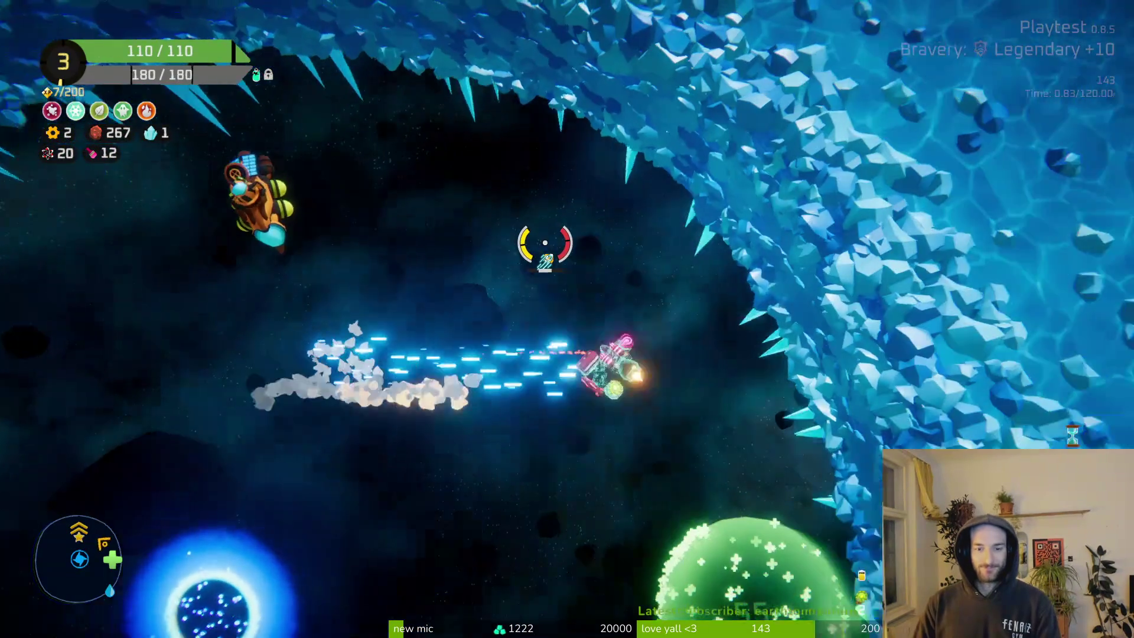
key("a")
key("s")
key("f")
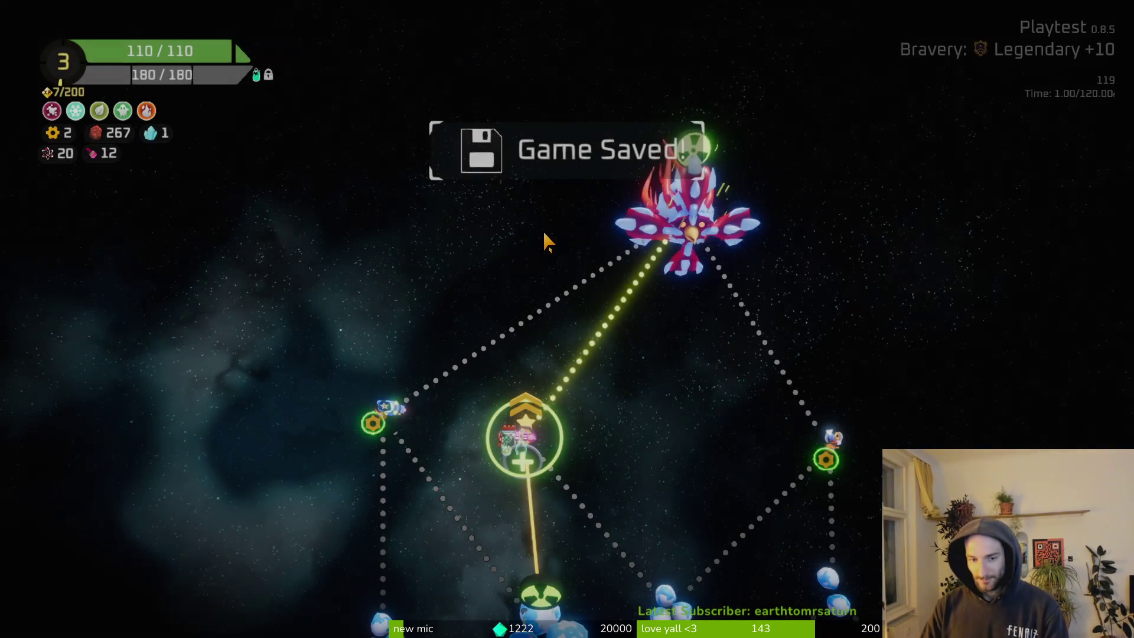
left_click(667, 234)
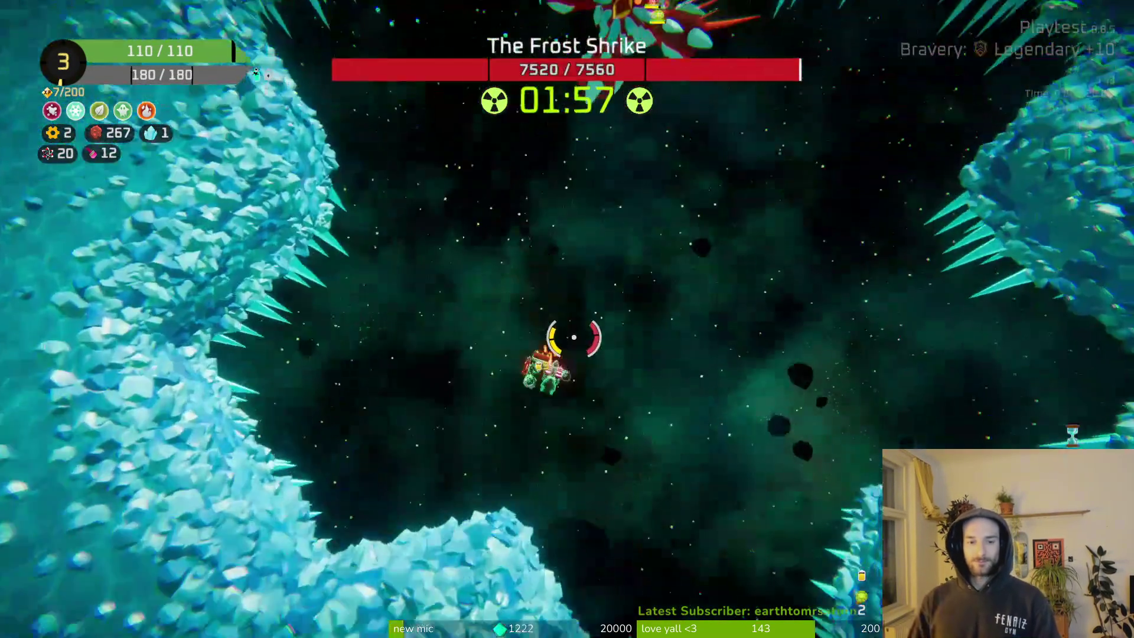
Shoot down The Frost Shrike so it drops a Heavy Crate and crystals.
mouse_move(573, 337)
left_mouse_down()
mouse_move(543, 190)
mouse_move(455, 165)
mouse_move(405, 317)
mouse_move(526, 466)
mouse_move(683, 455)
mouse_move(759, 355)
mouse_move(738, 289)
mouse_move(557, 203)
mouse_move(478, 211)
mouse_move(438, 331)
mouse_move(397, 349)
mouse_move(463, 326)
mouse_move(669, 175)
mouse_move(607, 192)
mouse_move(671, 299)
mouse_move(679, 367)
left_mouse_up()
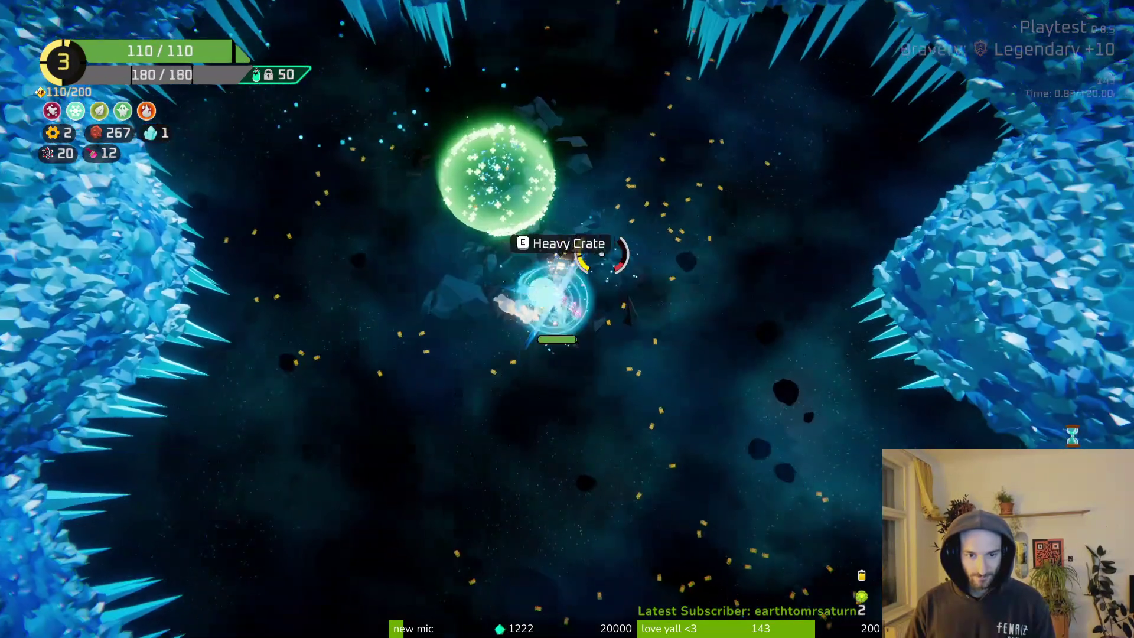
Open the Heavy Crate and place the free Hourglass onto the ship grid.
key("e")
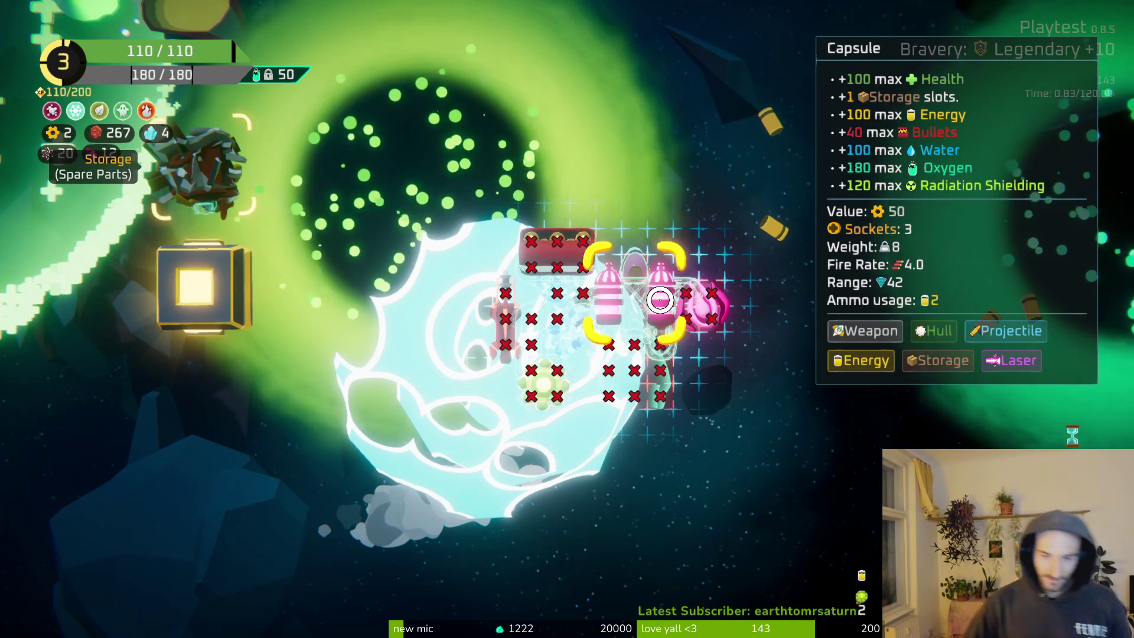
key("e")
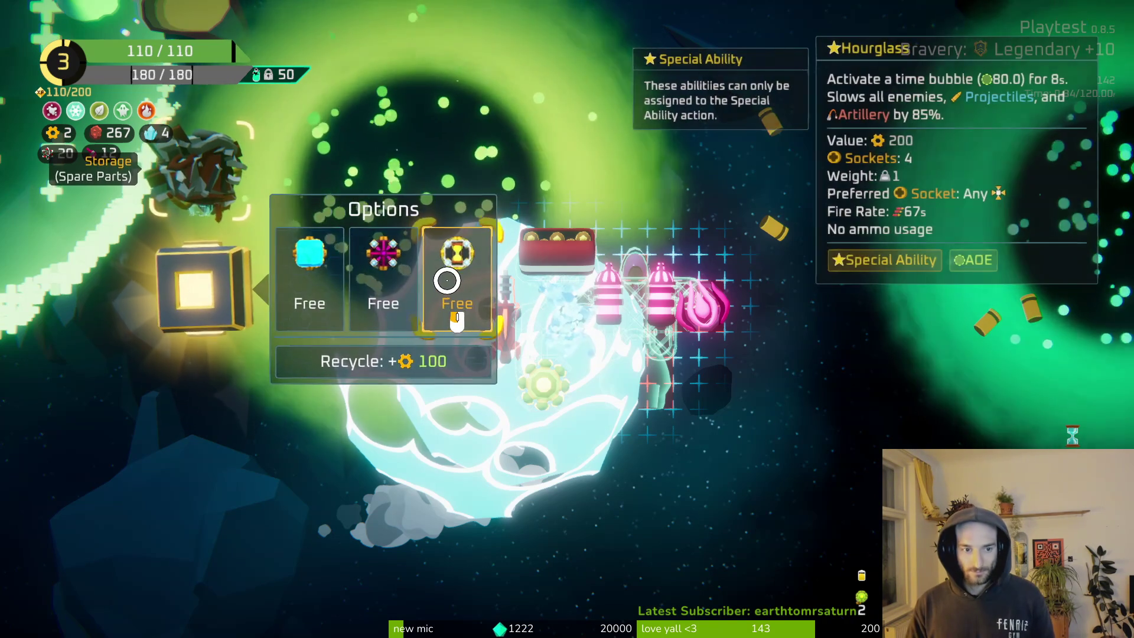
left_click(457, 260)
left_click(204, 407)
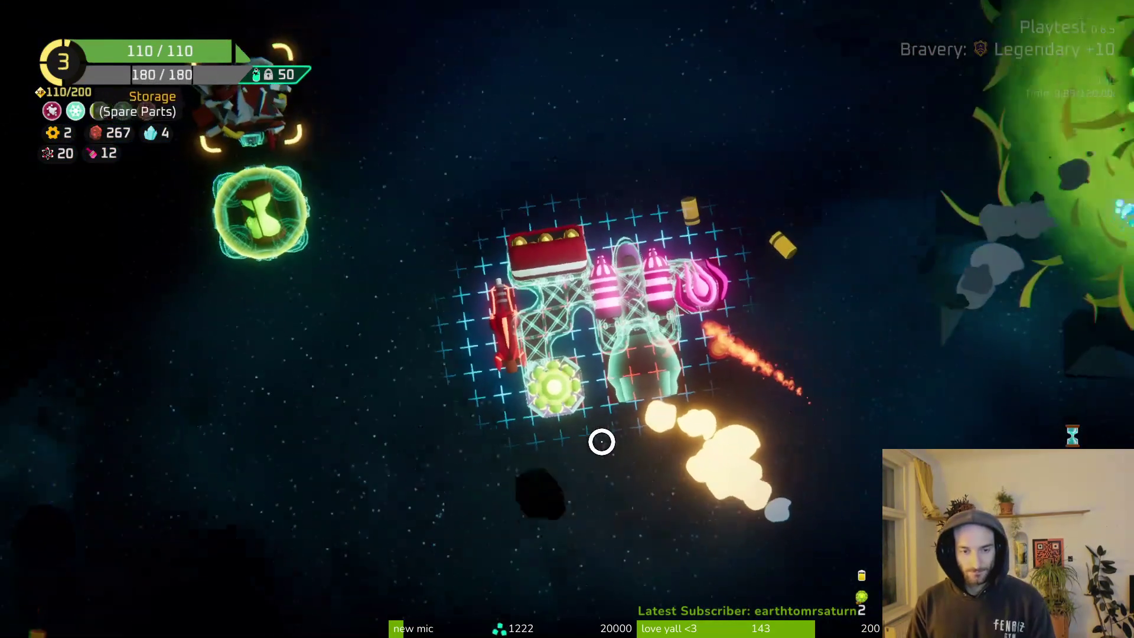
left_click(204, 286)
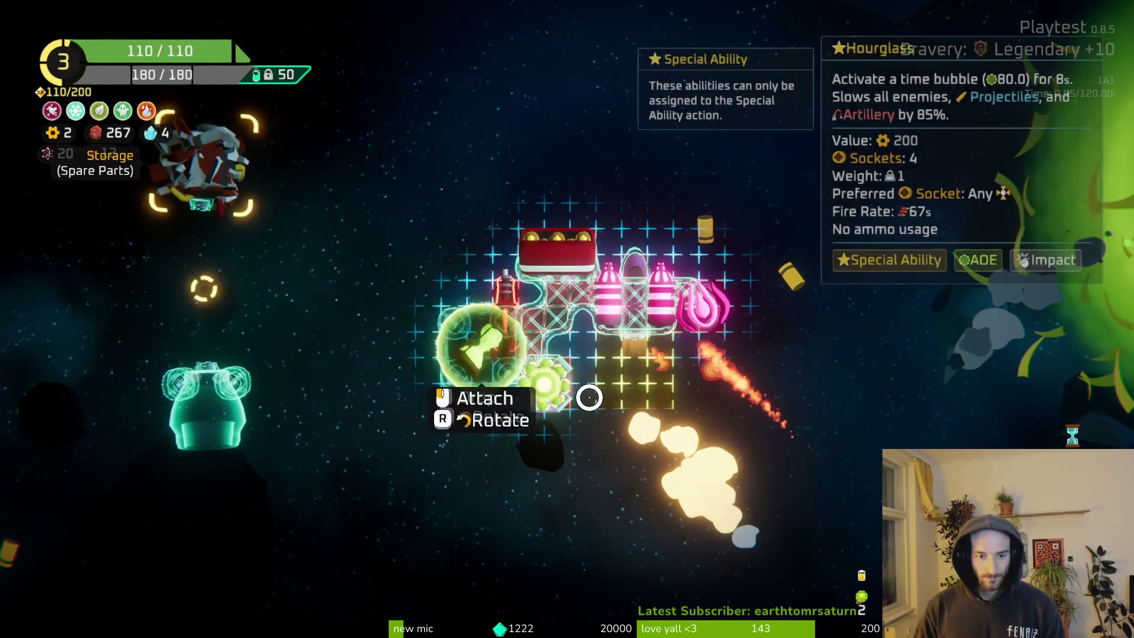
Attach the large thruster below the Hourglass and the Poison Drone to its right.
left_click(635, 372)
left_click(355, 389)
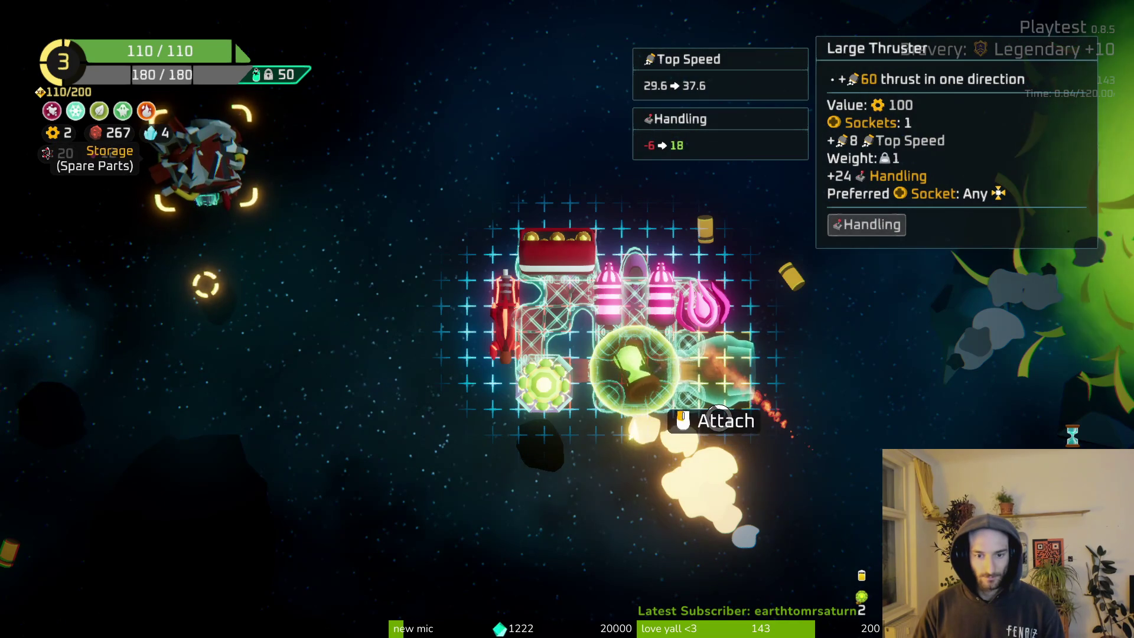
left_click(620, 460)
left_click(548, 353)
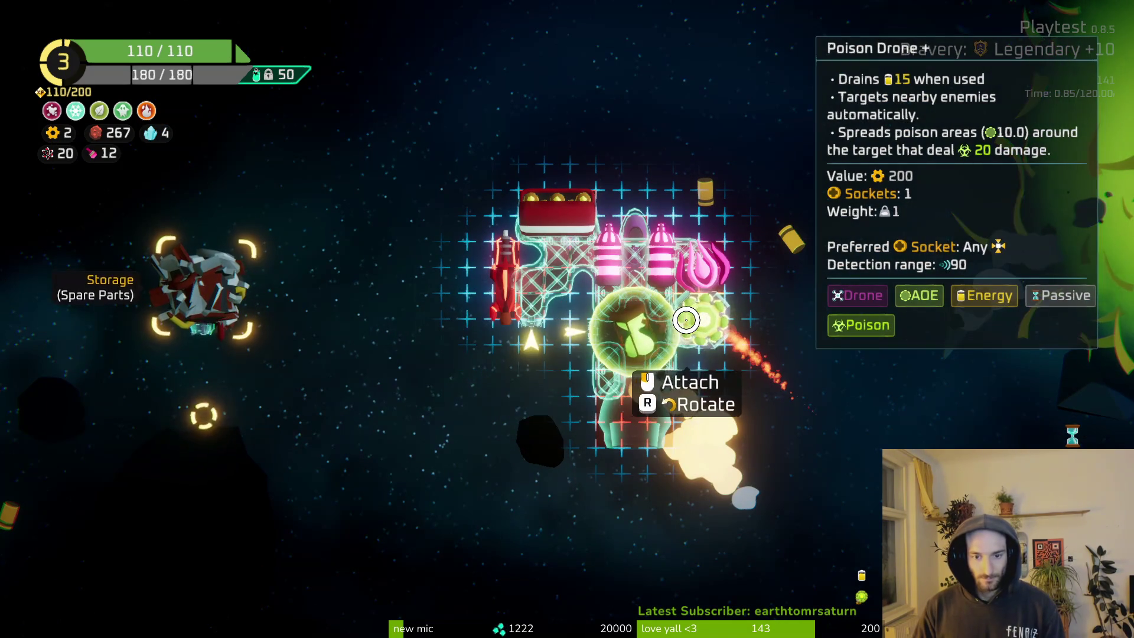
left_click(702, 322)
key("Tab")
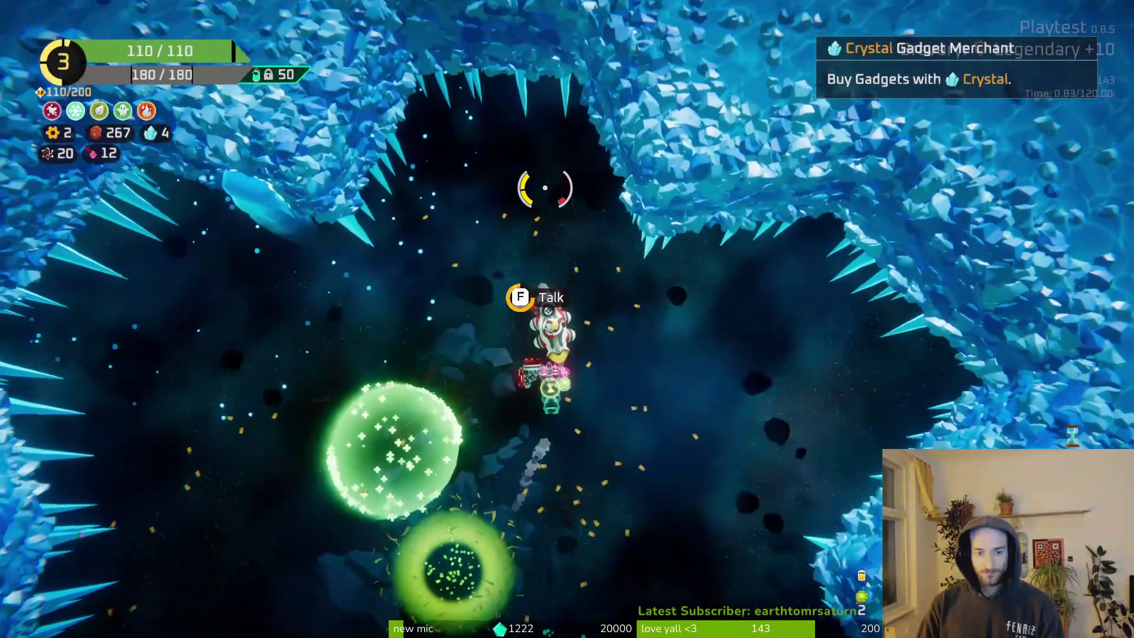
Buy the Remote Controller gadget (+75% drone damage) from the merchant for 3 crystals.
key("f")
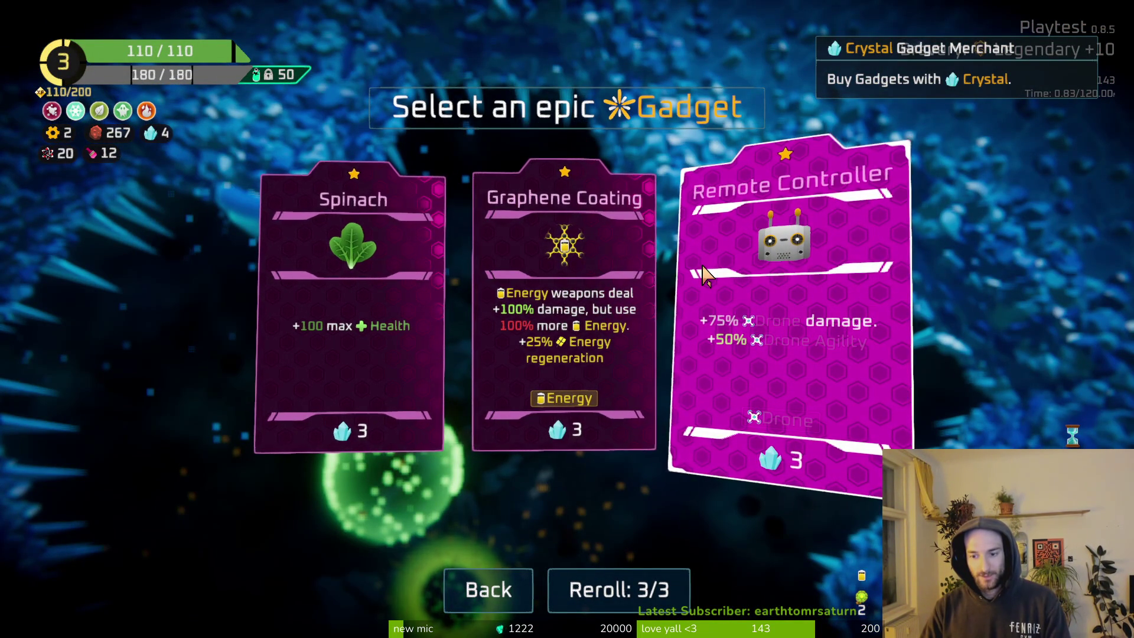
left_click(732, 304)
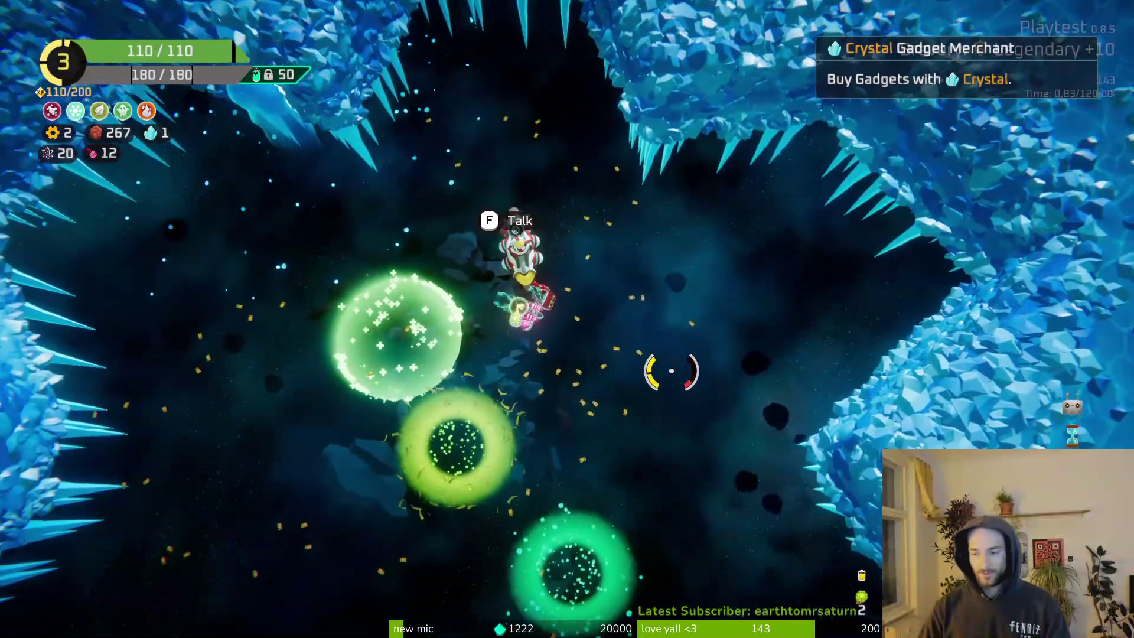
Fly from the merchant onto the Jungle portal and warp through it.
key("d")
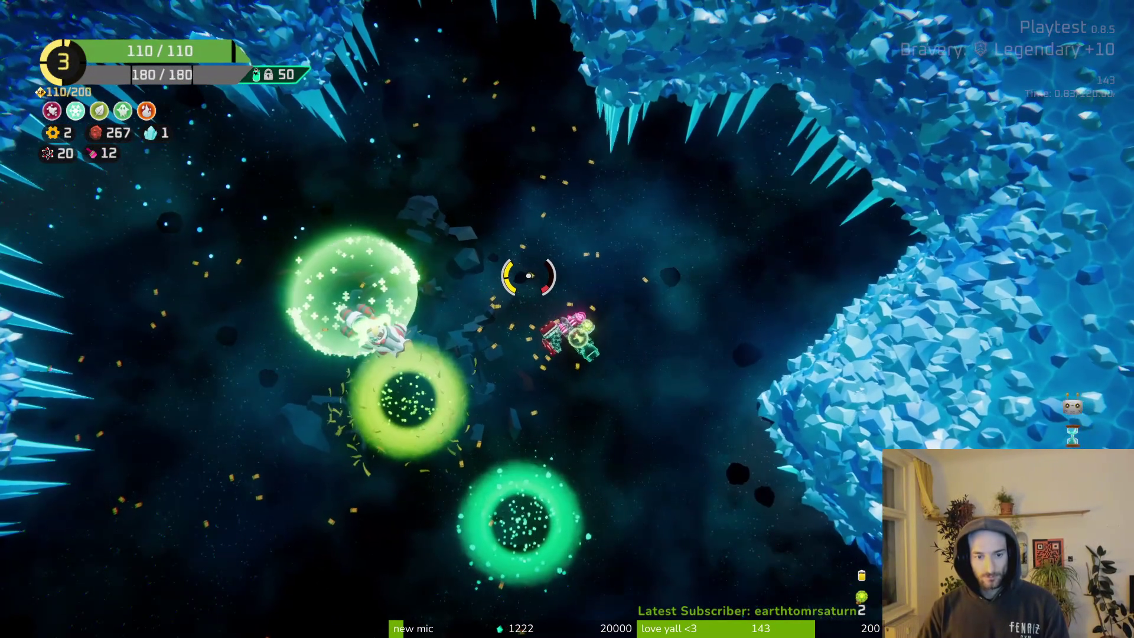
key("a")
key("f")
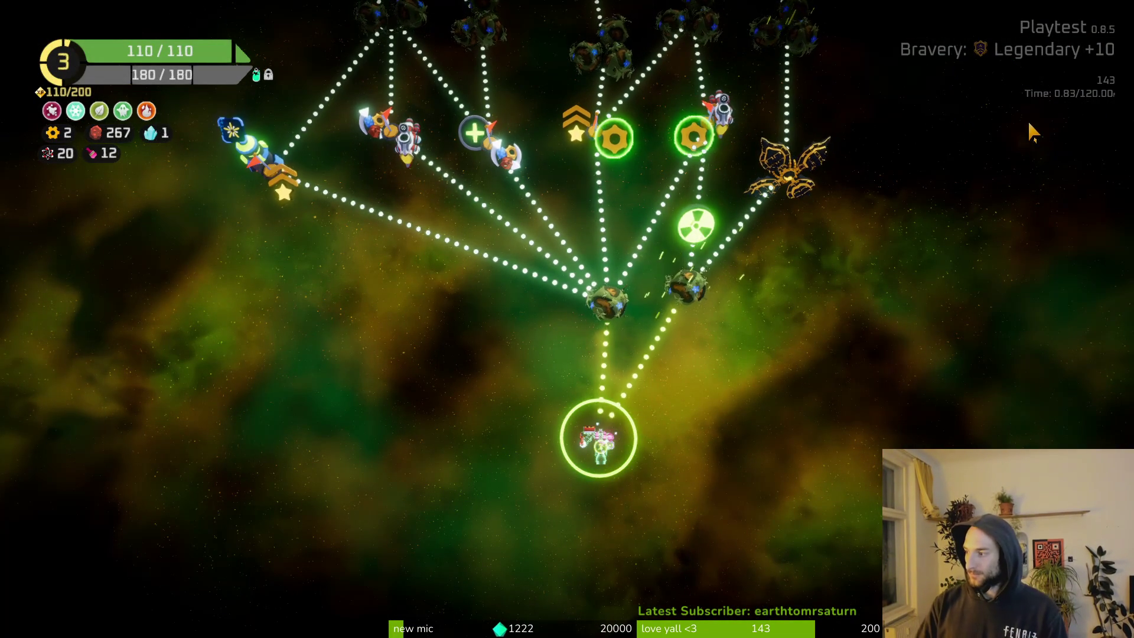
Survey the sector map, then warp to the Exploration planet cluster below the ship.
mouse_move(652, 328)
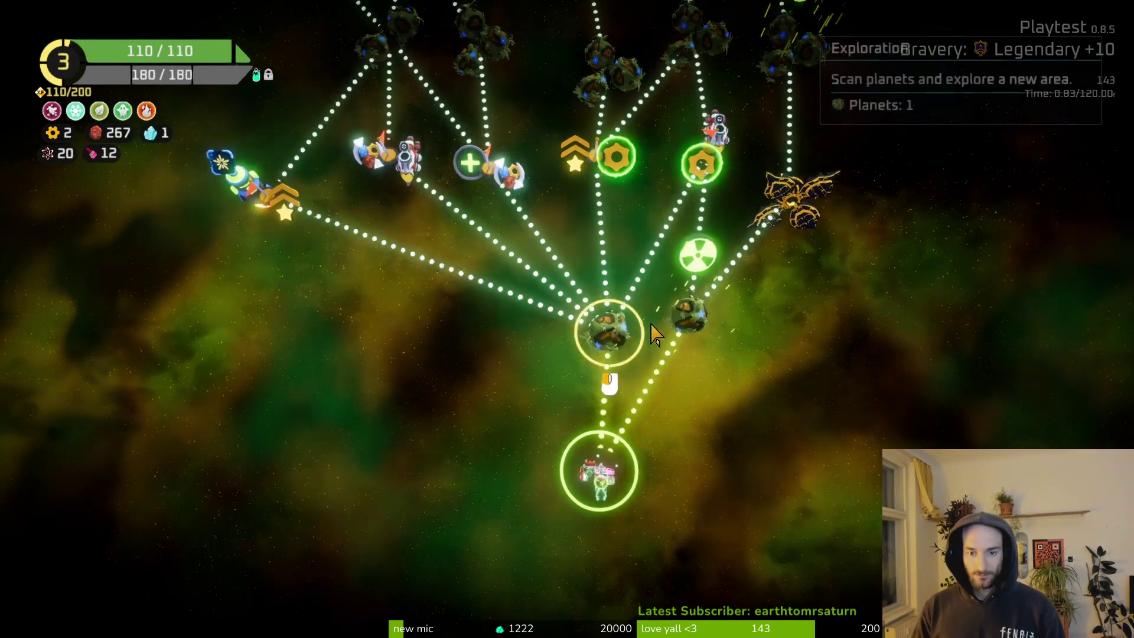
scroll(651, 325, "up", 5)
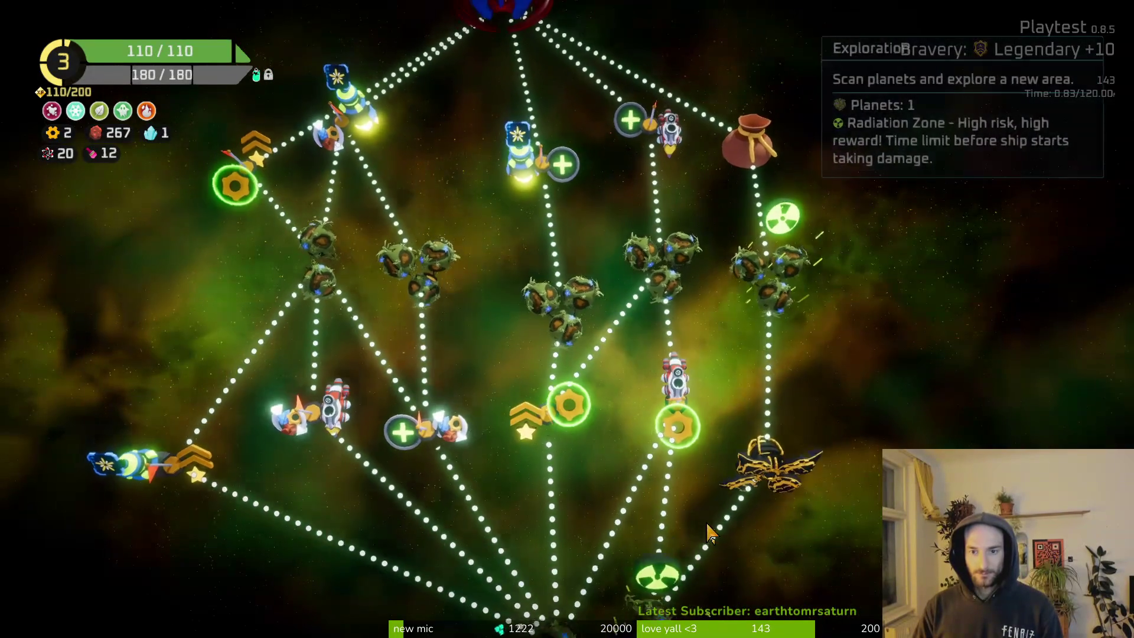
mouse_move(741, 283)
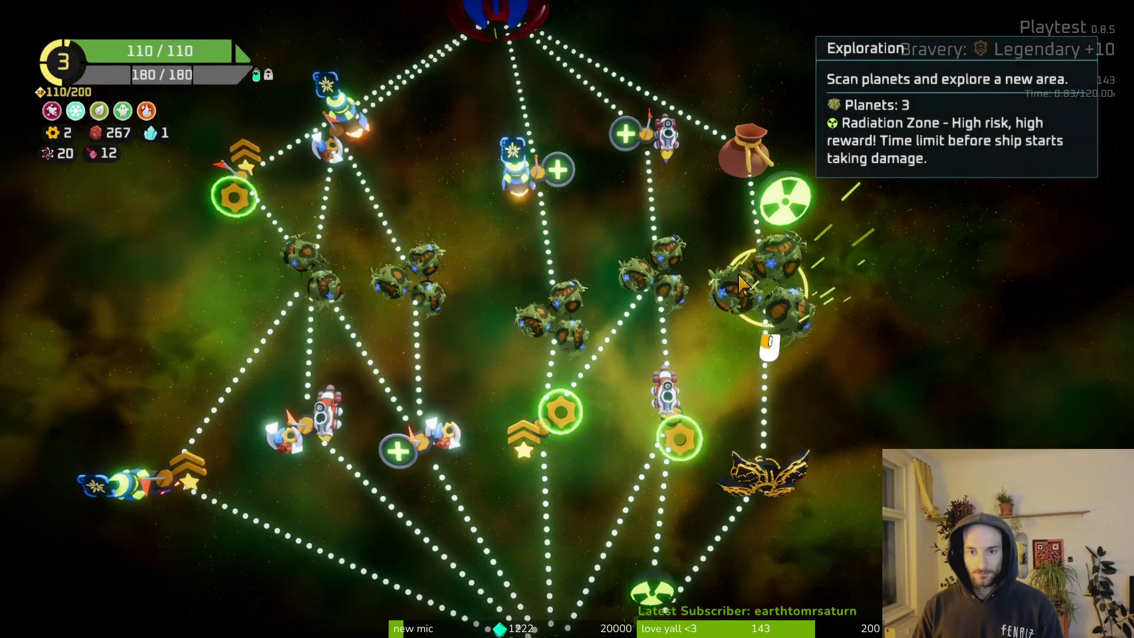
scroll(590, 449, "down", 3)
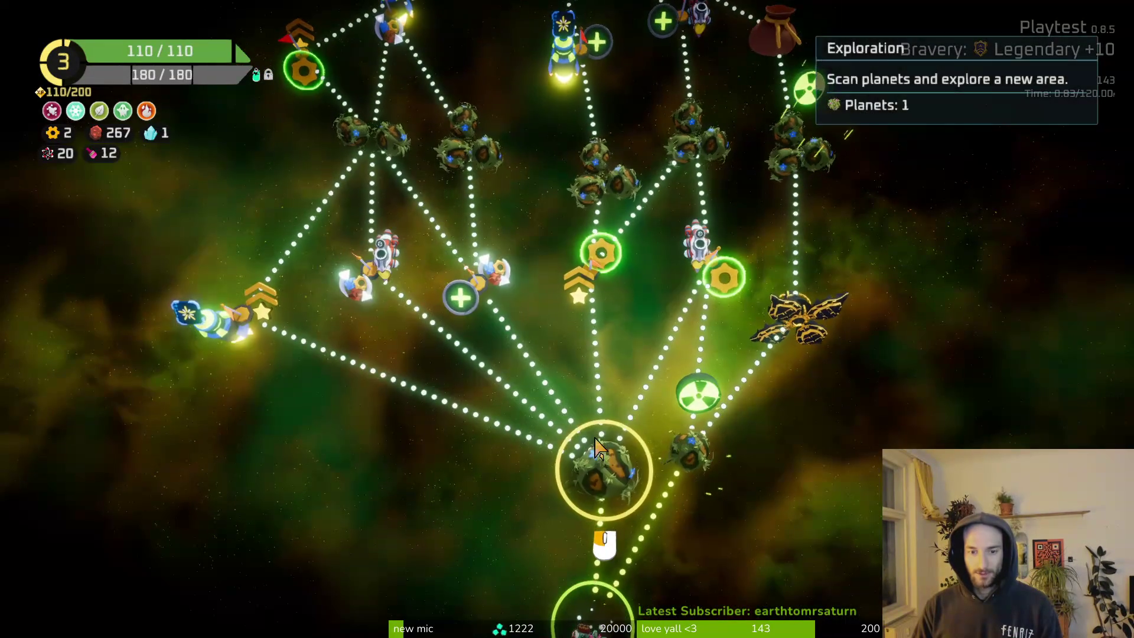
scroll(596, 449, "up", 2)
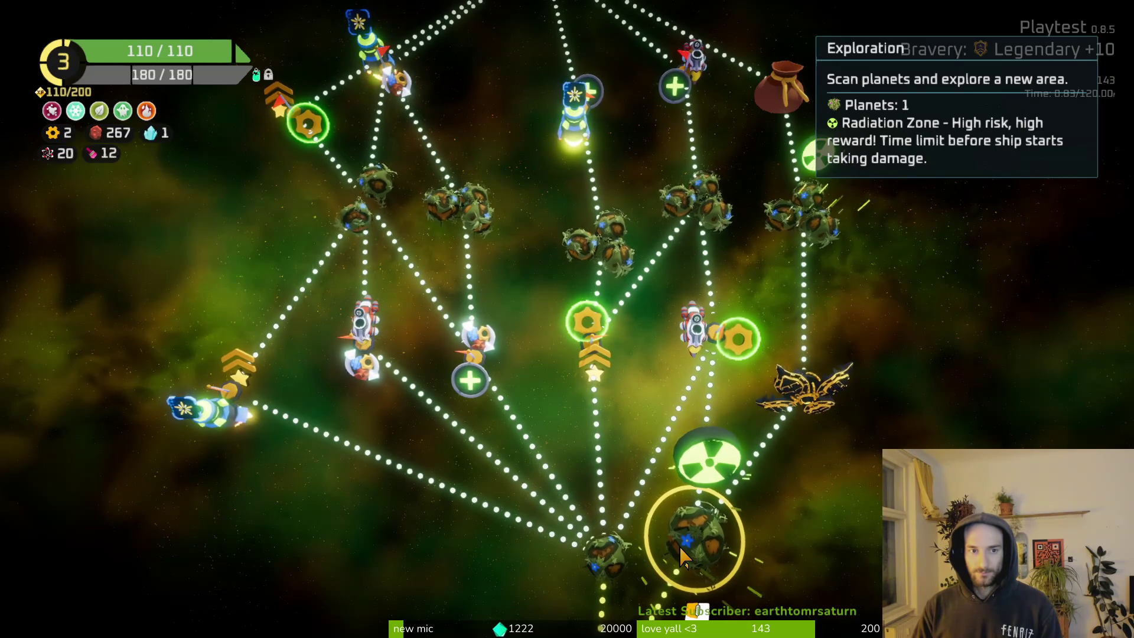
scroll(569, 398, "up", 2)
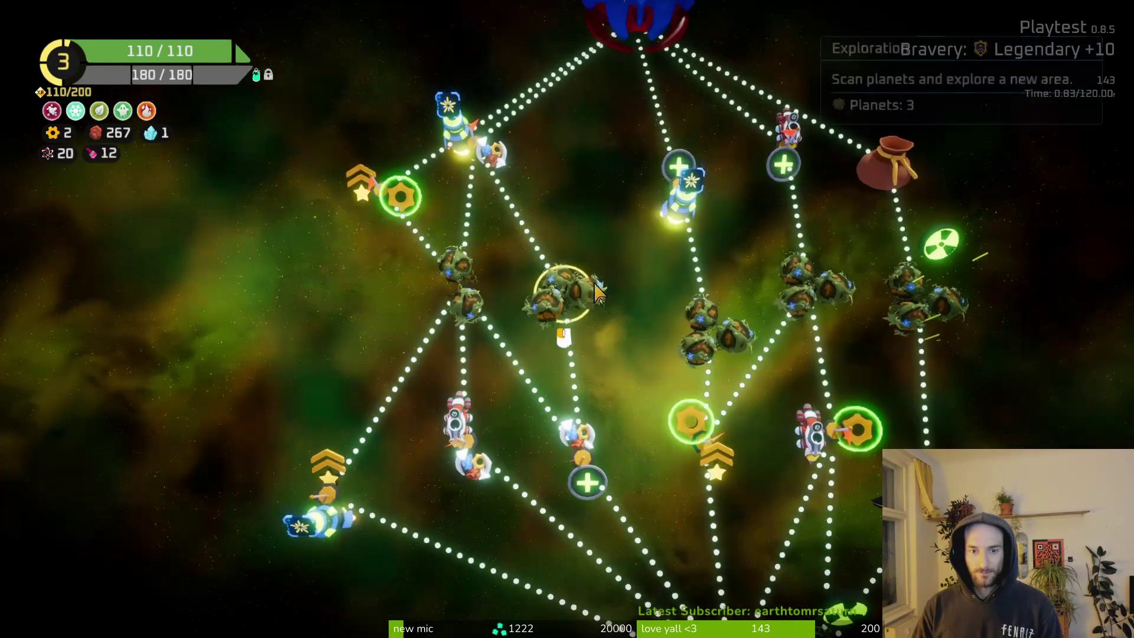
scroll(685, 425, "down", 2)
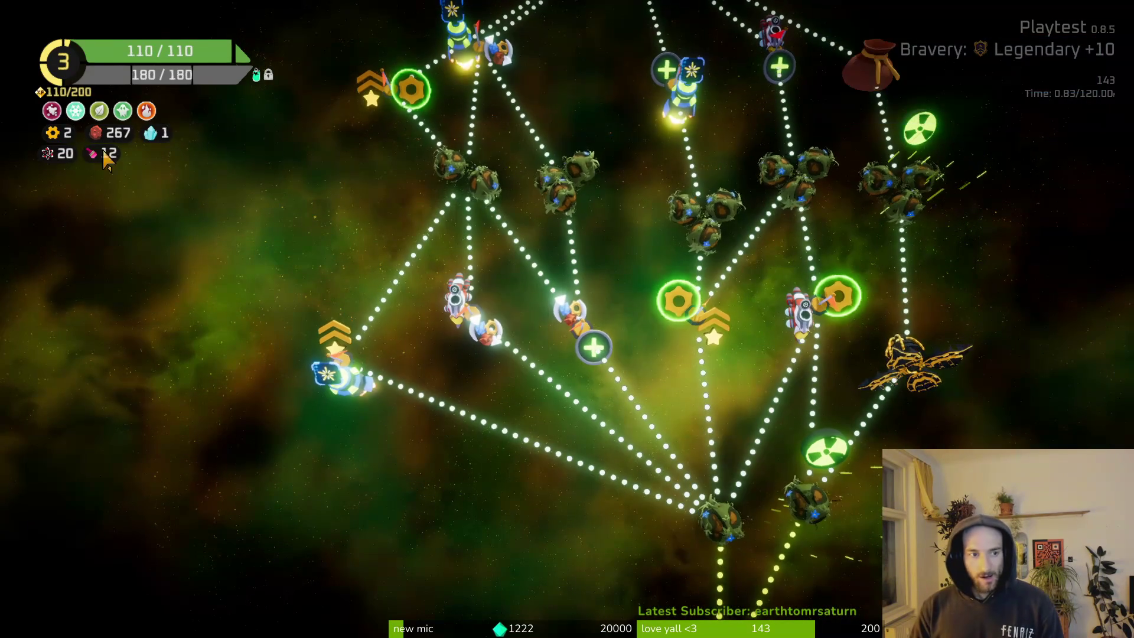
scroll(726, 343, "up", 1)
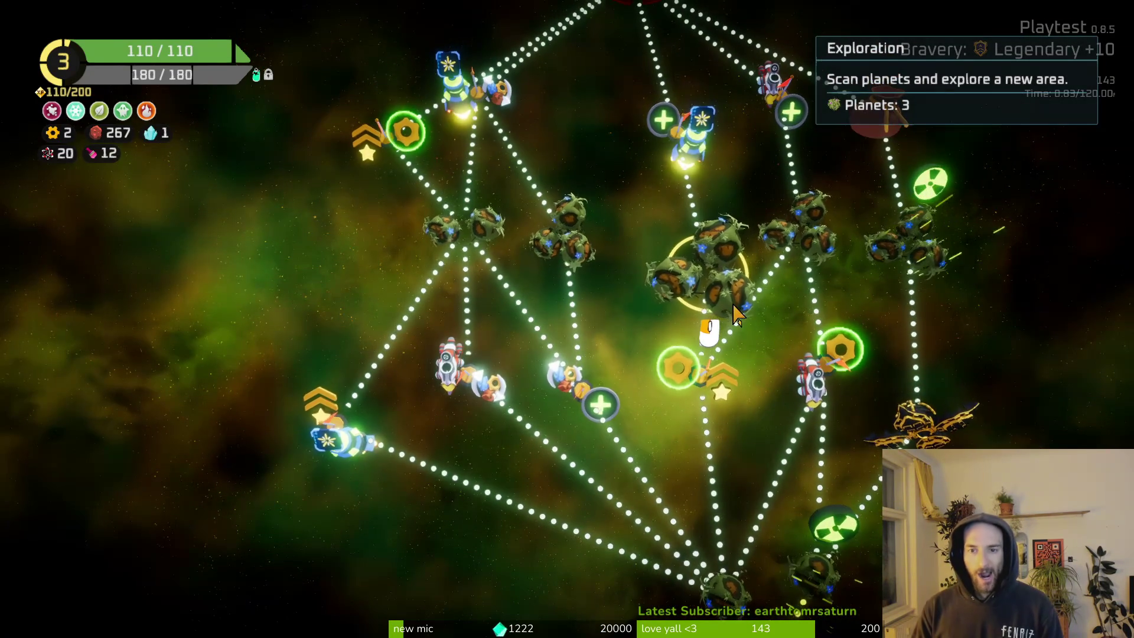
scroll(735, 313, "up", 1)
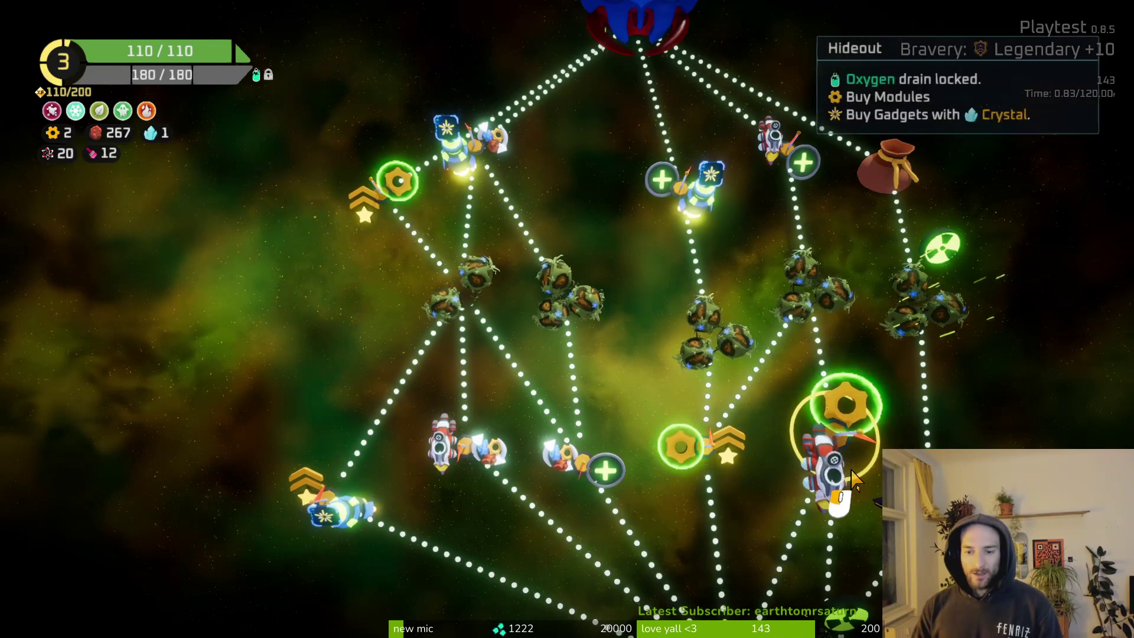
scroll(829, 344, "down", 2)
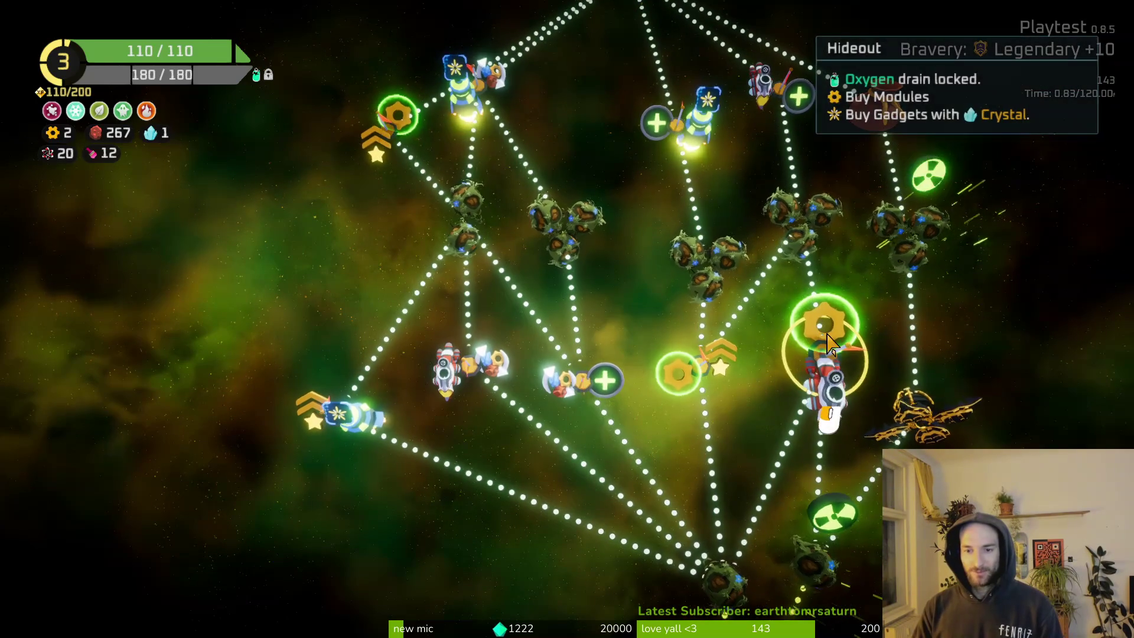
scroll(829, 344, "up", 1)
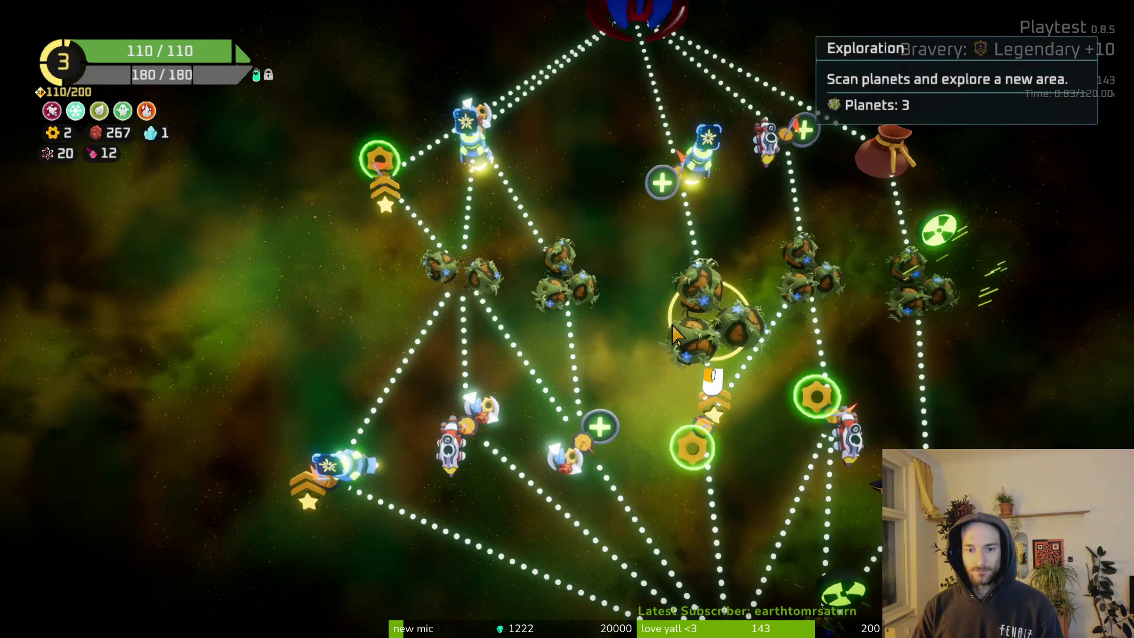
scroll(697, 413, "down", 2)
left_click(717, 503)
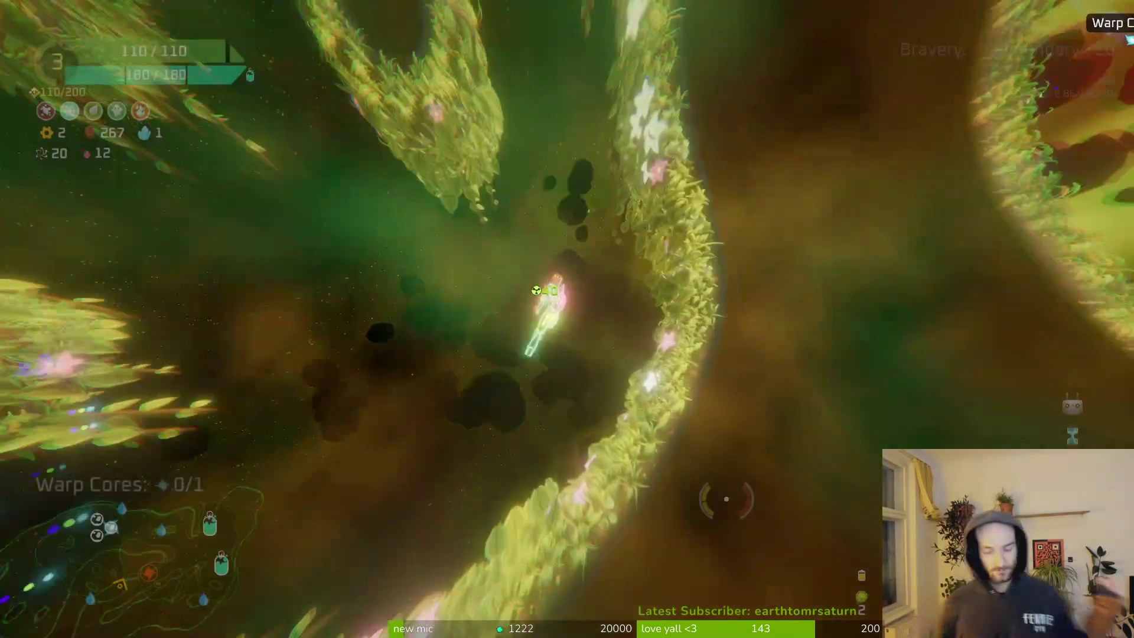
Fly up-left through the jungle shooting enemies, dash past them, and collect gems and the warp core.
key("w")
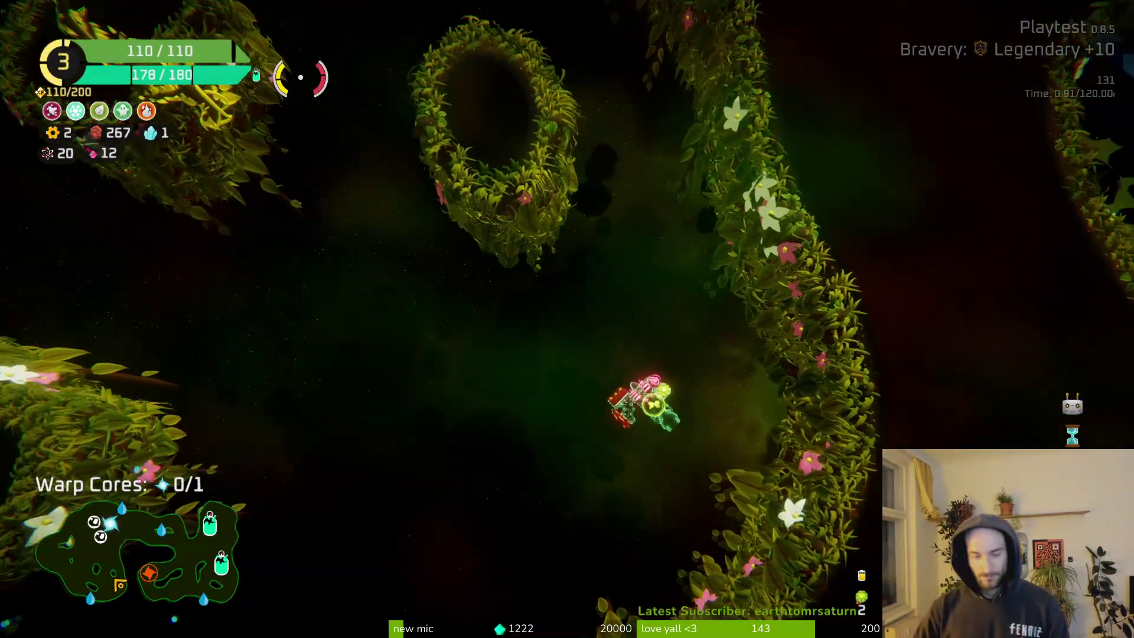
key("w")
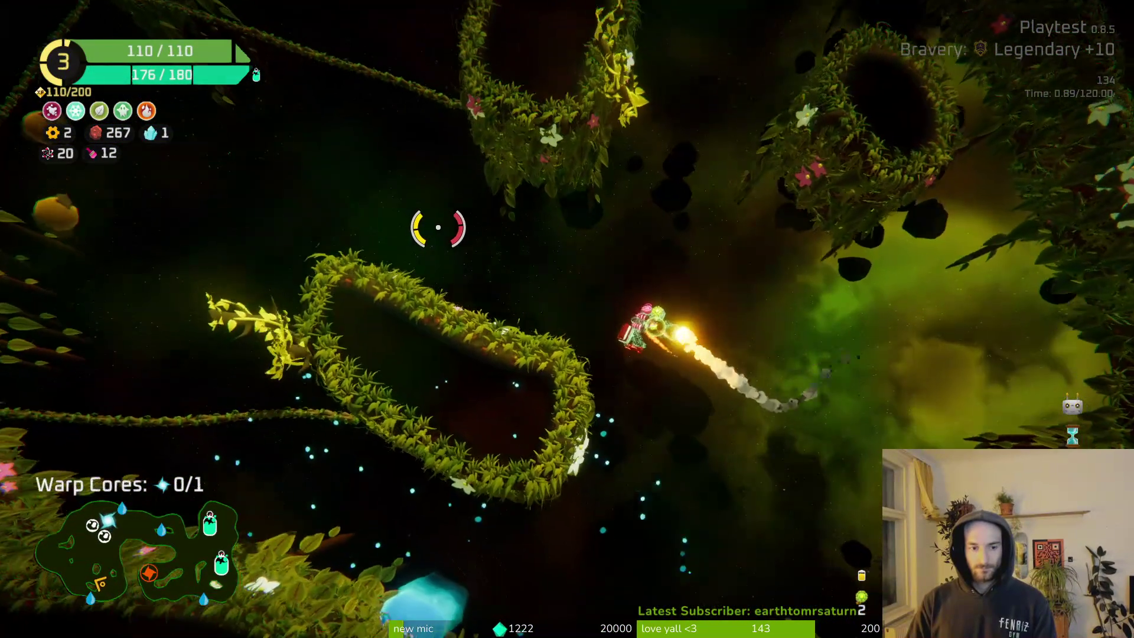
key("w")
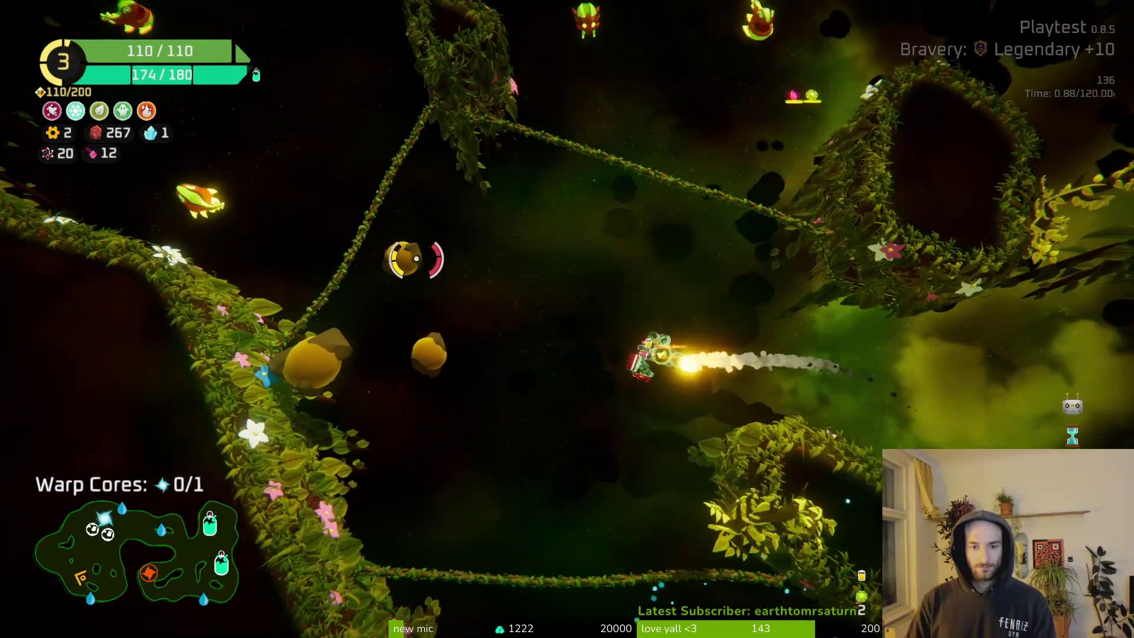
key("w")
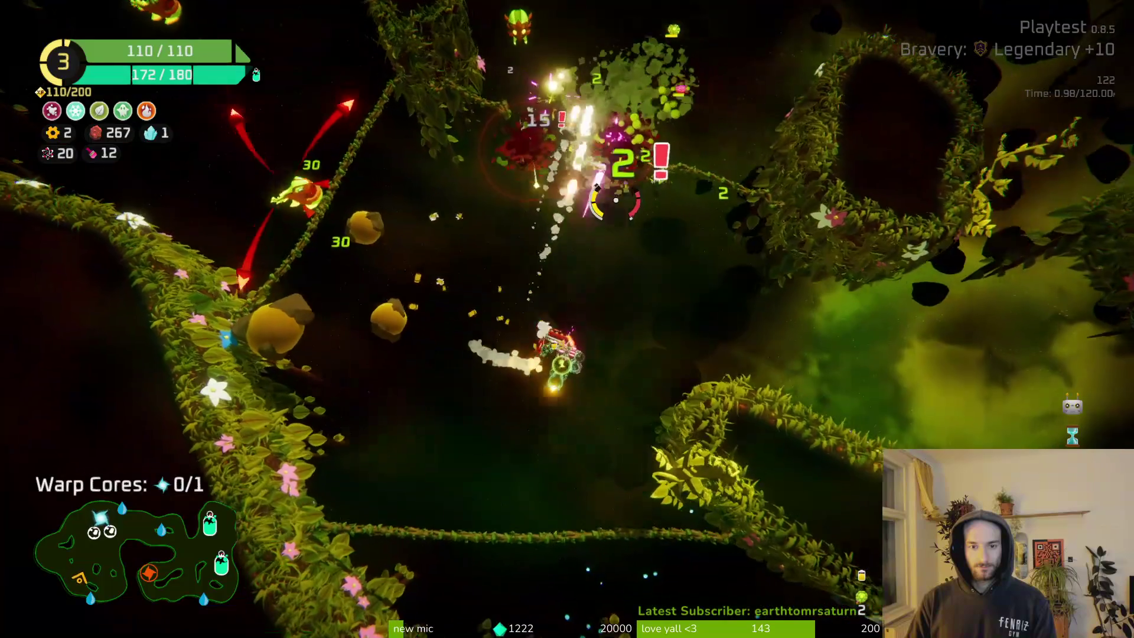
key("w")
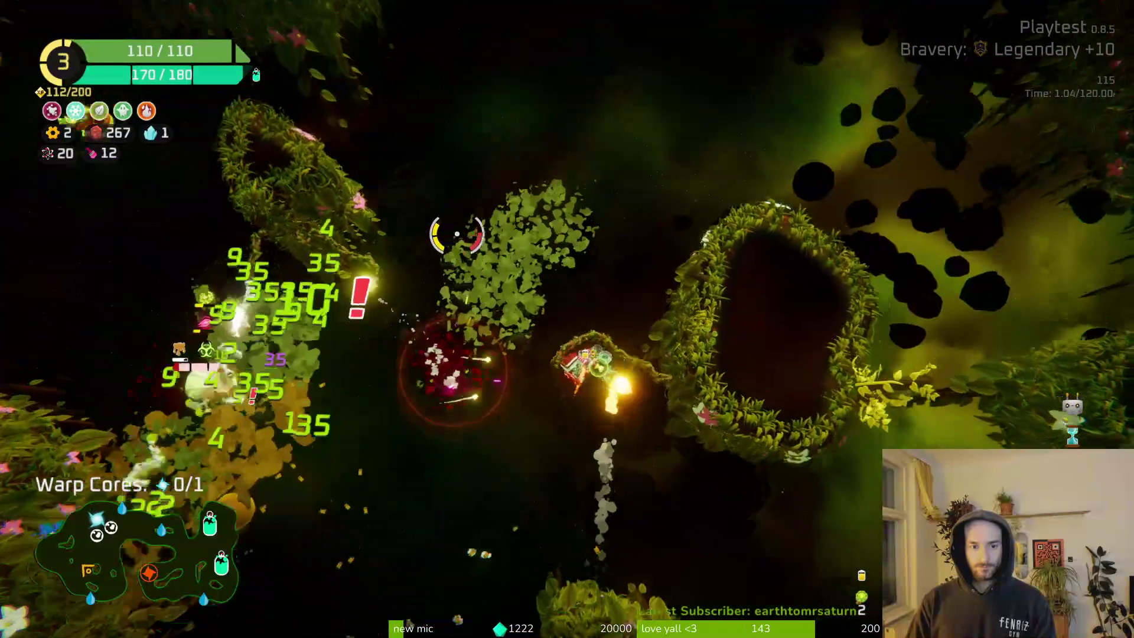
key("w")
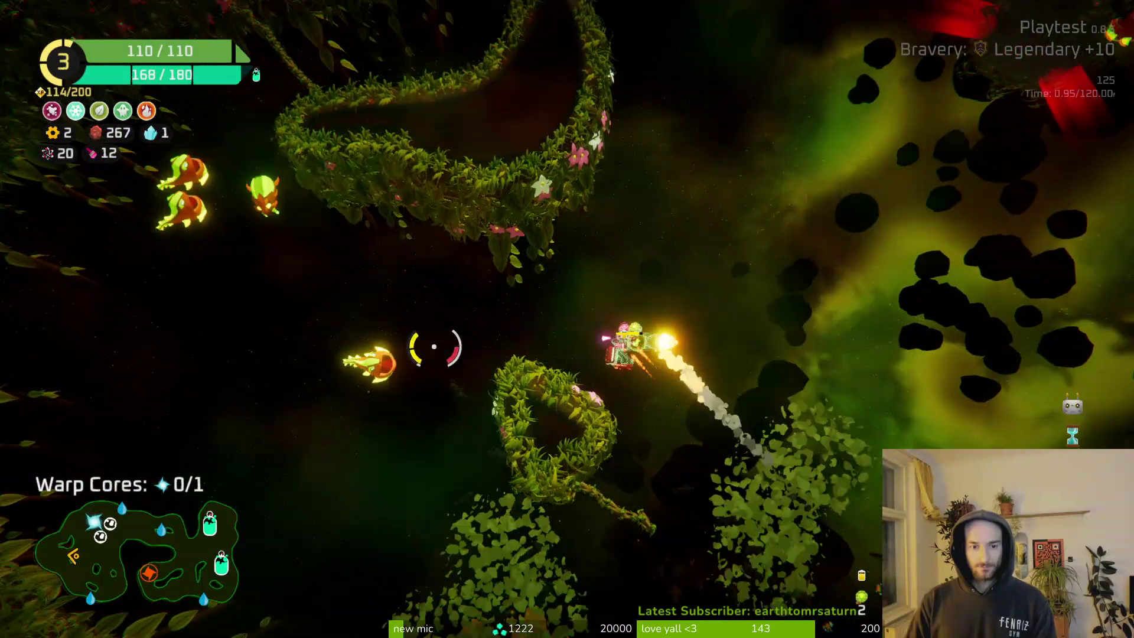
key("w")
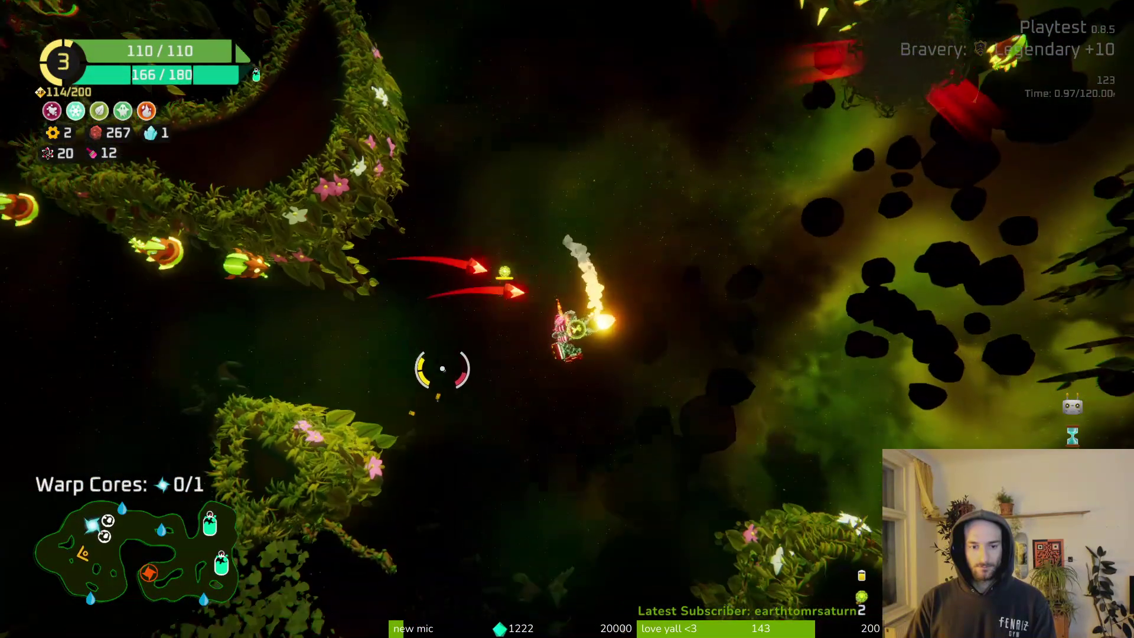
key("w")
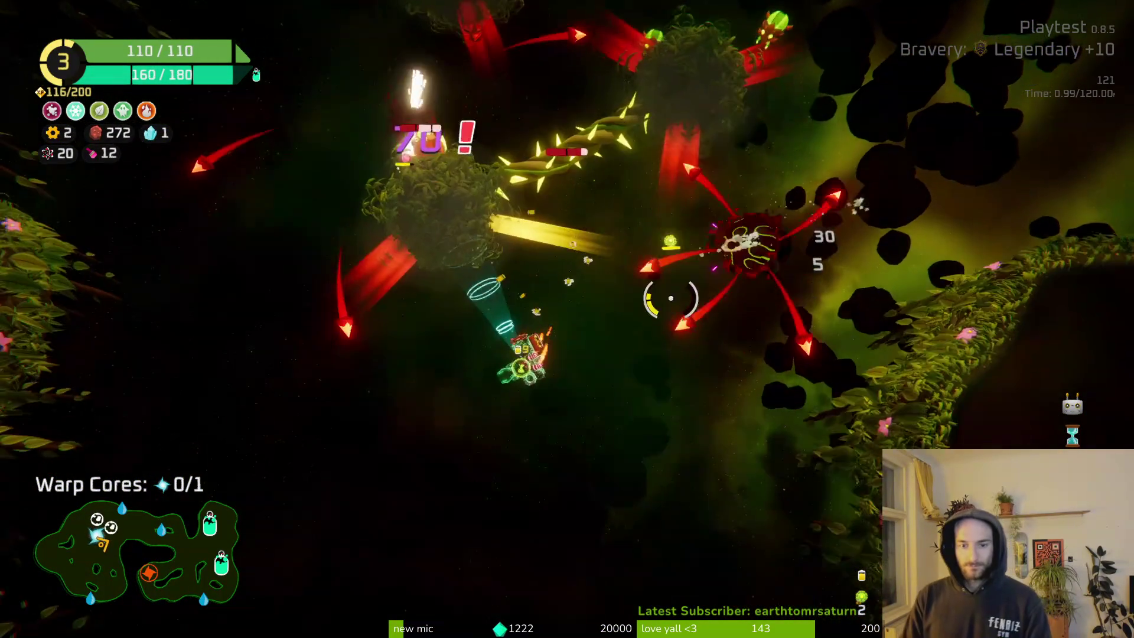
key("space")
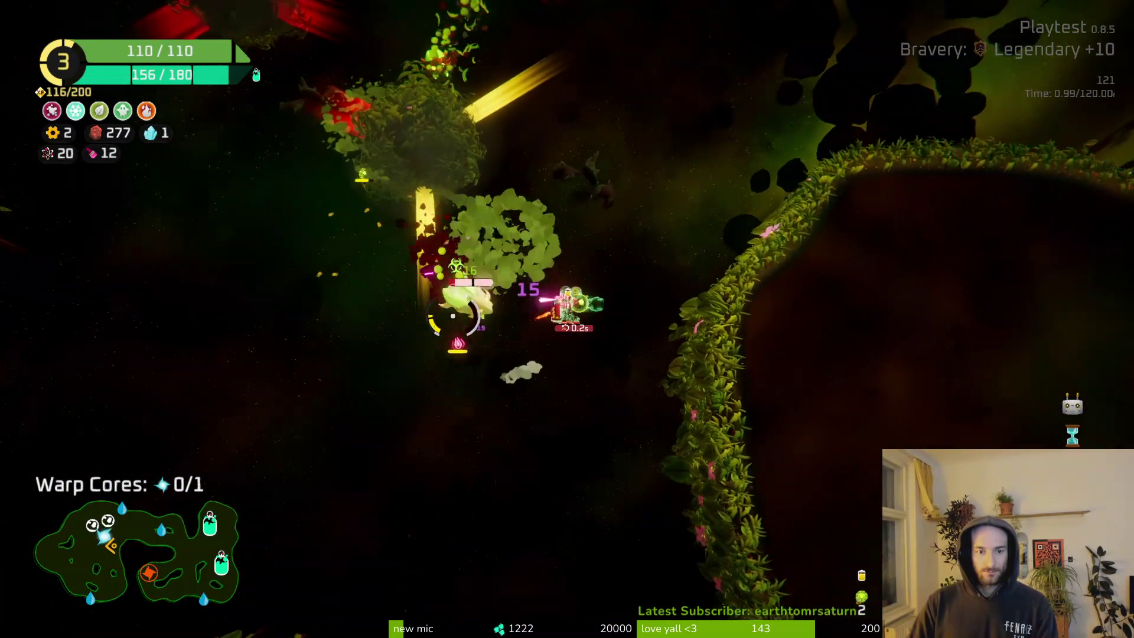
key("w")
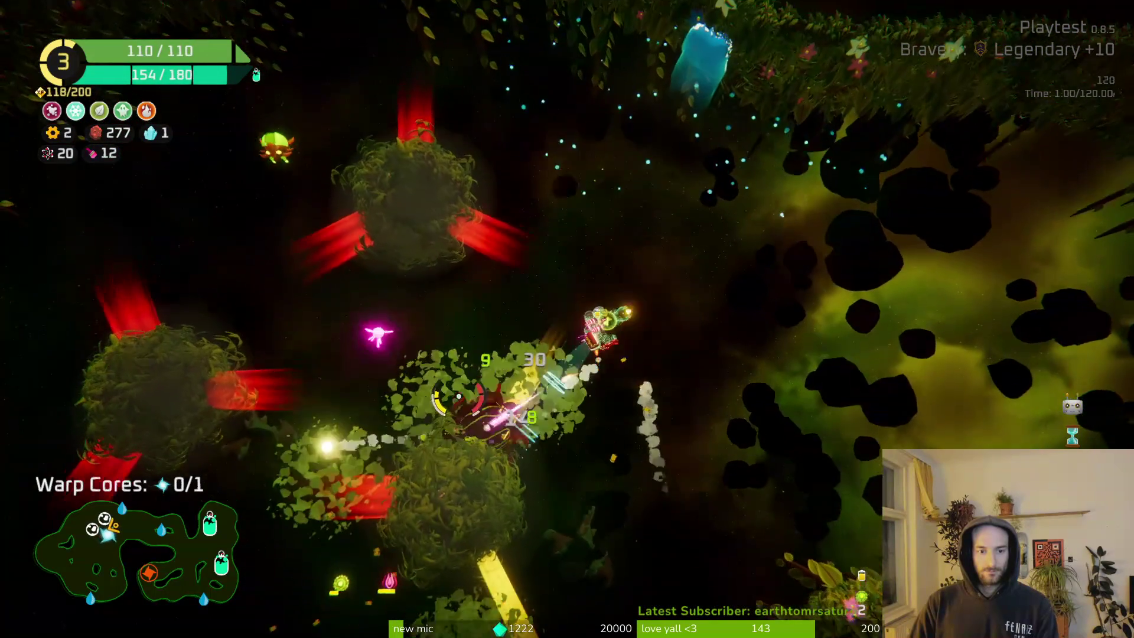
key("w")
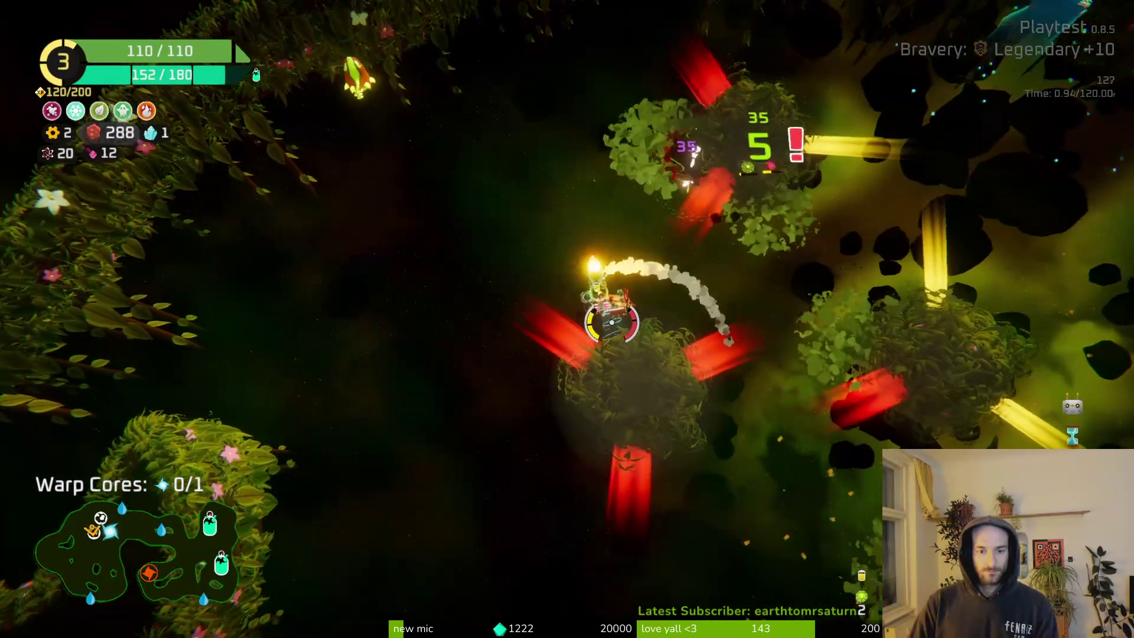
key("w")
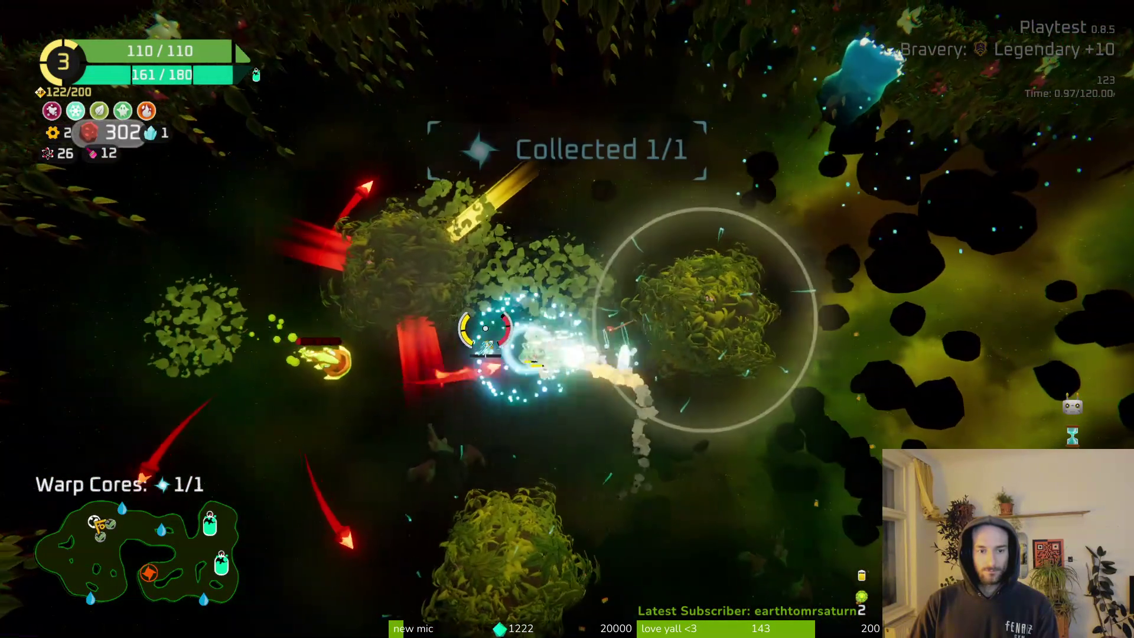
Keep flying and dashing upward past the leafy rings, fighting until scrap reaches 315 and gears 57.
key("w")
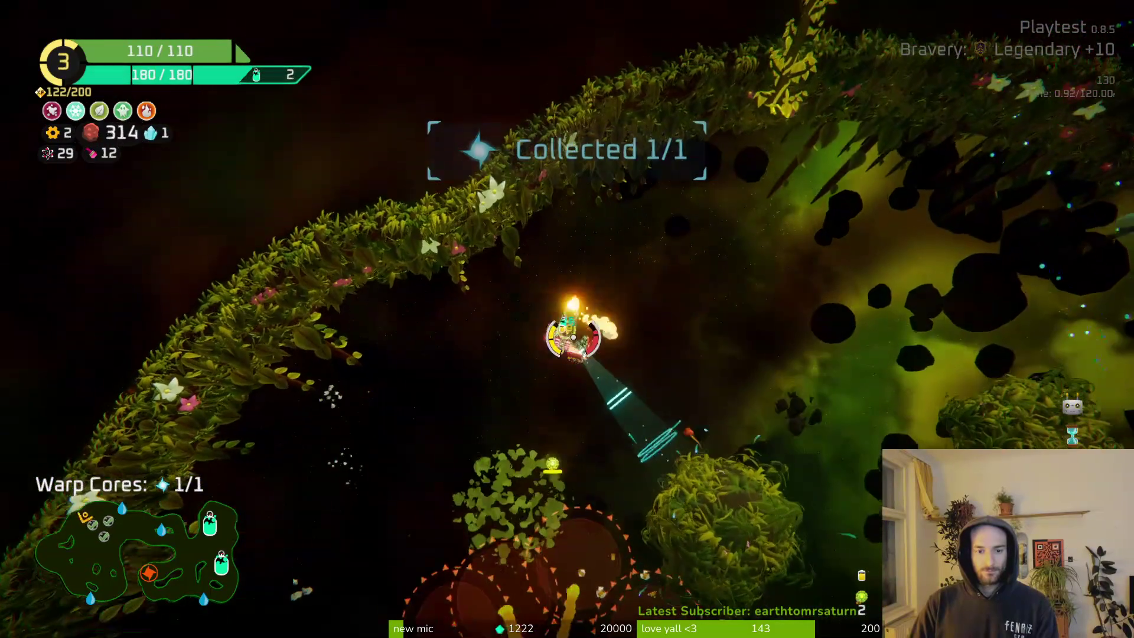
key("w")
key("space")
key("space")
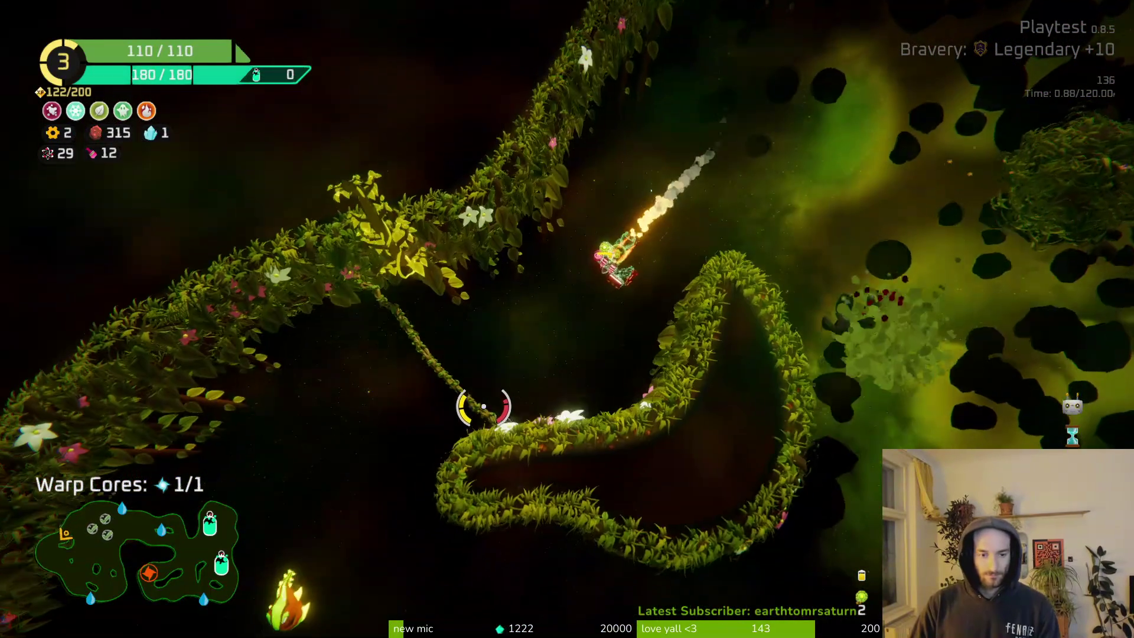
key("w")
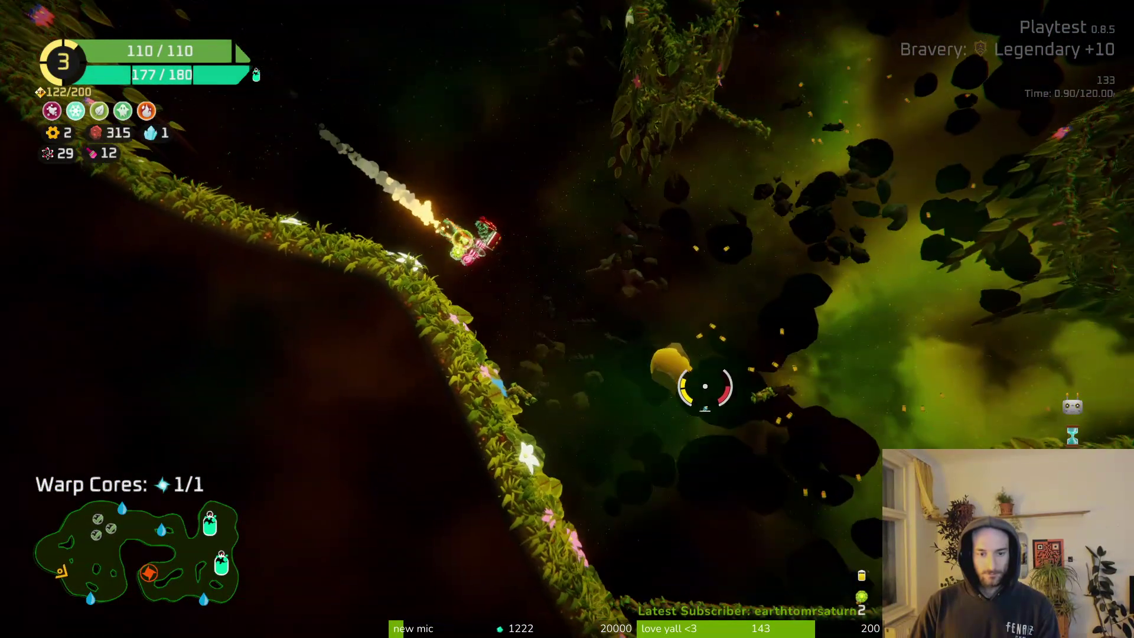
key("w")
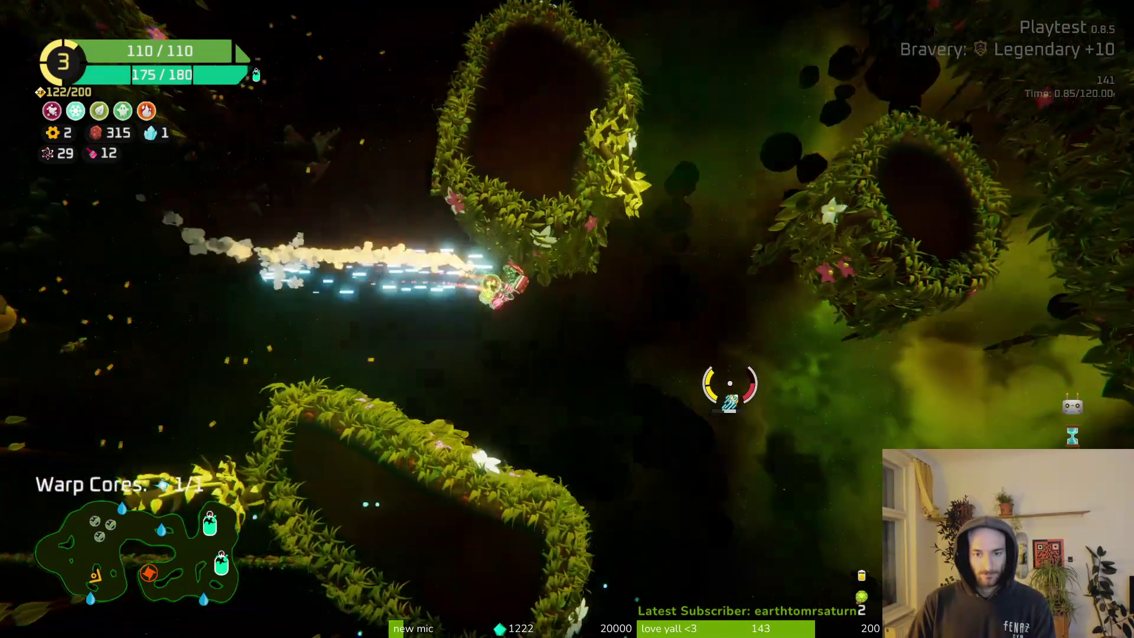
key("w")
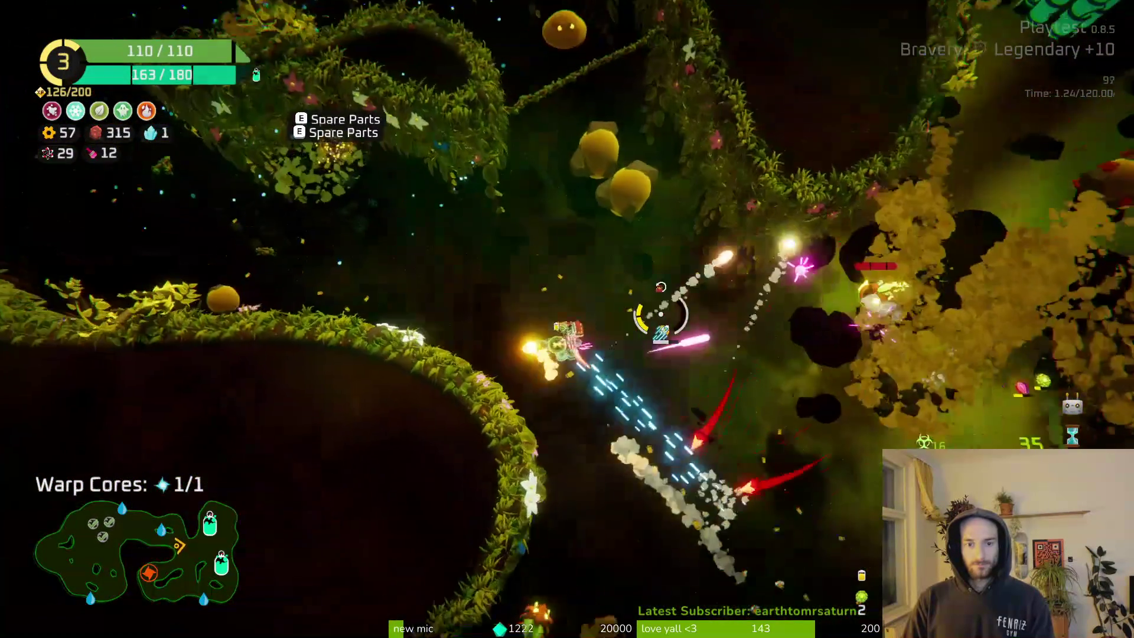
Charge the cave's enemy group, retreat down-left, then fly right and up through the cave.
key("w")
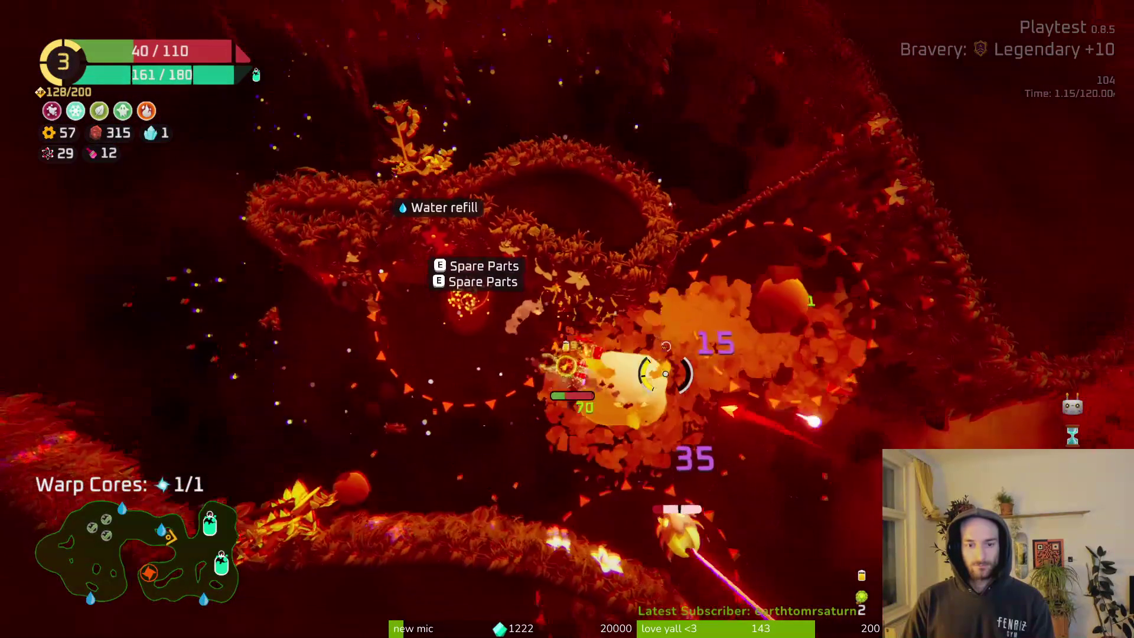
key("s")
key("a")
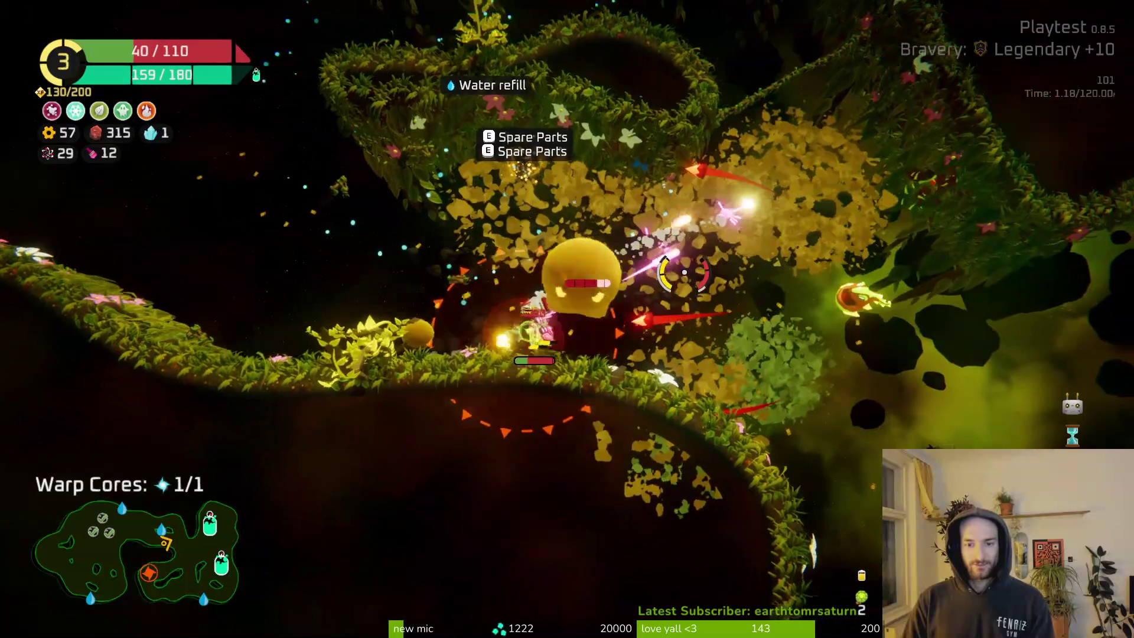
key("d")
key("w")
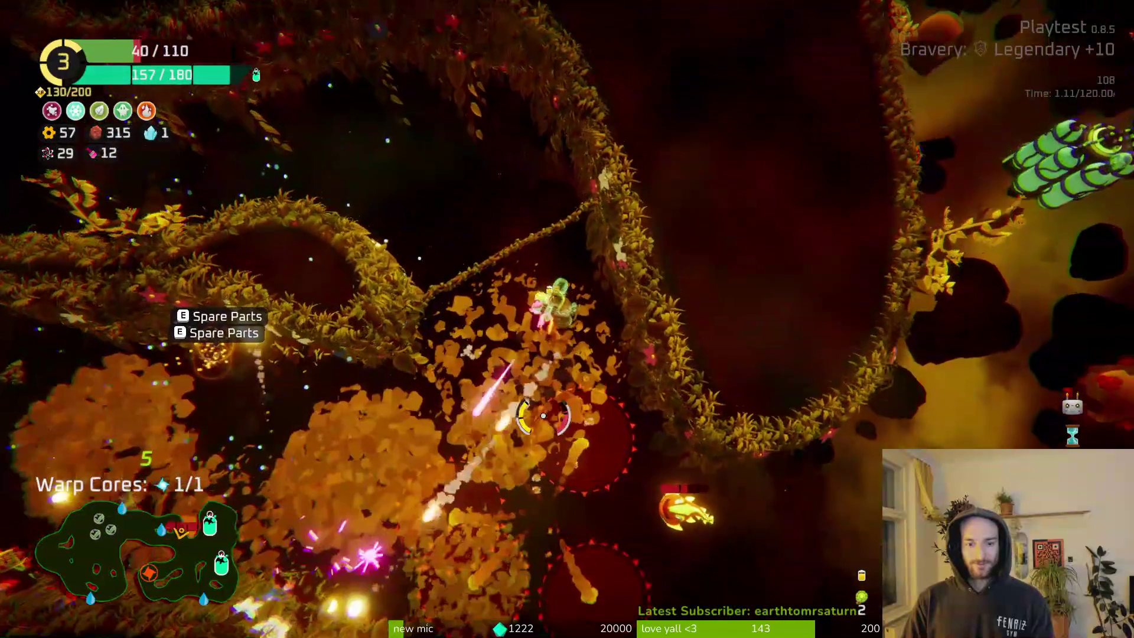
key("w")
Circle down to the spare parts while firing, then open the ship-building grid.
key("a")
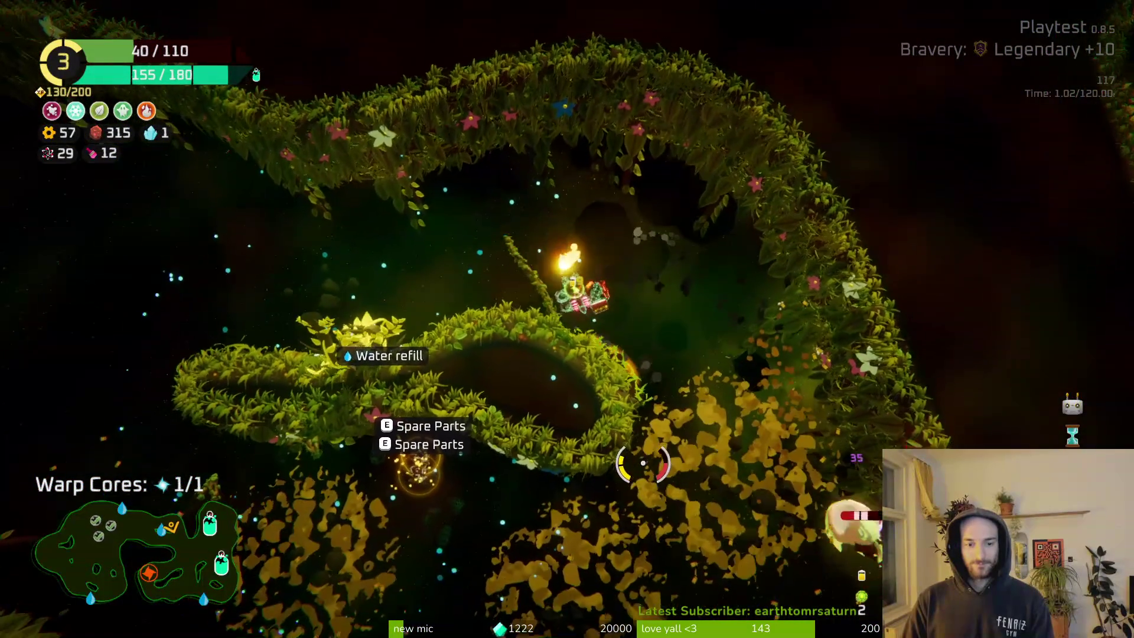
key("s")
key("d")
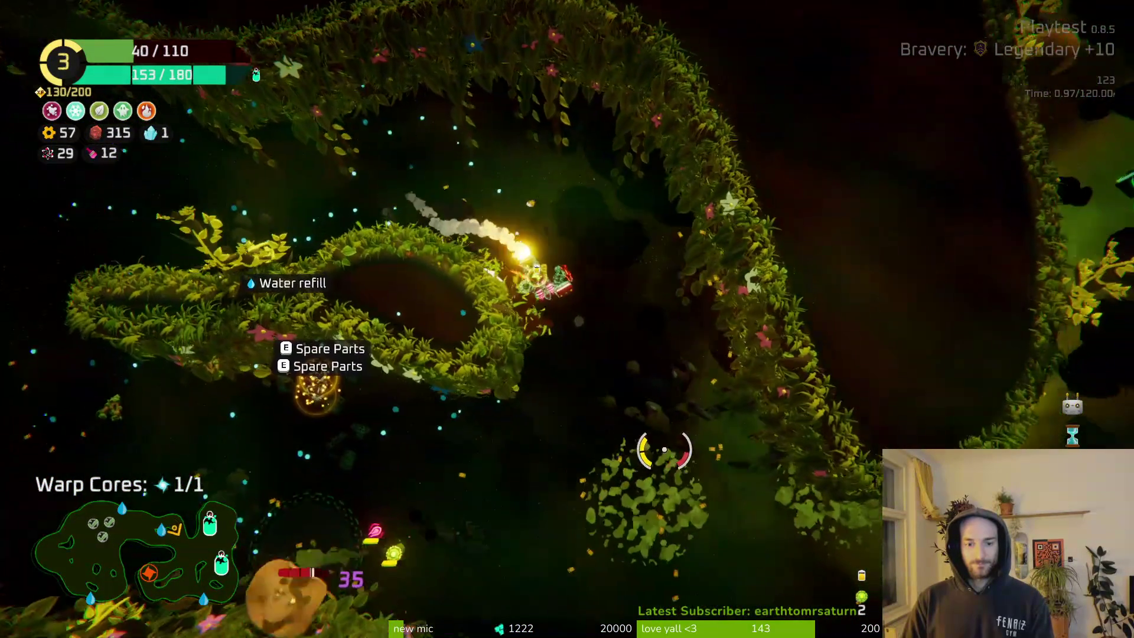
key("s")
key("a")
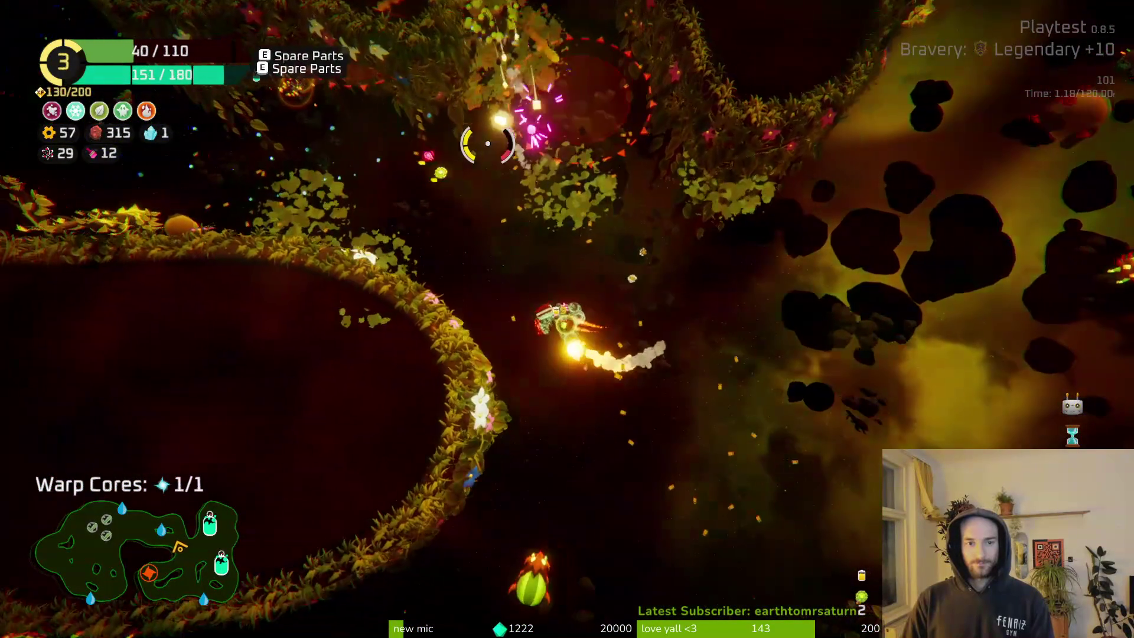
key("w")
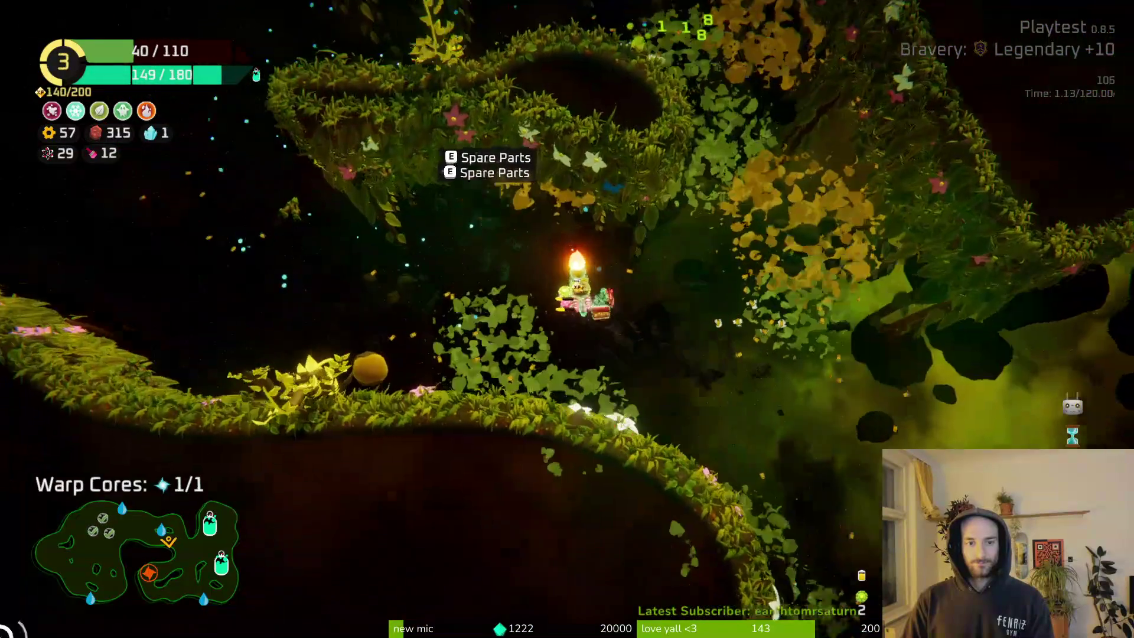
key("e")
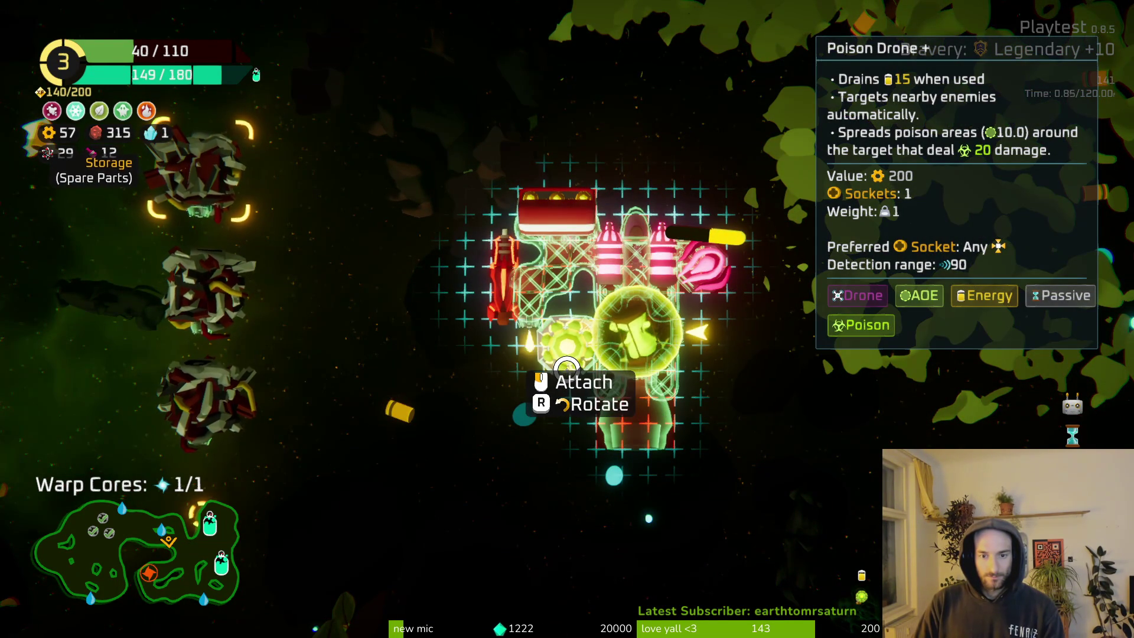
Move the drone and fit the spare part onto the ship's right side, then close the builder.
left_click(703, 269)
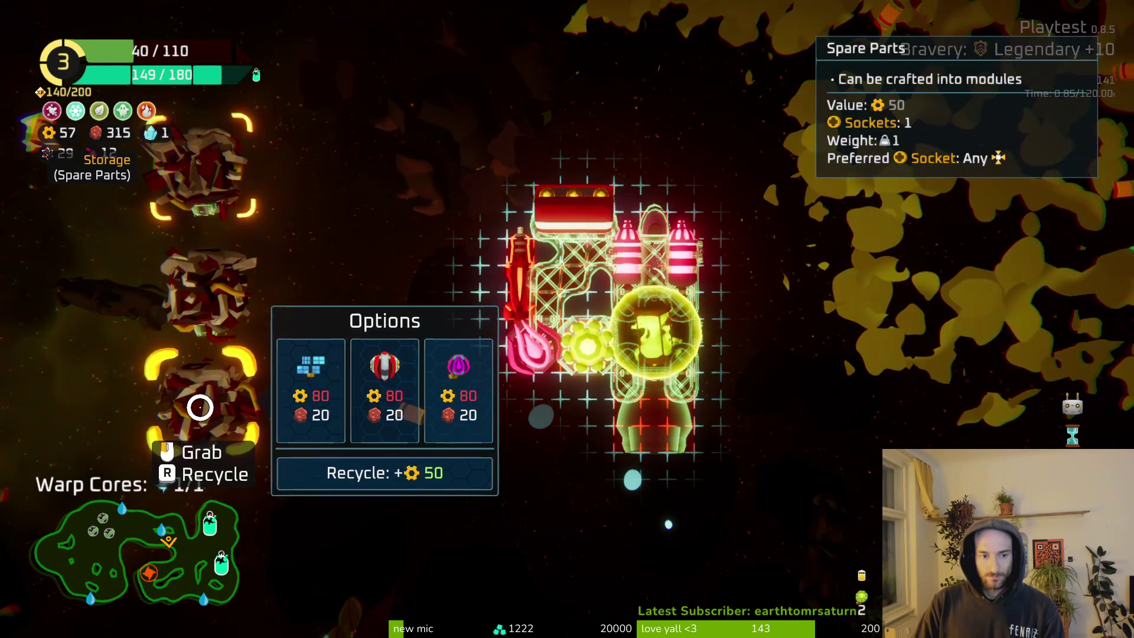
left_click(705, 309)
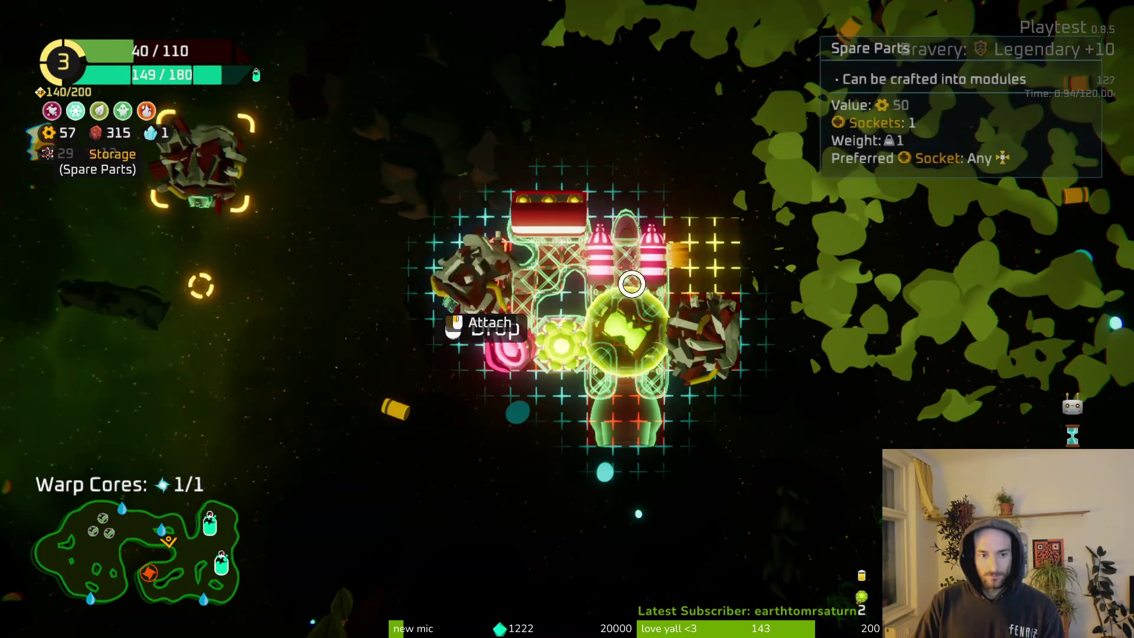
key("Tab")
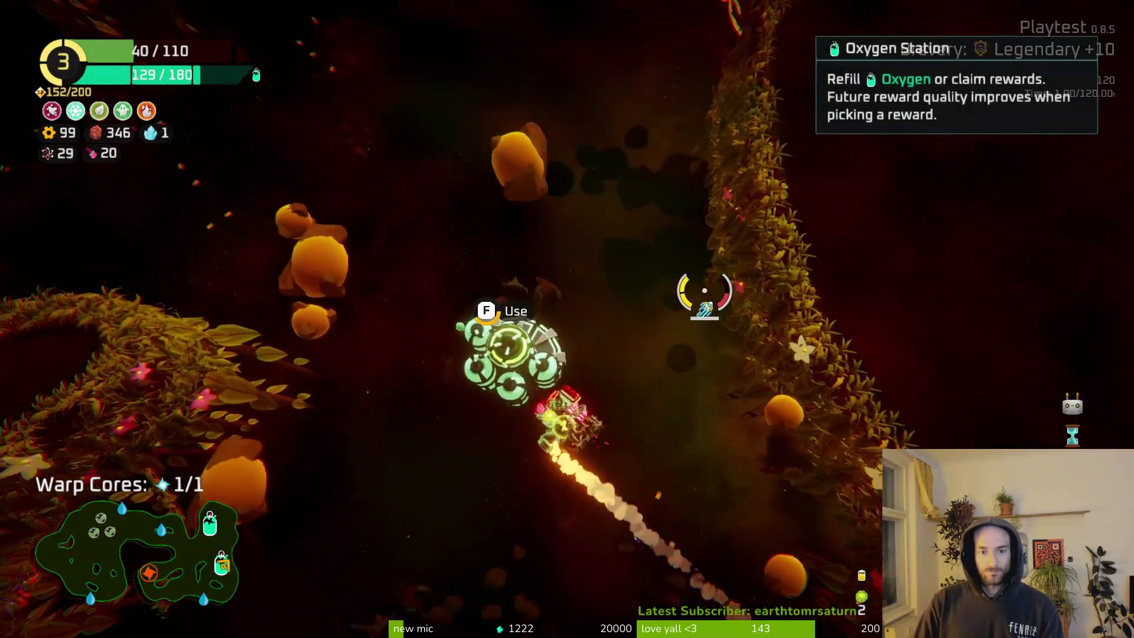
Claim a reward from the Oxygen Station, then fly upward aiming at the green enemy.
key("e")
left_click(614, 548)
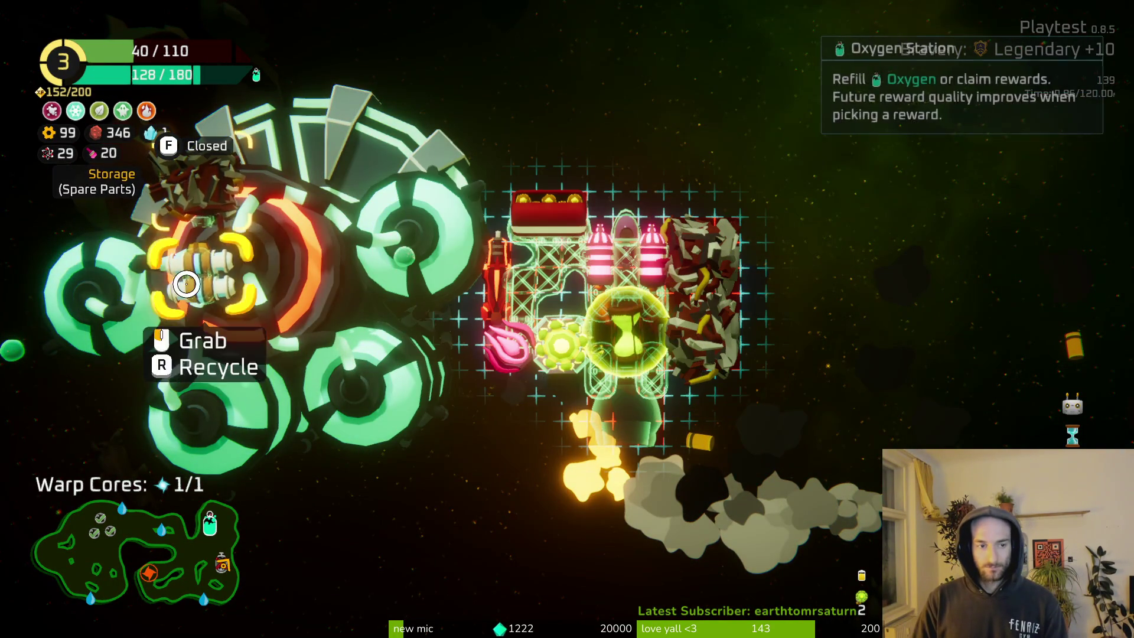
key("Tab")
key("w")
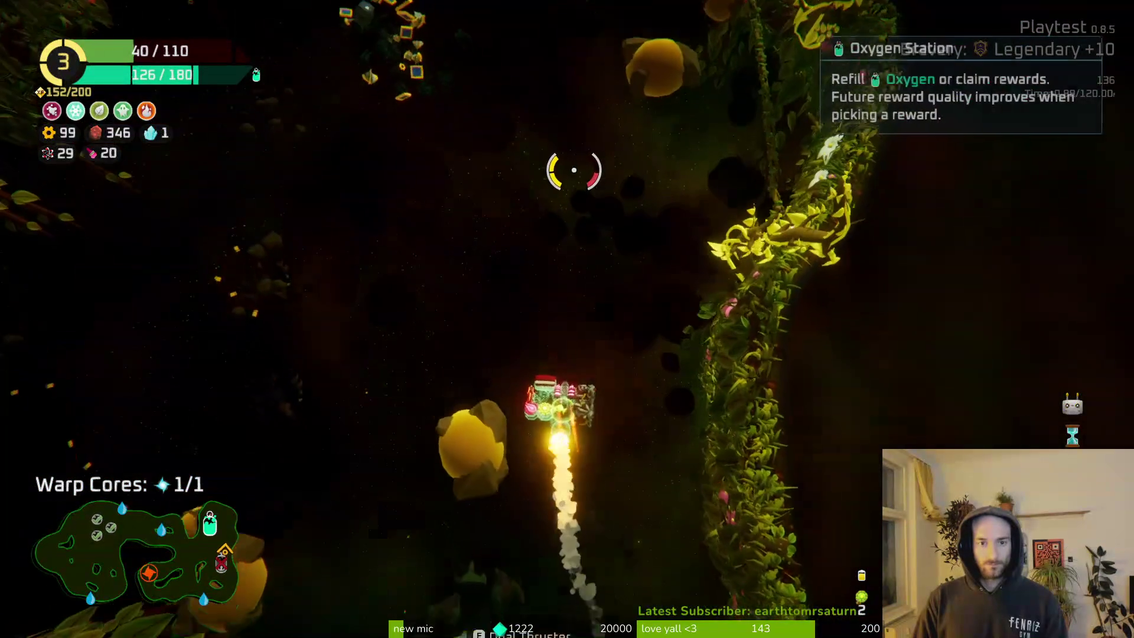
mouse_move(557, 189)
left_mouse_down()
mouse_move(520, 265)
mouse_move(531, 291)
mouse_move(458, 274)
mouse_move(510, 460)
mouse_move(544, 430)
mouse_move(653, 436)
mouse_move(681, 279)
mouse_move(645, 231)
mouse_move(590, 191)
mouse_move(557, 215)
mouse_move(562, 238)
left_mouse_up()
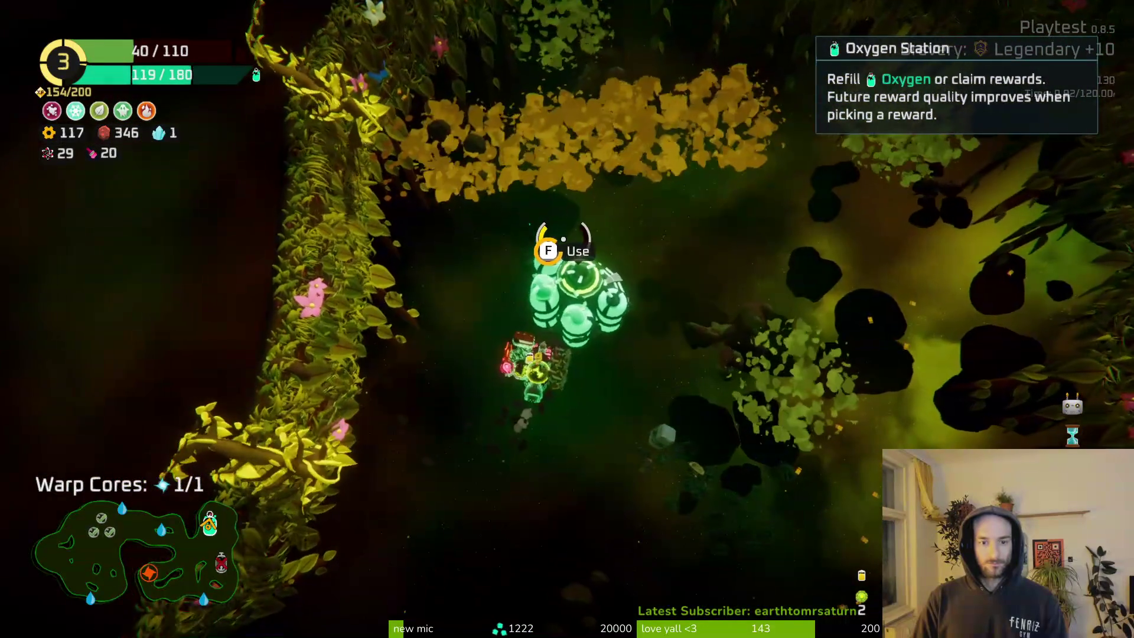
Take the Large Repair Kit from the Oxygen Station and fly on into the cavern.
key("f")
left_click(740, 540)
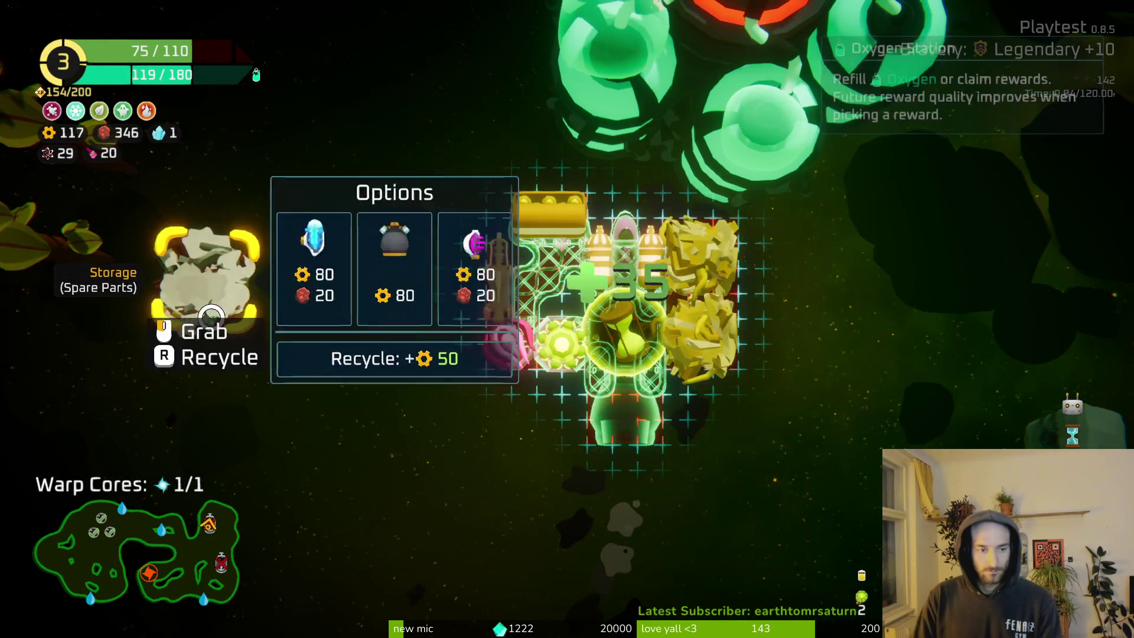
key("Tab")
mouse_move(506, 324)
left_mouse_down()
mouse_move(476, 334)
mouse_move(352, 300)
mouse_move(354, 203)
mouse_move(445, 285)
mouse_move(450, 470)
mouse_move(415, 426)
mouse_move(306, 471)
mouse_move(417, 448)
mouse_move(815, 486)
mouse_move(508, 535)
mouse_move(451, 433)
mouse_move(405, 384)
mouse_move(380, 380)
mouse_move(522, 366)
mouse_move(561, 304)
mouse_move(526, 296)
mouse_move(552, 305)
left_mouse_up()
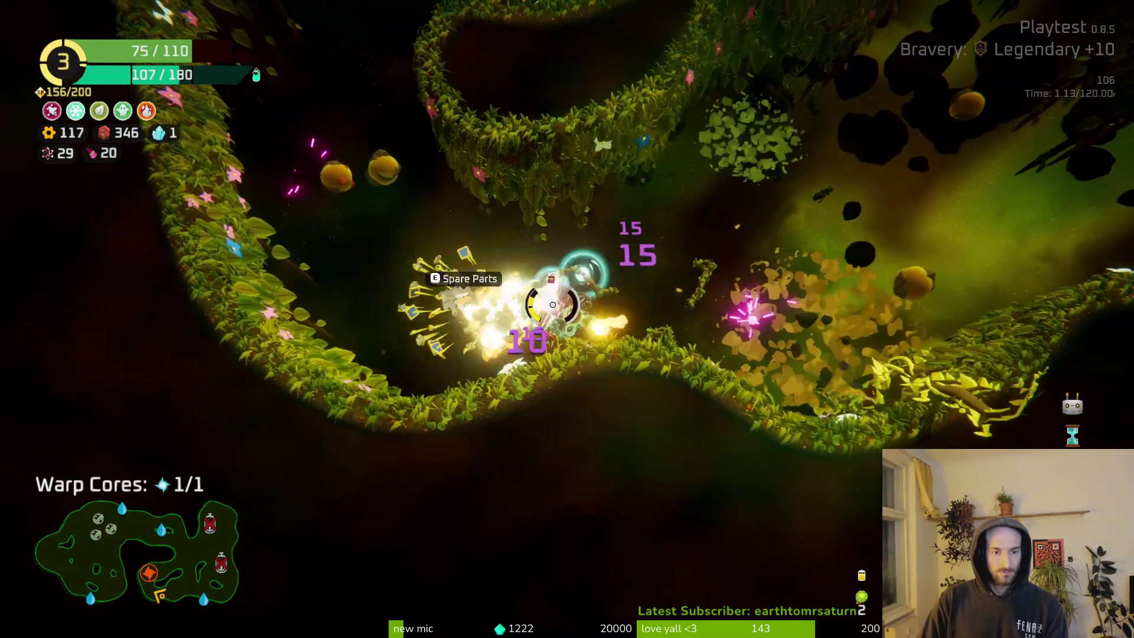
Open the build grid to see the Spare Parts in storage.
key("e")
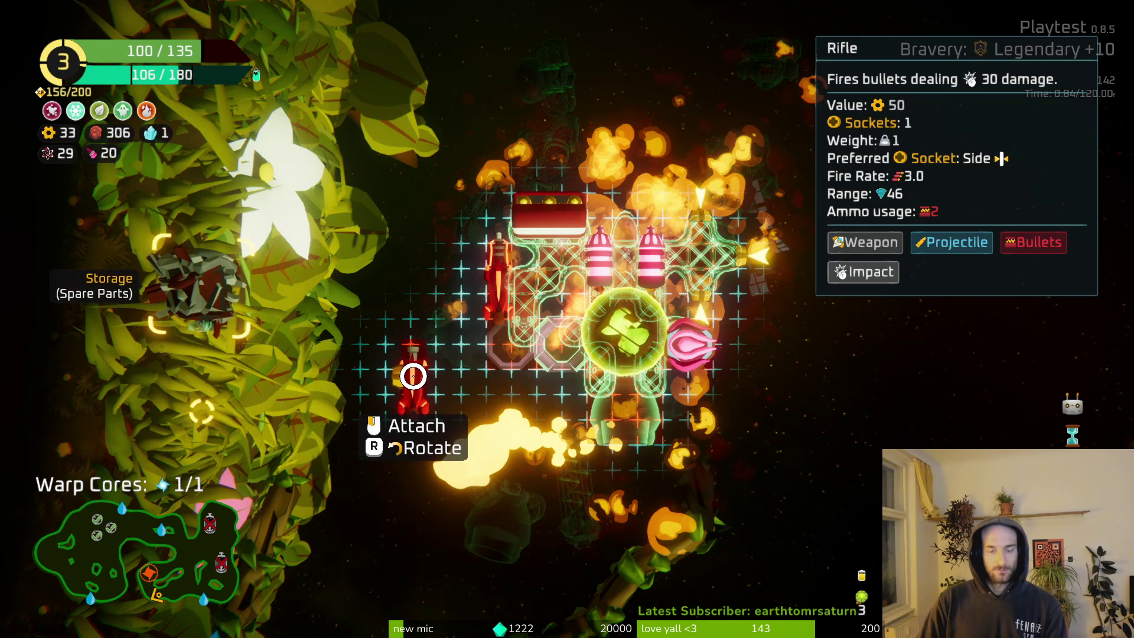
Stow the rifle and Laser Drone in storage and attach a Body piece.
left_click(412, 376)
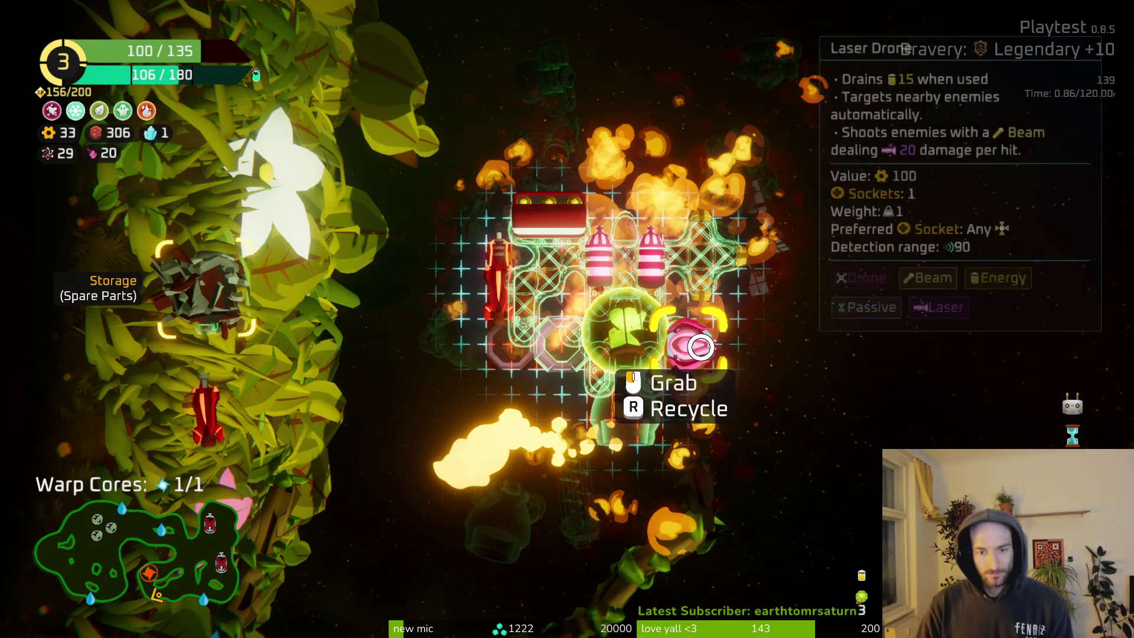
left_click(700, 347)
left_click(330, 488)
left_click(614, 292)
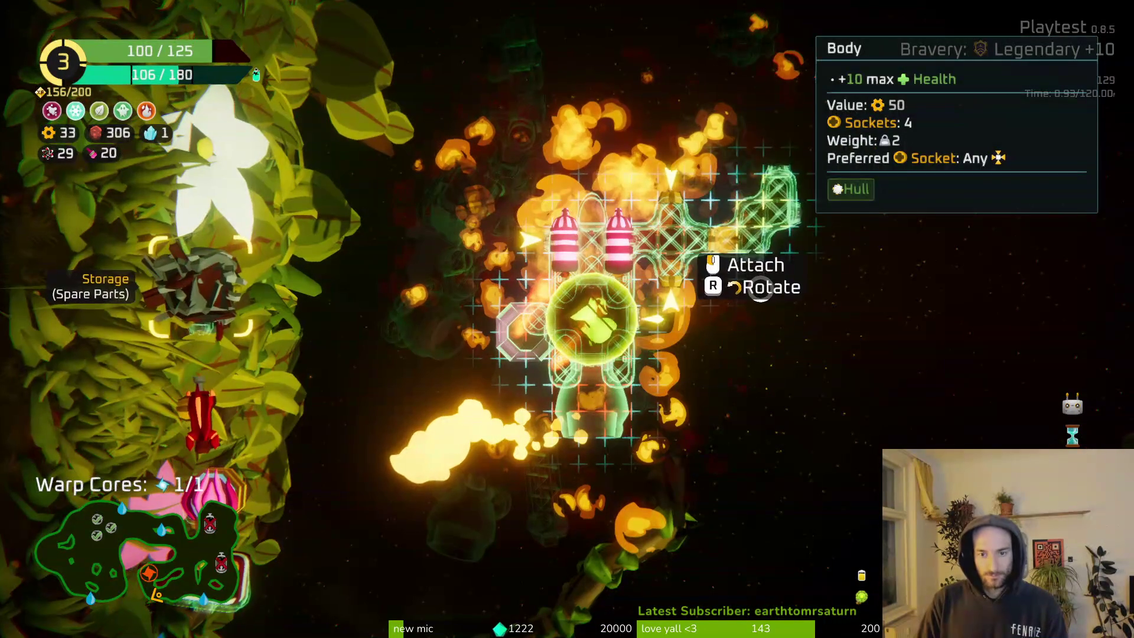
left_click(761, 289)
Move the Poison Drone right of the core and swap the plain rifle for Rifle + on the left.
left_click(204, 414)
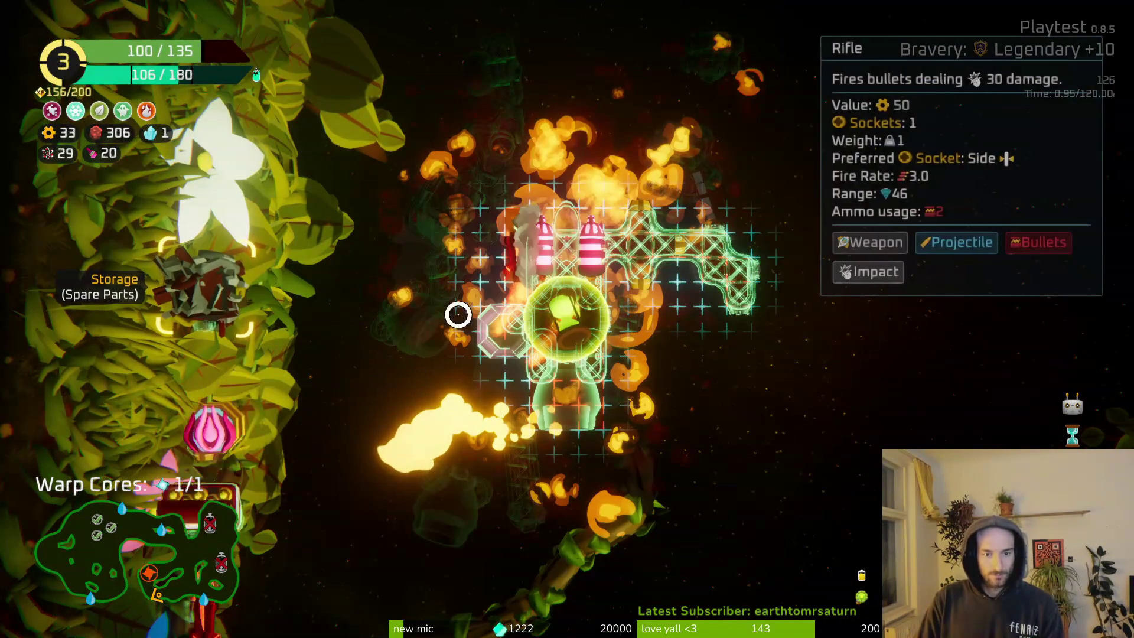
left_click(194, 296)
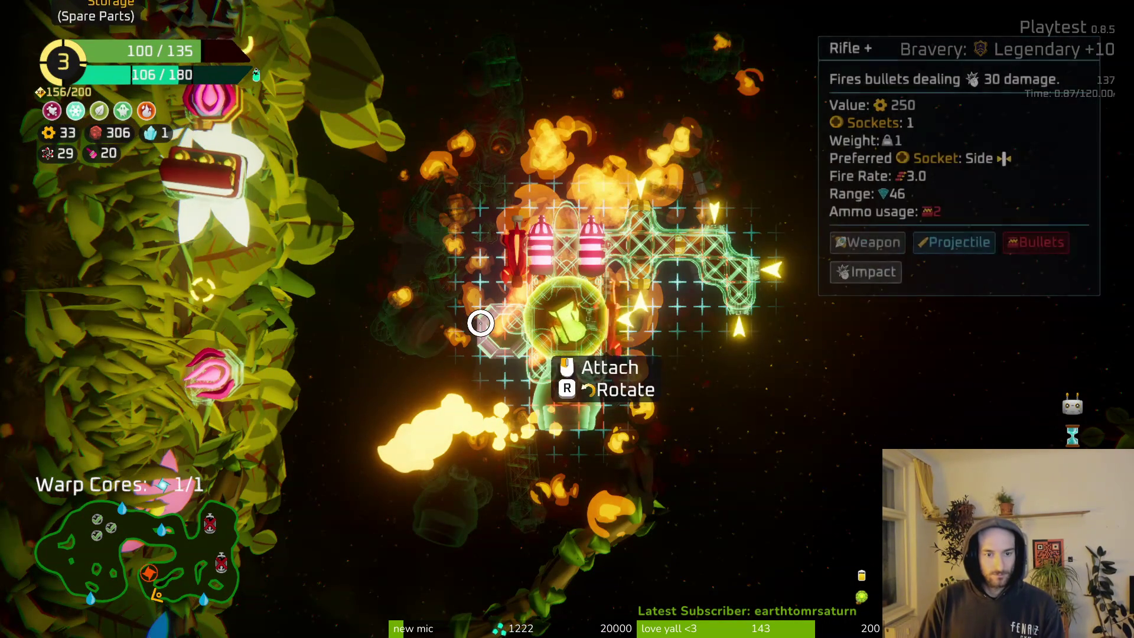
left_click(502, 324)
left_click(608, 316)
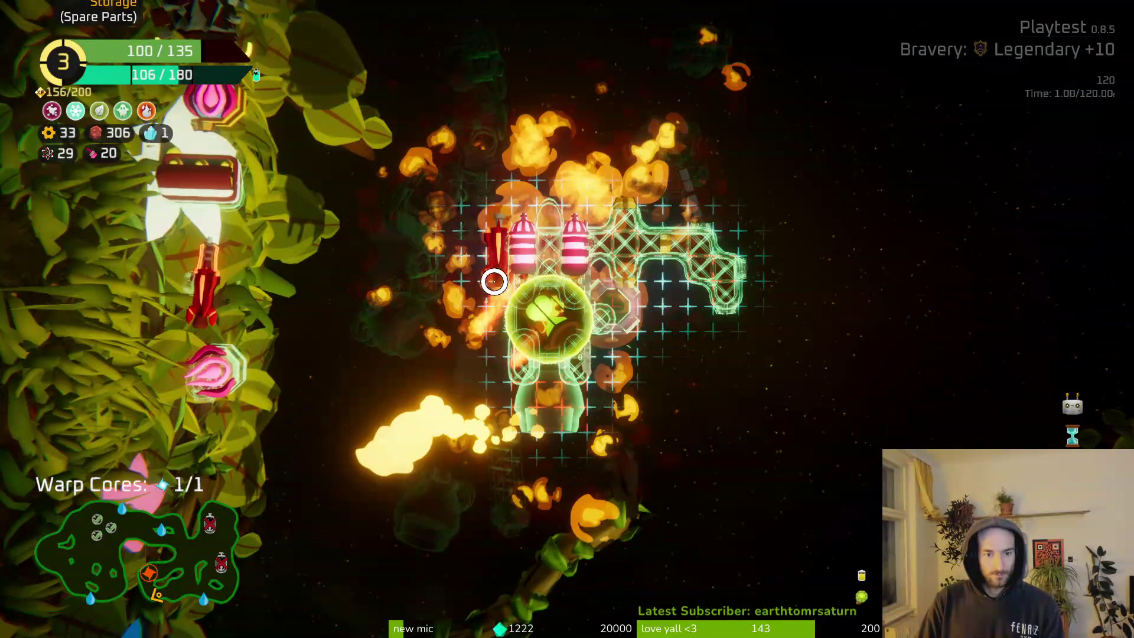
left_click(496, 284)
left_click(240, 291)
left_click(212, 283)
left_click(490, 260)
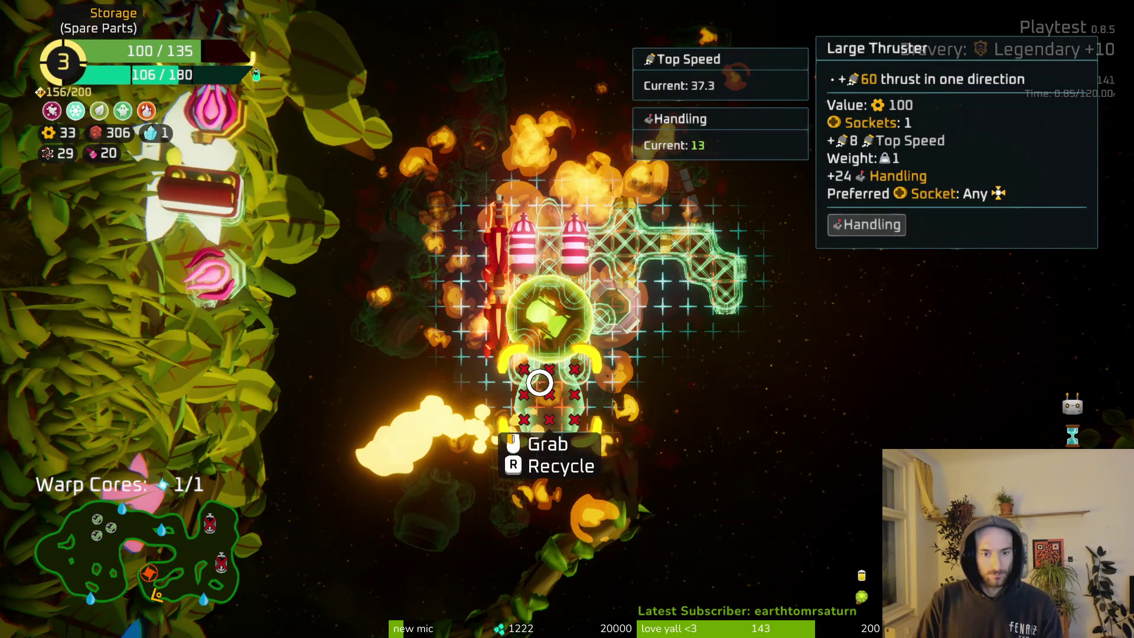
Try removing the Large Thruster, then undo to restore it at the ship's bottom.
left_click(538, 382)
left_click(223, 309)
left_click(219, 230)
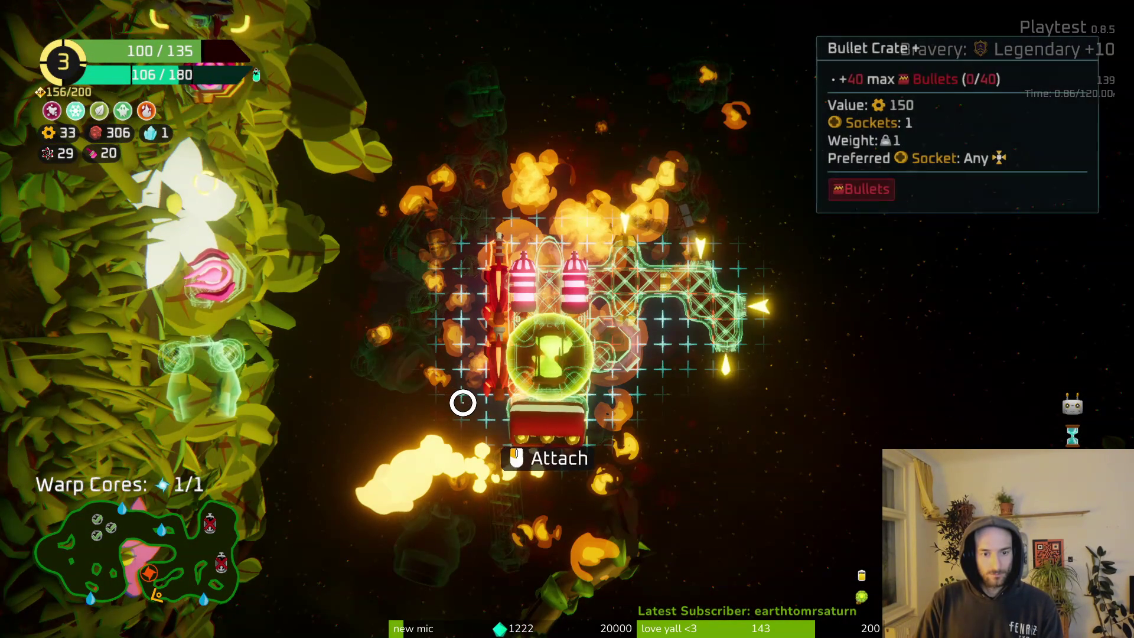
right_click(462, 402)
key("ctrl+z")
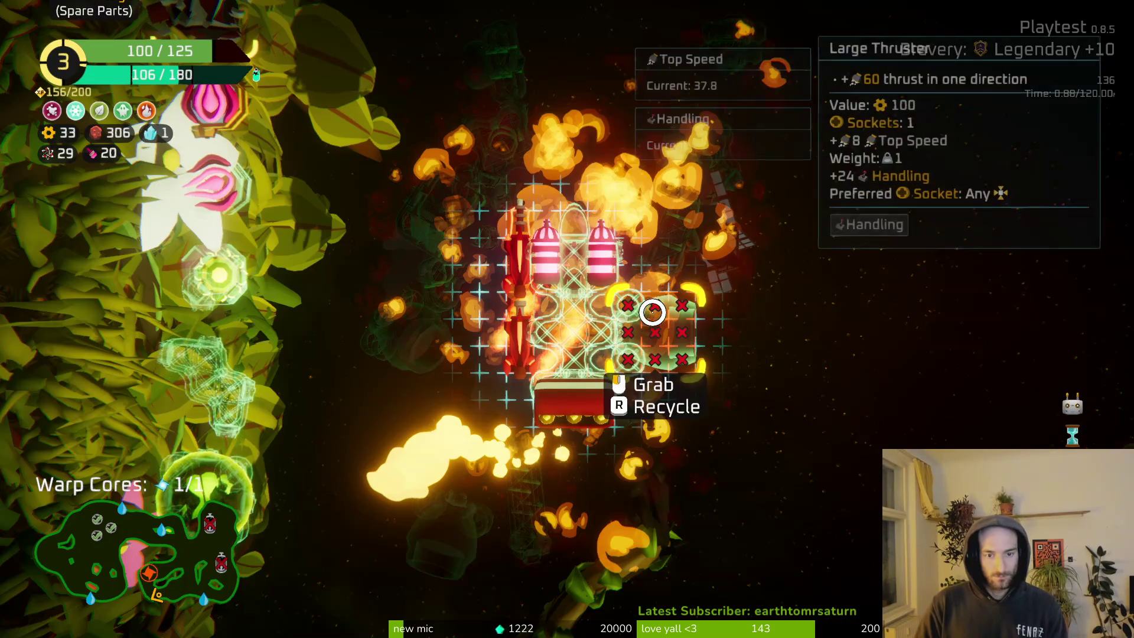
left_click(197, 410)
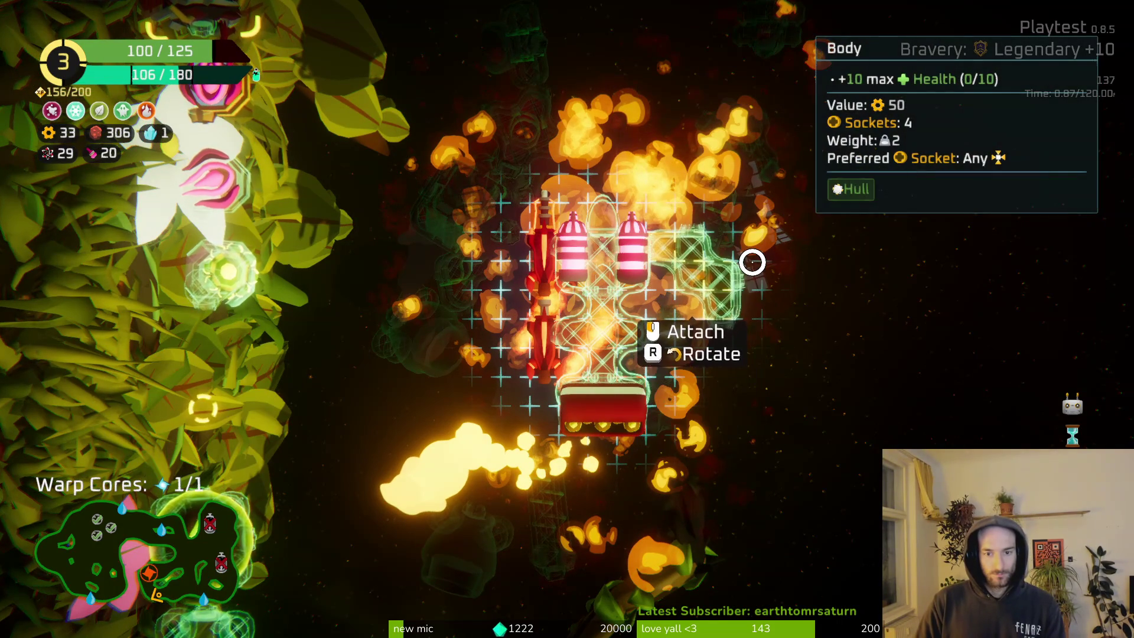
right_click(605, 544)
Attach the Hourglass on the right side, plus Body pieces on the right and bottom.
left_click(215, 529)
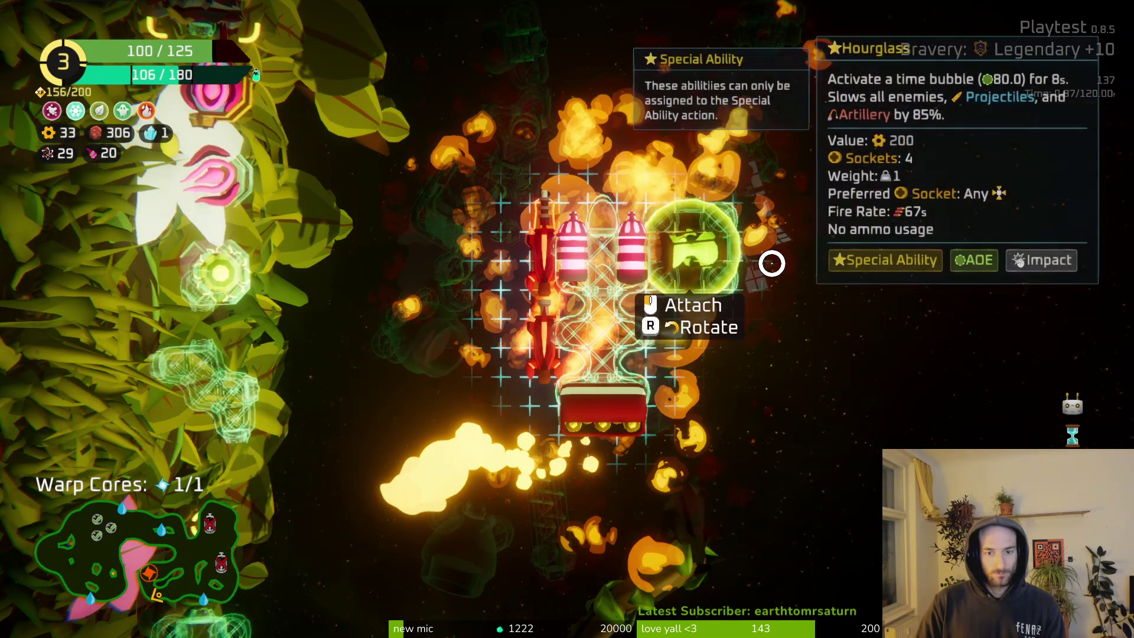
left_click(771, 263)
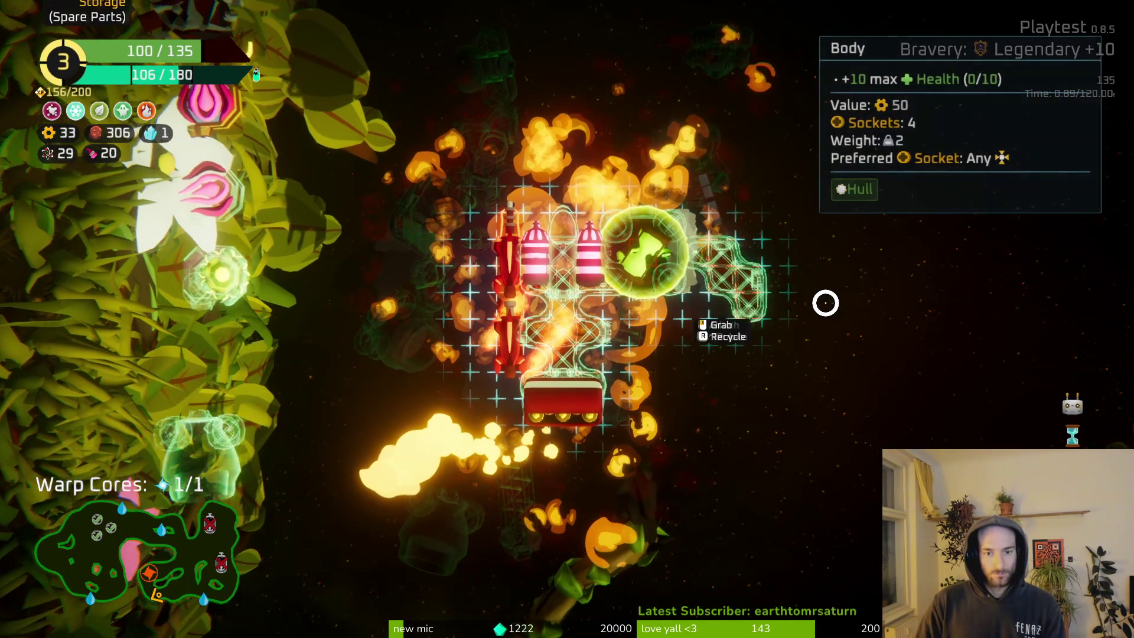
left_click(825, 301)
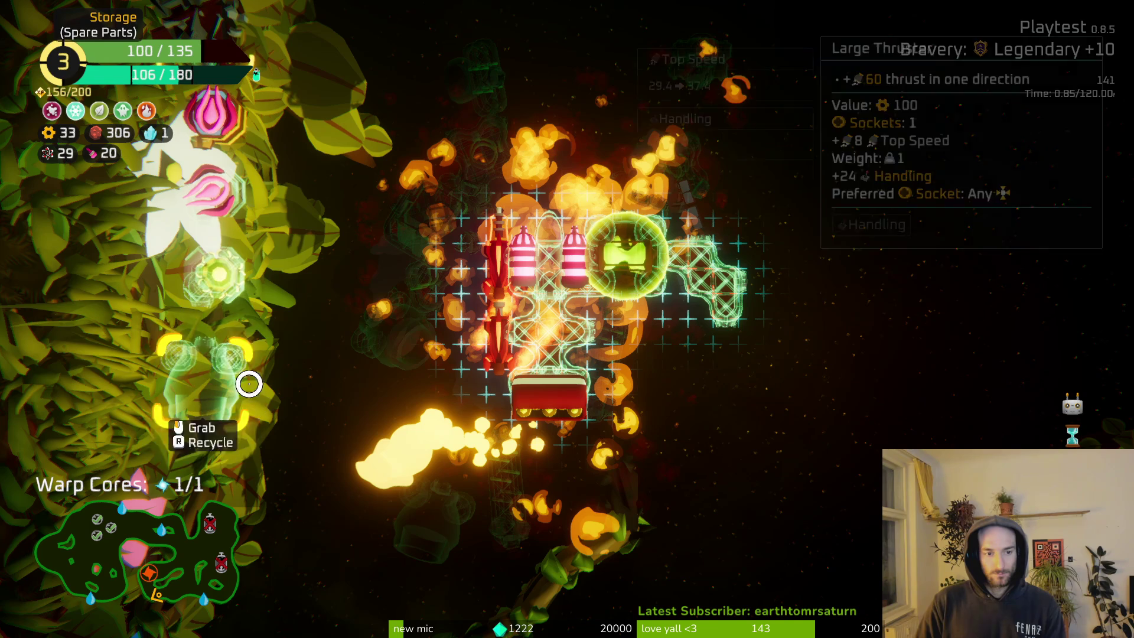
left_click(558, 336)
left_click(708, 316)
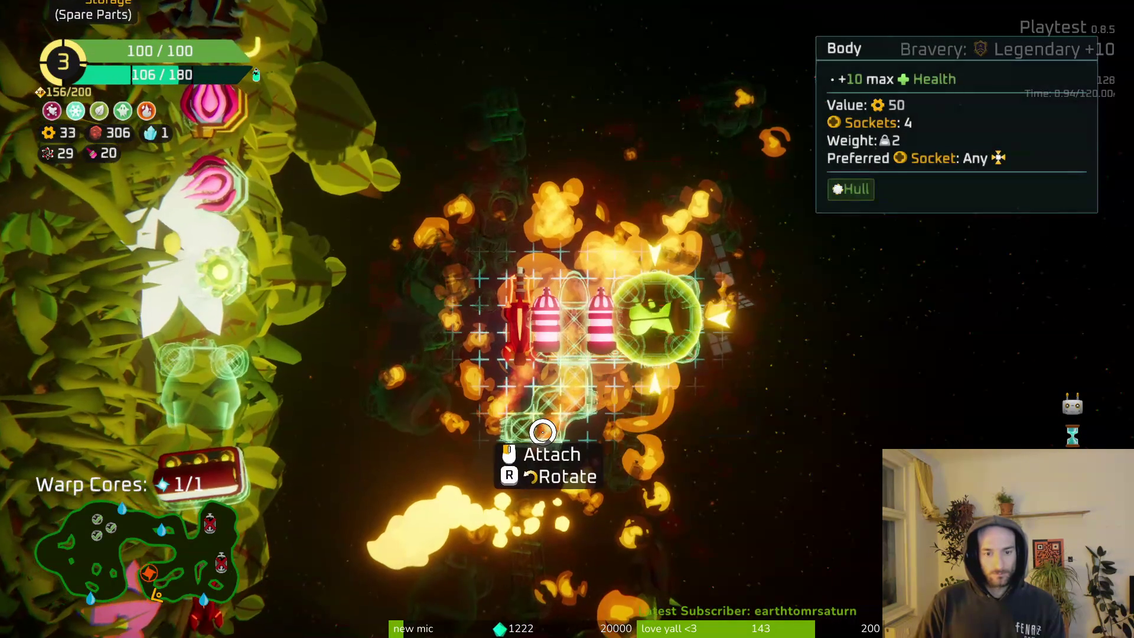
left_click(542, 432)
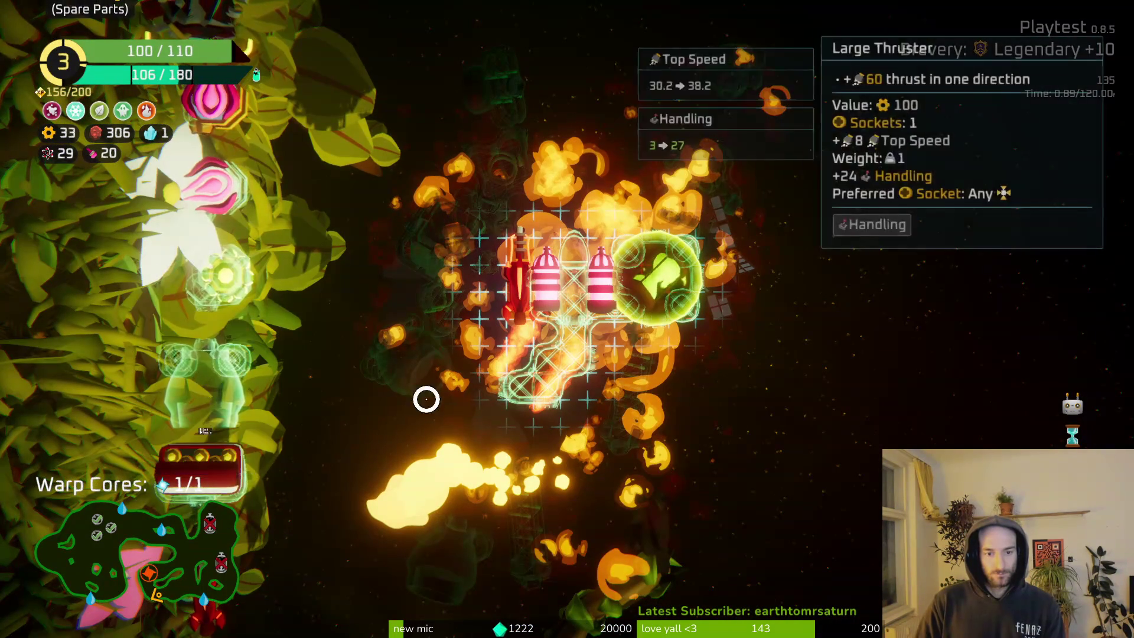
scroll(305, 418, "down", 4)
left_click(204, 407)
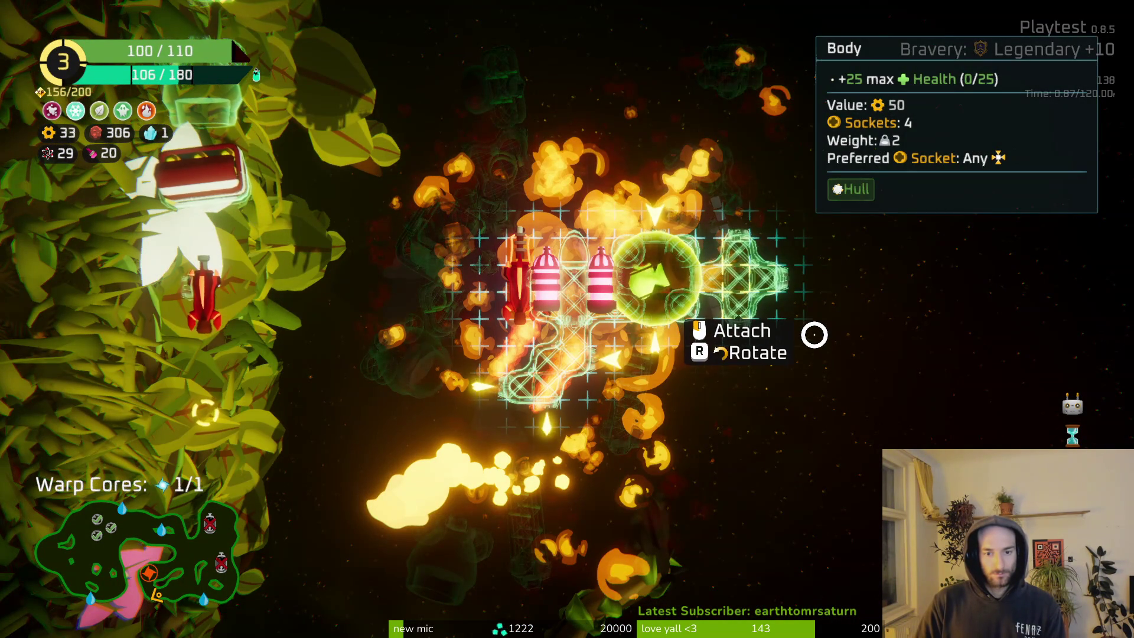
left_click(815, 335)
Attach the Rifle and place the Poison Drone below the core.
left_click(274, 331)
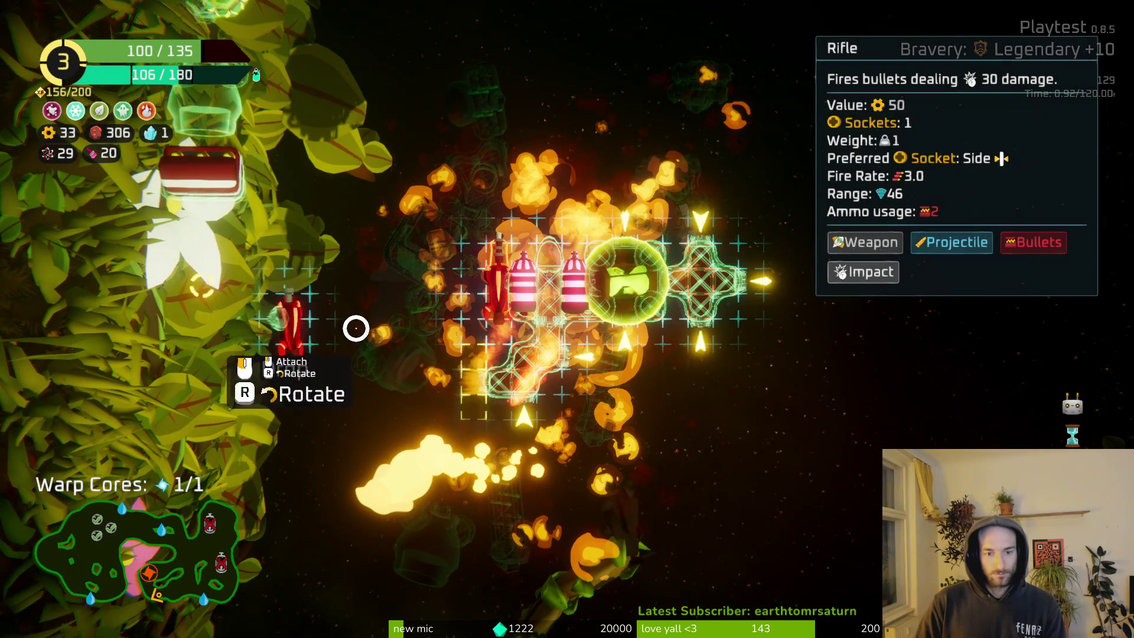
left_click(393, 357)
scroll(327, 329, "up", 3)
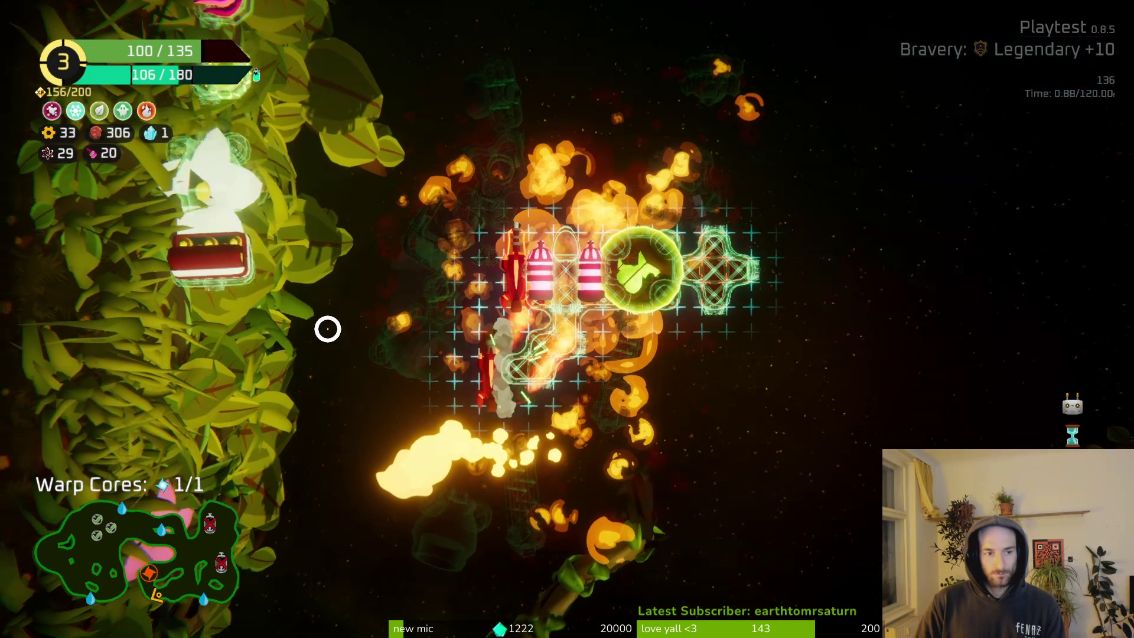
left_click(82, 254)
left_click(576, 338)
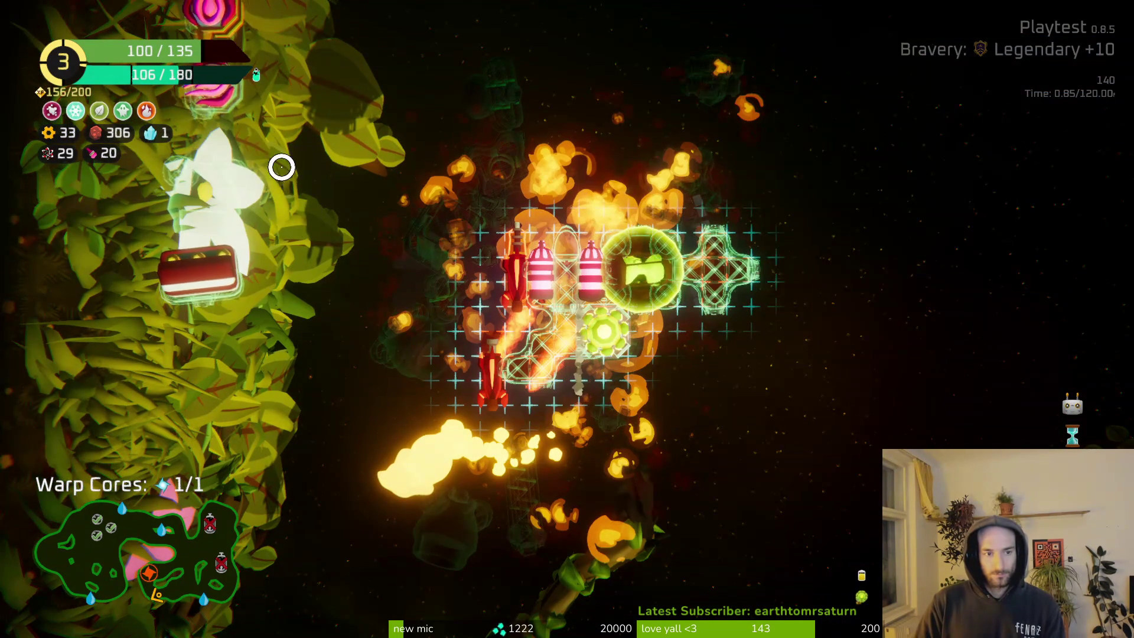
Fit a Laser Drone beside the Poison Drone, the Bullet Crate lower left, the Large Thruster on top.
left_click(230, 101)
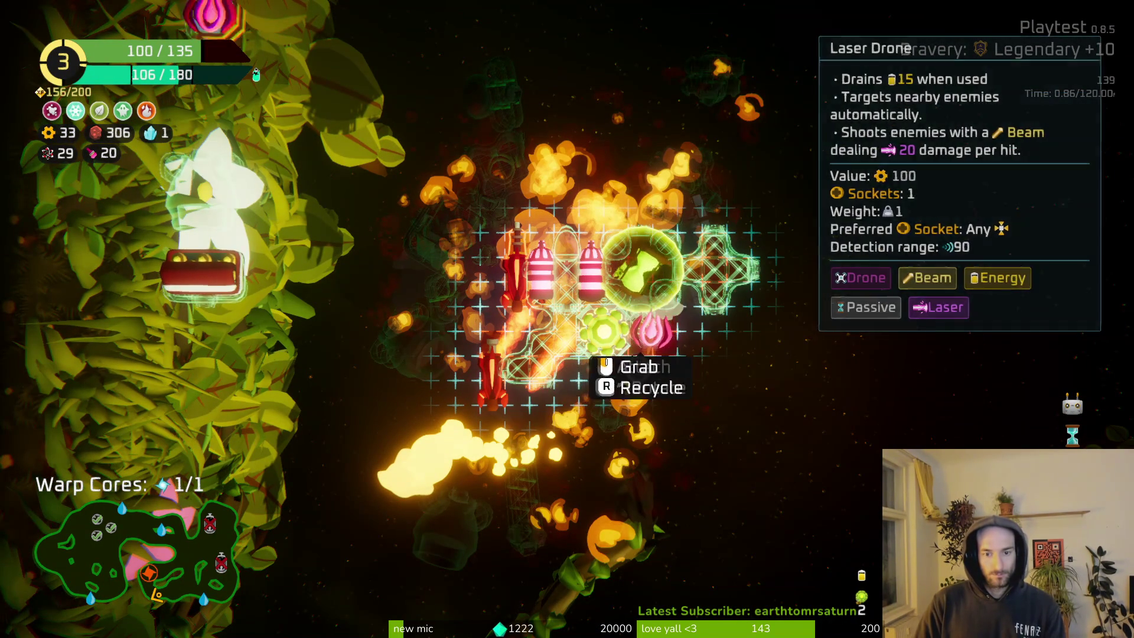
left_click(208, 134)
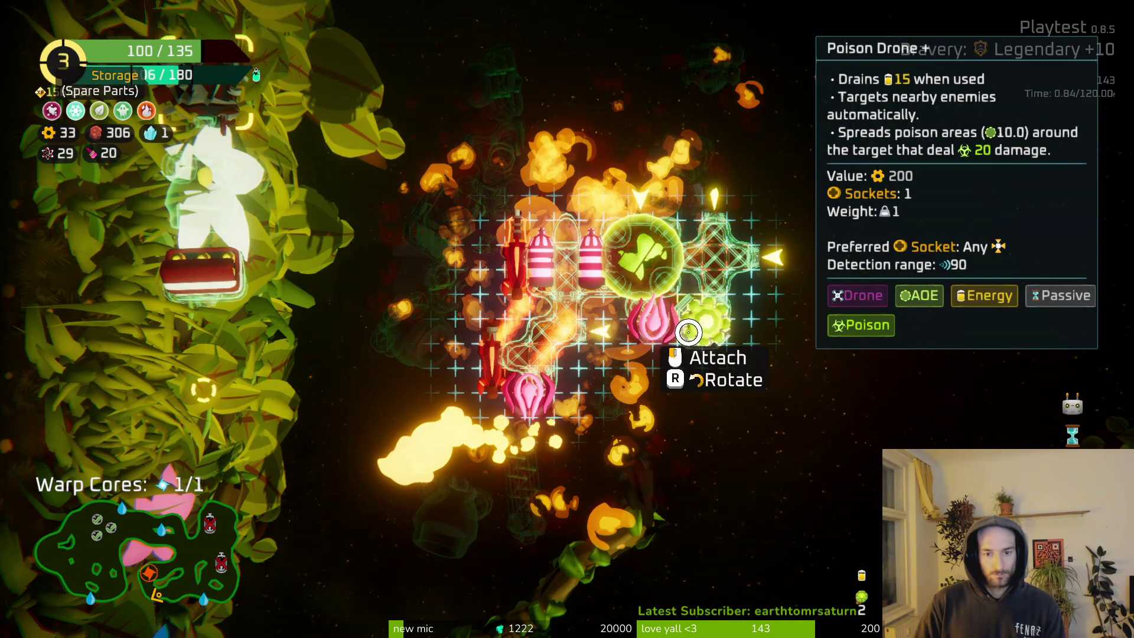
left_click(688, 332)
left_click(554, 399)
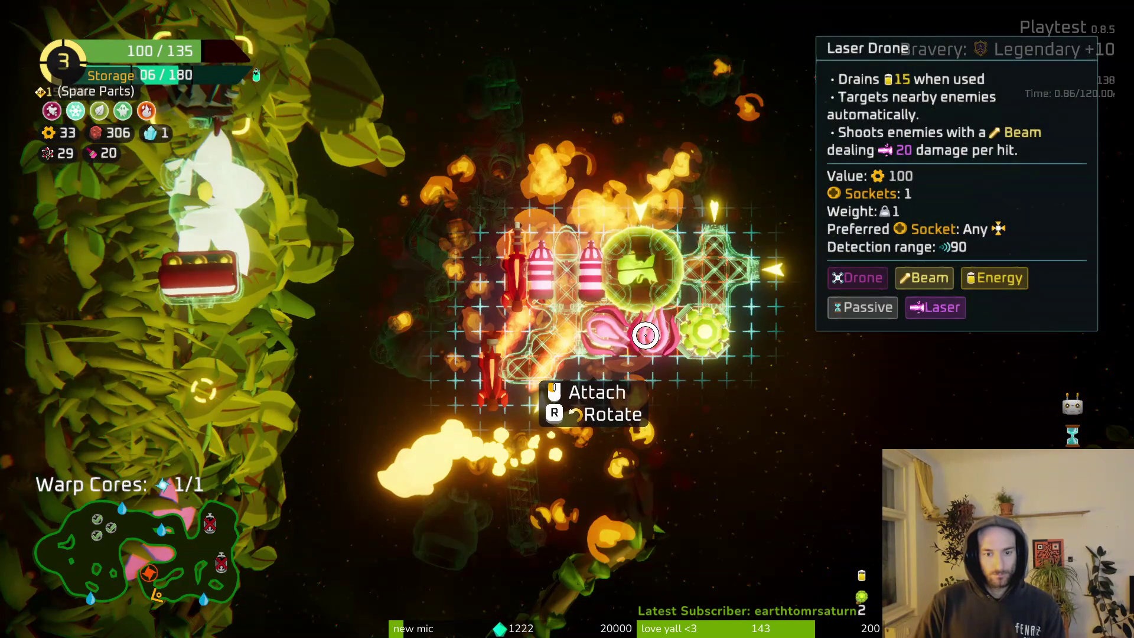
left_click(645, 335)
left_click(198, 277)
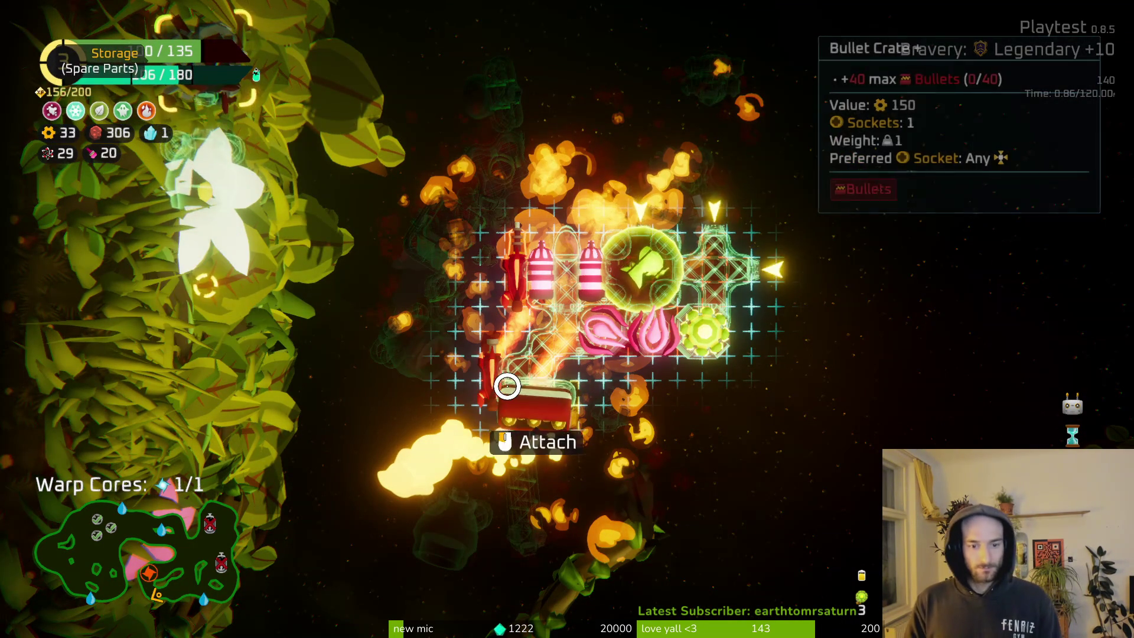
left_click(508, 384)
left_click(220, 288)
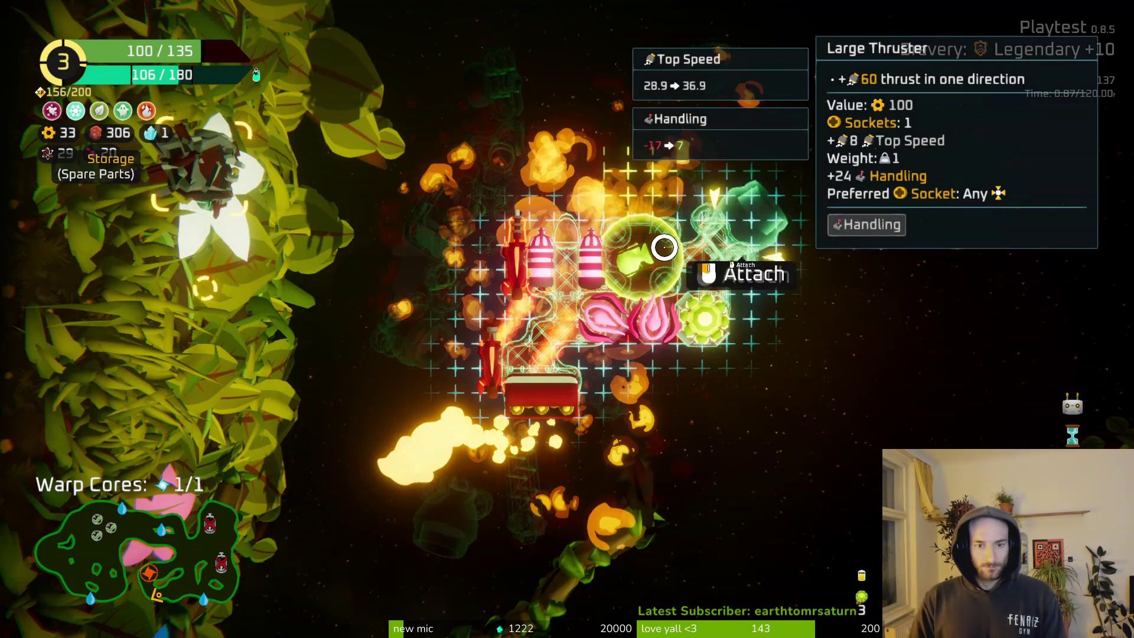
left_click(647, 234)
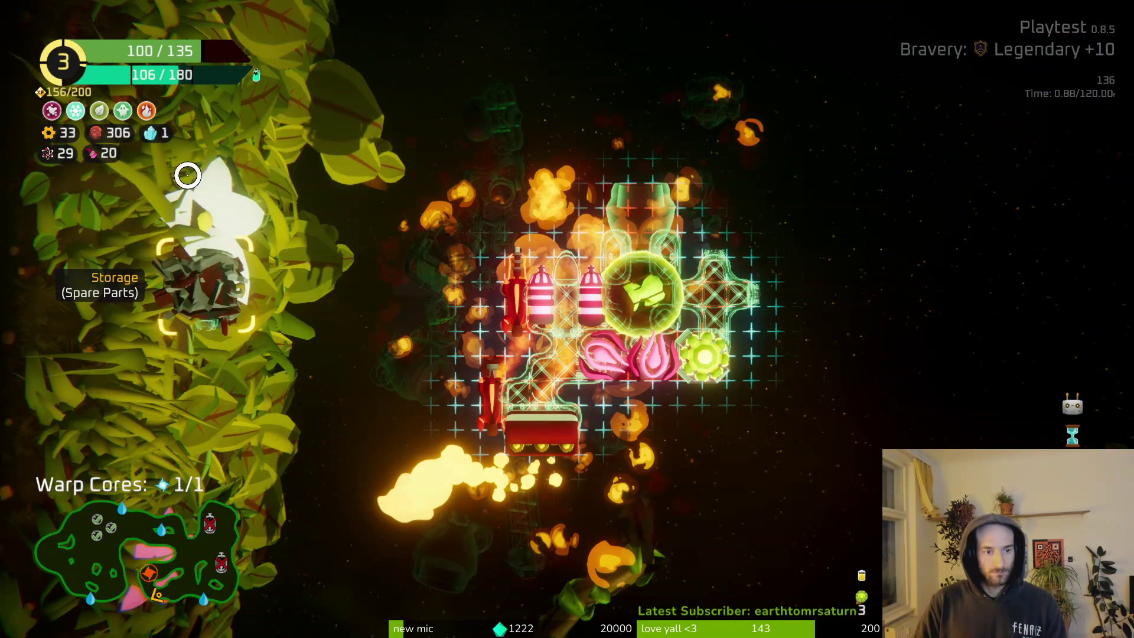
Fly up through the cave toward the oxygen station, briefly checking the build grid.
key("Tab")
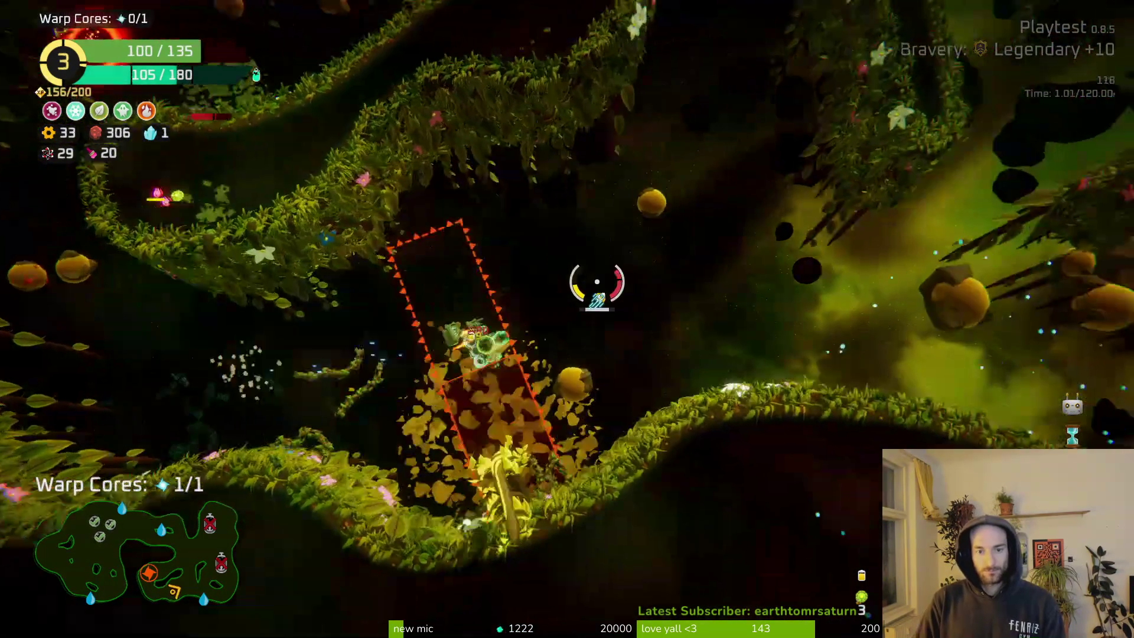
key("w")
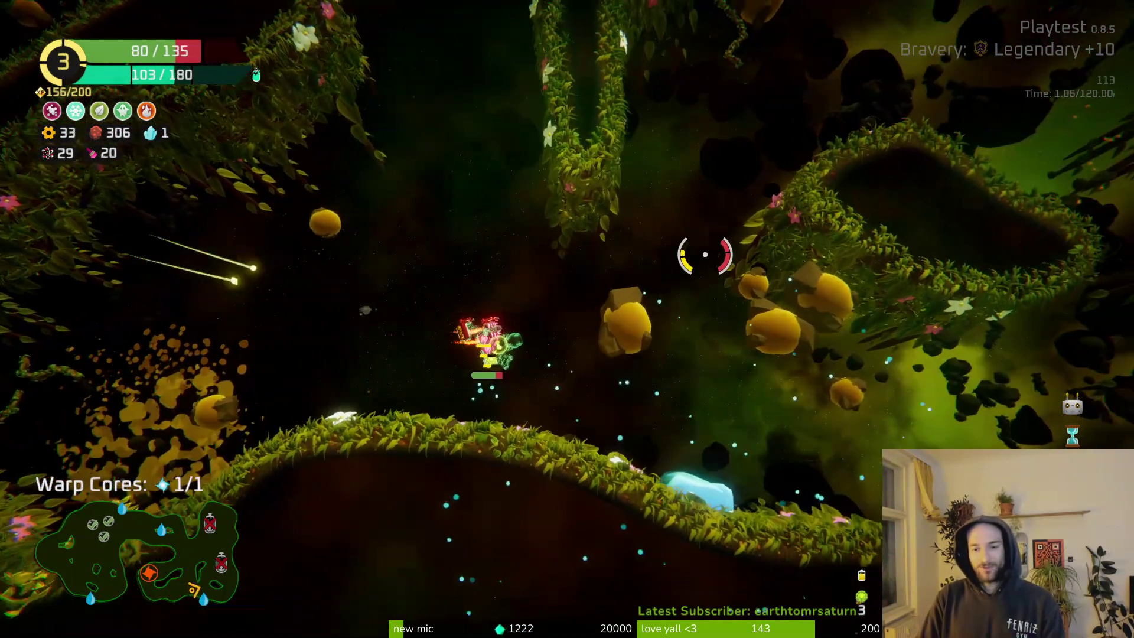
key("w")
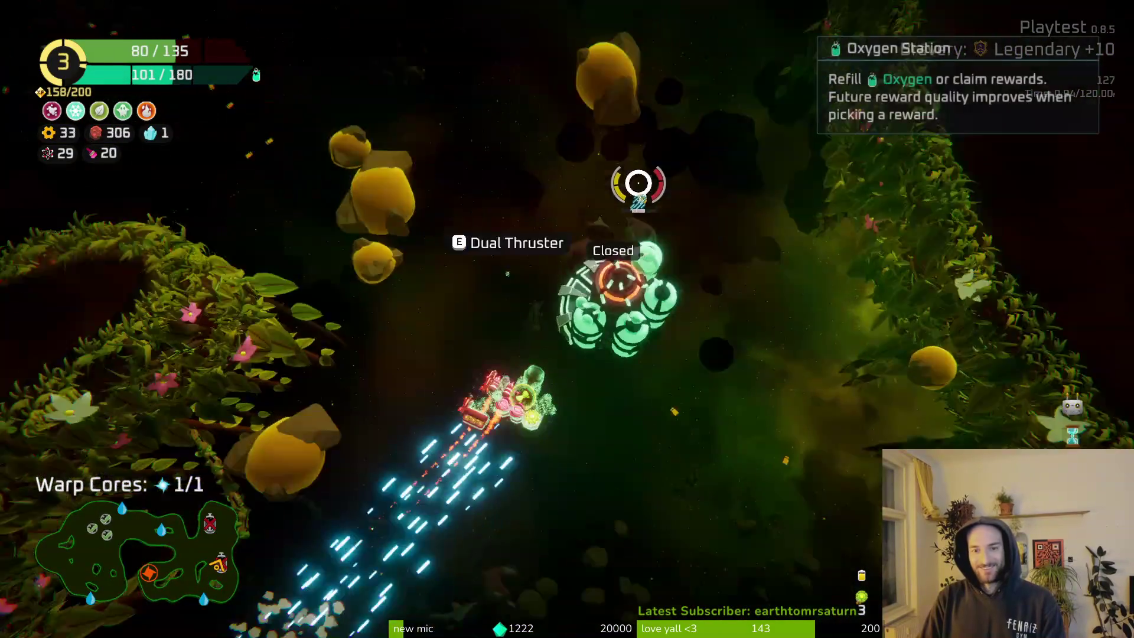
key("Tab")
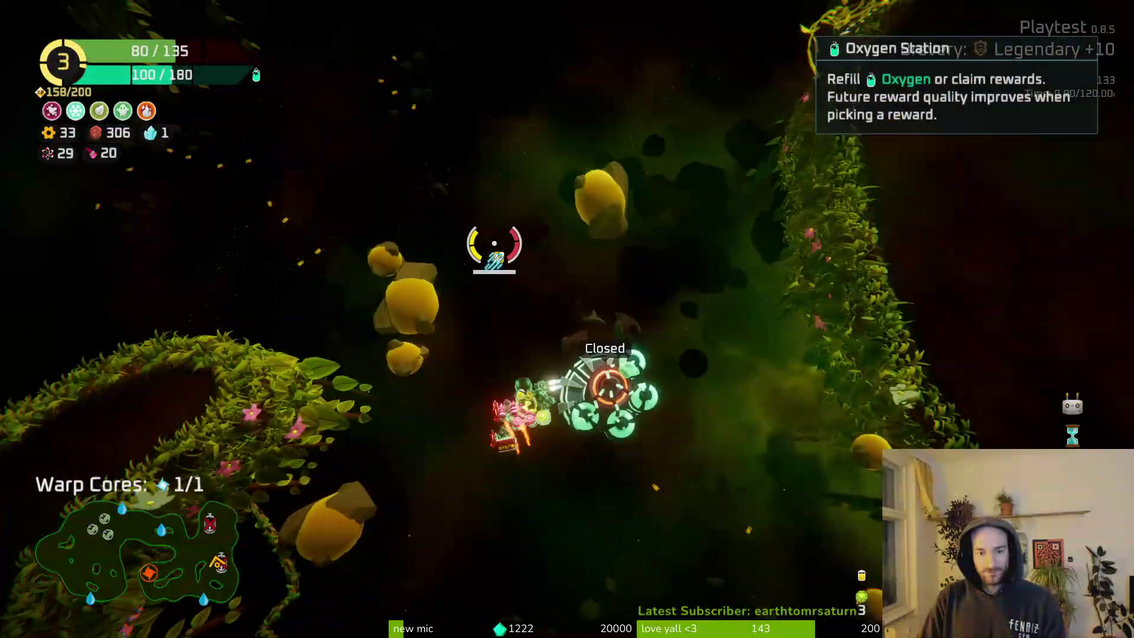
key("Tab")
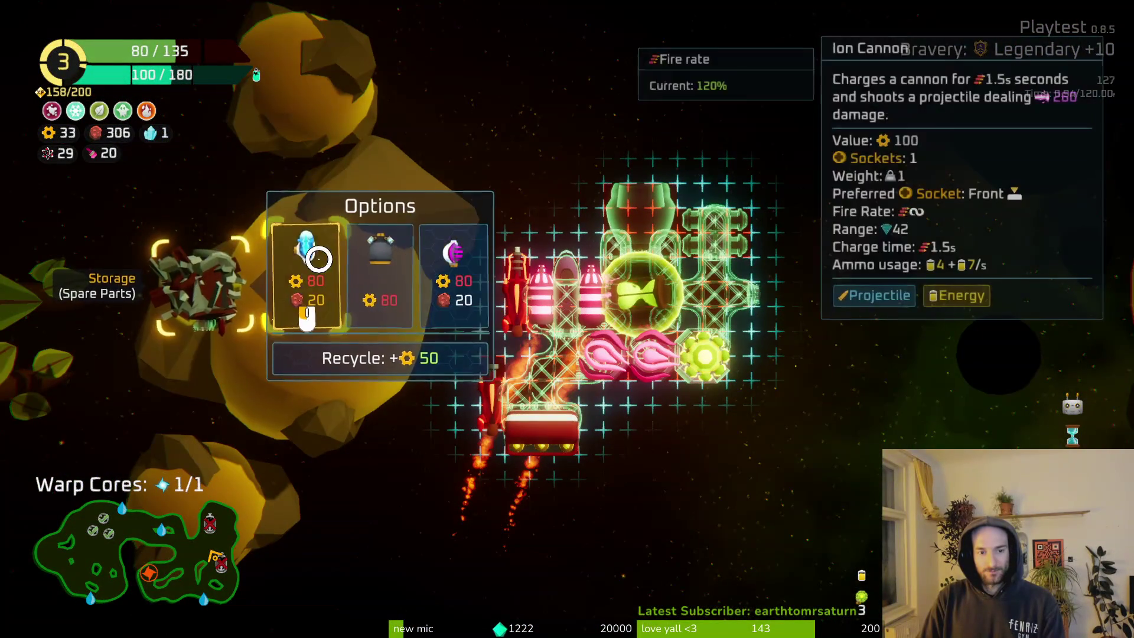
key("Tab")
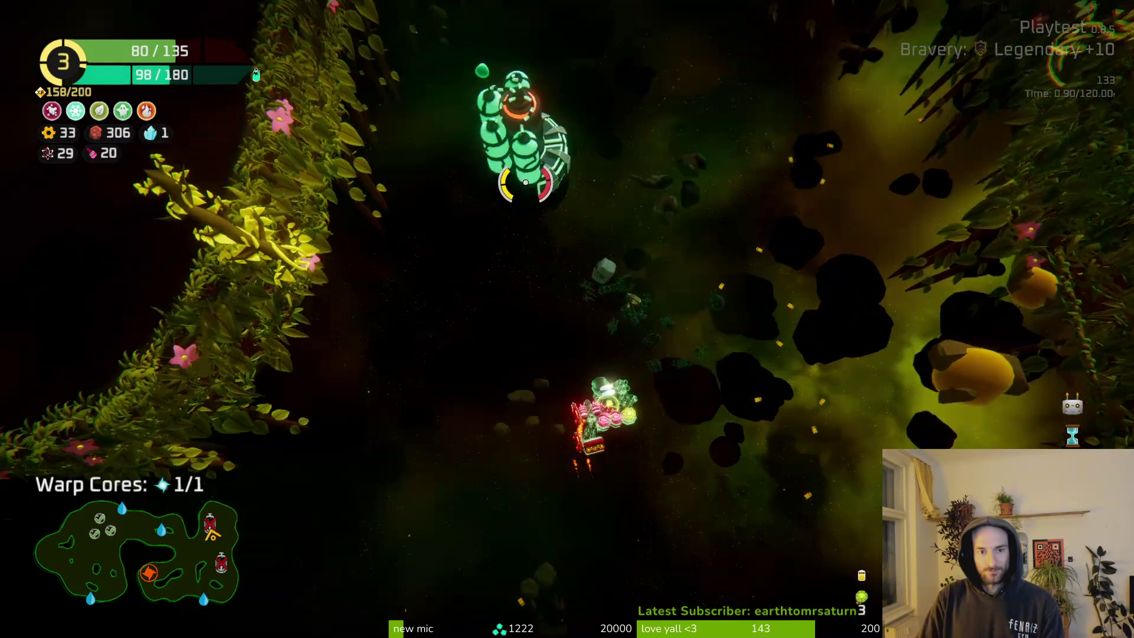
Fight past the oxygen station across the cave to the warp core and warp out.
key("w")
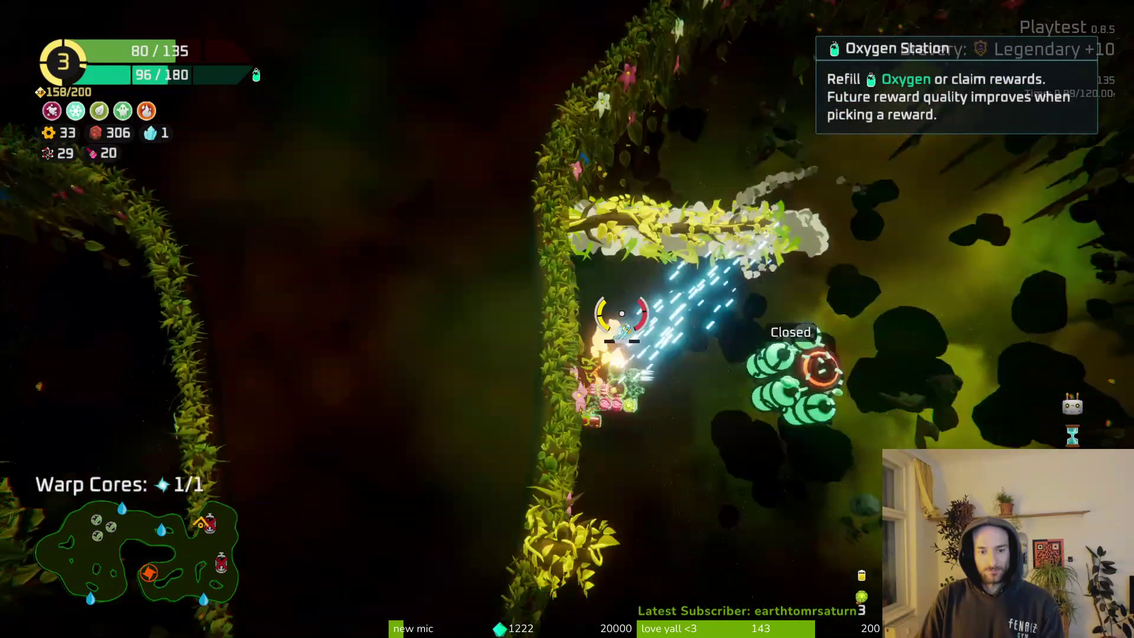
key("s")
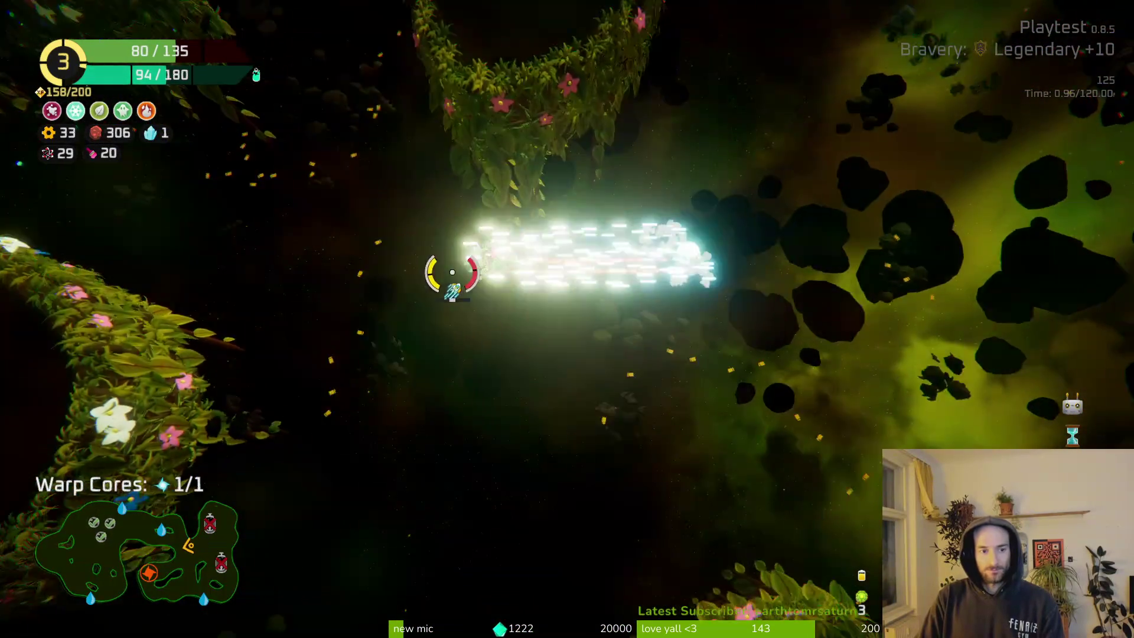
key("a")
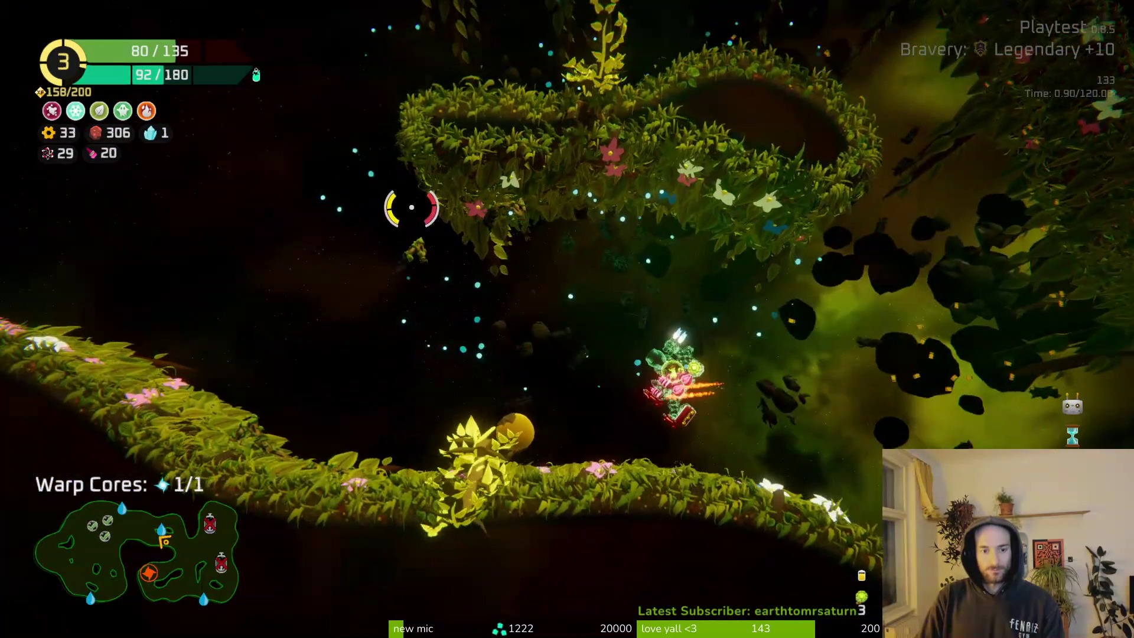
key("a")
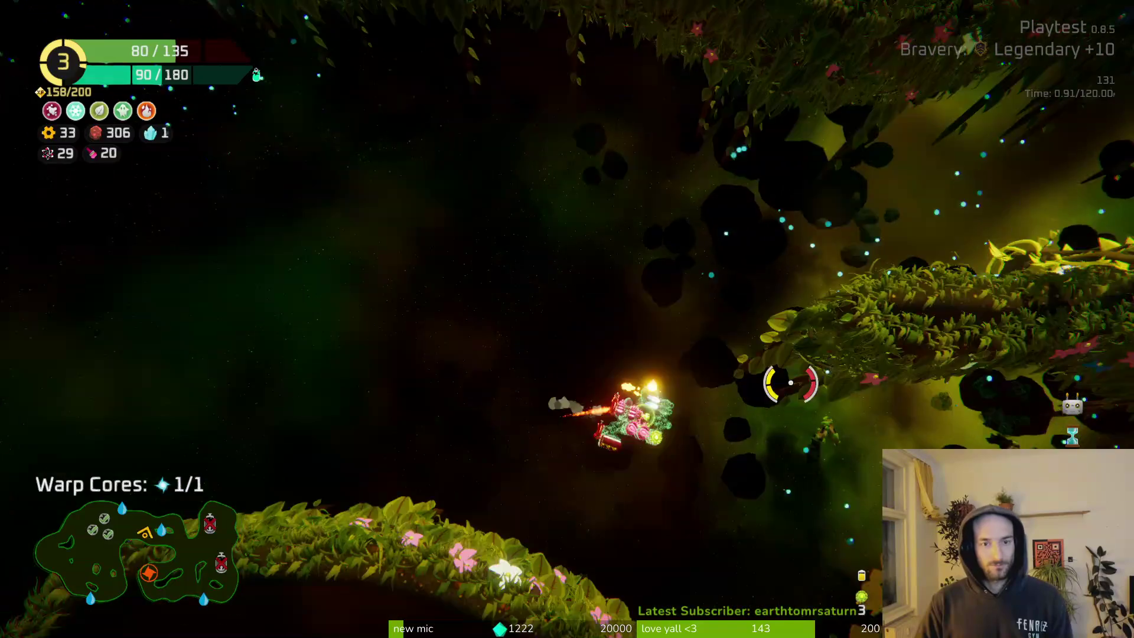
key("d")
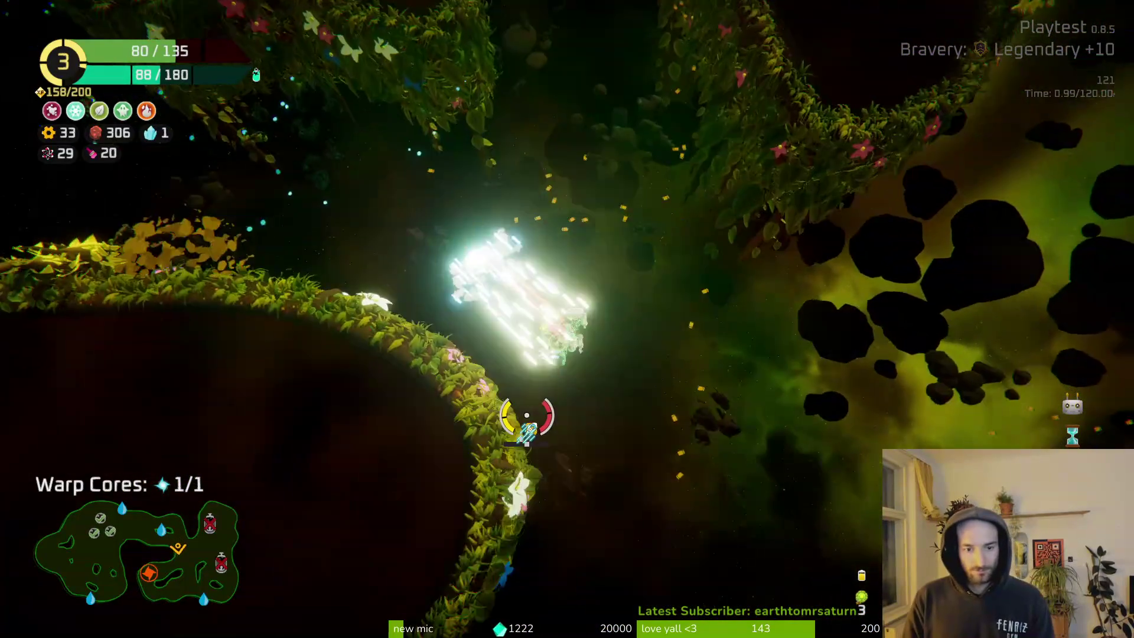
key("s")
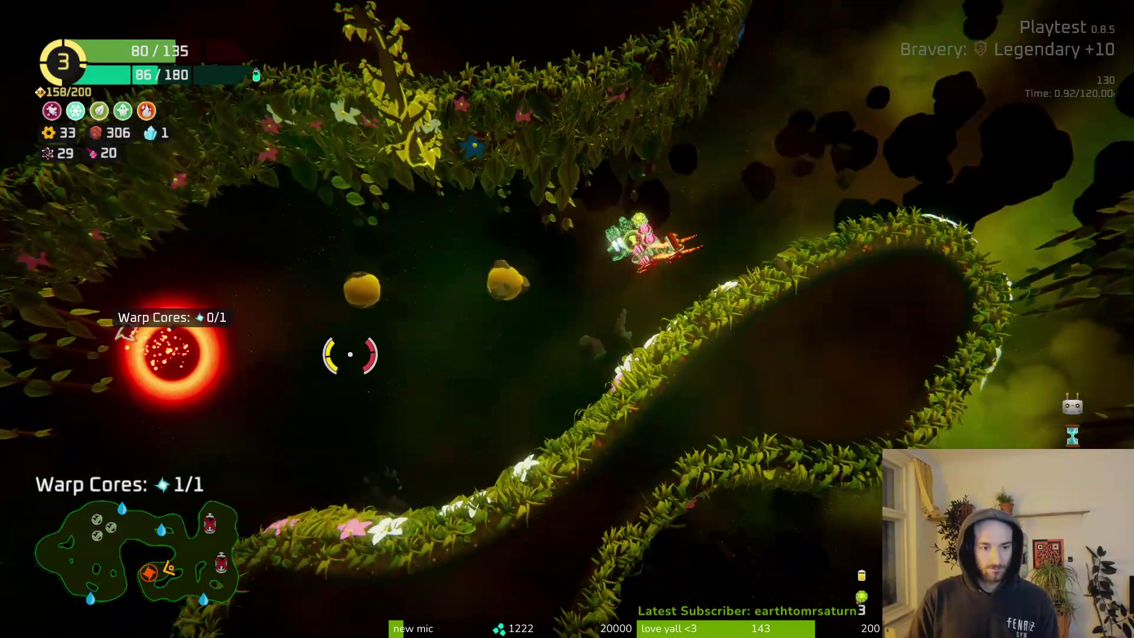
key("a")
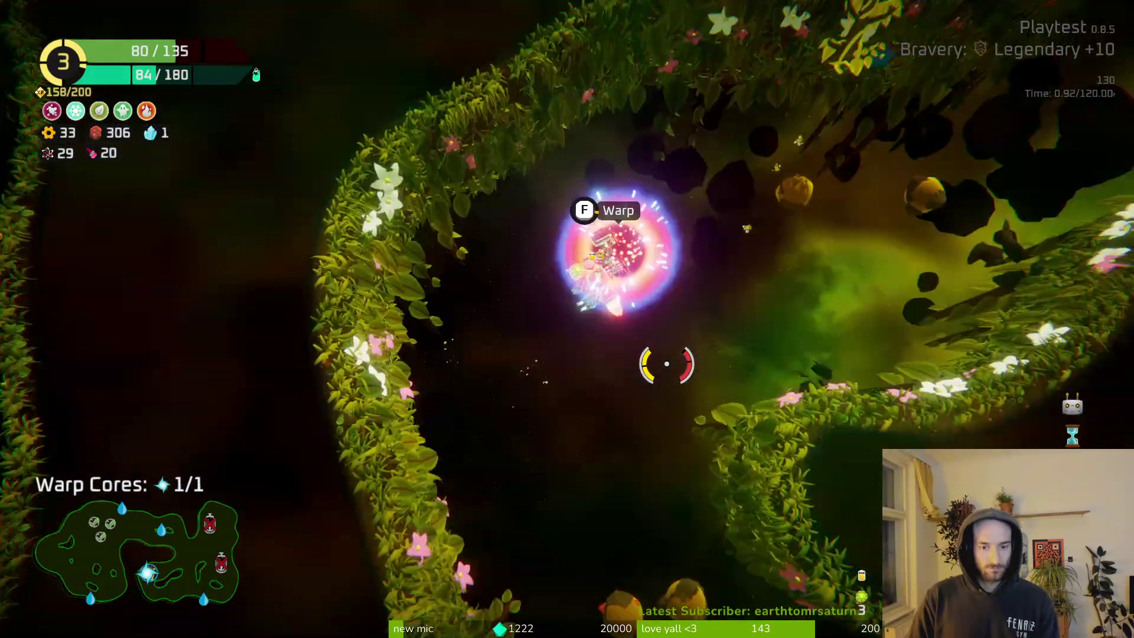
key("f")
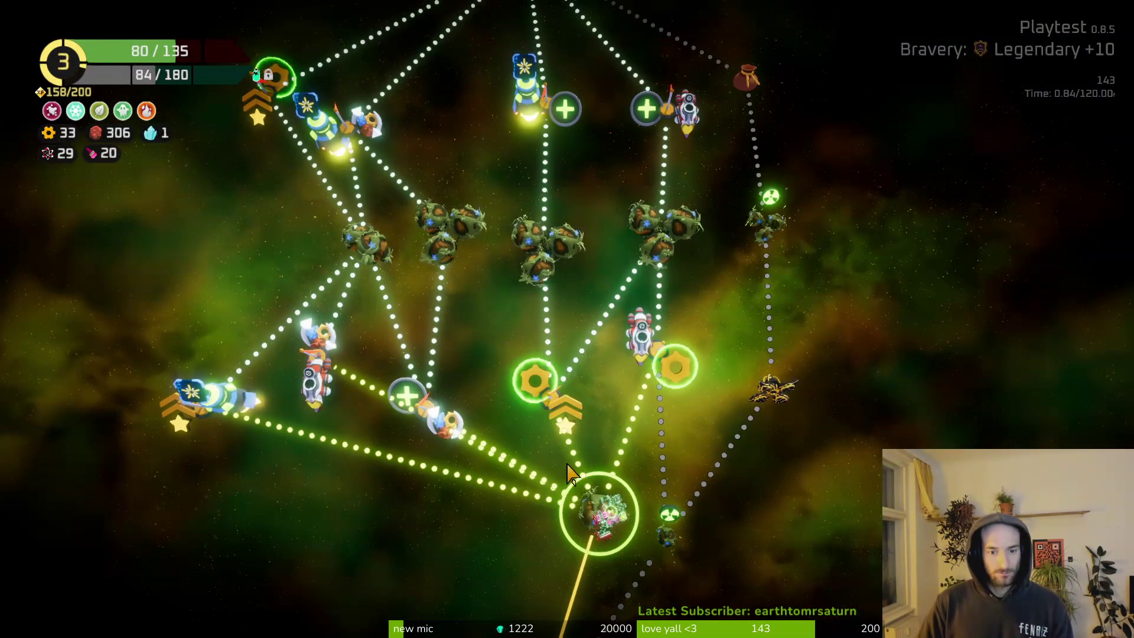
Pick the central node on the sector map as the next destination.
left_click(553, 408)
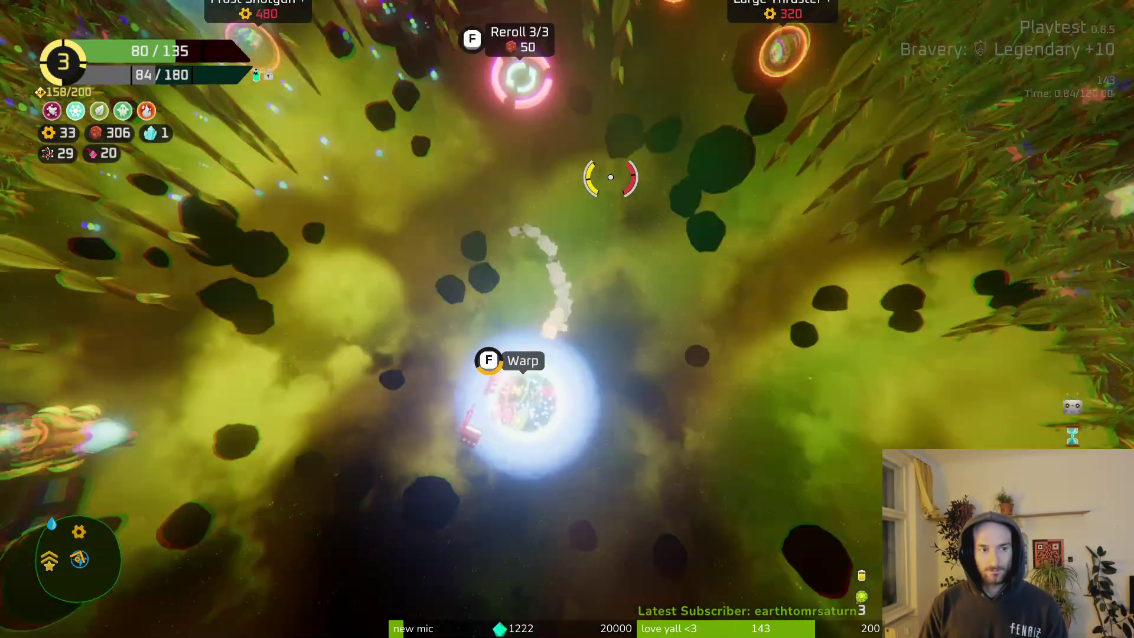
Warp through the portal and choose the planet-cluster sector on the map.
key("f")
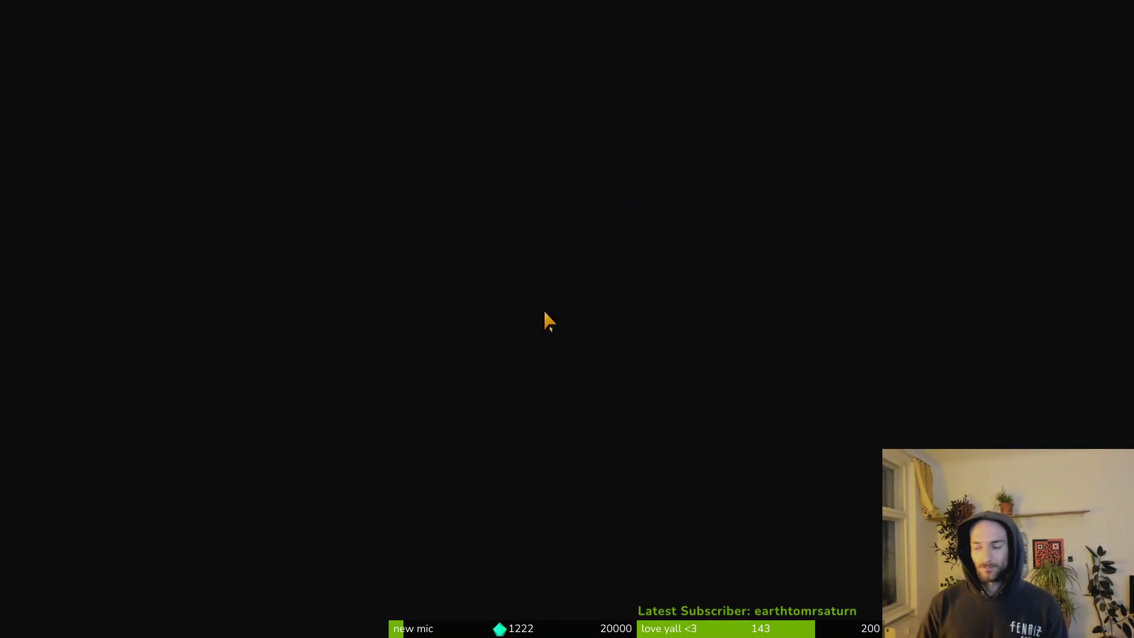
left_click(594, 267)
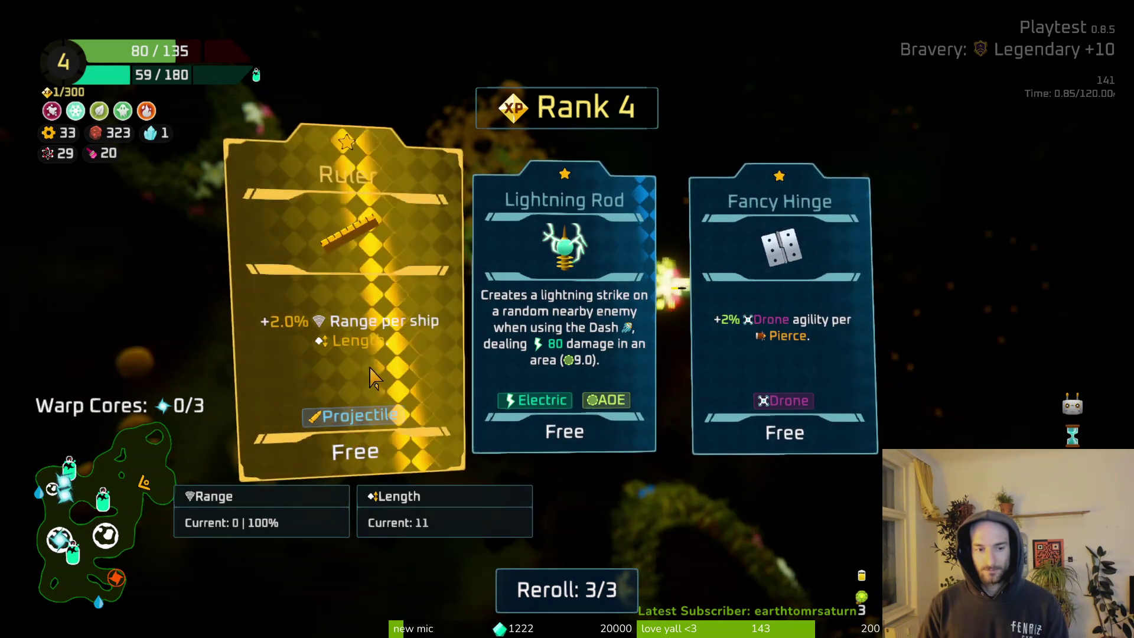
Spend all three rerolls on the Rank 4 offers, then take the Physics Textbook.
left_click(573, 589)
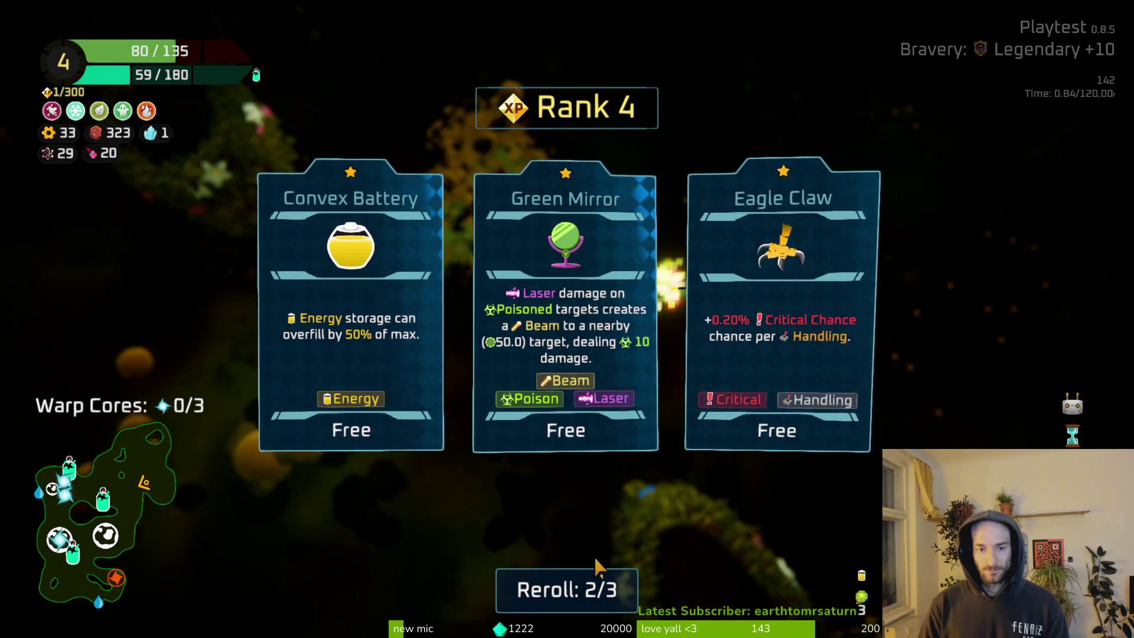
left_click(549, 590)
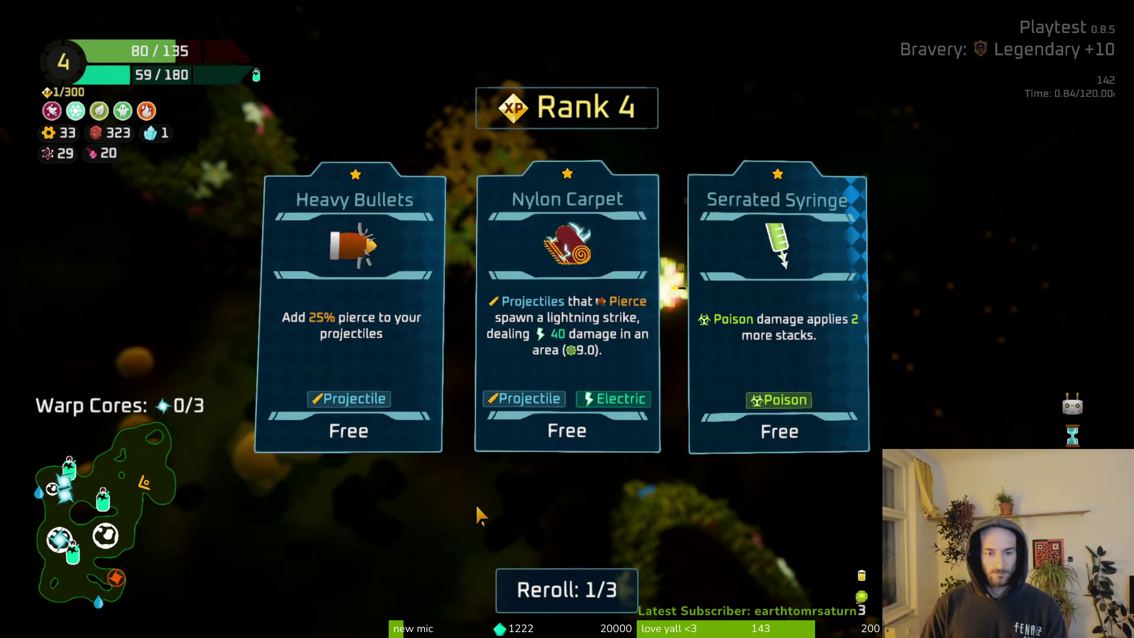
left_click(568, 588)
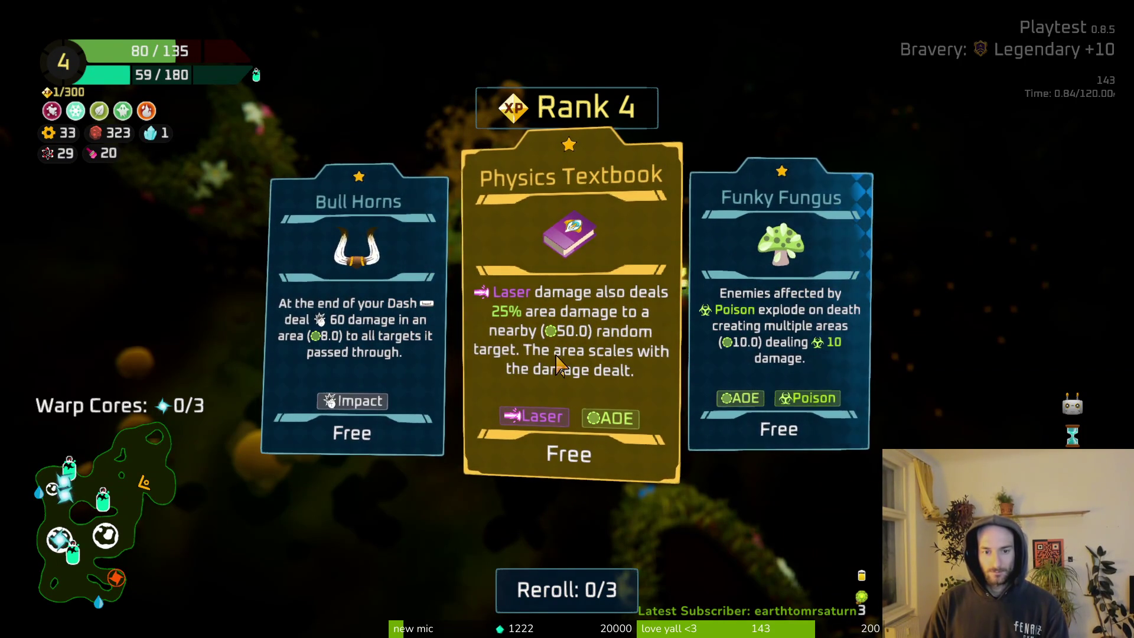
left_click(565, 354)
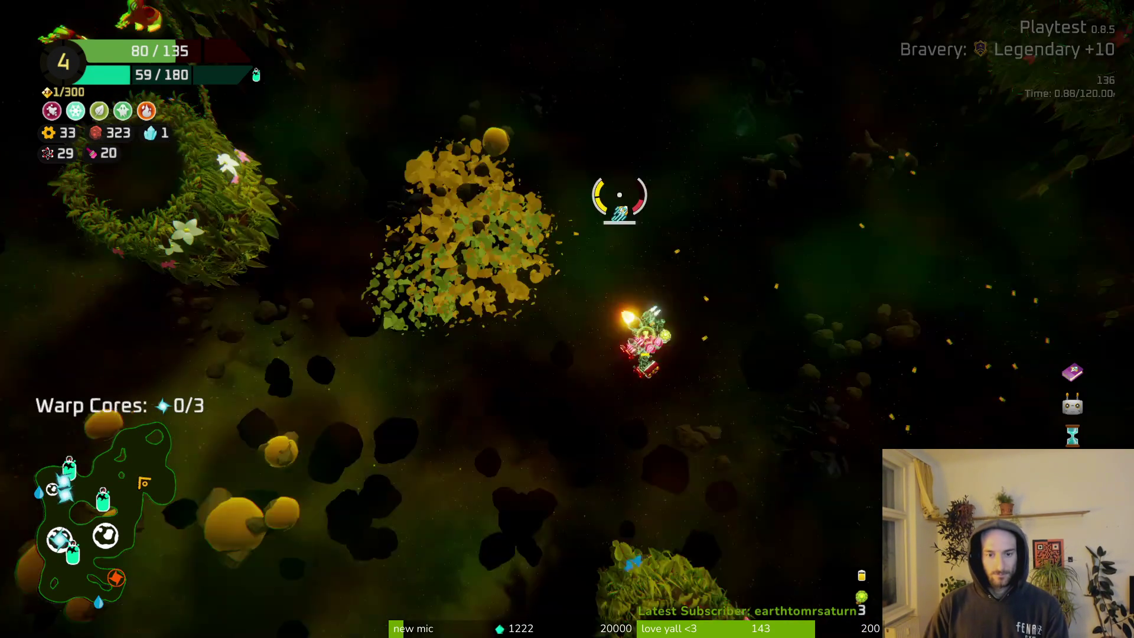
Fly down-left to the oxygen station, then head off up-right while firing.
key("a")
key("s")
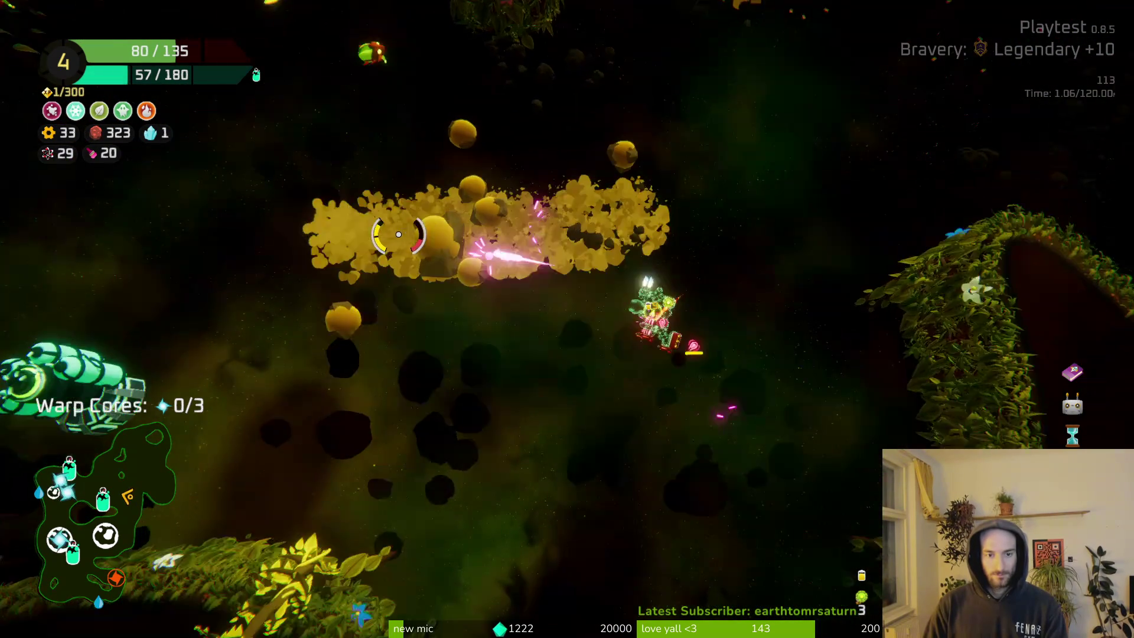
key("w")
key("a")
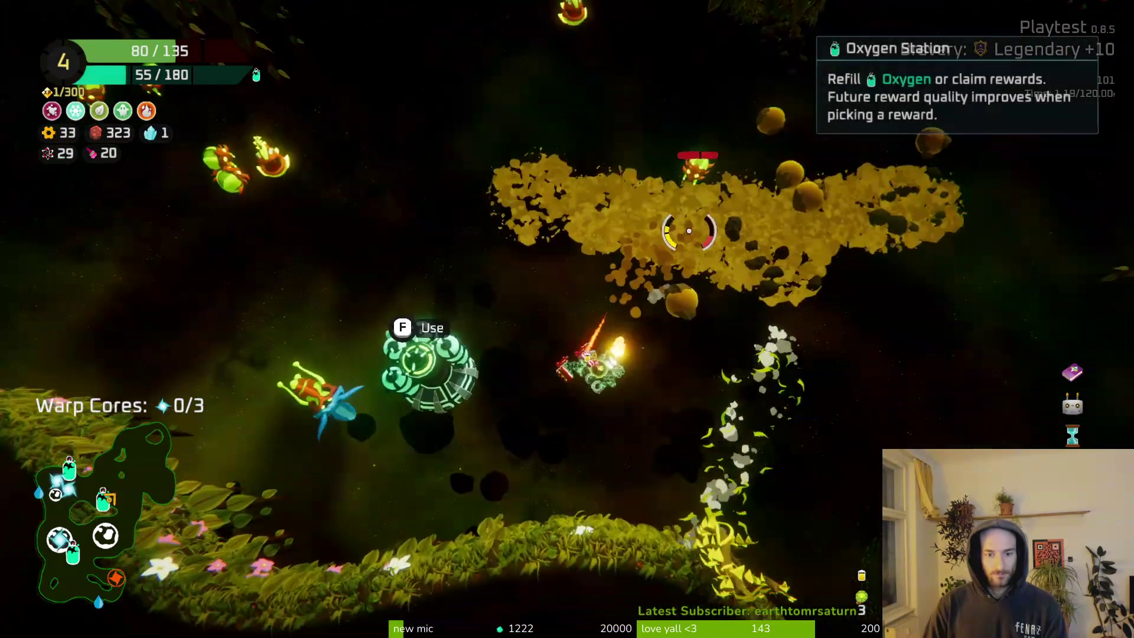
key("w")
key("d")
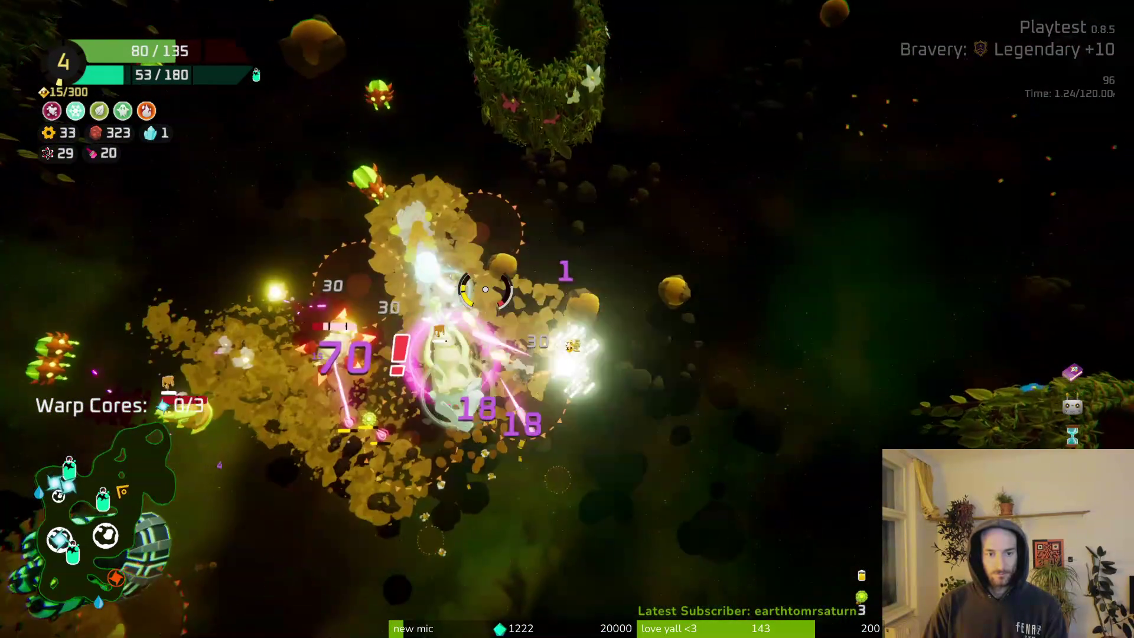
Climb past the vine and its rings into open space.
key("d")
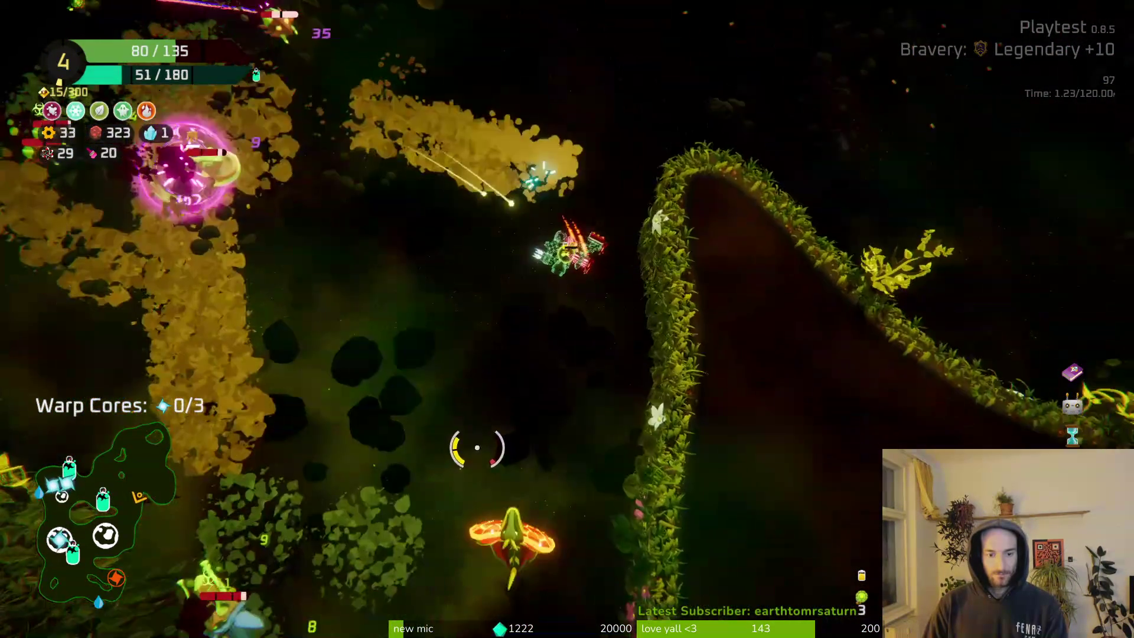
key("w")
key("w")
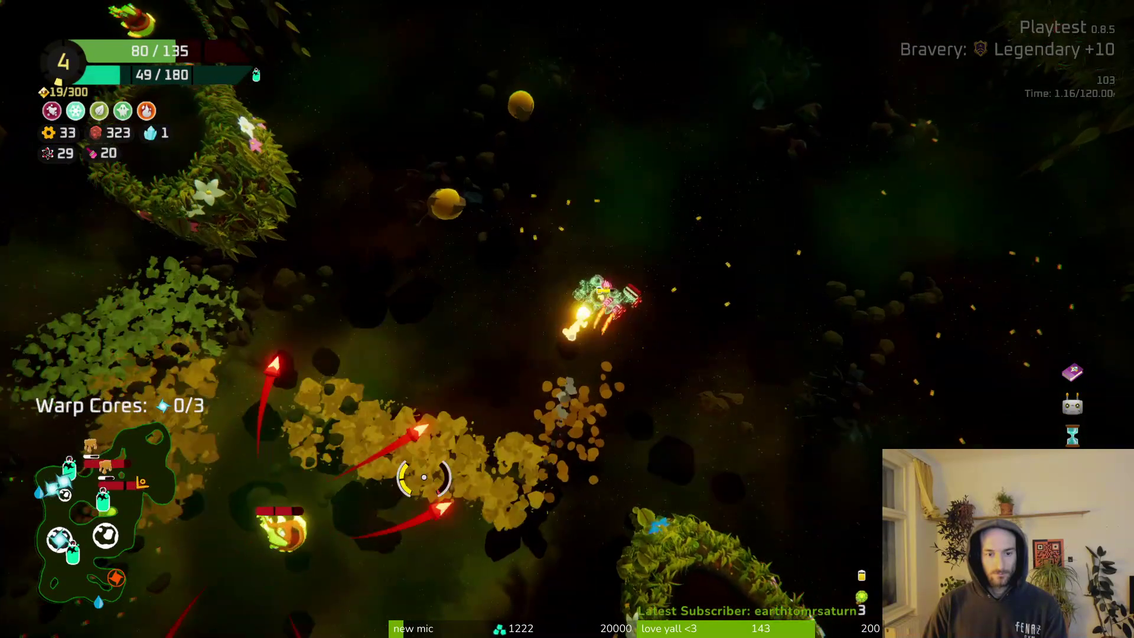
key("d")
key("w")
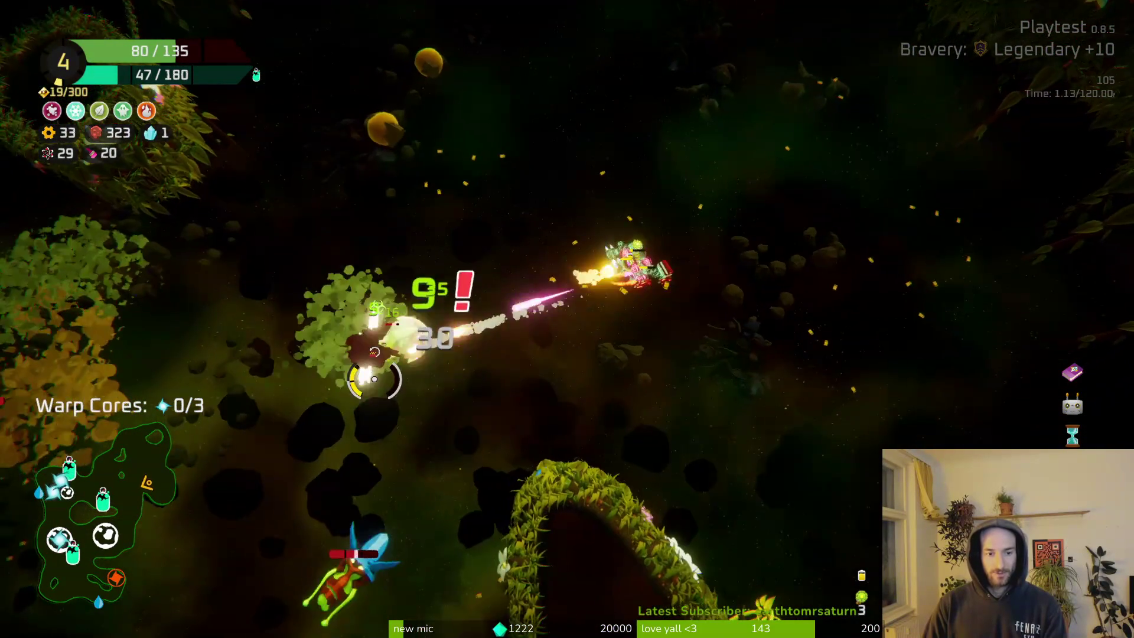
key("w")
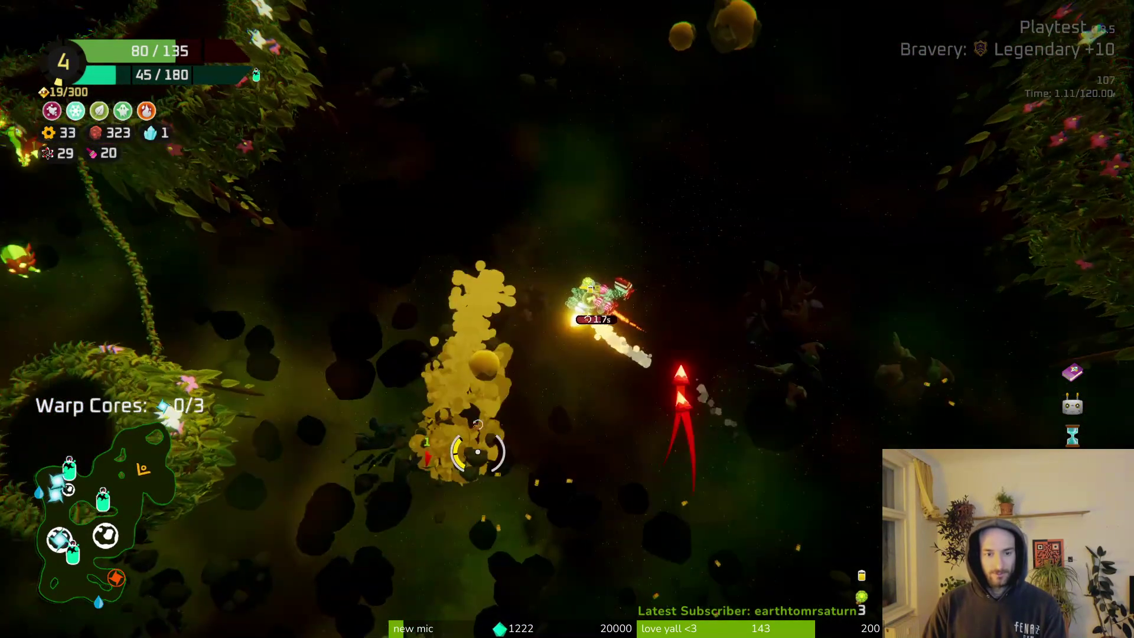
key("a")
key("w")
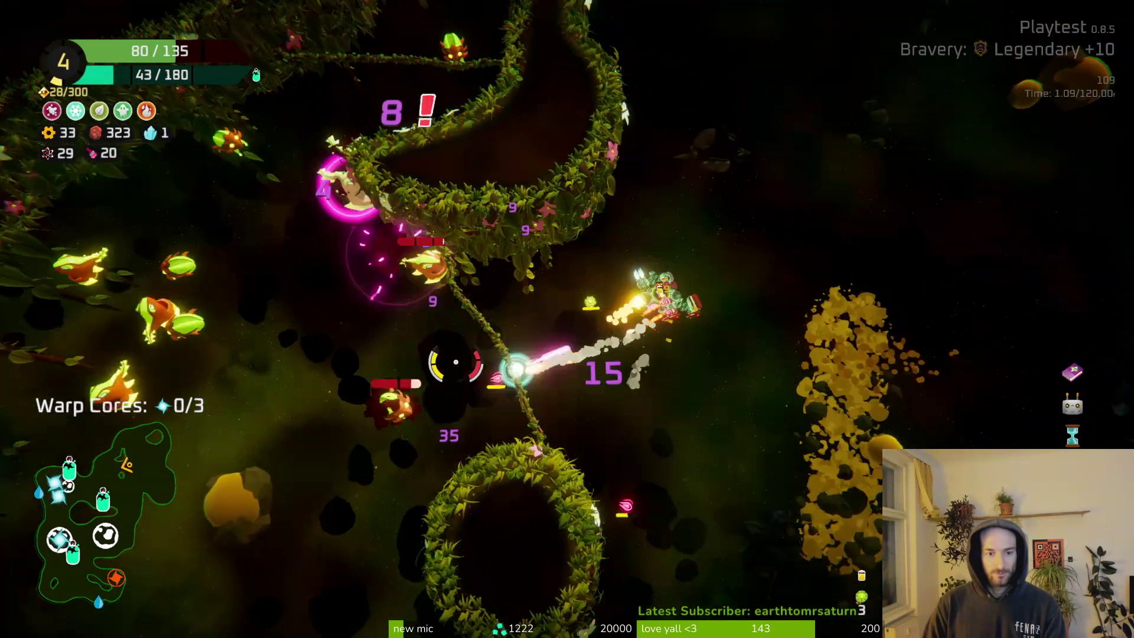
key("d")
key("s")
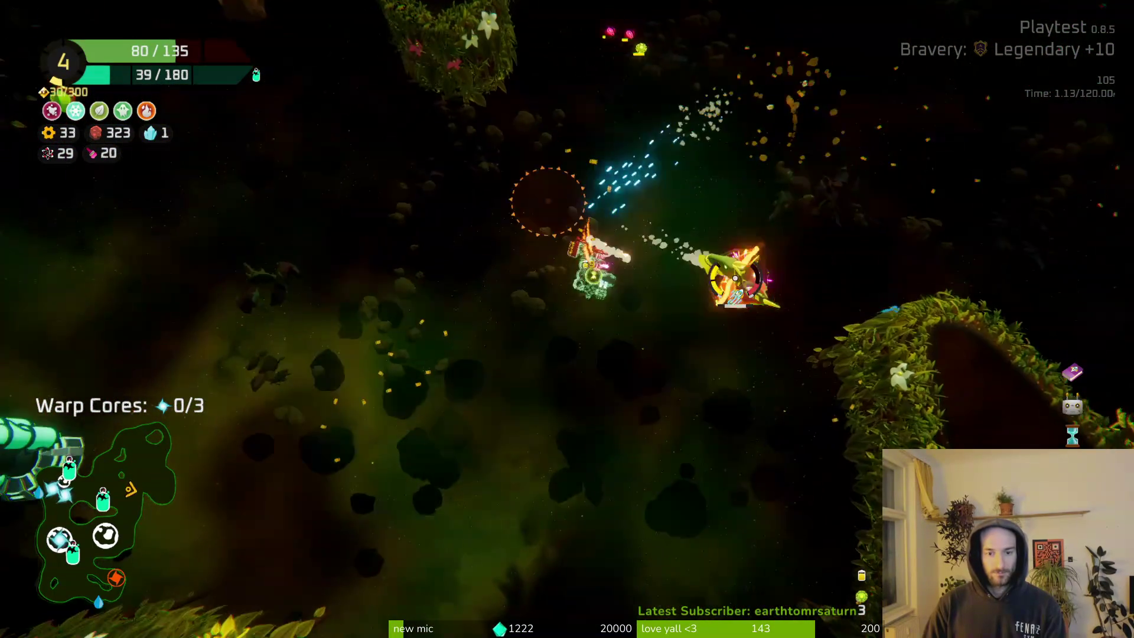
key("d")
key("w")
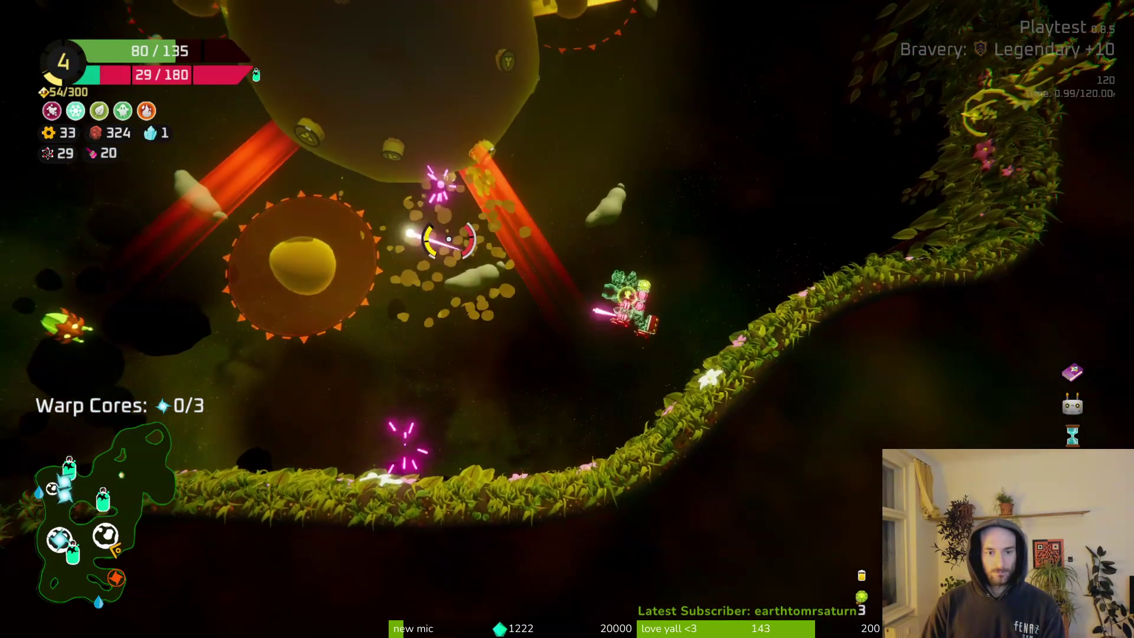
Shoot the enemies around the big yellow planet while flying past it.
left_click_drag(456, 243, 392, 315)
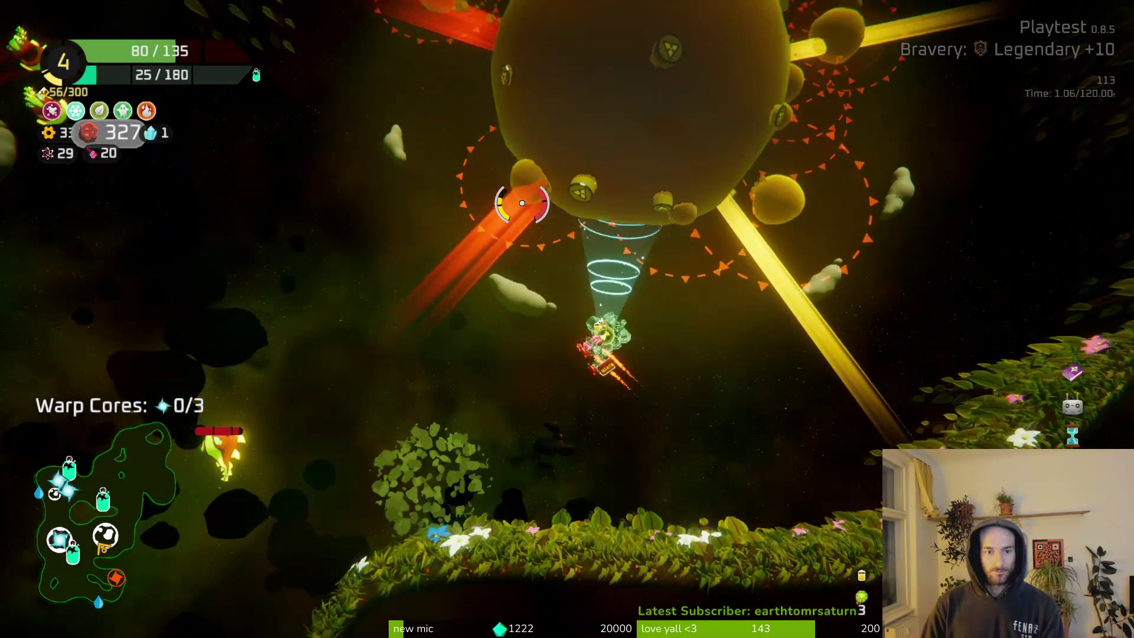
mouse_move(521, 202)
left_mouse_down()
mouse_move(671, 249)
mouse_move(653, 236)
mouse_move(632, 250)
left_mouse_up()
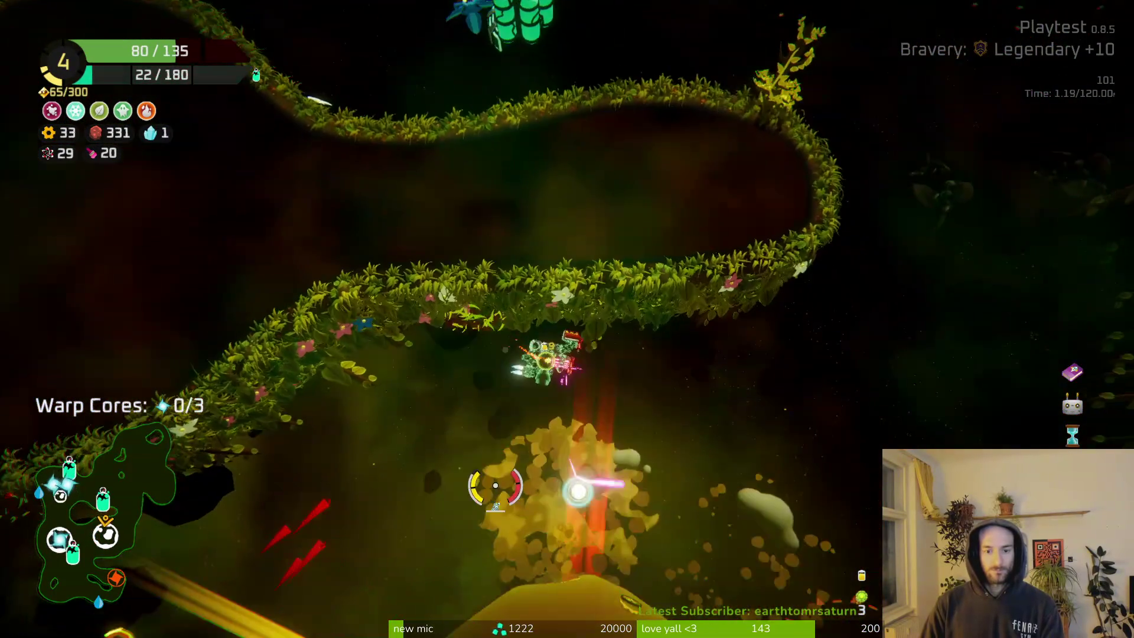
mouse_move(494, 485)
left_mouse_down()
mouse_move(455, 455)
mouse_move(468, 410)
mouse_move(353, 281)
left_mouse_up()
left_click_drag(471, 341, 456, 16)
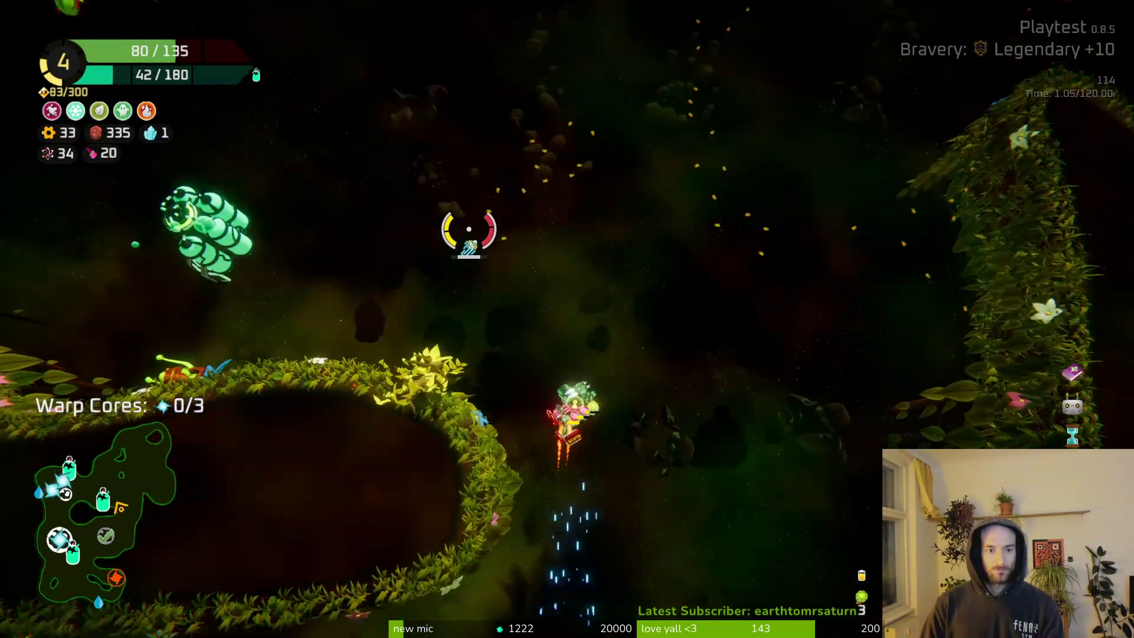
mouse_move(469, 230)
left_mouse_down()
mouse_move(461, 240)
mouse_move(597, 484)
left_mouse_up()
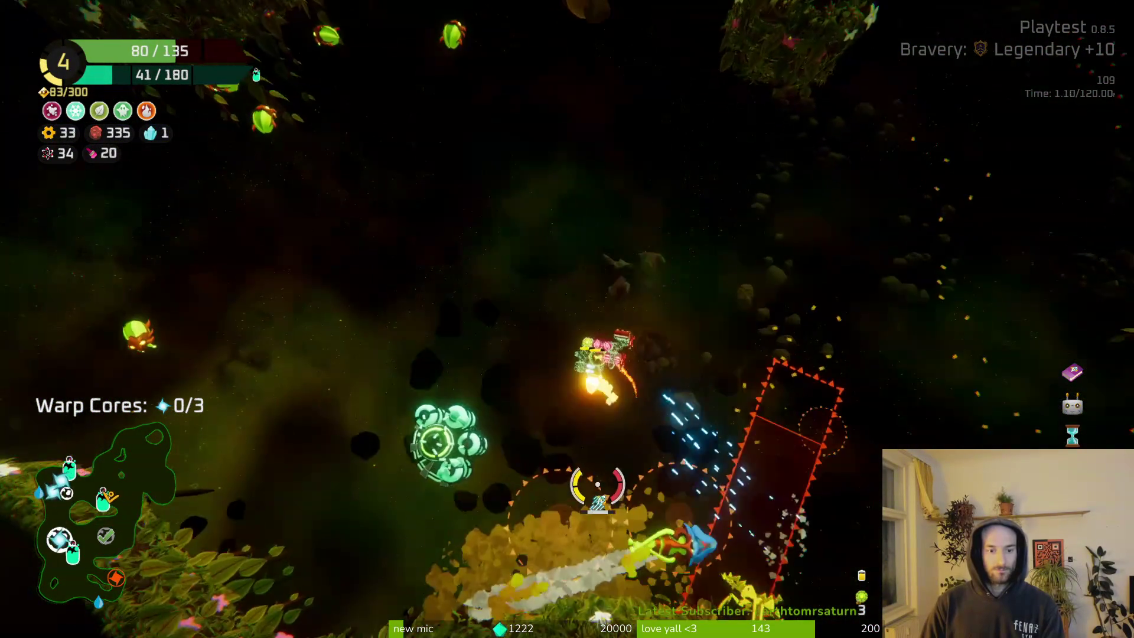
Take the 144 oxygen refill for 180/180, then fire at the pink-shielded enemies.
key("f")
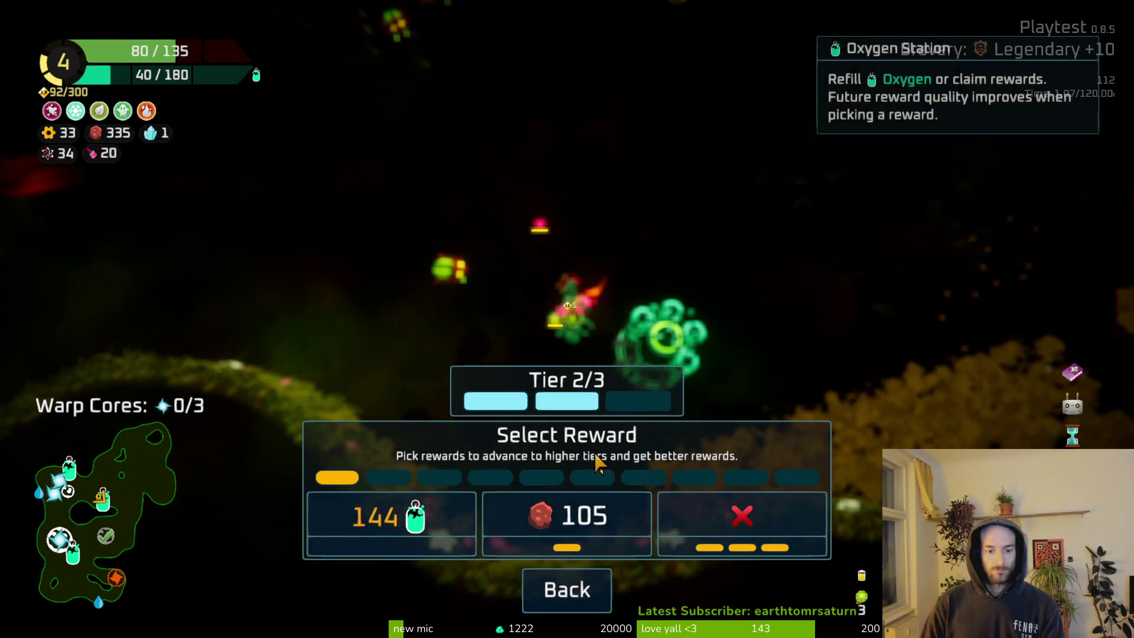
left_click(430, 535)
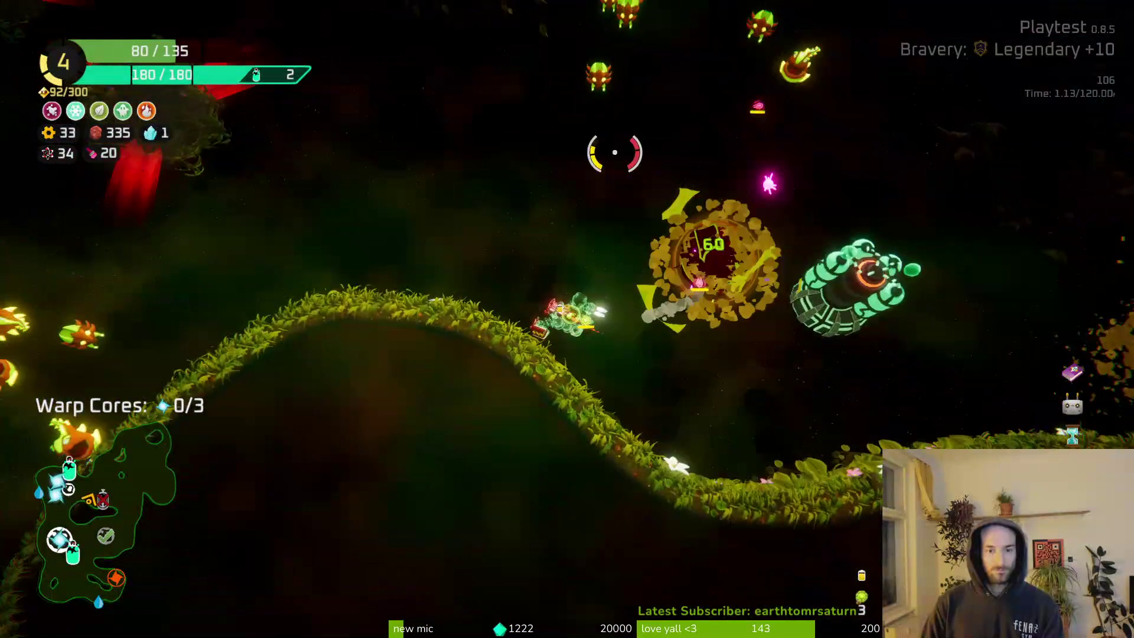
left_click_drag(702, 272, 706, 355)
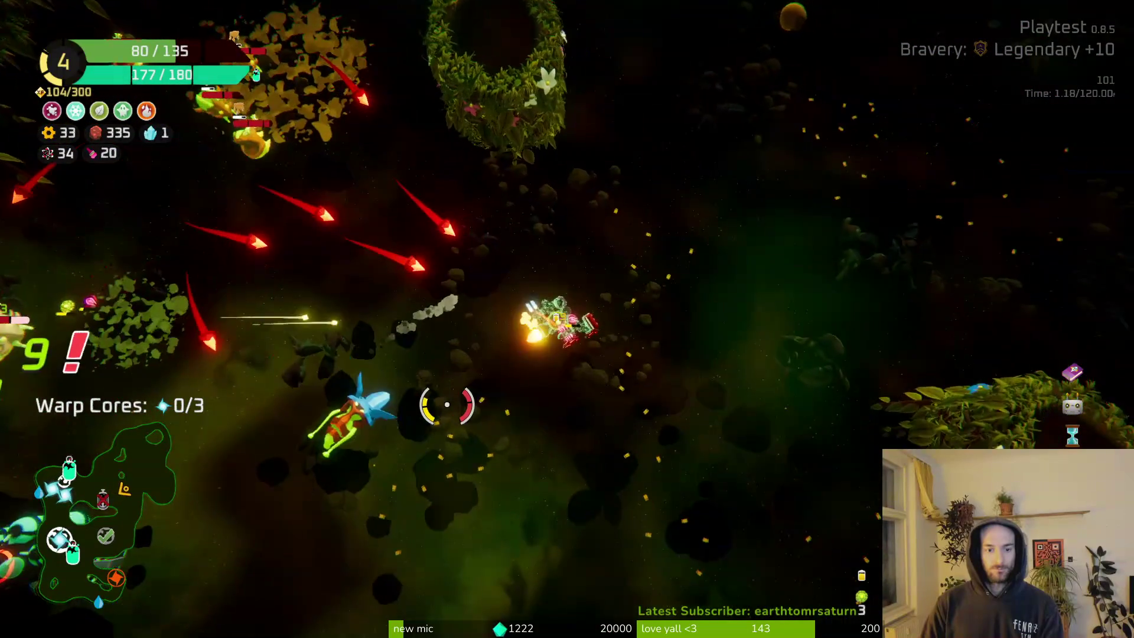
mouse_move(441, 168)
left_mouse_down()
mouse_move(523, 260)
mouse_move(551, 193)
left_mouse_up()
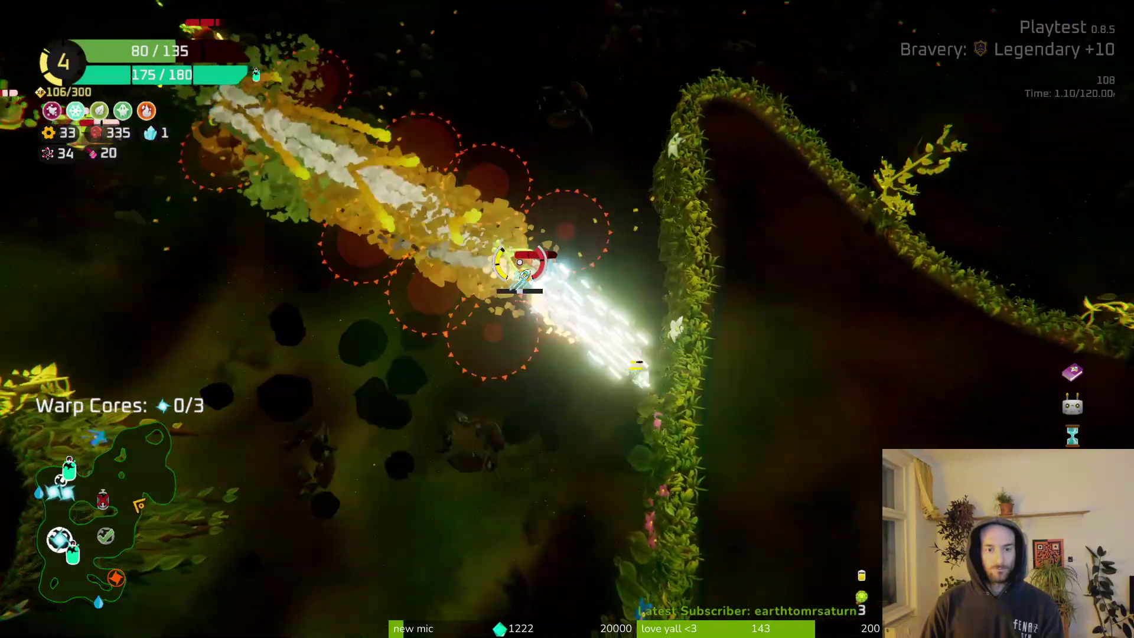
Keep shooting enemies around the vine wall while flying through the cave.
mouse_move(646, 127)
left_mouse_down()
mouse_move(576, 207)
mouse_move(602, 177)
mouse_move(656, 207)
mouse_move(691, 166)
mouse_move(551, 101)
mouse_move(556, 116)
left_mouse_up()
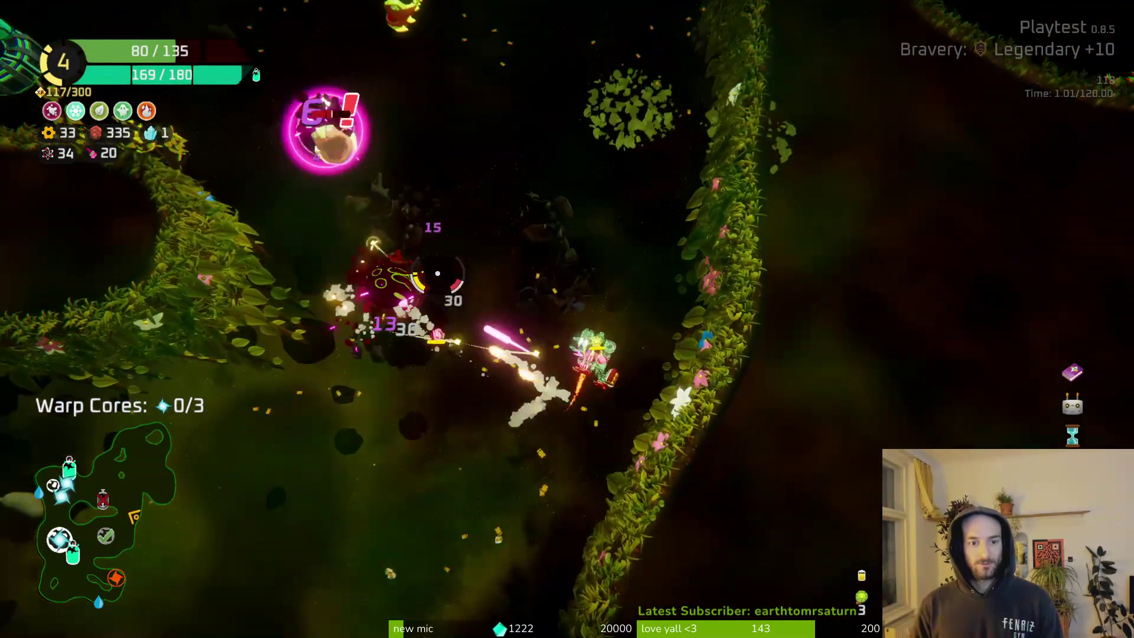
left_click_drag(437, 274, 374, 211)
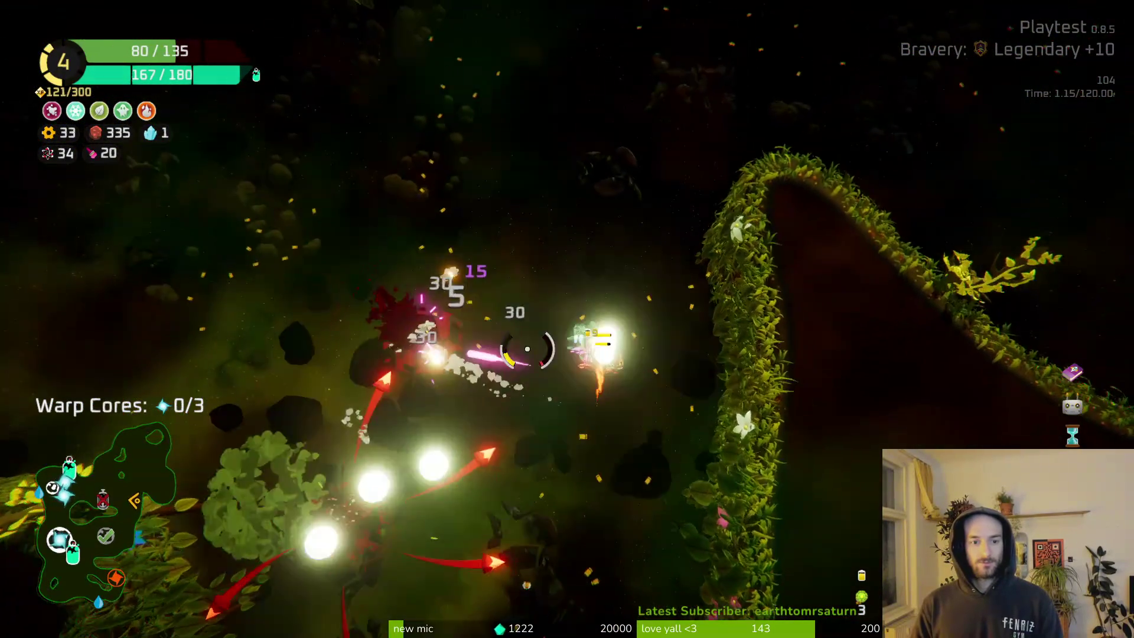
mouse_move(527, 348)
left_mouse_down()
mouse_move(625, 380)
mouse_move(491, 335)
left_mouse_up()
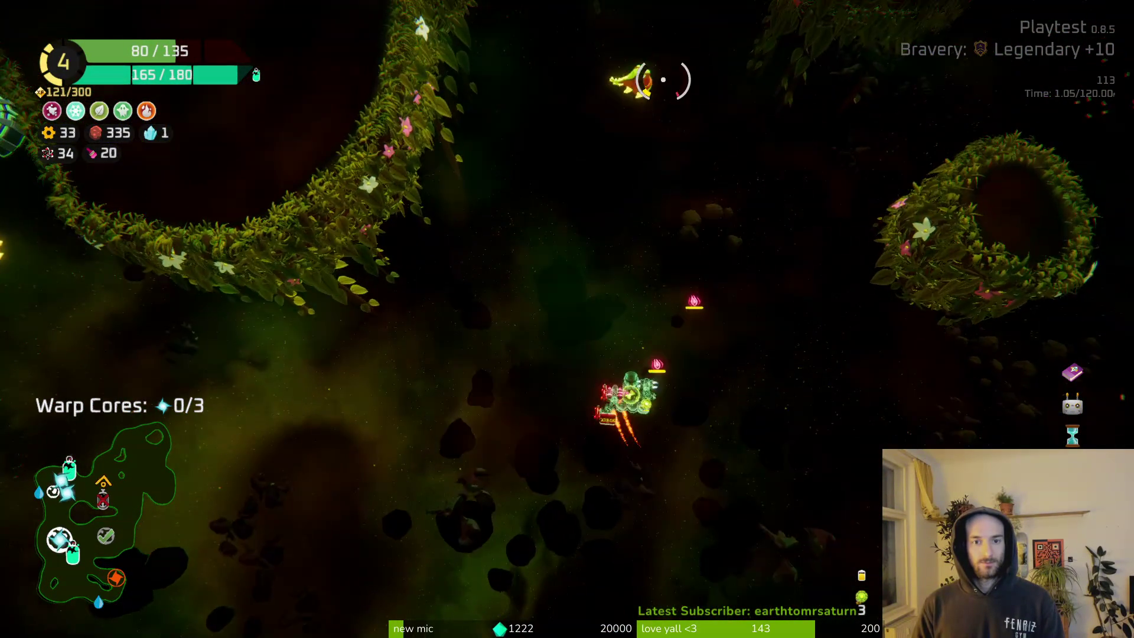
left_click_drag(663, 79, 660, 228)
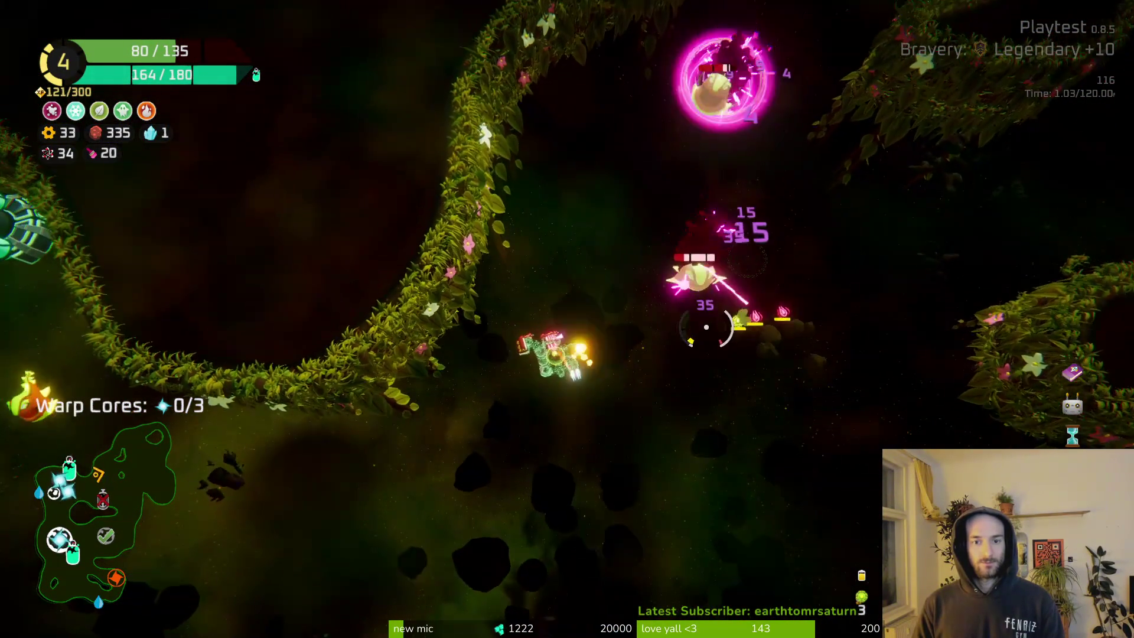
mouse_move(706, 327)
left_mouse_down()
mouse_move(759, 232)
mouse_move(665, 366)
mouse_move(524, 449)
left_mouse_up()
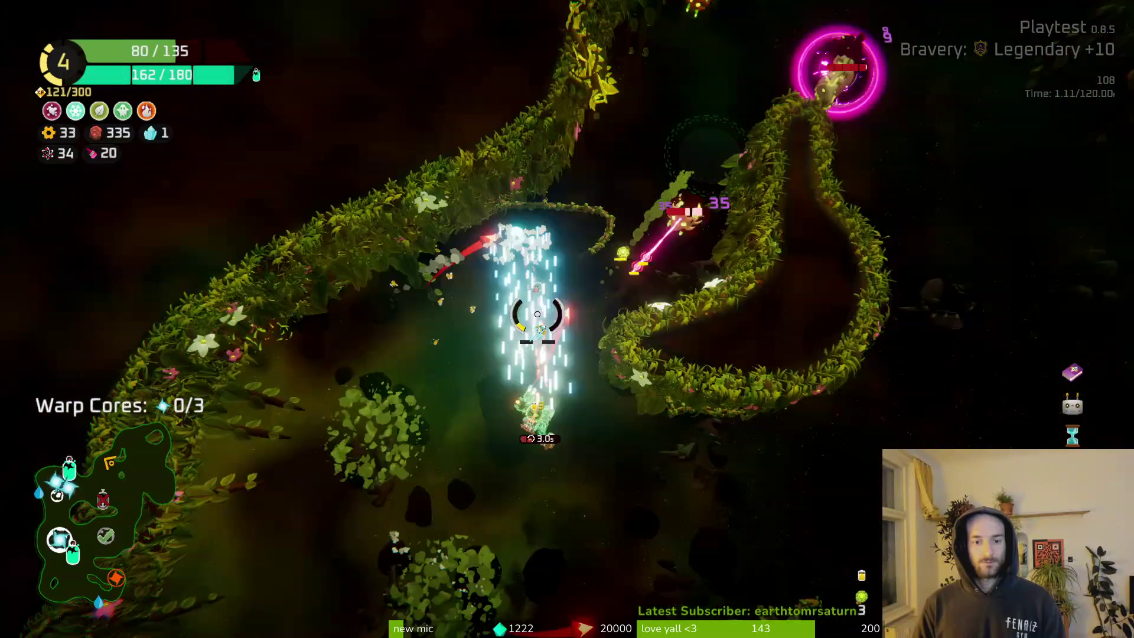
mouse_move(537, 313)
left_mouse_down()
mouse_move(552, 114)
mouse_move(657, 83)
left_mouse_up()
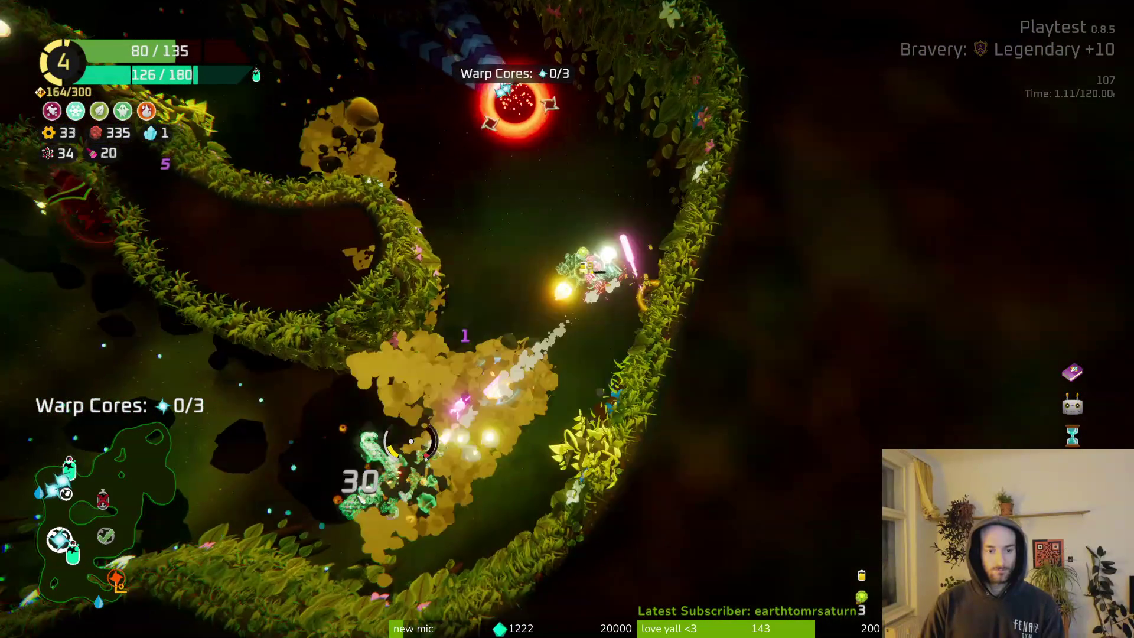
Collect the nearby spare parts into storage, flying on to grab more.
key("e")
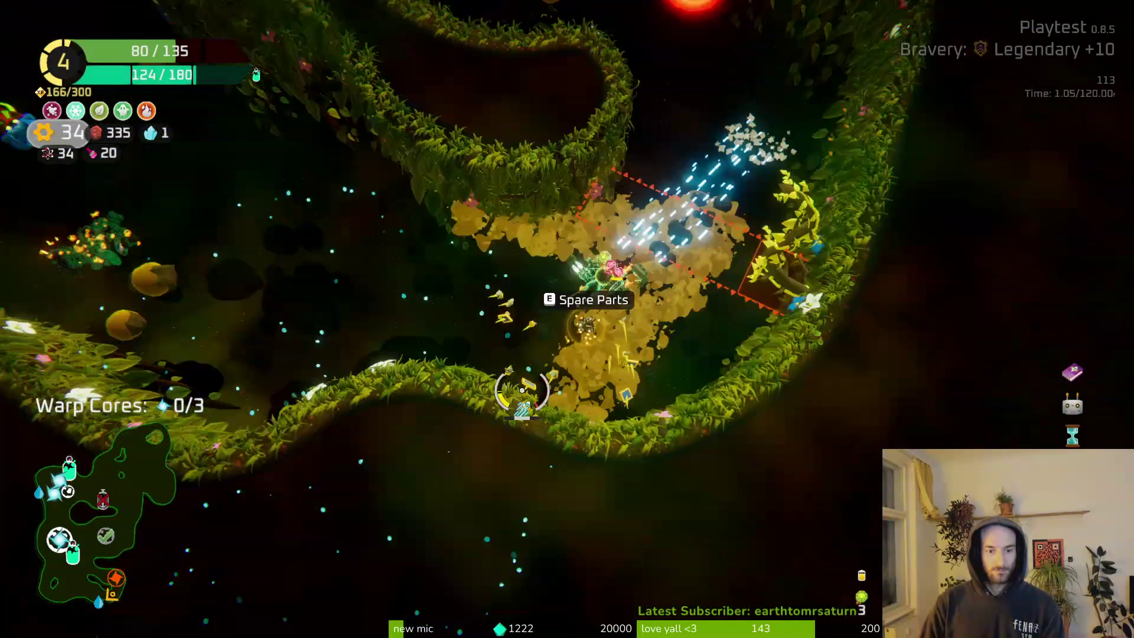
key("Tab")
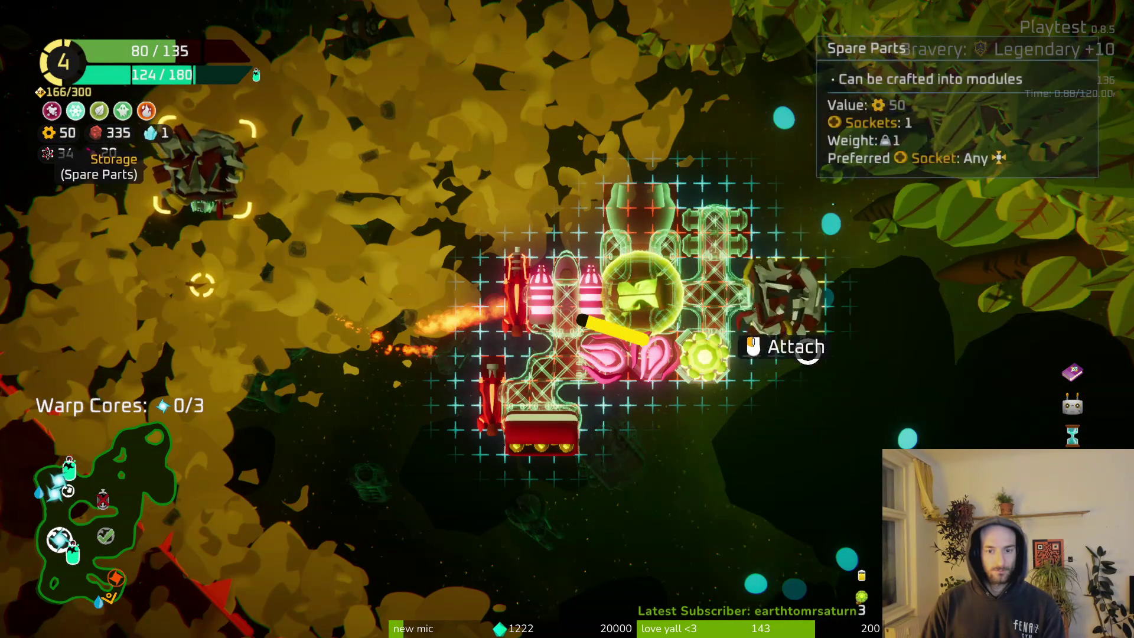
key("Tab")
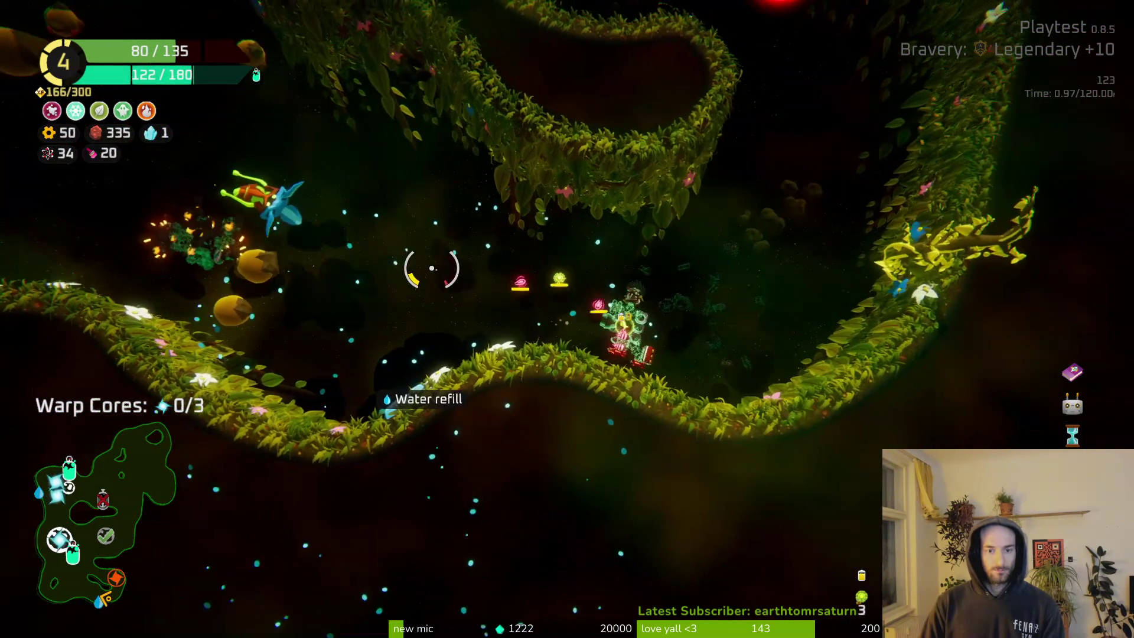
key("s")
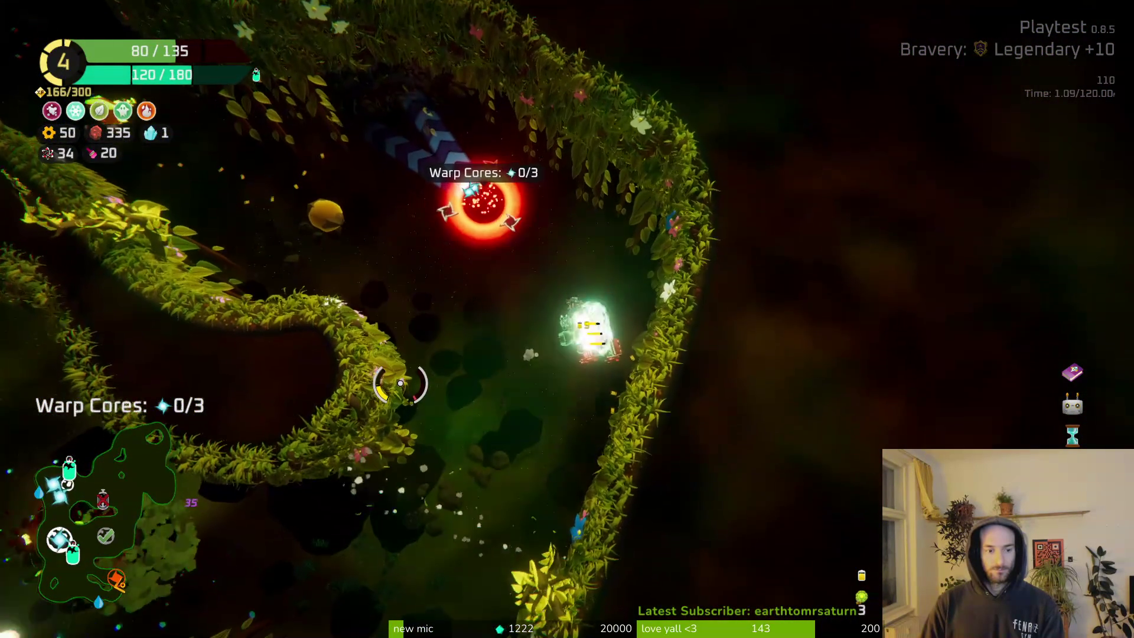
key("s")
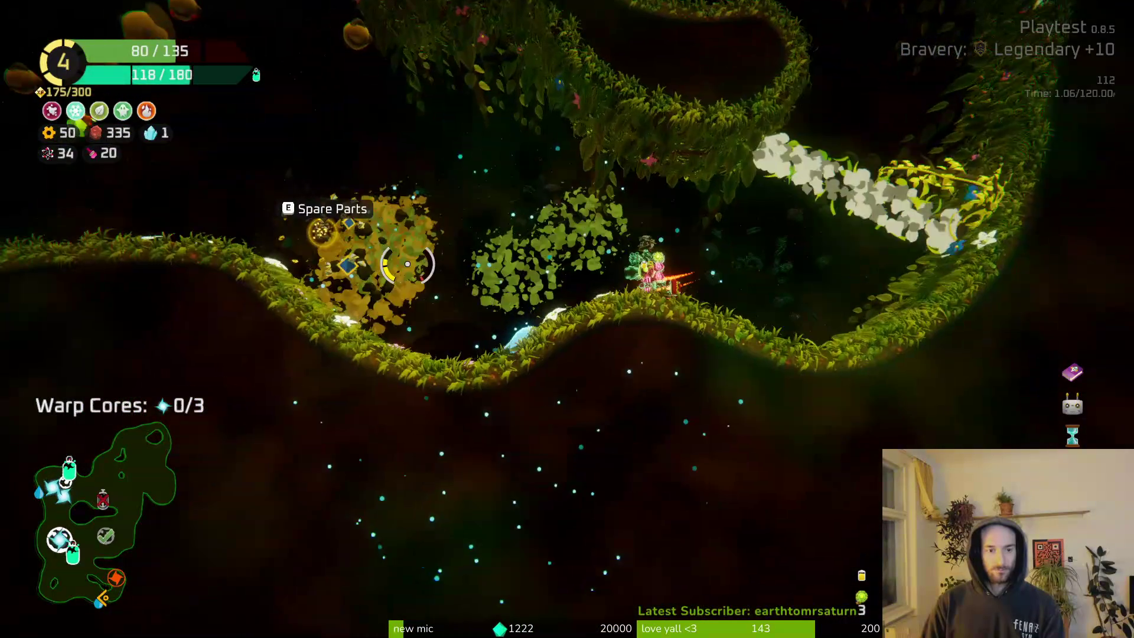
key("a")
key("Tab")
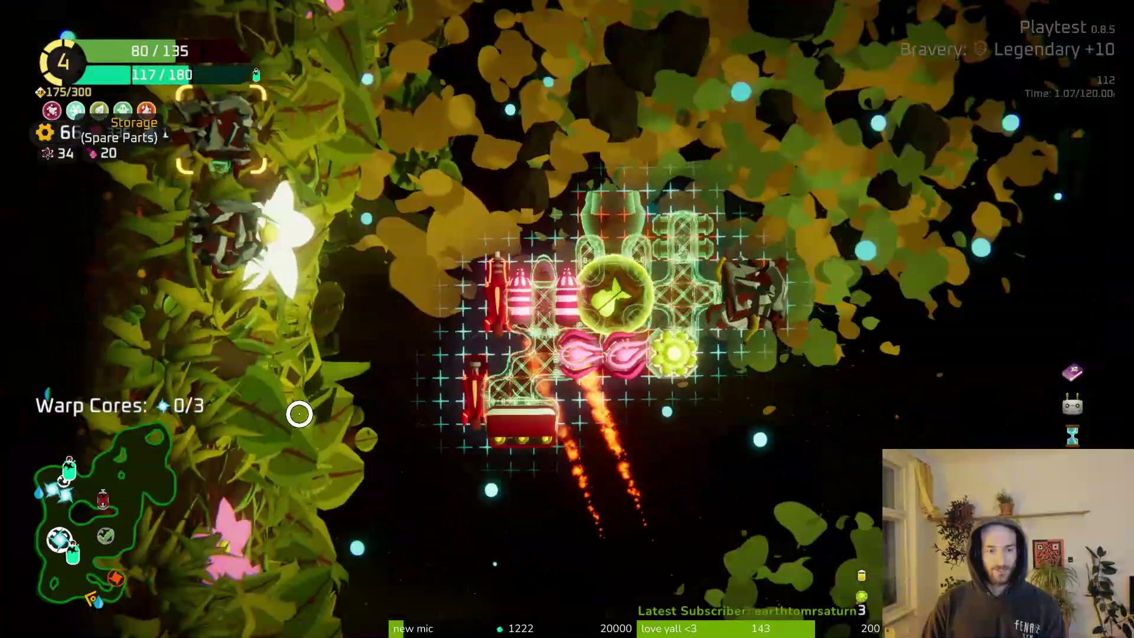
Recycle spare parts for 50 scrap and craft a Dual Thruster on the ship's right side.
mouse_move(230, 289)
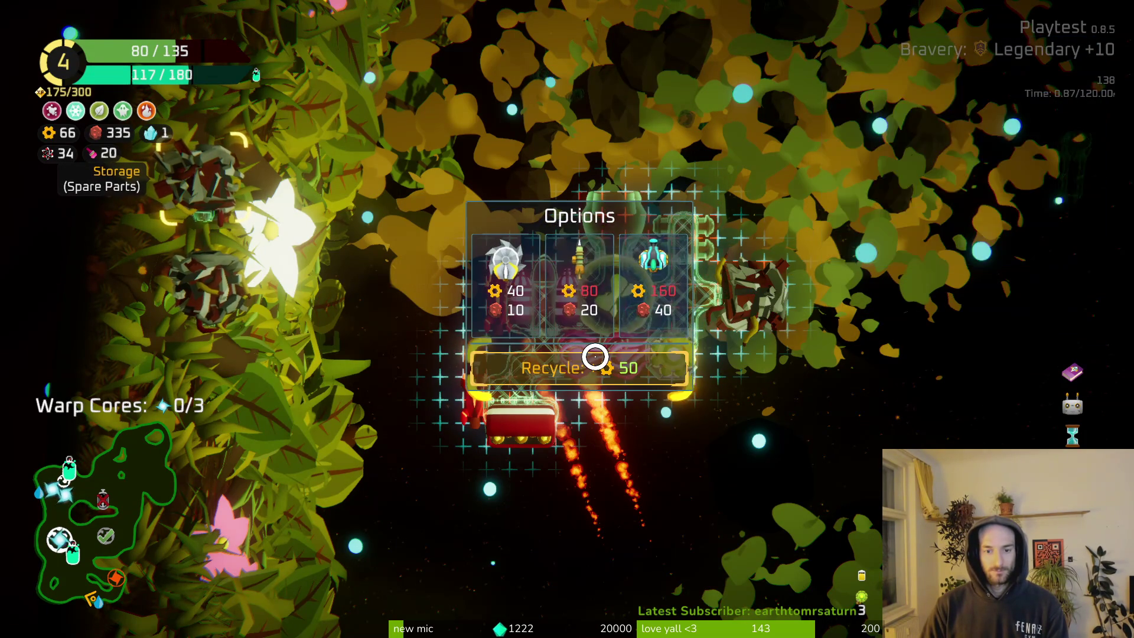
left_click(595, 356)
mouse_move(159, 204)
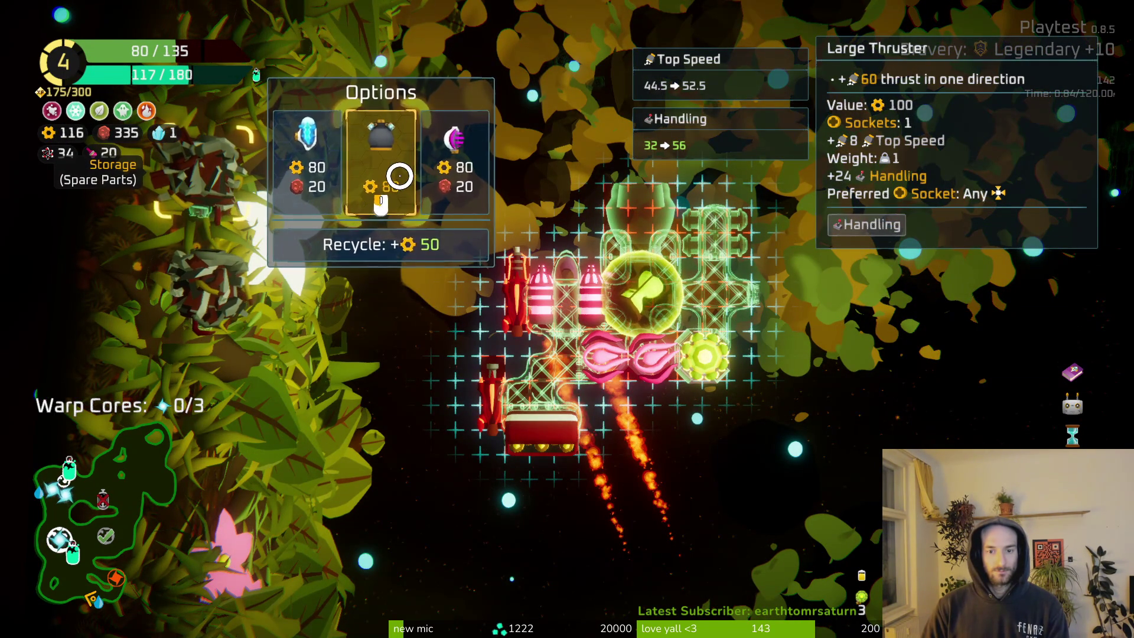
left_click(399, 175)
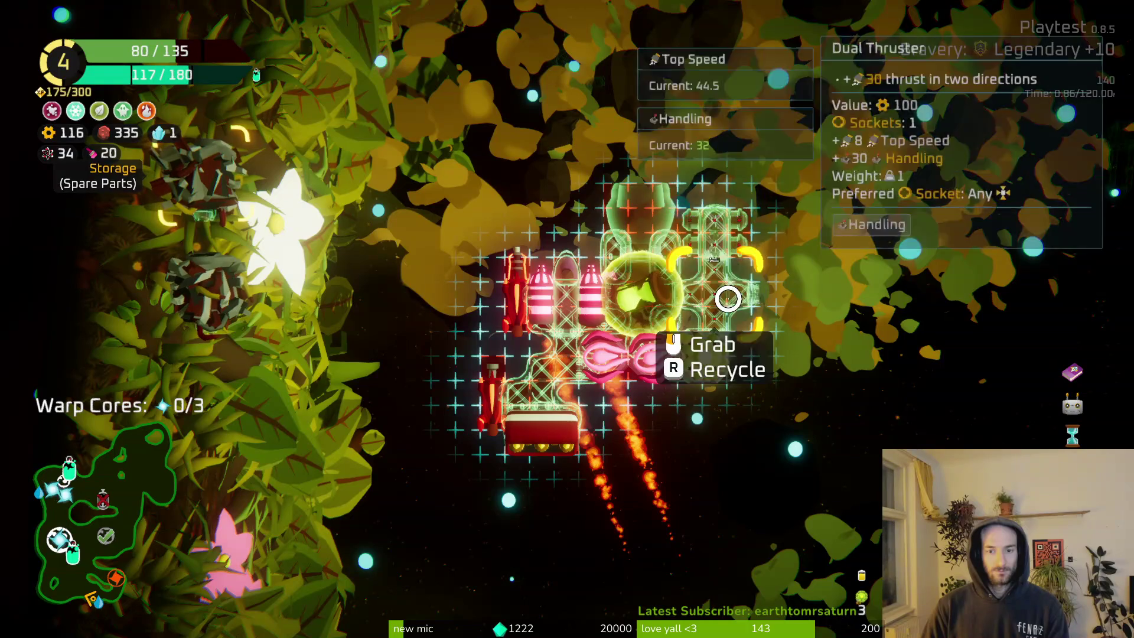
left_click(792, 317)
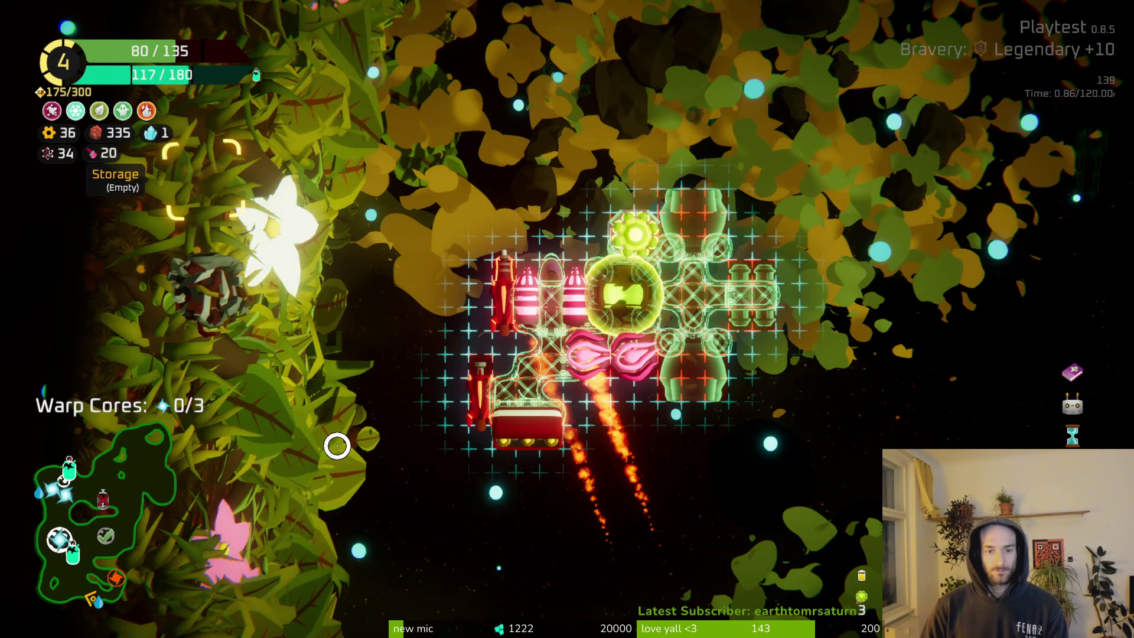
key("Tab")
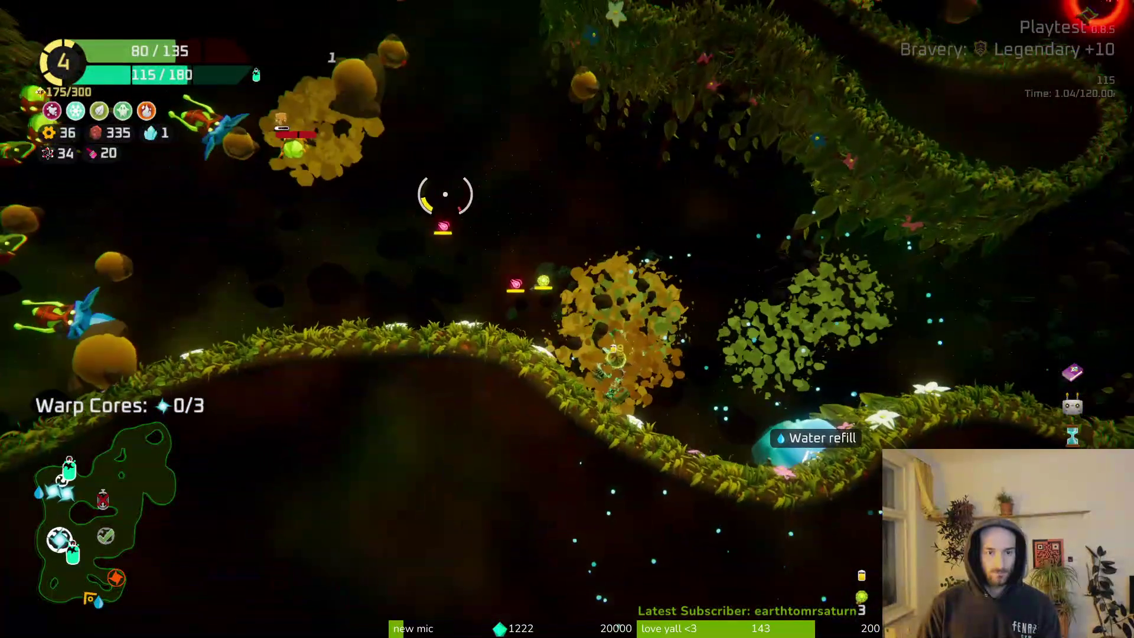
Fly the ship through the cave, past enemies, up to the oxygen station.
key("d")
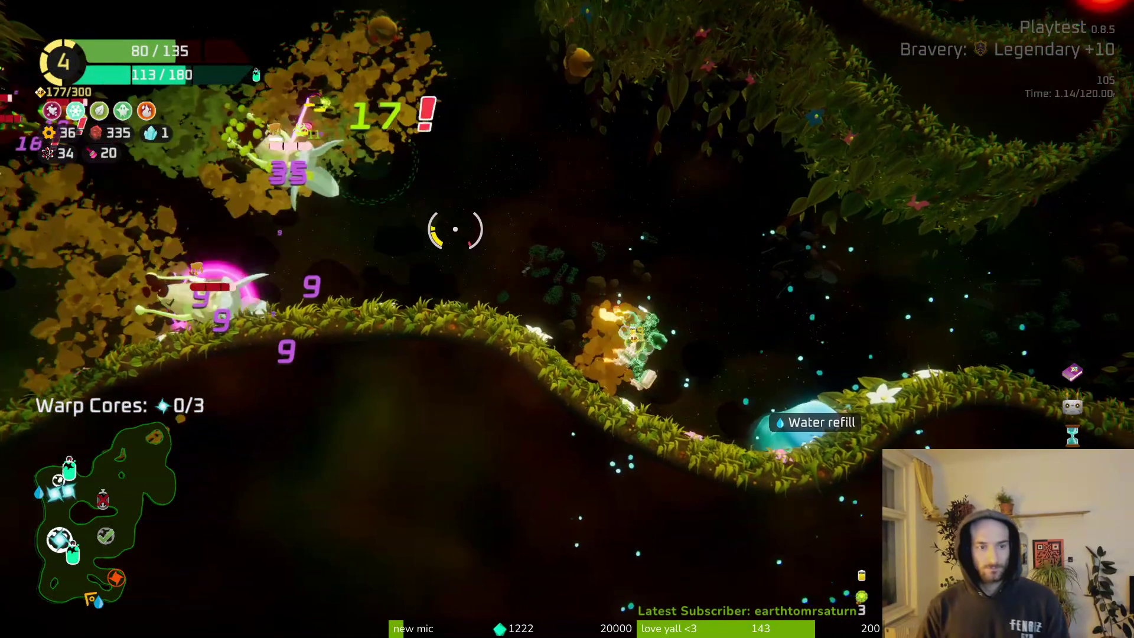
key("w")
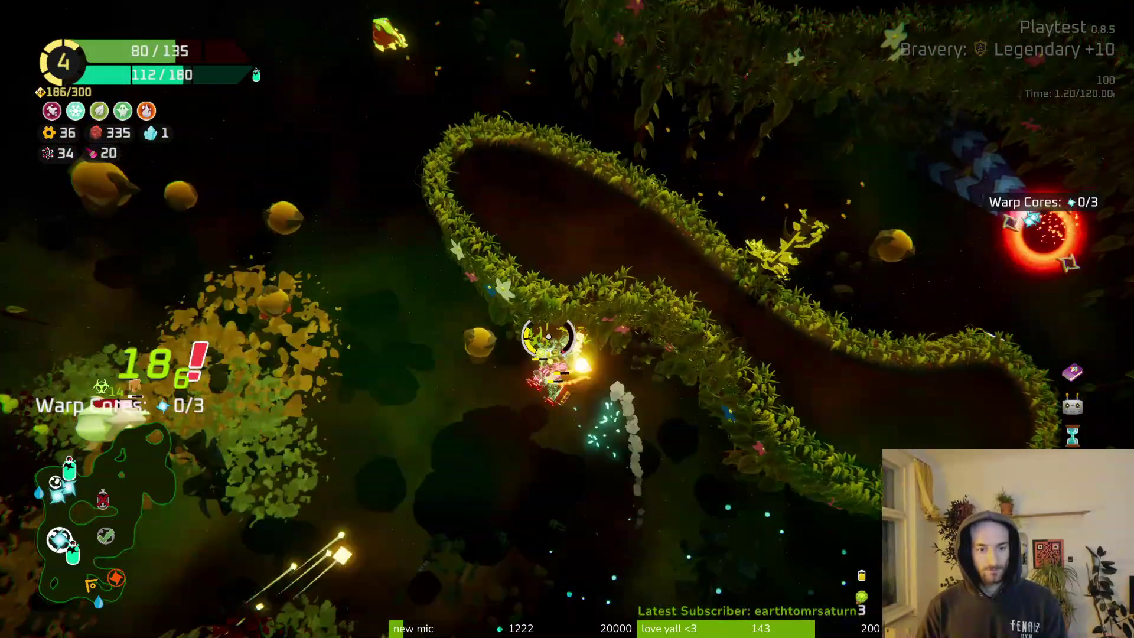
key("s")
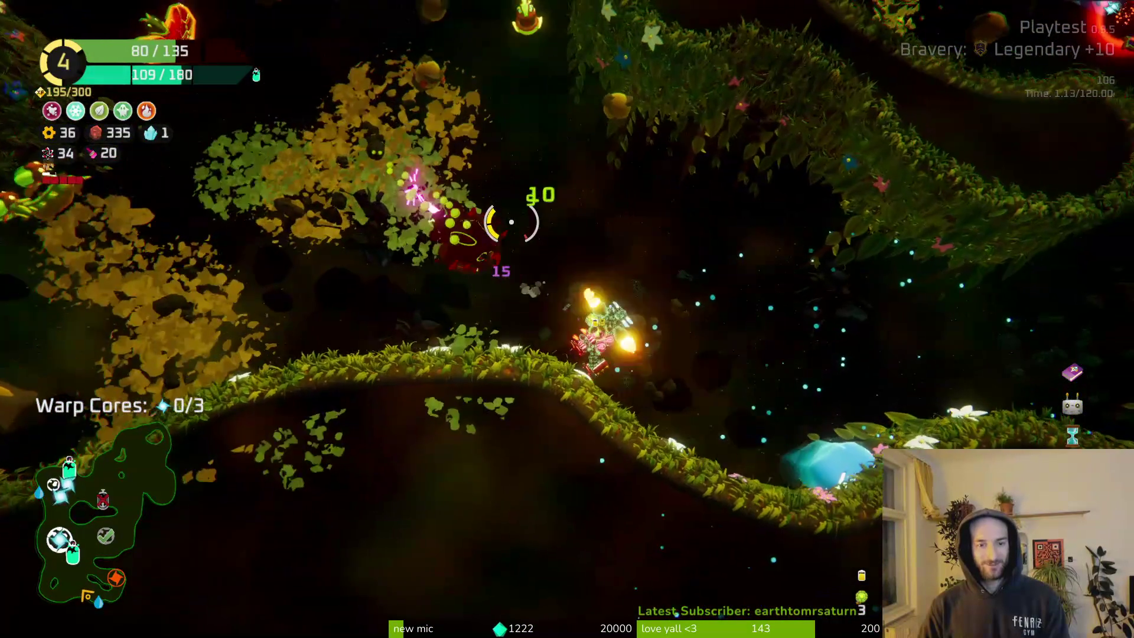
key("w")
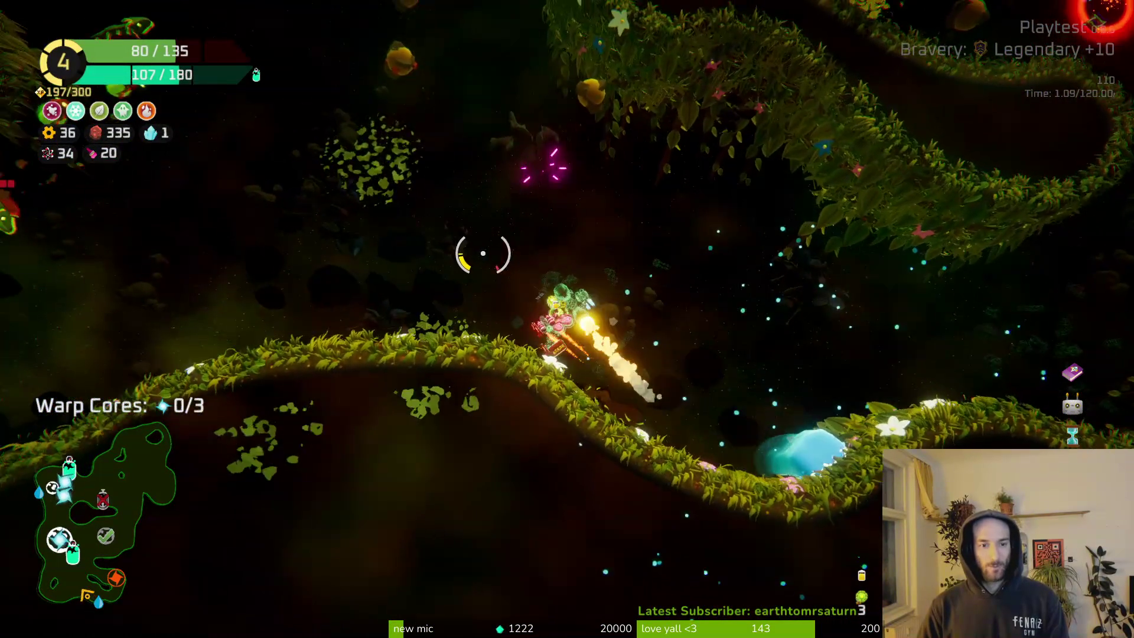
key("w")
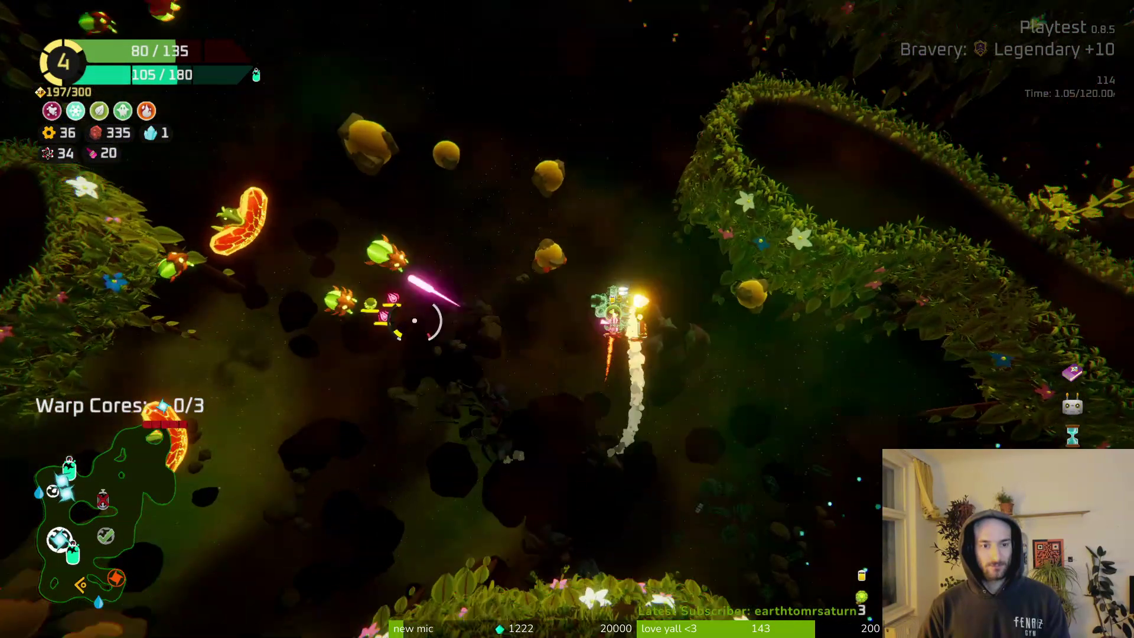
key("w")
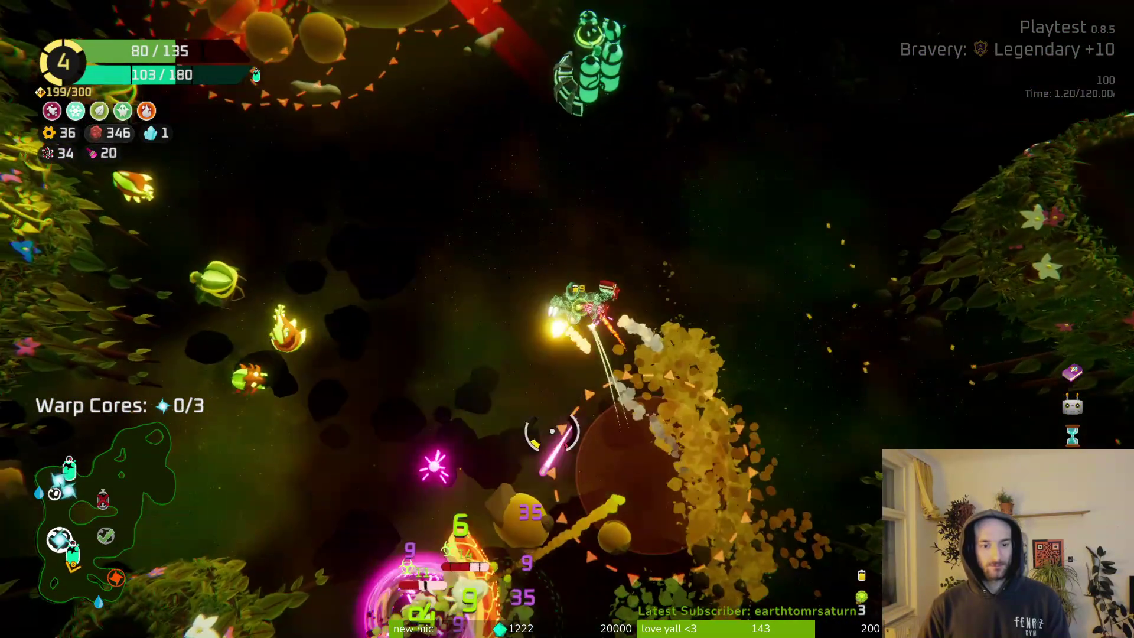
Claim the Large Repair Kit from the oxygen station and consume it, healing to 115/135.
key("w")
key("f")
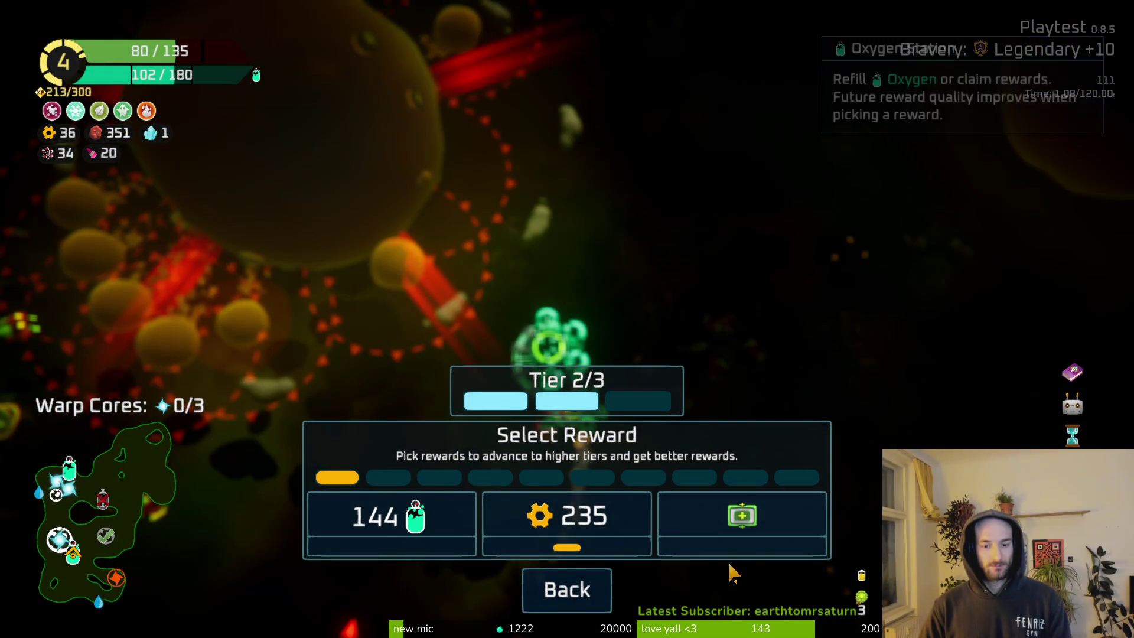
left_click(708, 534)
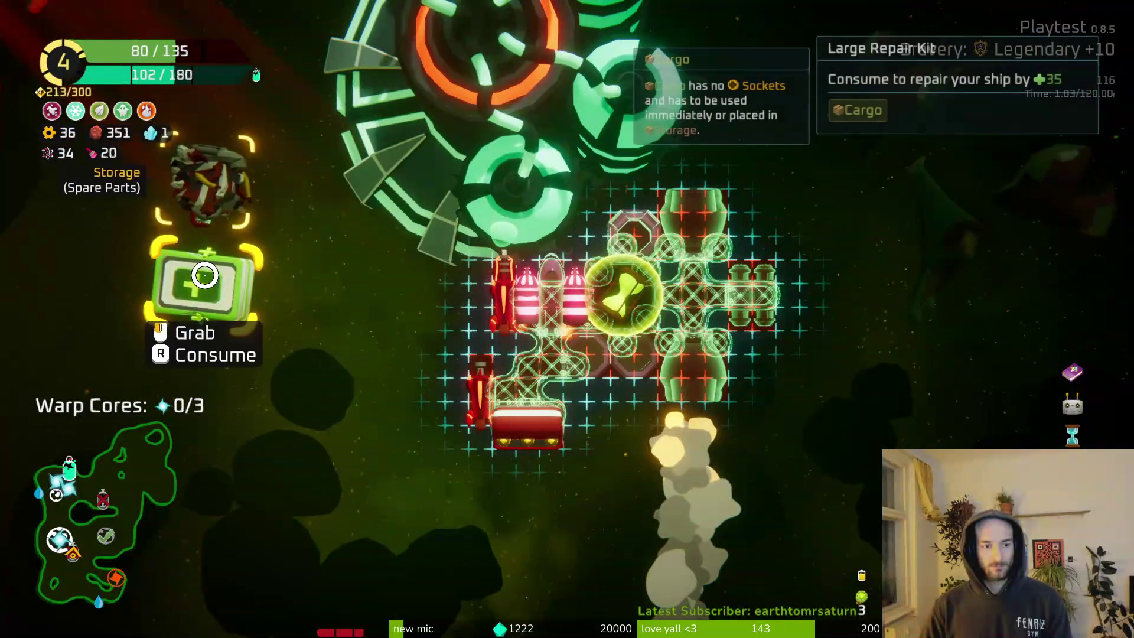
key("r")
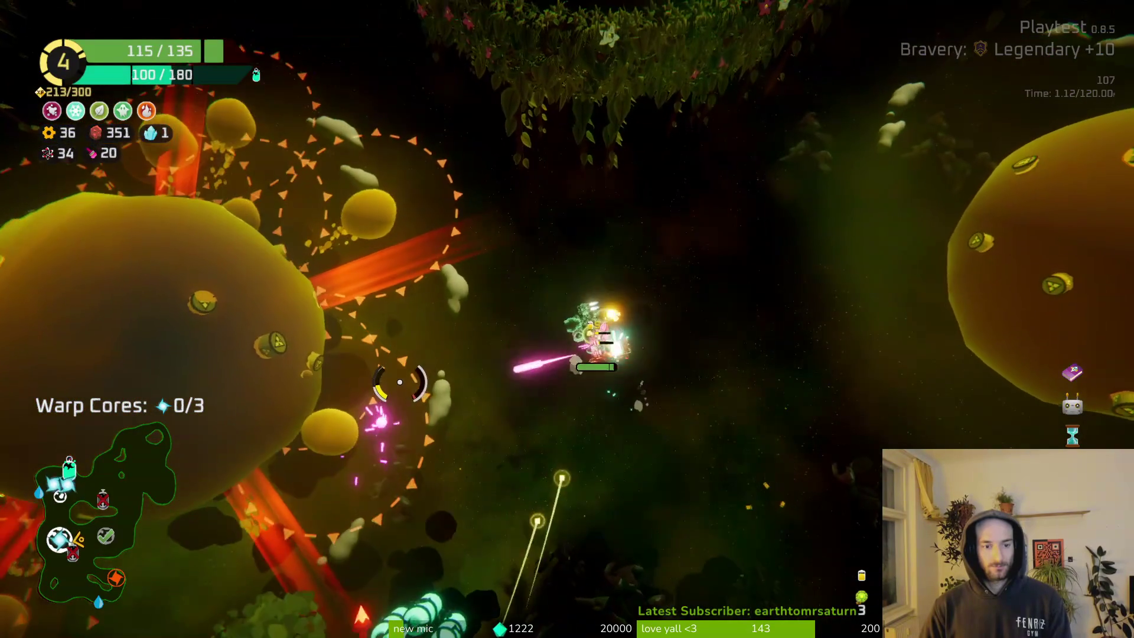
Fly through the jungle shooting enemies, collecting scrap up to 366 and the first warp core.
left_click_drag(400, 382, 432, 390)
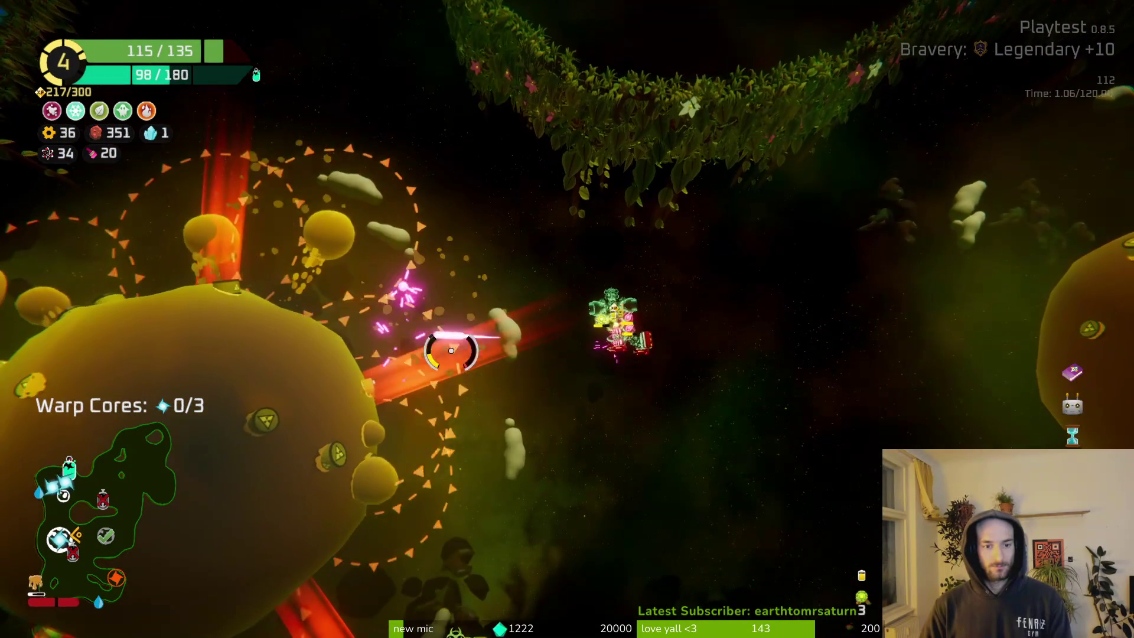
left_click_drag(482, 326, 488, 306)
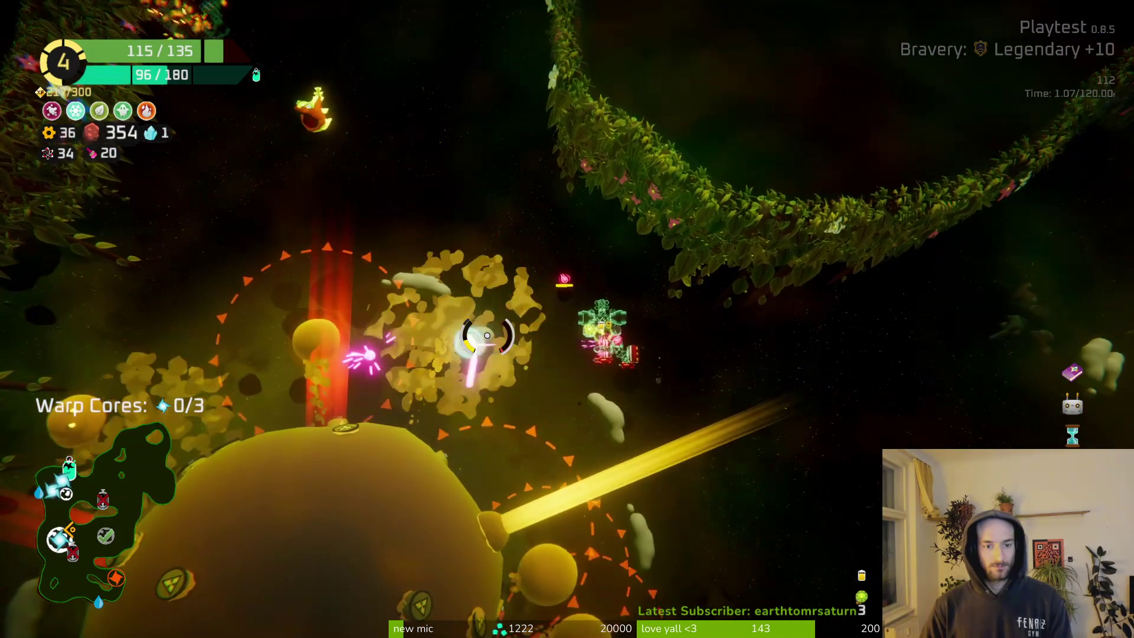
mouse_move(452, 234)
left_mouse_down()
mouse_move(524, 331)
mouse_move(688, 162)
mouse_move(653, 174)
mouse_move(754, 286)
mouse_move(760, 189)
mouse_move(735, 139)
mouse_move(484, 213)
left_mouse_up()
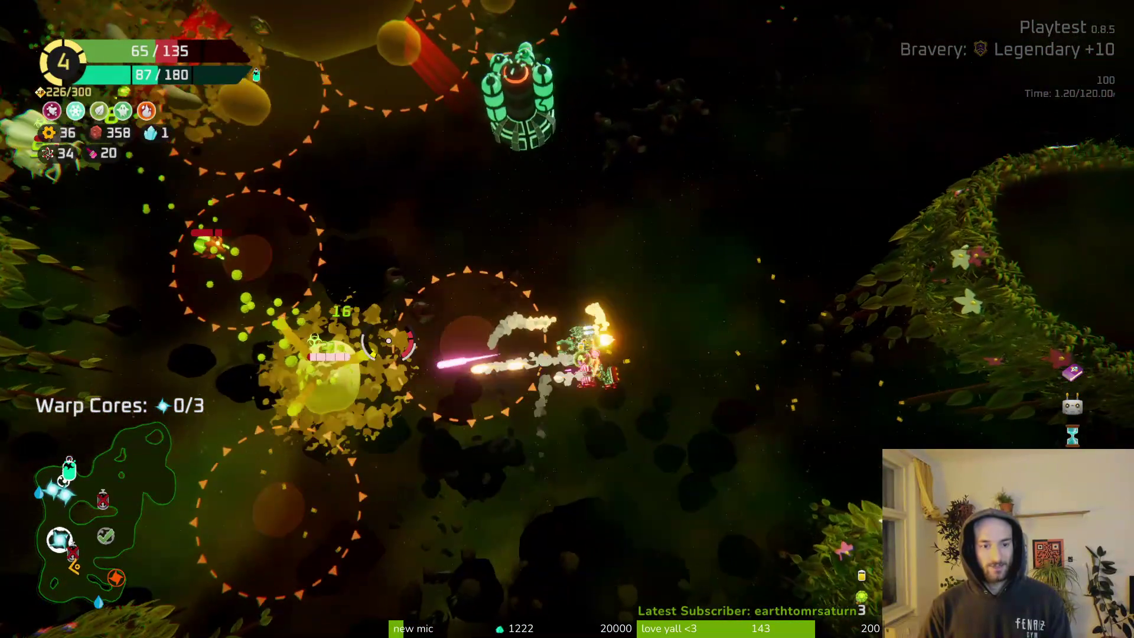
mouse_move(388, 340)
left_mouse_down()
mouse_move(463, 286)
mouse_move(424, 131)
left_mouse_up()
left_click_drag(529, 340, 425, 430)
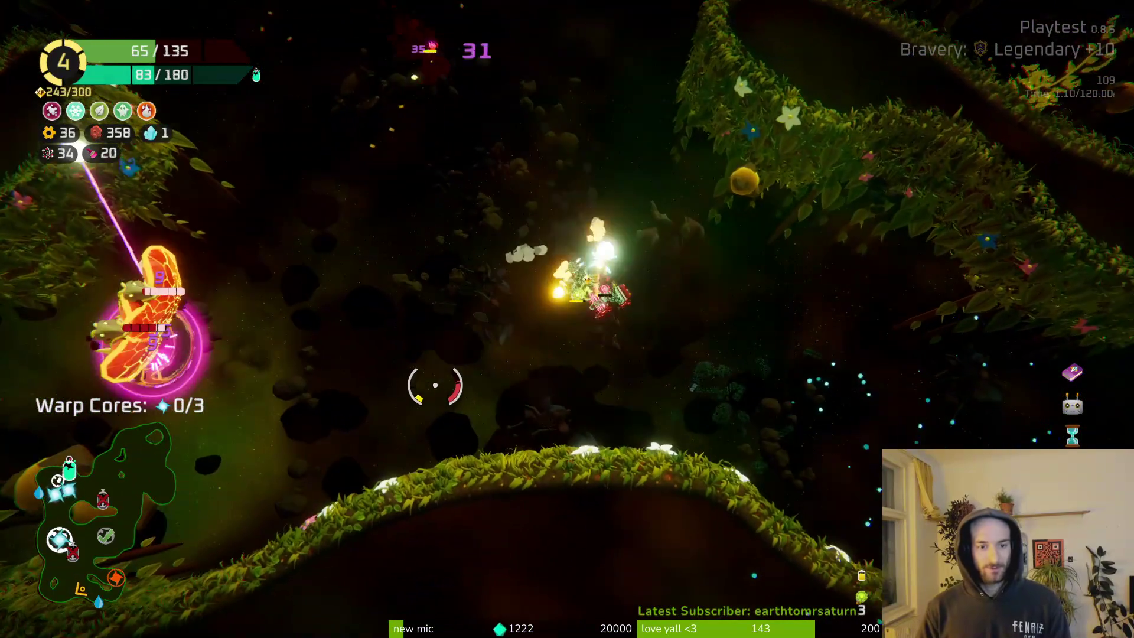
left_click_drag(435, 384, 450, 235)
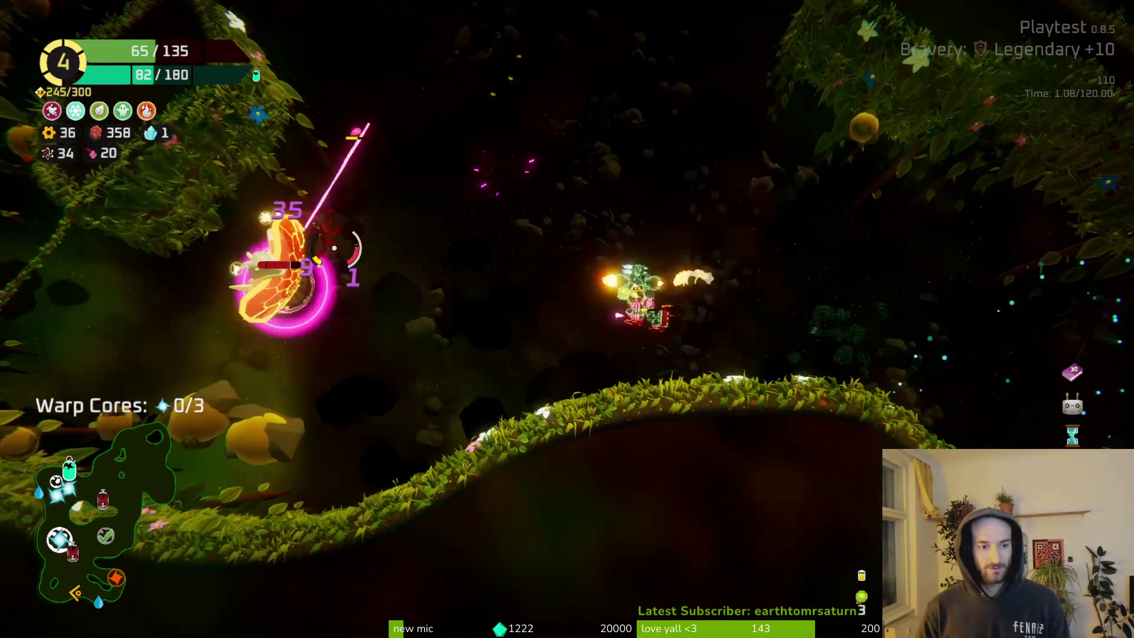
left_click_drag(338, 254, 428, 404)
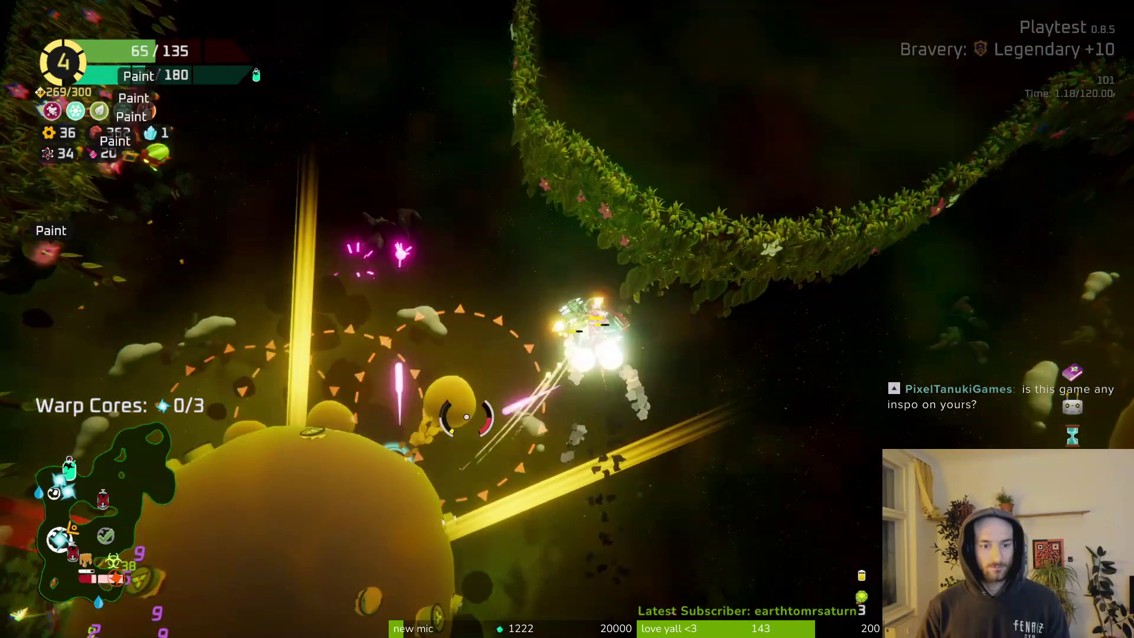
mouse_move(466, 417)
left_mouse_down()
mouse_move(511, 469)
mouse_move(531, 366)
mouse_move(450, 299)
mouse_move(482, 196)
mouse_move(546, 253)
mouse_move(480, 316)
left_mouse_up()
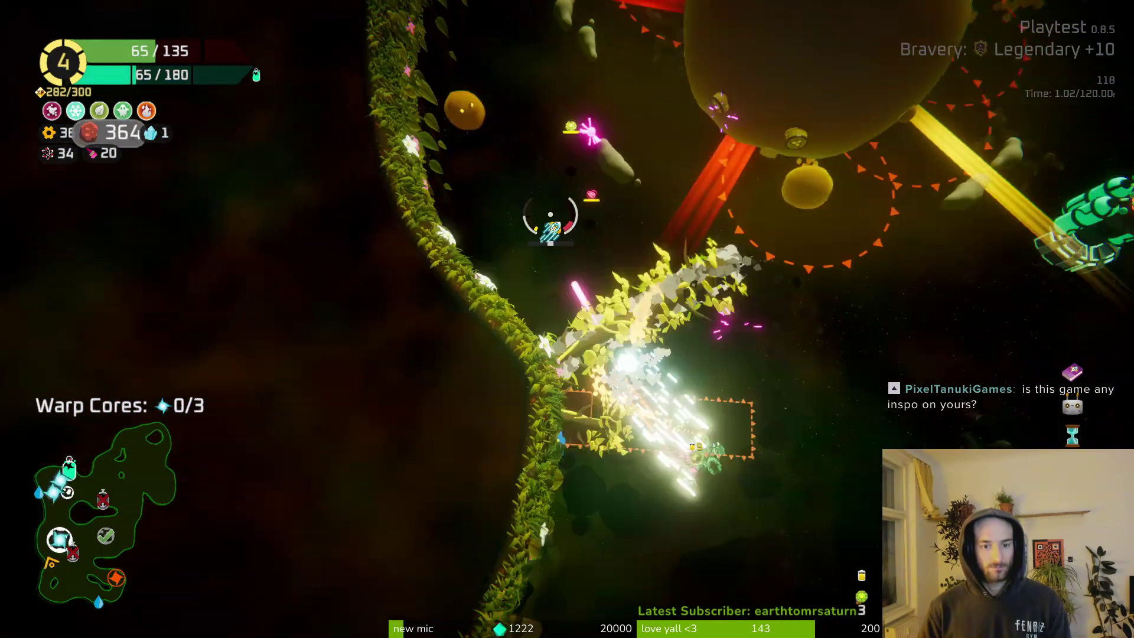
left_click_drag(549, 215, 510, 165)
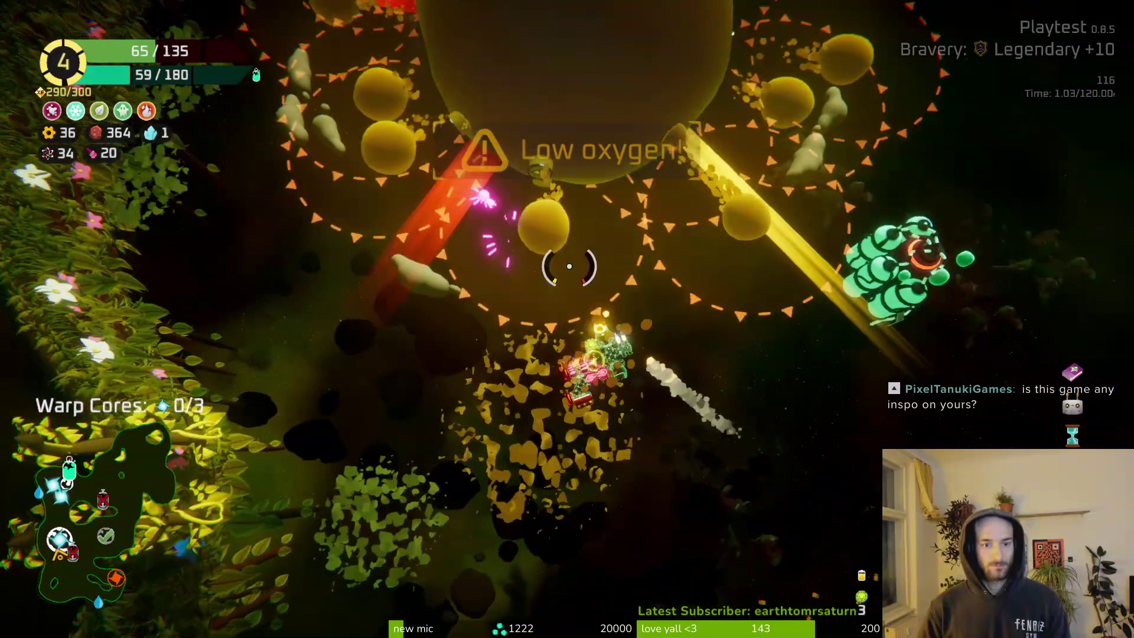
mouse_move(569, 266)
left_mouse_down()
mouse_move(575, 245)
mouse_move(514, 189)
mouse_move(498, 233)
mouse_move(574, 255)
mouse_move(797, 260)
mouse_move(787, 222)
mouse_move(751, 177)
mouse_move(703, 218)
mouse_move(645, 347)
mouse_move(582, 246)
mouse_move(513, 190)
mouse_move(507, 241)
mouse_move(557, 261)
left_mouse_up()
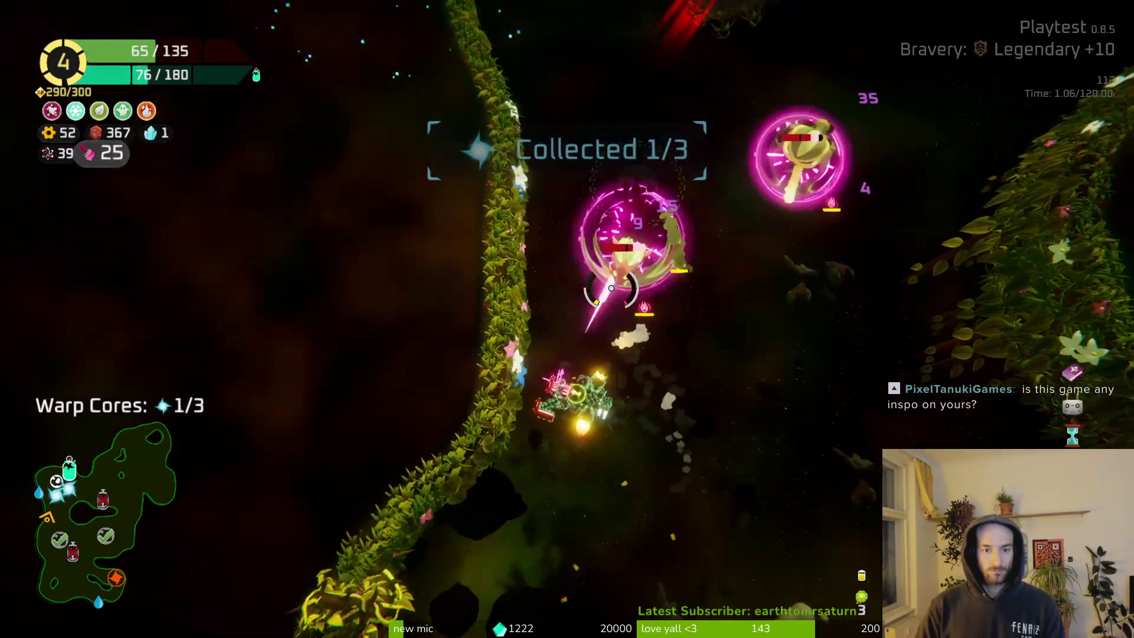
Keep fighting through the sector and collect the remaining warp cores to reach 3/3.
mouse_move(650, 267)
left_mouse_down()
mouse_move(610, 264)
mouse_move(655, 275)
mouse_move(671, 260)
left_mouse_up()
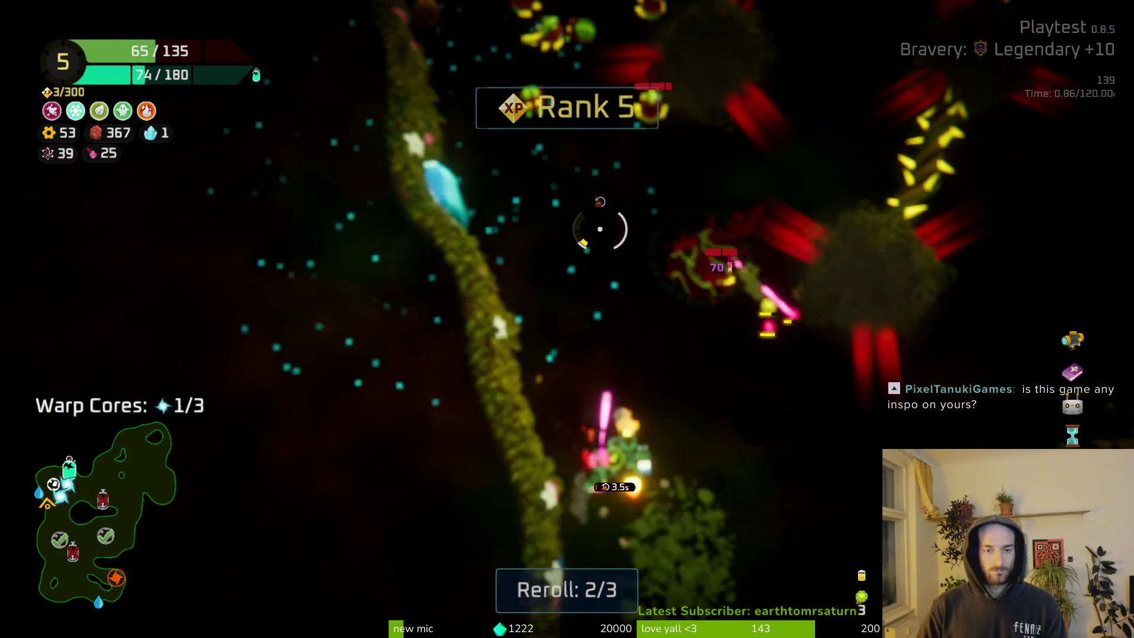
mouse_move(586, 164)
left_mouse_down()
mouse_move(539, 269)
mouse_move(455, 326)
mouse_move(482, 191)
mouse_move(499, 177)
mouse_move(531, 155)
mouse_move(476, 230)
mouse_move(532, 248)
mouse_move(683, 189)
mouse_move(695, 128)
mouse_move(613, 139)
mouse_move(608, 236)
mouse_move(585, 224)
mouse_move(586, 246)
mouse_move(513, 230)
mouse_move(580, 260)
mouse_move(574, 185)
mouse_move(527, 228)
mouse_move(502, 218)
mouse_move(526, 172)
mouse_move(597, 177)
mouse_move(532, 199)
mouse_move(663, 228)
mouse_move(590, 254)
mouse_move(506, 190)
mouse_move(374, 243)
mouse_move(440, 219)
left_mouse_up()
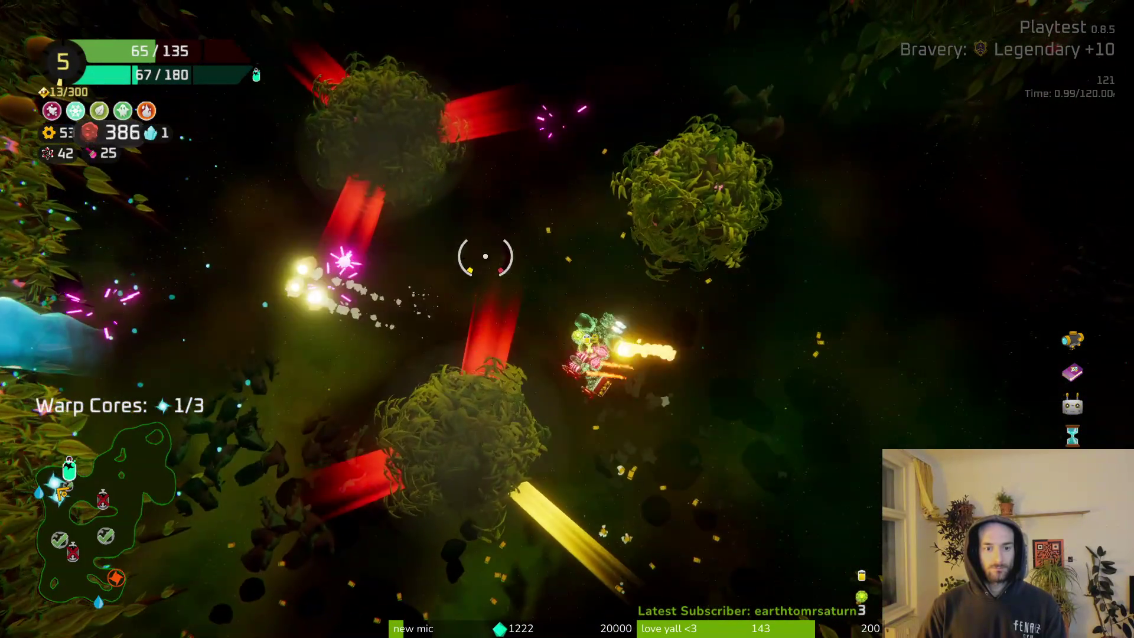
mouse_move(485, 255)
left_mouse_down()
mouse_move(689, 336)
mouse_move(696, 321)
mouse_move(640, 215)
mouse_move(614, 335)
mouse_move(547, 319)
mouse_move(481, 184)
mouse_move(670, 114)
mouse_move(620, 172)
mouse_move(752, 278)
mouse_move(687, 262)
mouse_move(600, 263)
left_mouse_up()
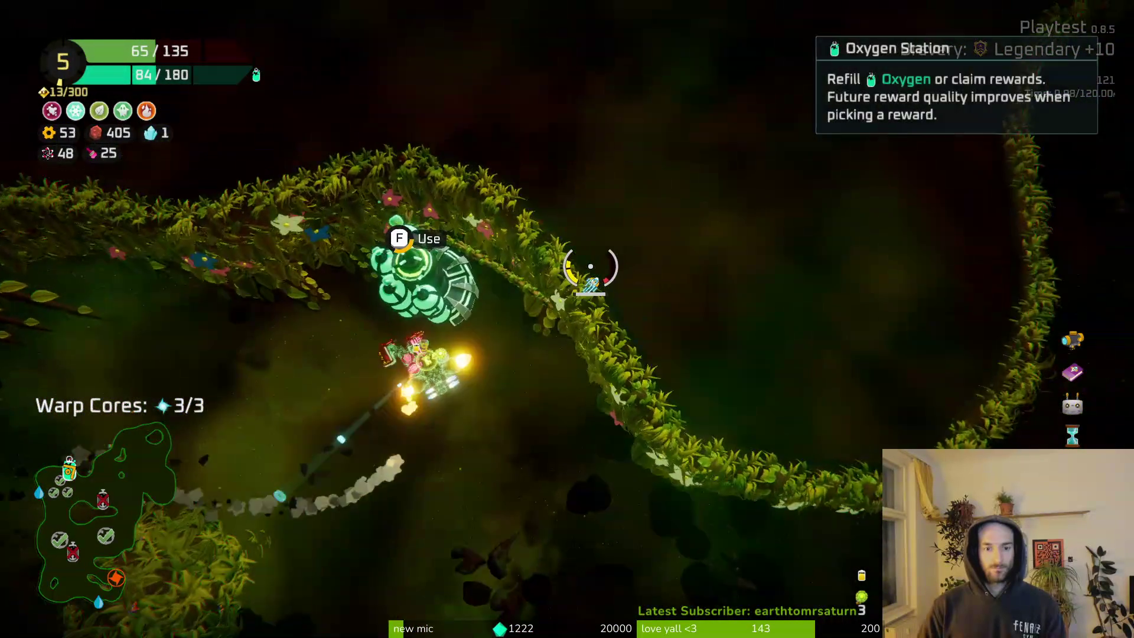
Take the Oxygen Station's 220-scrap reward and fly on to the warp portal.
key("e")
left_click(600, 541)
mouse_move(589, 518)
left_mouse_down()
mouse_move(671, 362)
mouse_move(624, 374)
mouse_move(535, 331)
mouse_move(576, 31)
mouse_move(473, 69)
mouse_move(571, 42)
mouse_move(718, 222)
mouse_move(637, 400)
mouse_move(539, 438)
mouse_move(498, 367)
mouse_move(514, 405)
mouse_move(552, 435)
mouse_move(683, 485)
mouse_move(805, 423)
mouse_move(583, 380)
mouse_move(579, 359)
mouse_move(597, 367)
left_mouse_up()
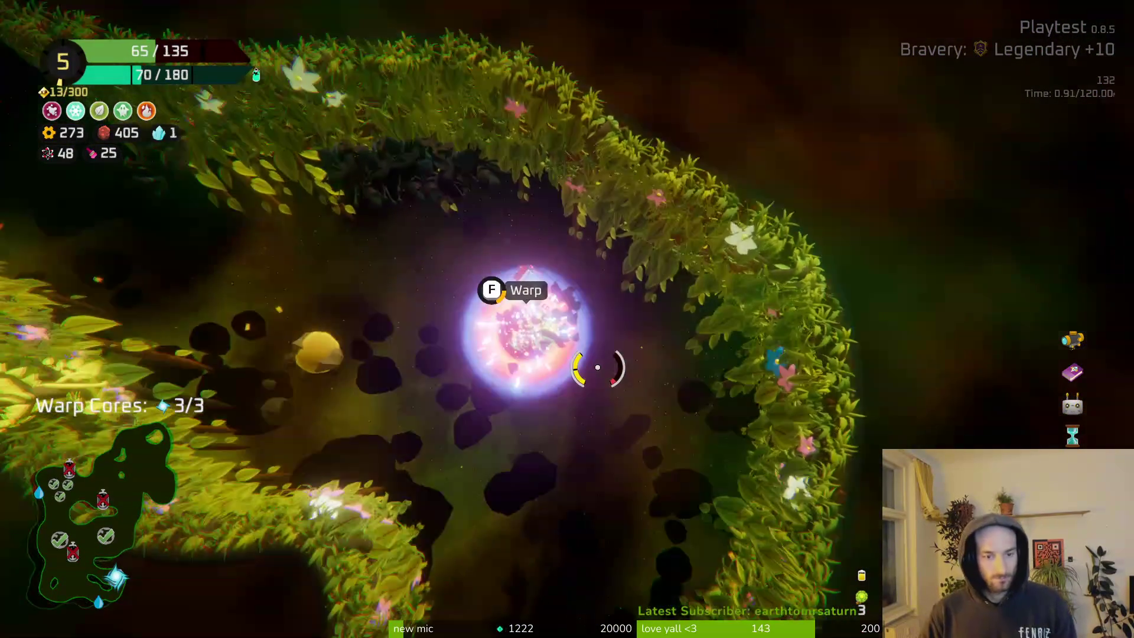
Warp out of the jungle sector and pick the next node on the sector map.
key("f")
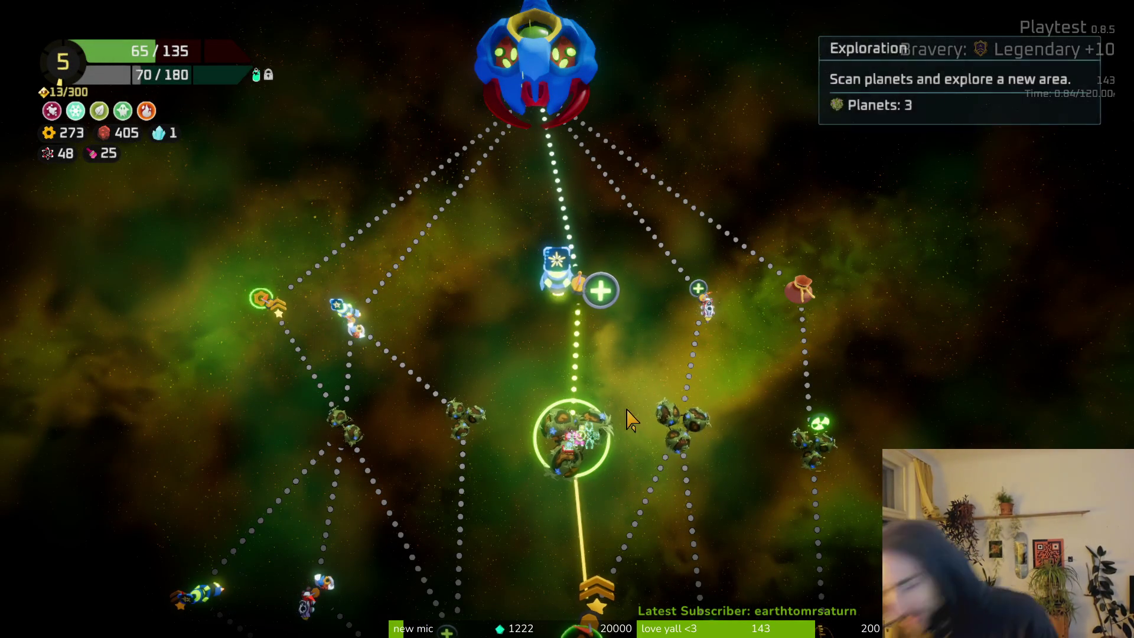
left_click(600, 392)
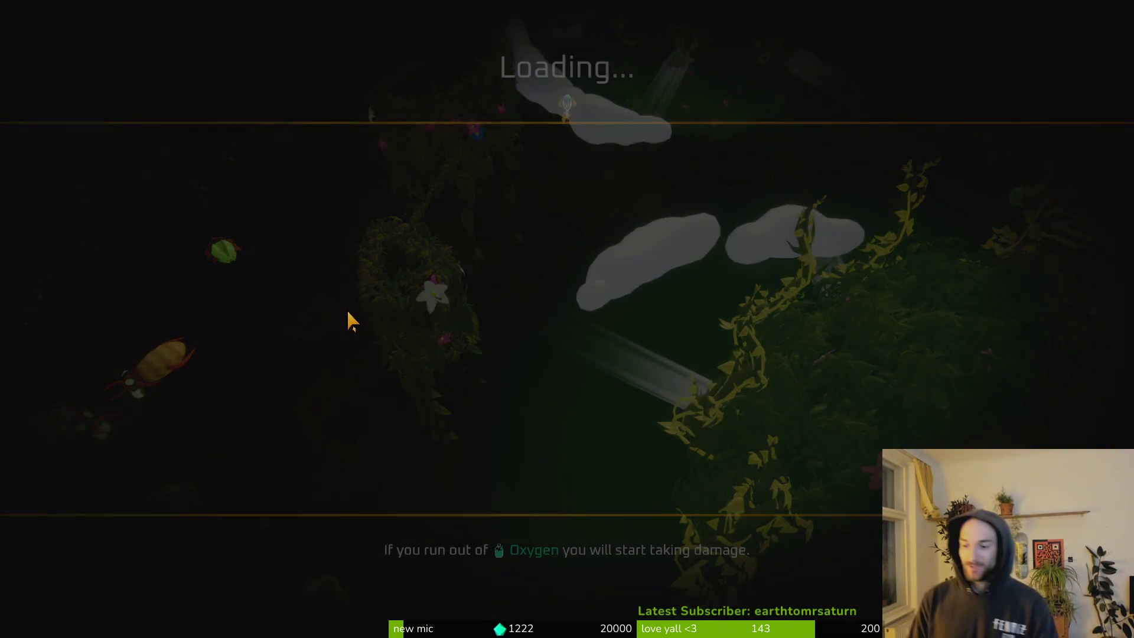
Buy the Extra Shelf and the Poison Icicle (on sale for 100) in the shop.
key("w")
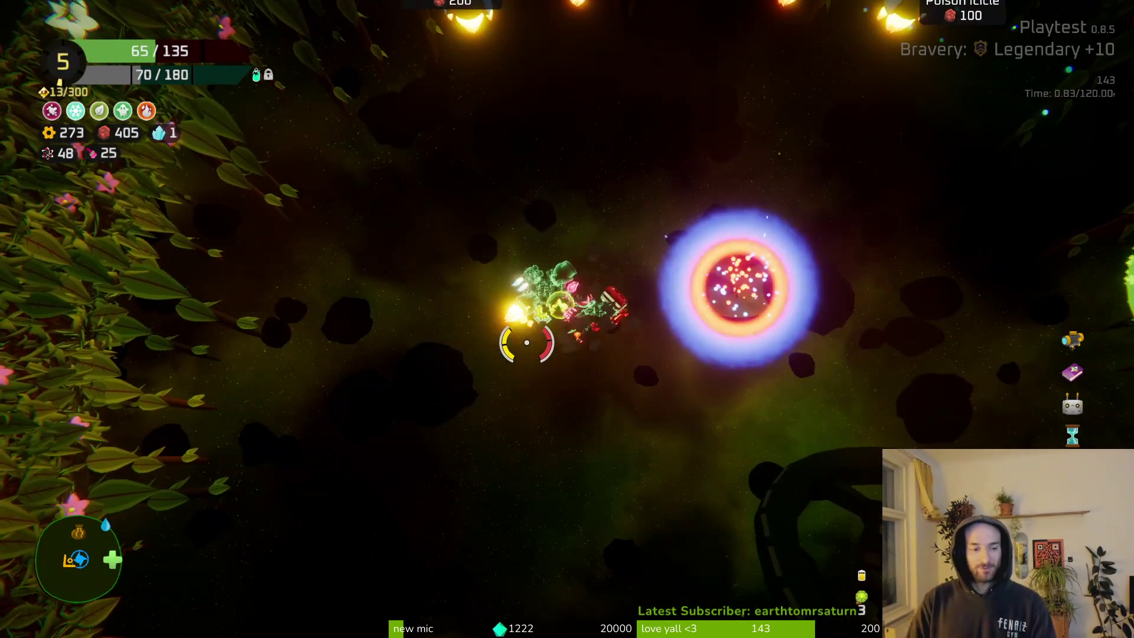
key("a")
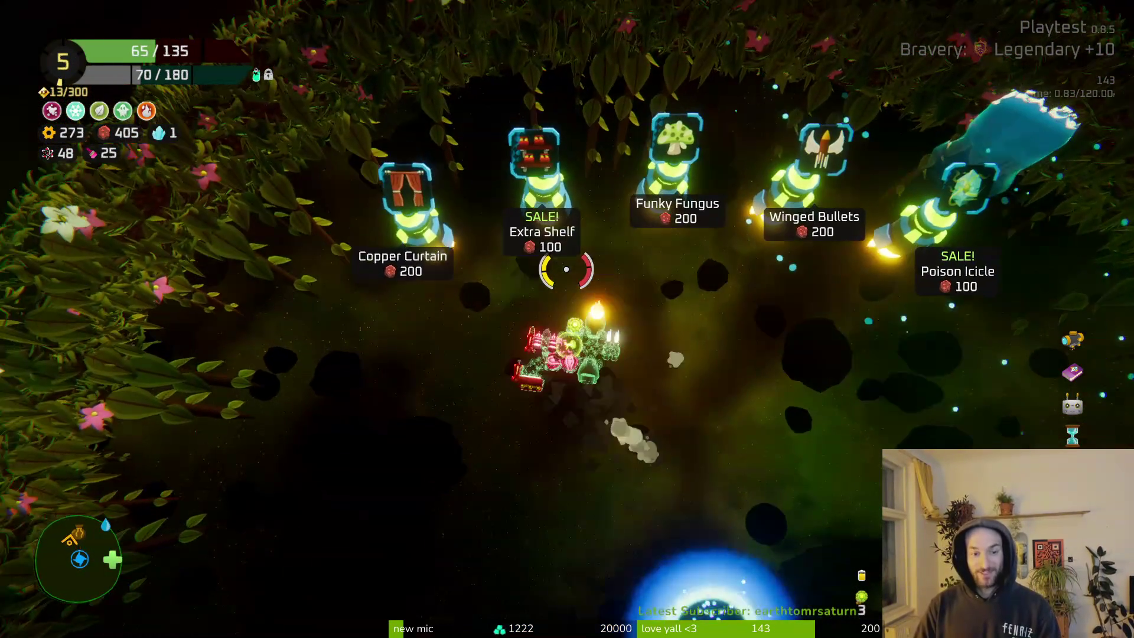
key("w")
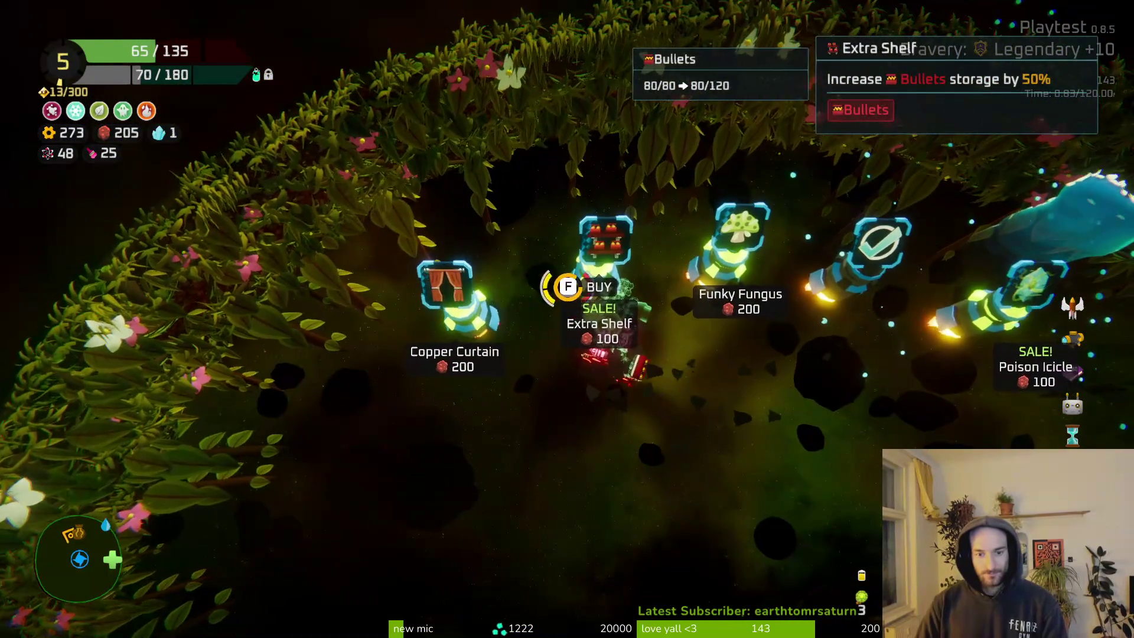
key("f")
key("d")
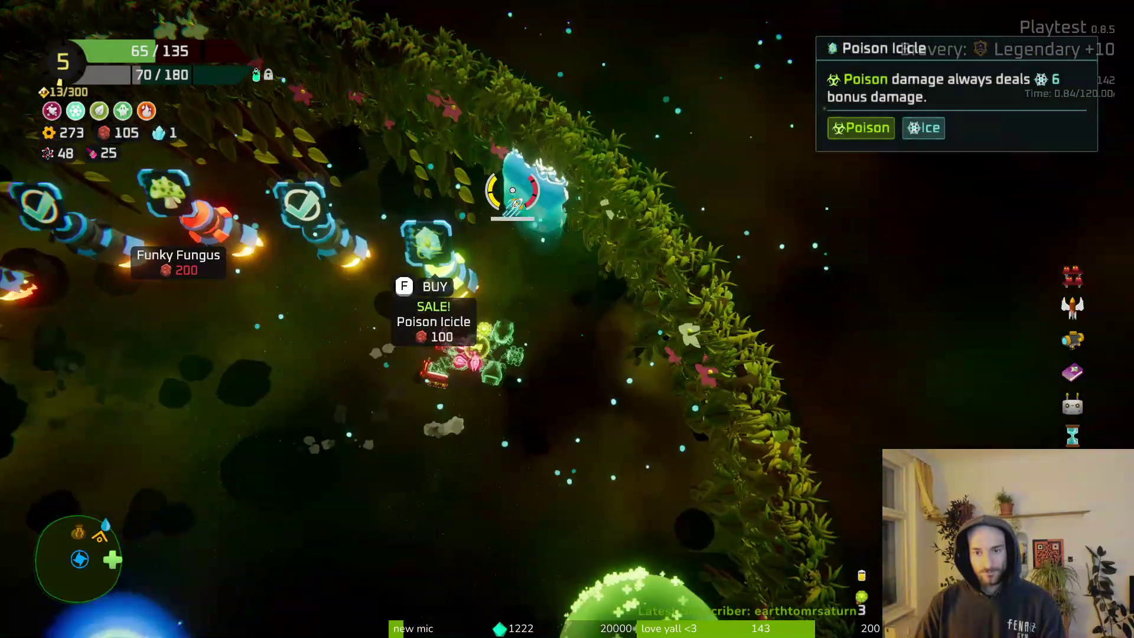
key("w")
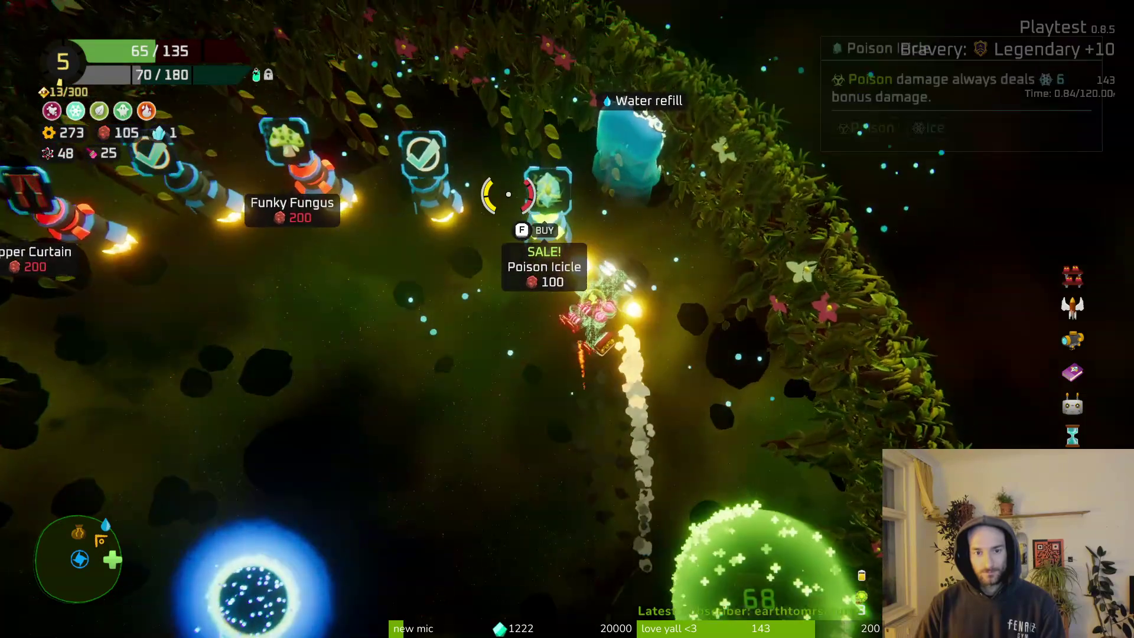
key("f")
Sit in the green healing bubble until health reaches 132/135.
key("s")
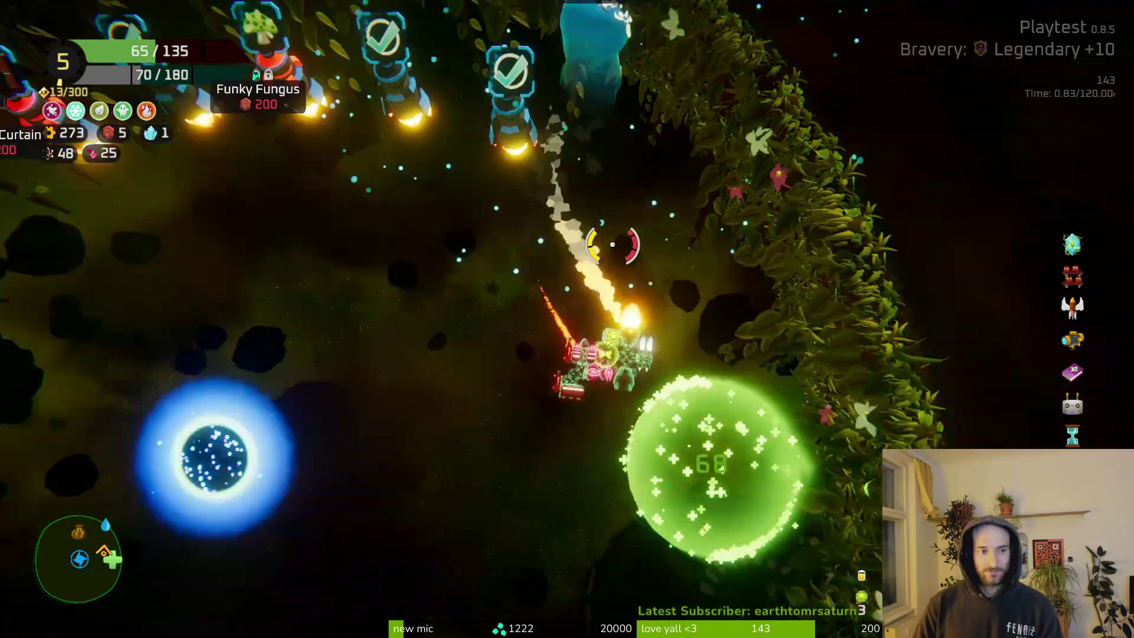
key("a")
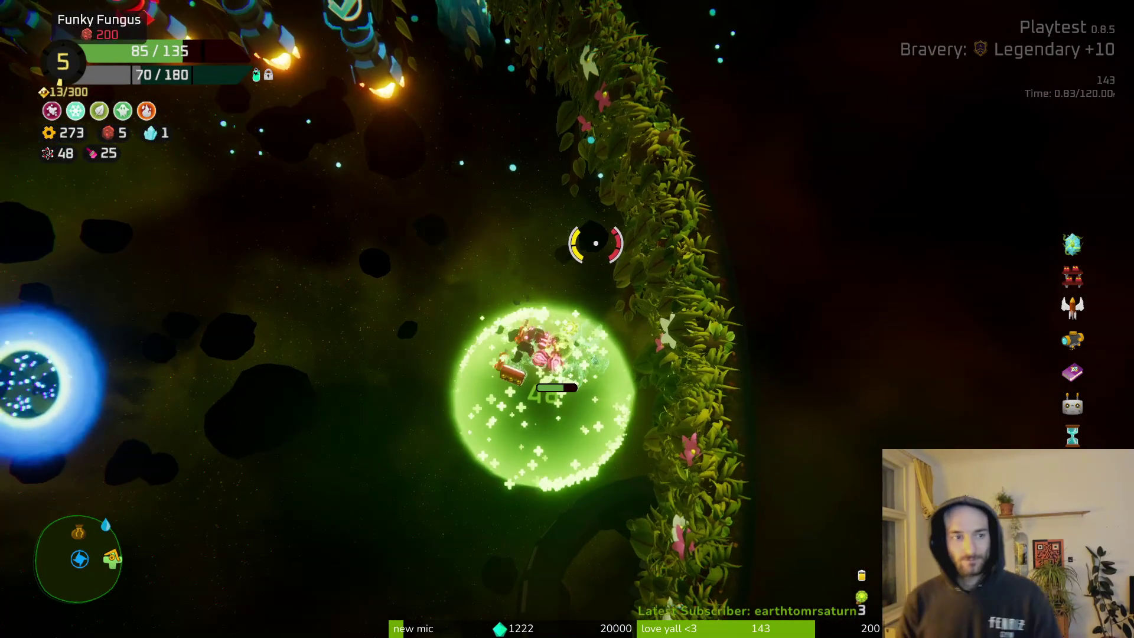
key("a")
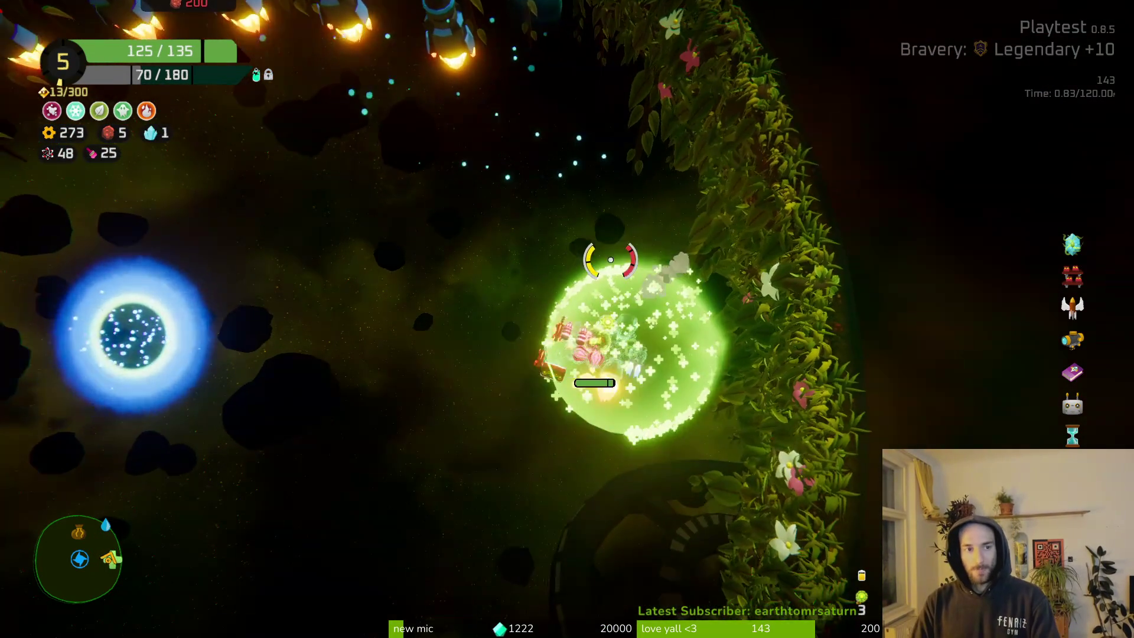
key("d")
key("w")
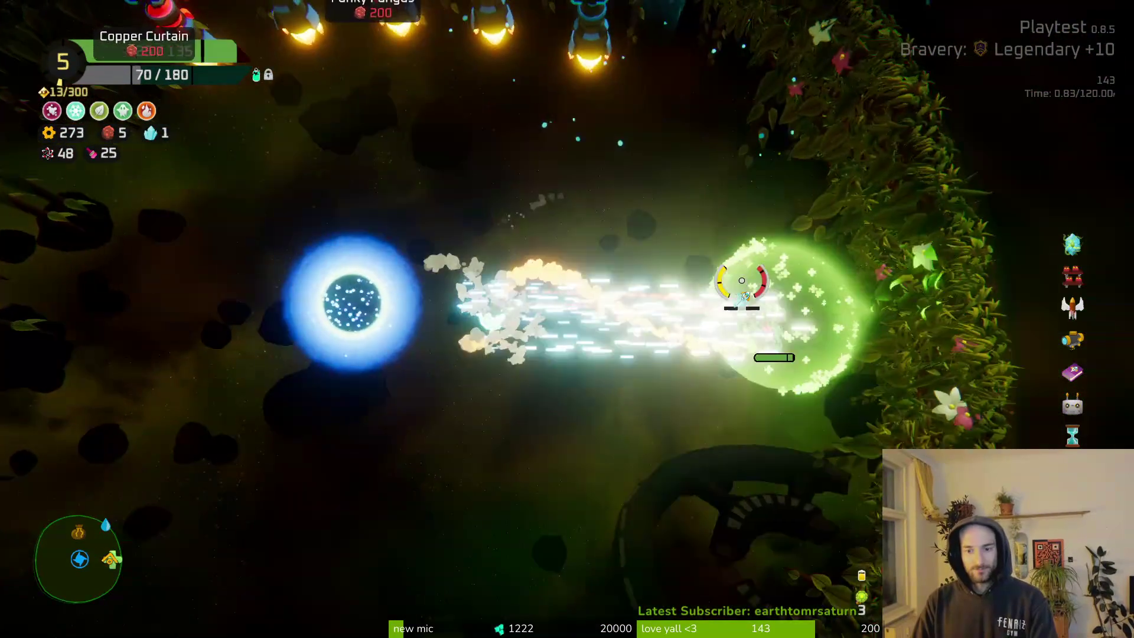
Warp out through the blue portal and travel to the Boss Battle node.
key("a")
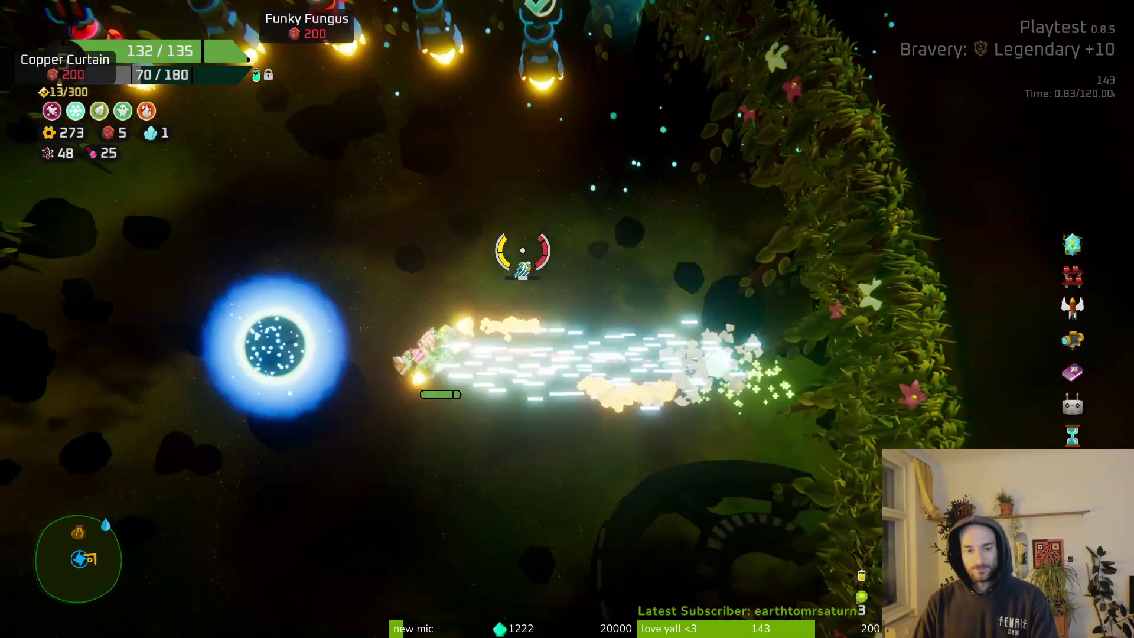
key("e")
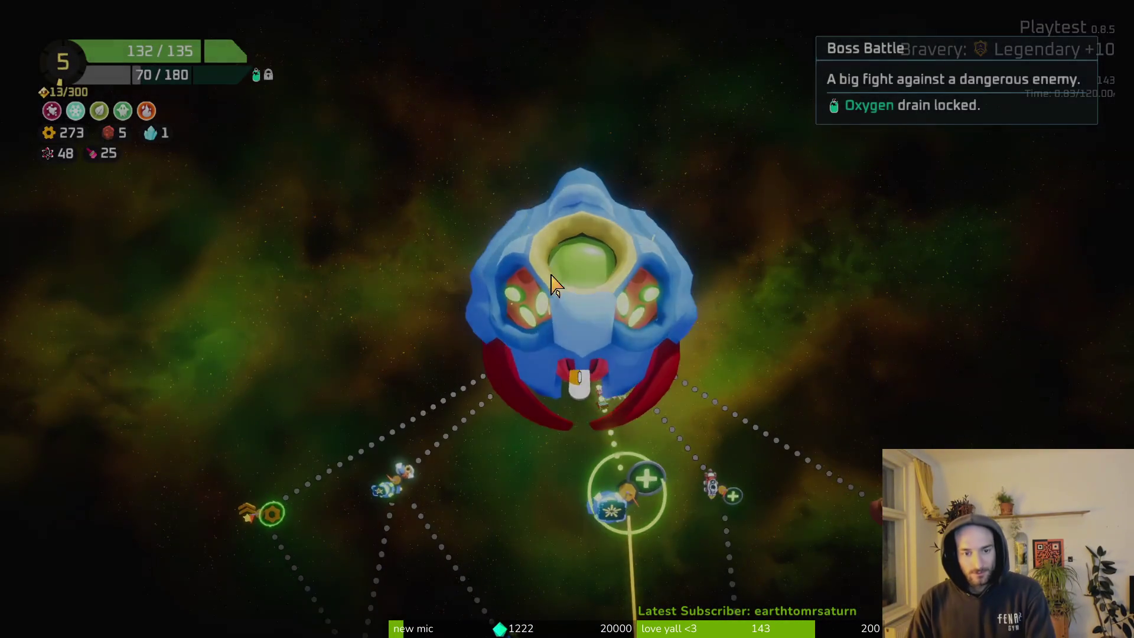
left_click(551, 276)
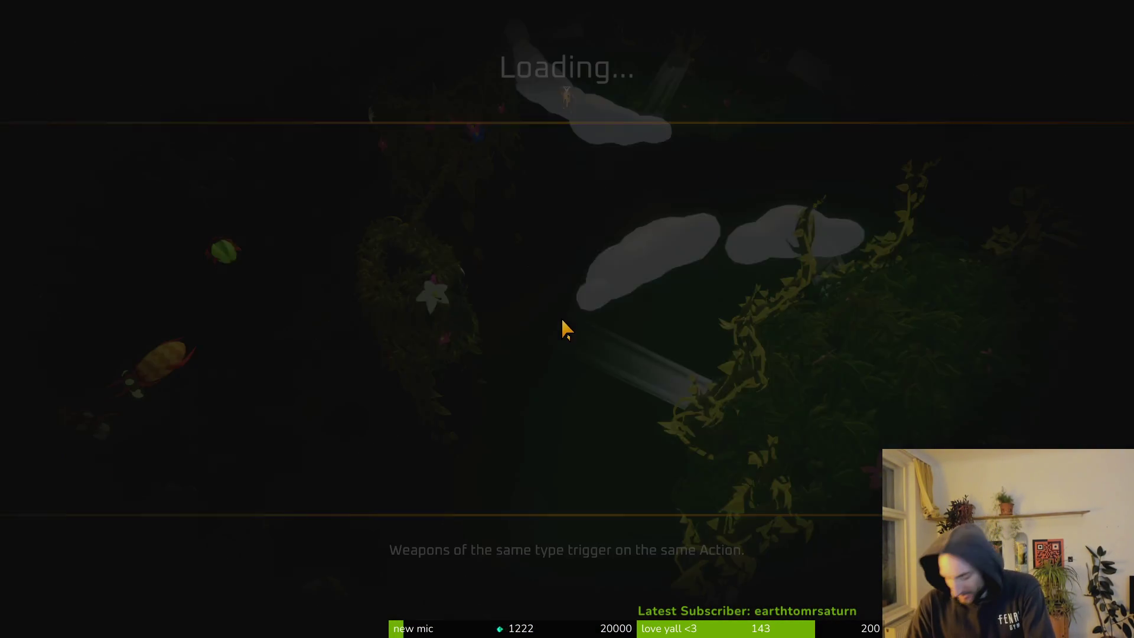
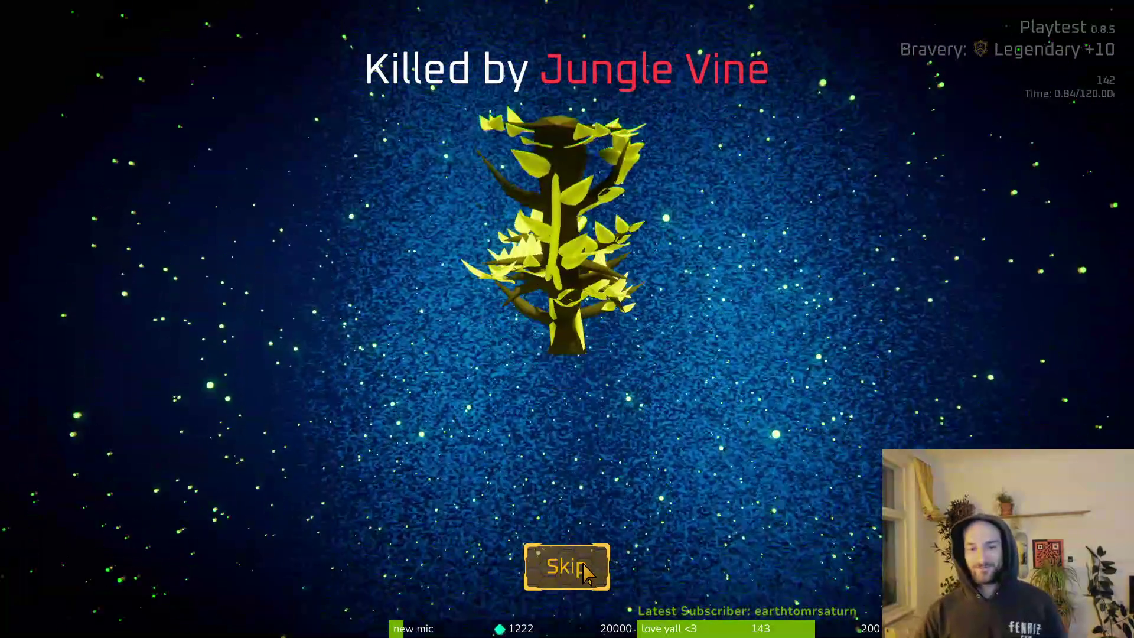
Skip the death screen and run summary to return to the hub.
left_click(588, 570)
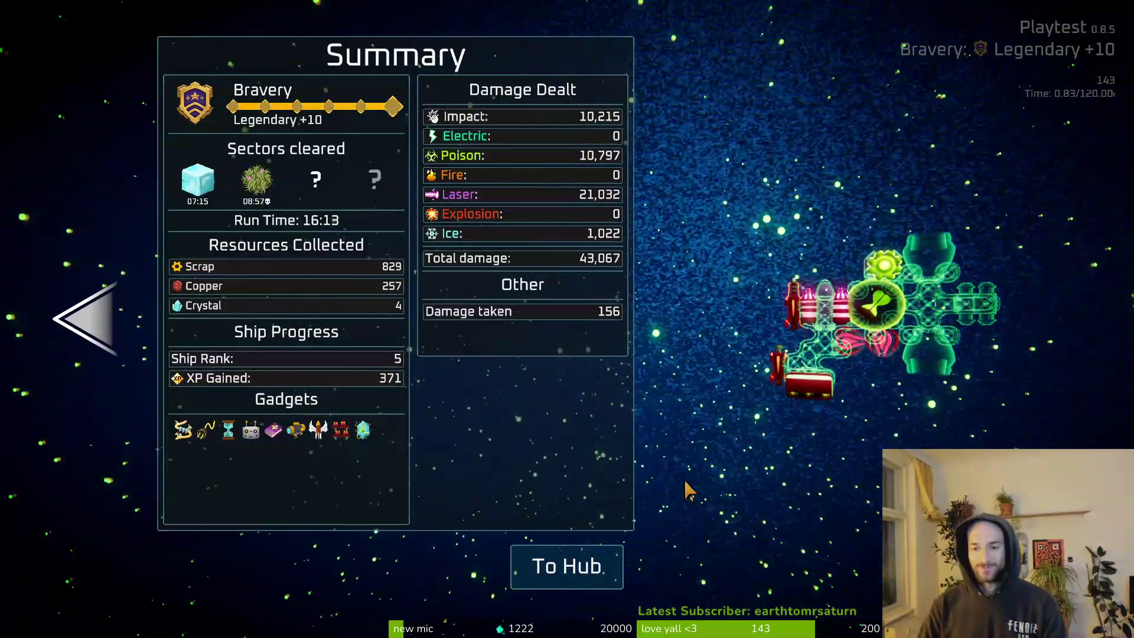
left_click(601, 583)
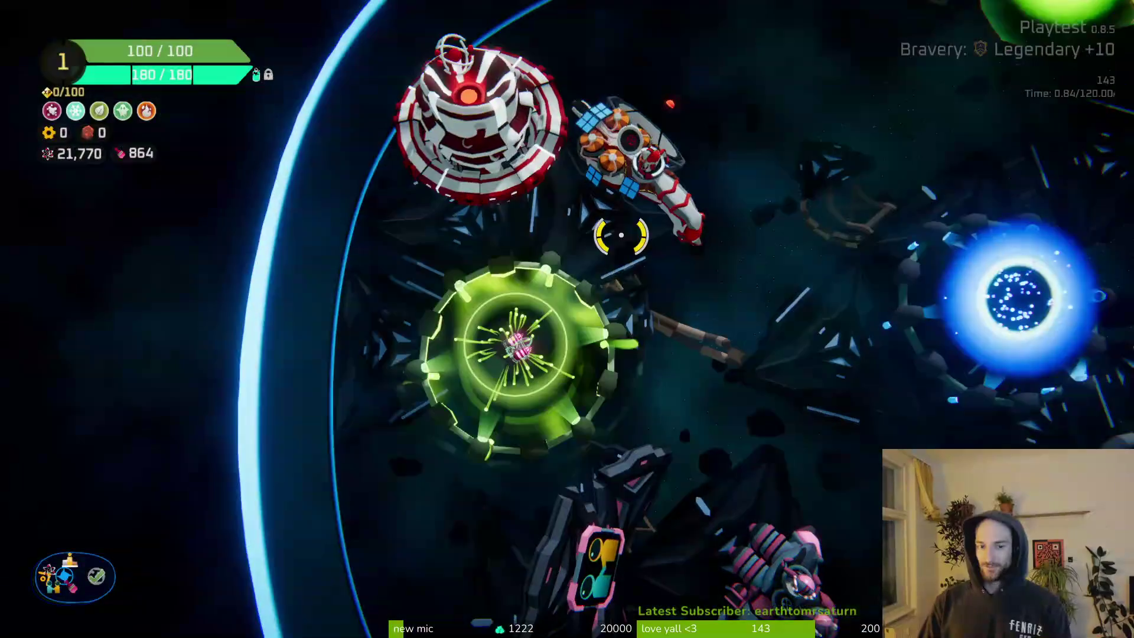
key("Escape")
key("Escape")
Fly to the Daily Challenge portal, check the challenge, and glance at ship stats.
key("w")
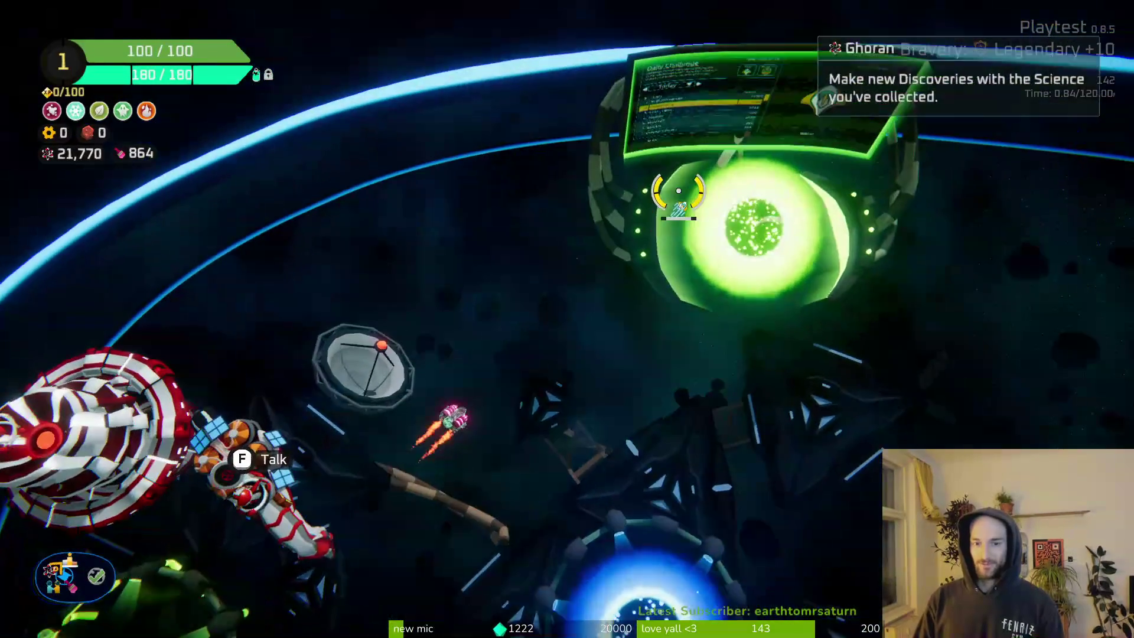
key("f")
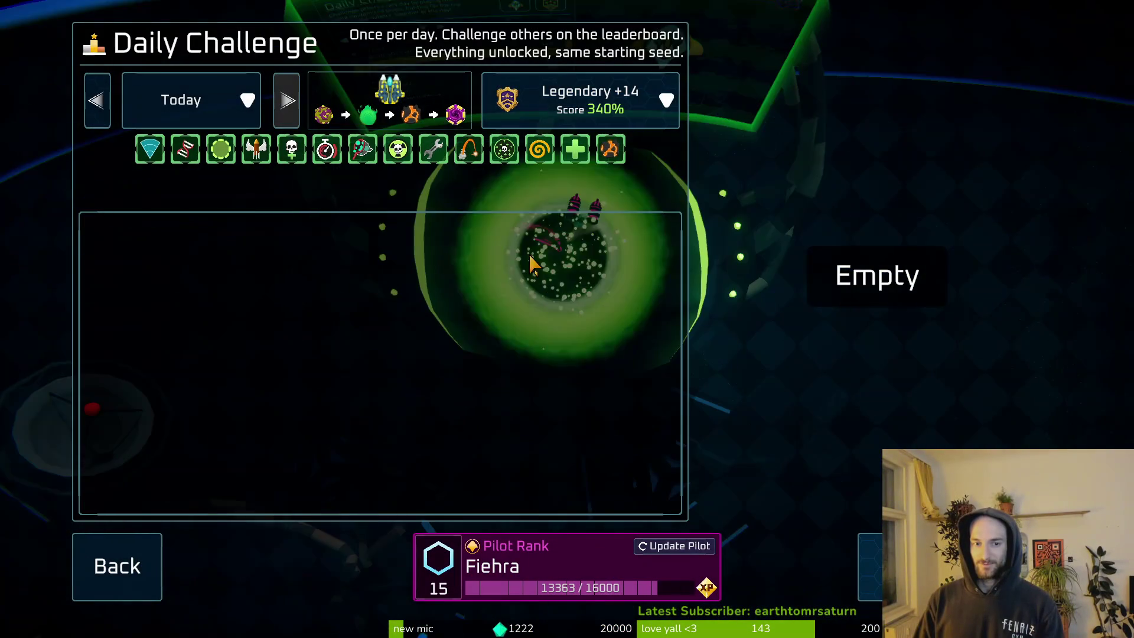
key("Escape")
key("Tab")
Pause Pollinate or Die and quit it to the desktop.
key("Escape")
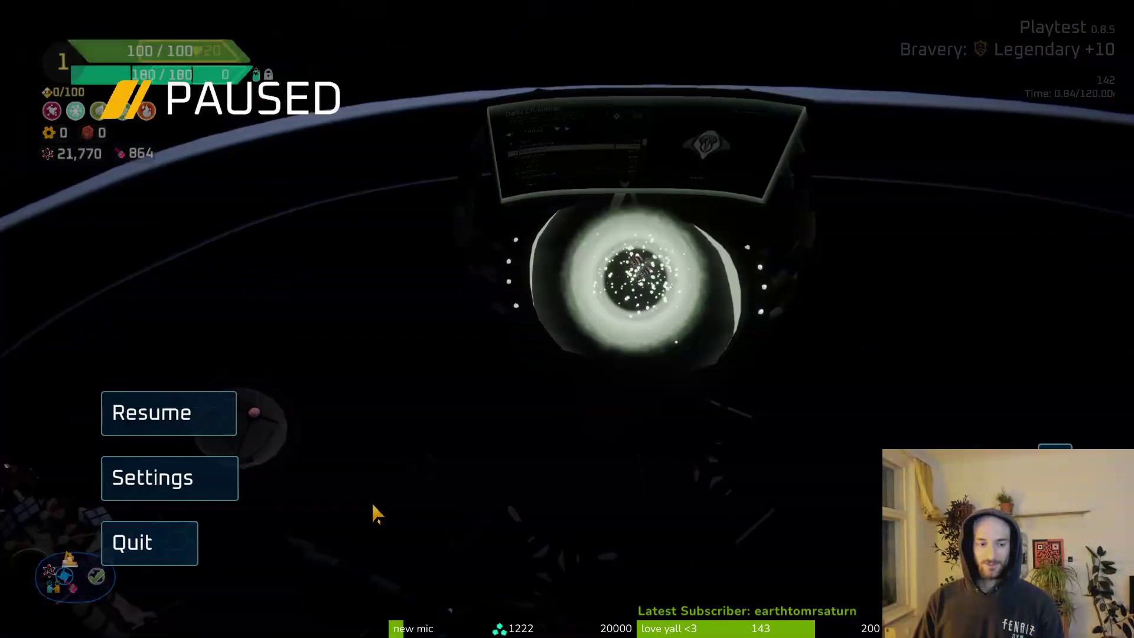
left_click(168, 555)
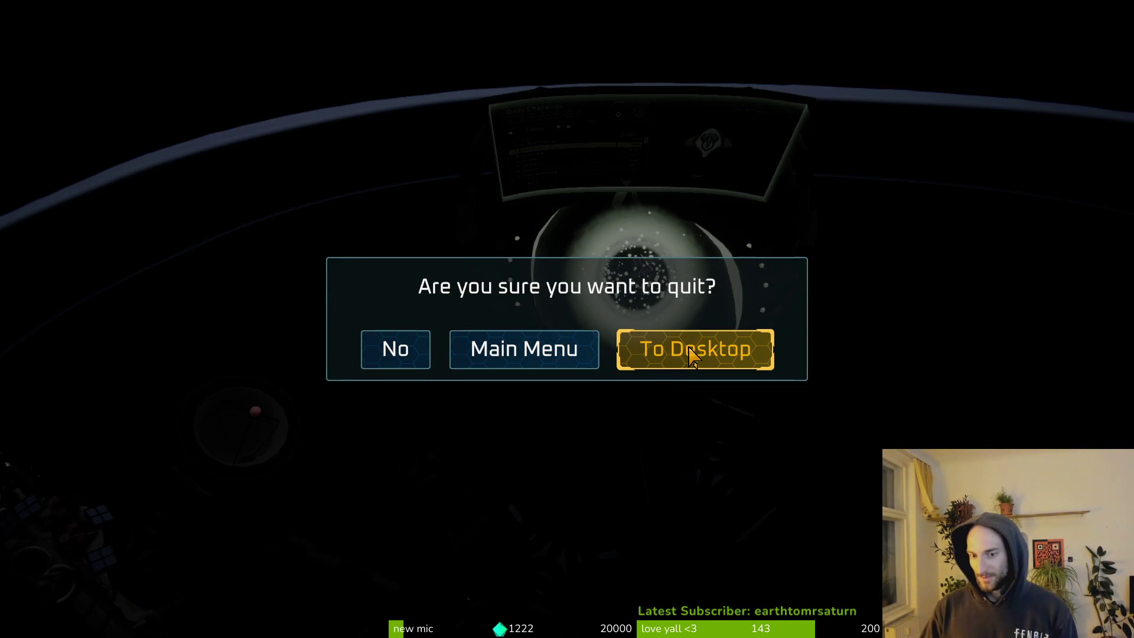
left_click(692, 354)
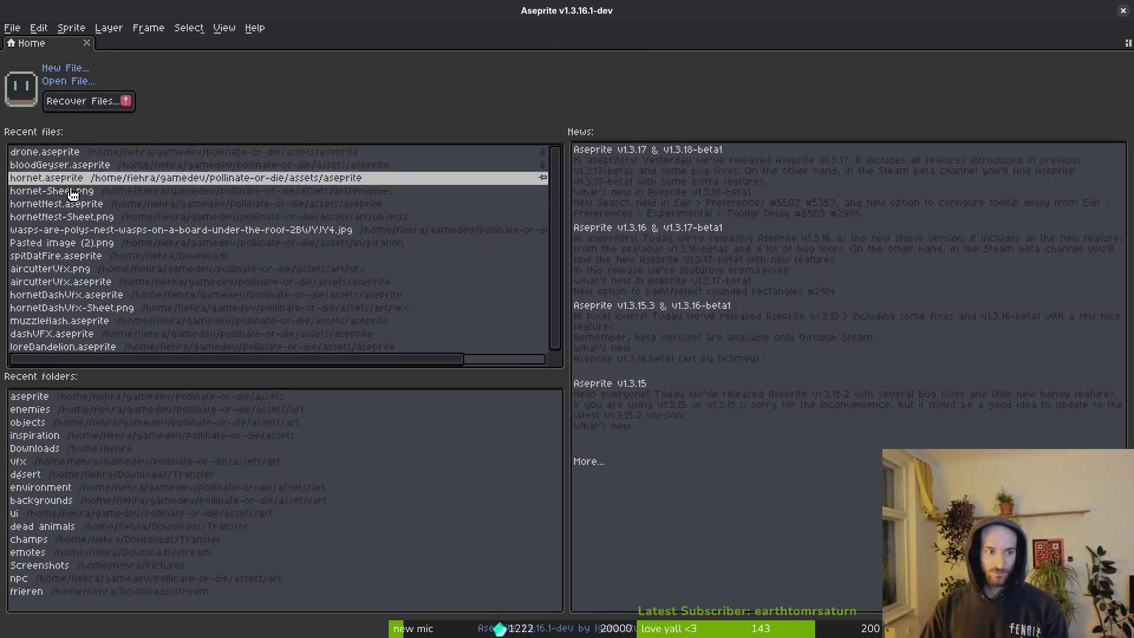
Open hornet.aseprite from recent files, pick the pencil, and scroll the timeline toward takeoff.
left_click(81, 177)
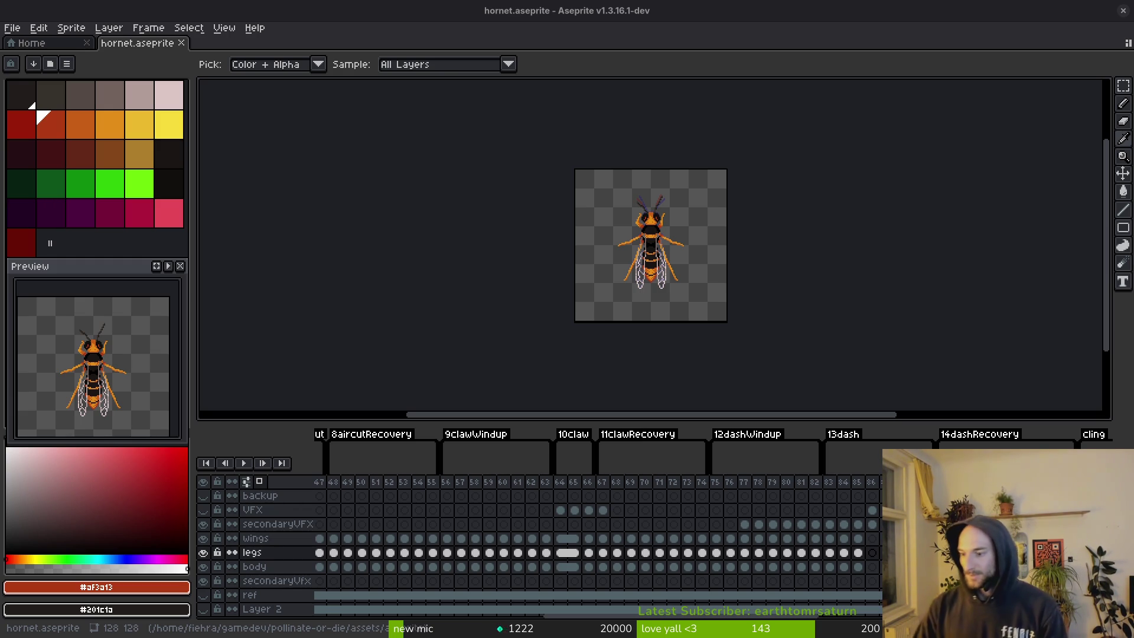
key("b")
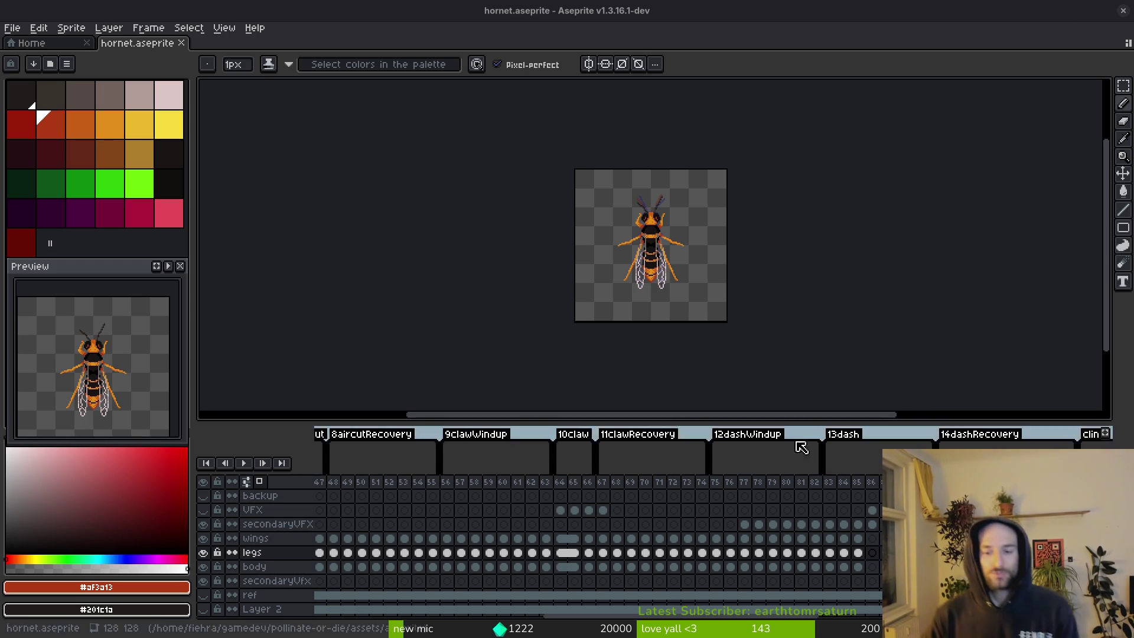
scroll(646, 561, "right", 5)
scroll(646, 561, "right", 3)
Jump to the takeoff frames, select the legs cel, and zoom in on the hornet.
left_click(584, 551)
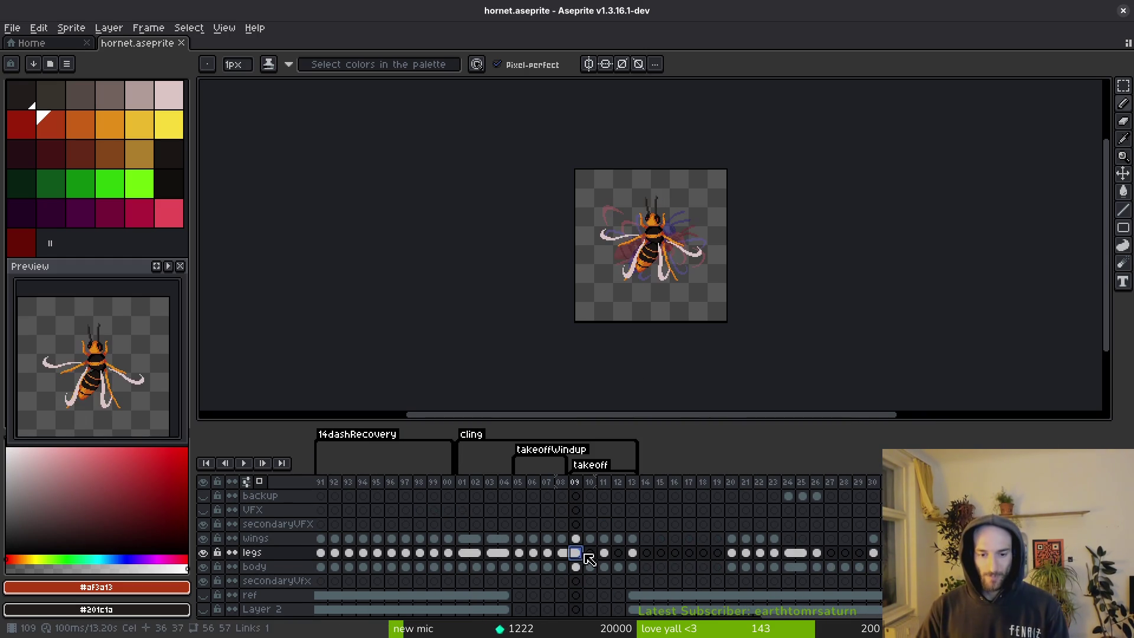
left_click(608, 538)
key("i")
key("b")
scroll(647, 273, "up", 6)
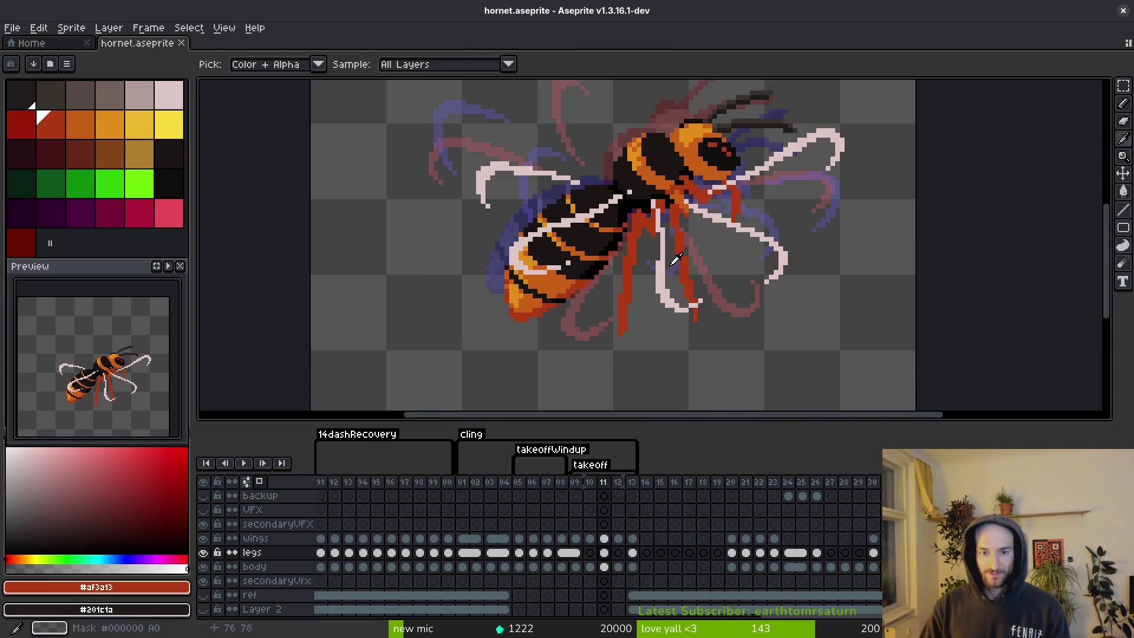
key("Left")
scroll(561, 295, "up", 2)
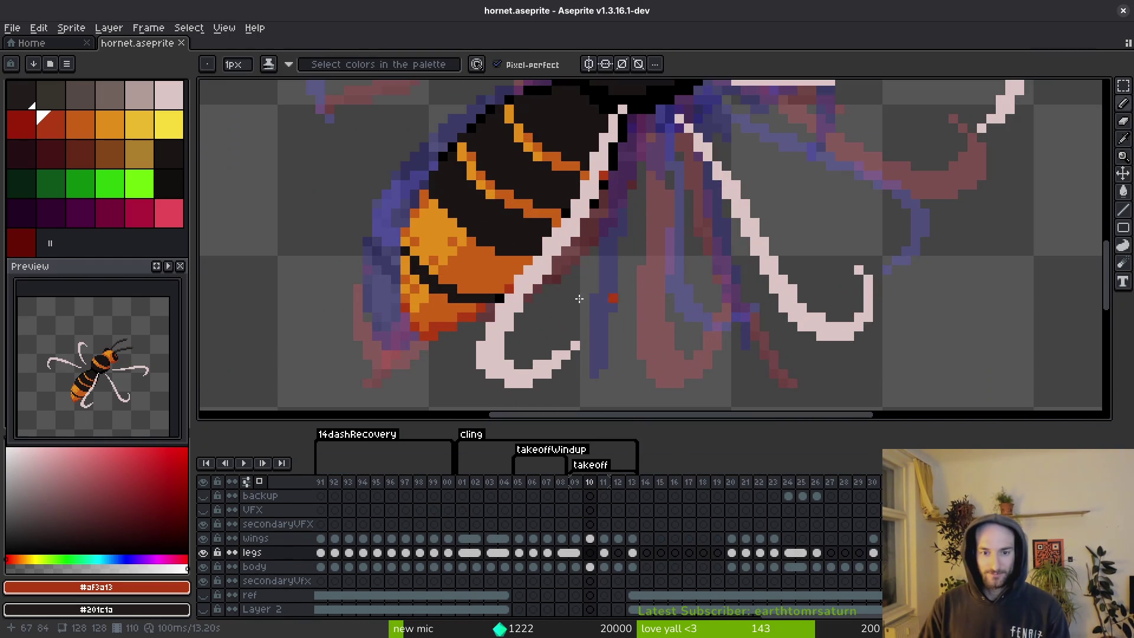
Hide the wings layer and paint a red leg pixel on frame 10.
left_click(203, 538)
scroll(677, 374, "down", 4)
key("Left")
scroll(650, 318, "up", 4)
key("i")
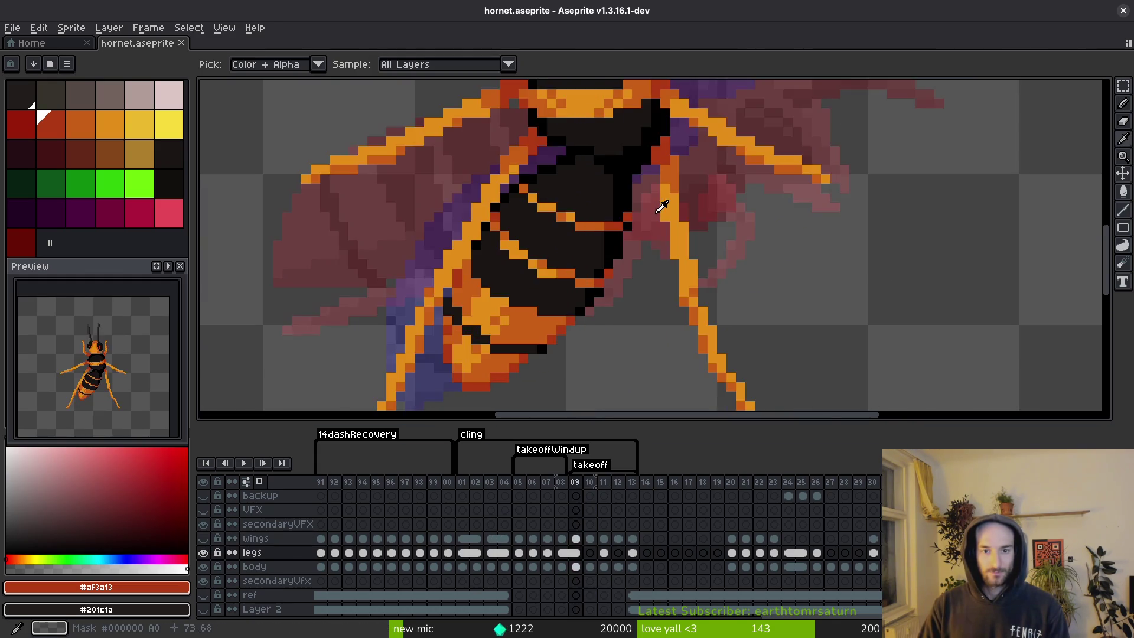
key("Right")
key("b")
scroll(660, 154, "up", 2)
left_click(647, 150)
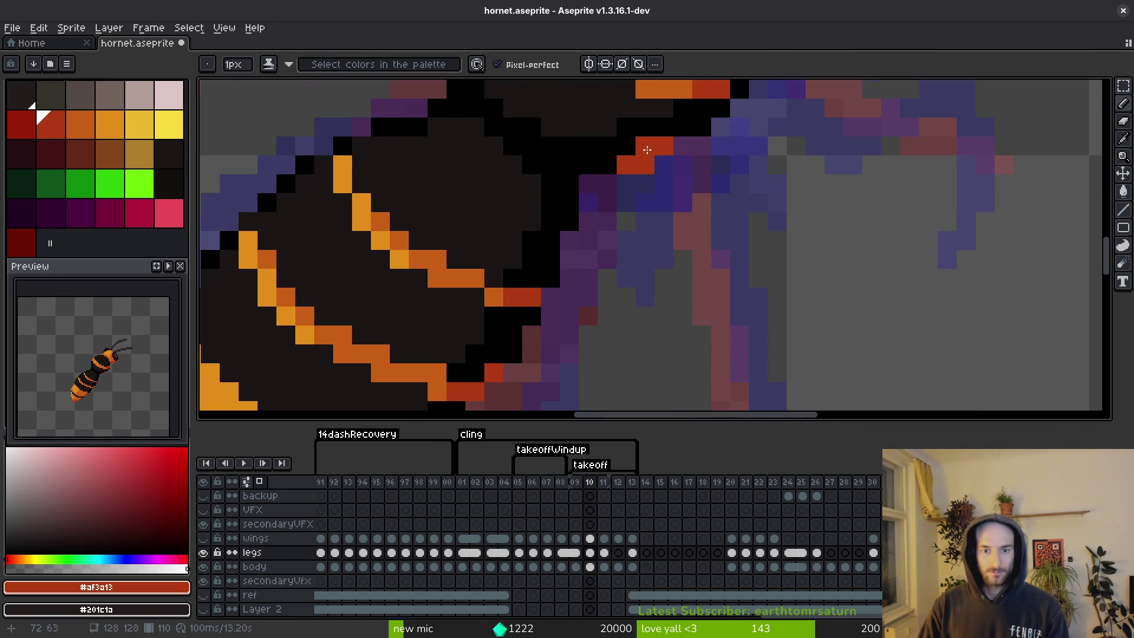
Flip between frames 09 and 10 to compare the leg poses.
scroll(629, 220, "down", 4)
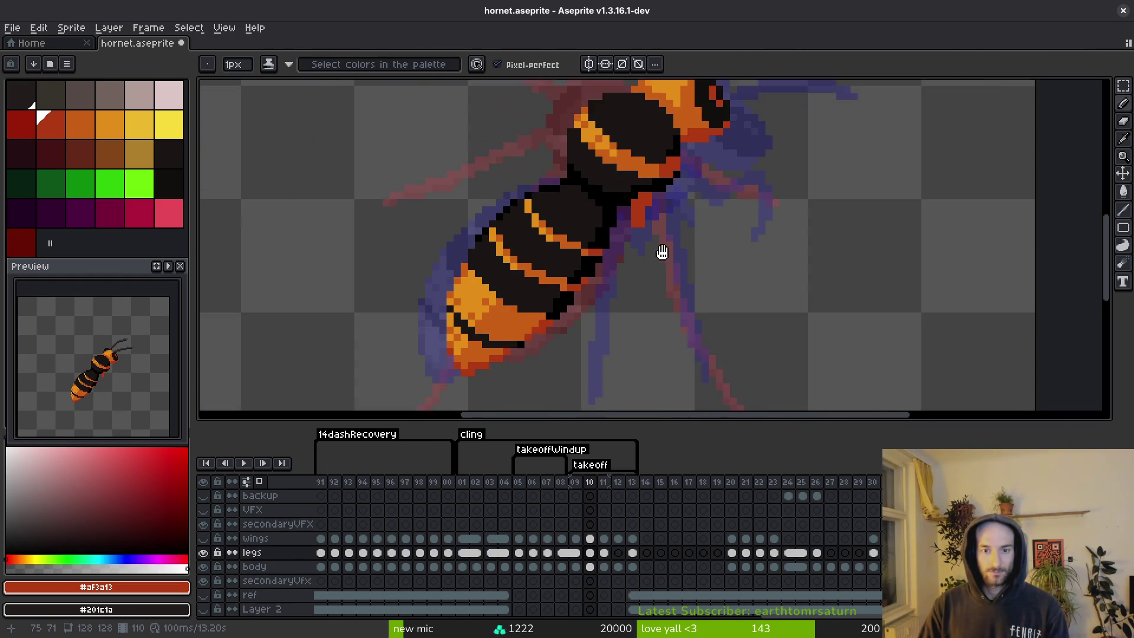
key("Left")
key("i")
key("Right")
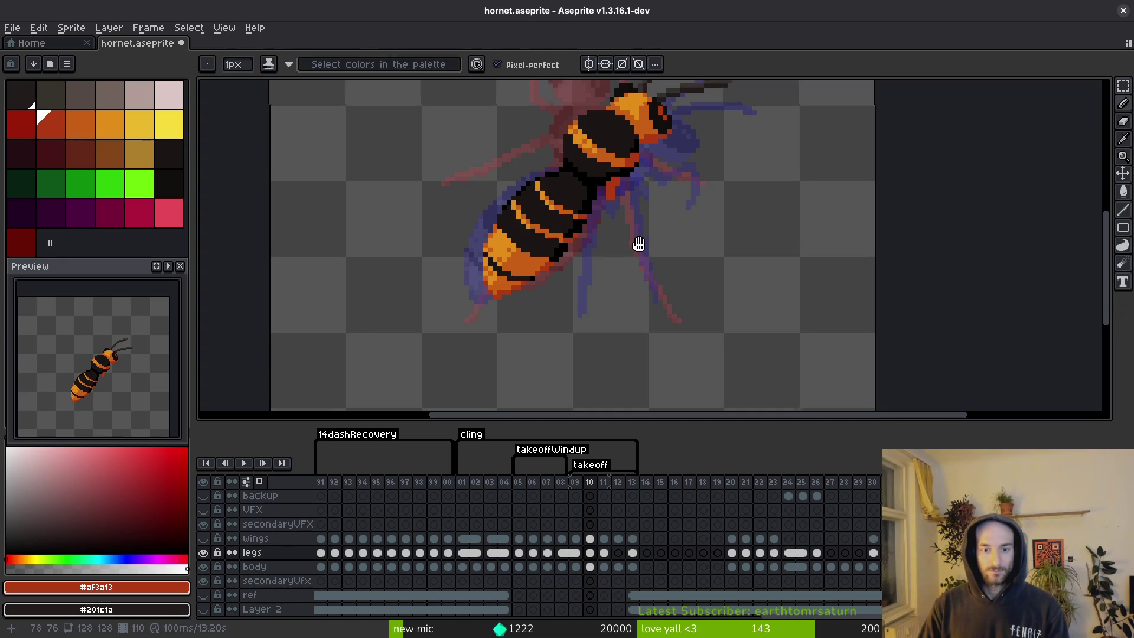
key("Left")
scroll(650, 267, "down", 1)
key("Right")
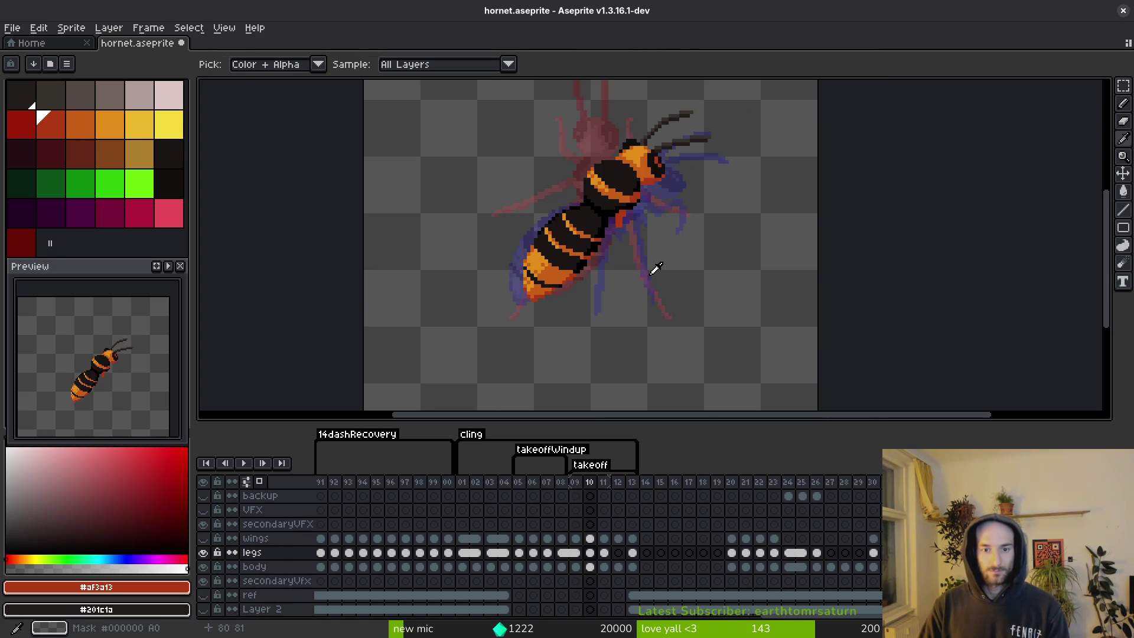
key("Left")
key("Right")
Compare frames 11 and 13, then return to frame 10 zoomed in for drawing.
key("Right")
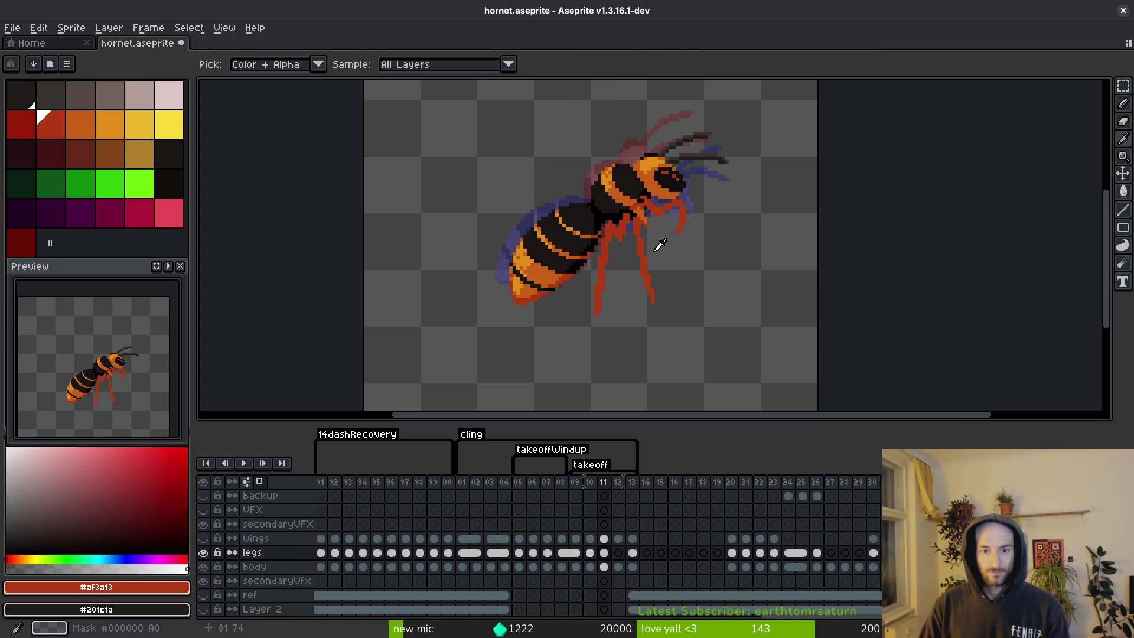
key("Left")
key("Right")
key("Right")
key("Right")
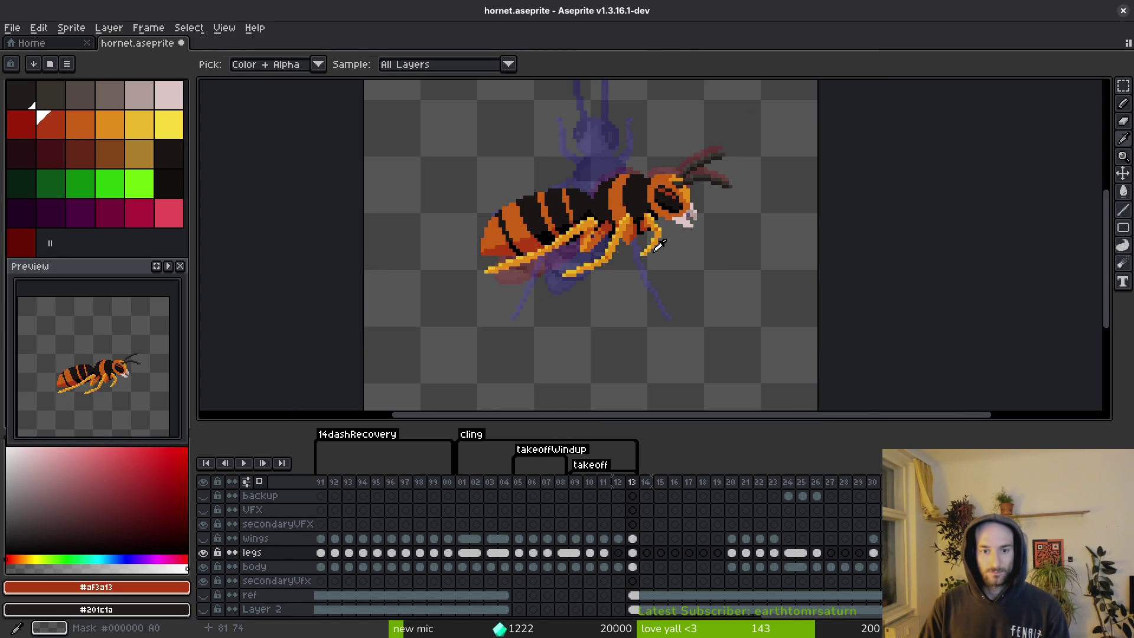
key("Left")
key("Left")
key("Right")
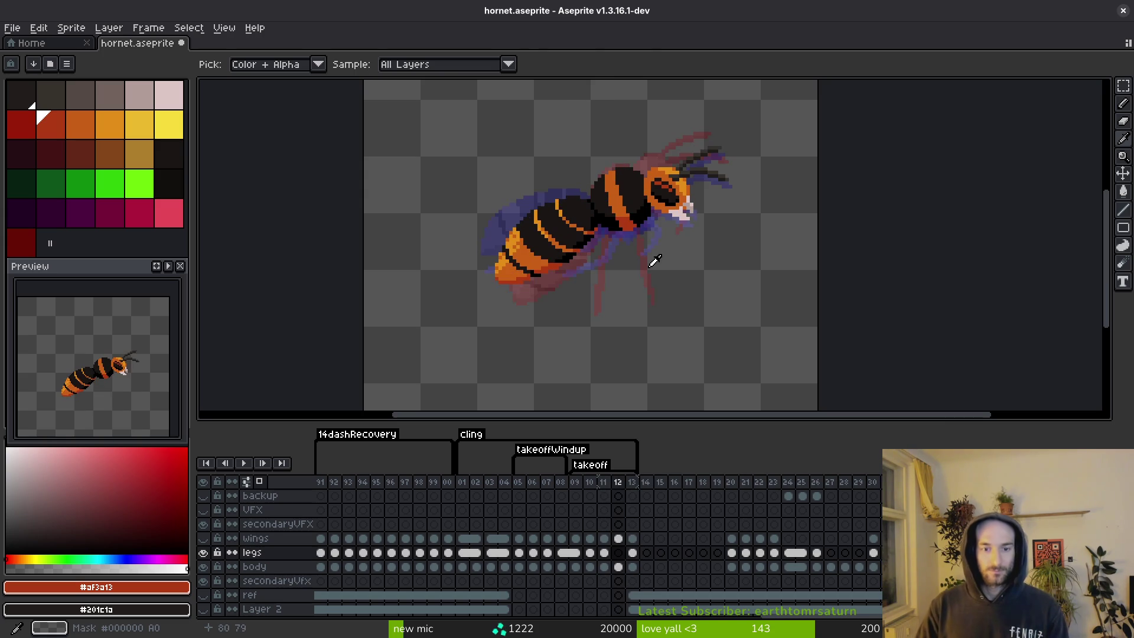
key("Right")
key("Left")
key("Left")
key("Left")
key("Left")
scroll(616, 348, "up", 2)
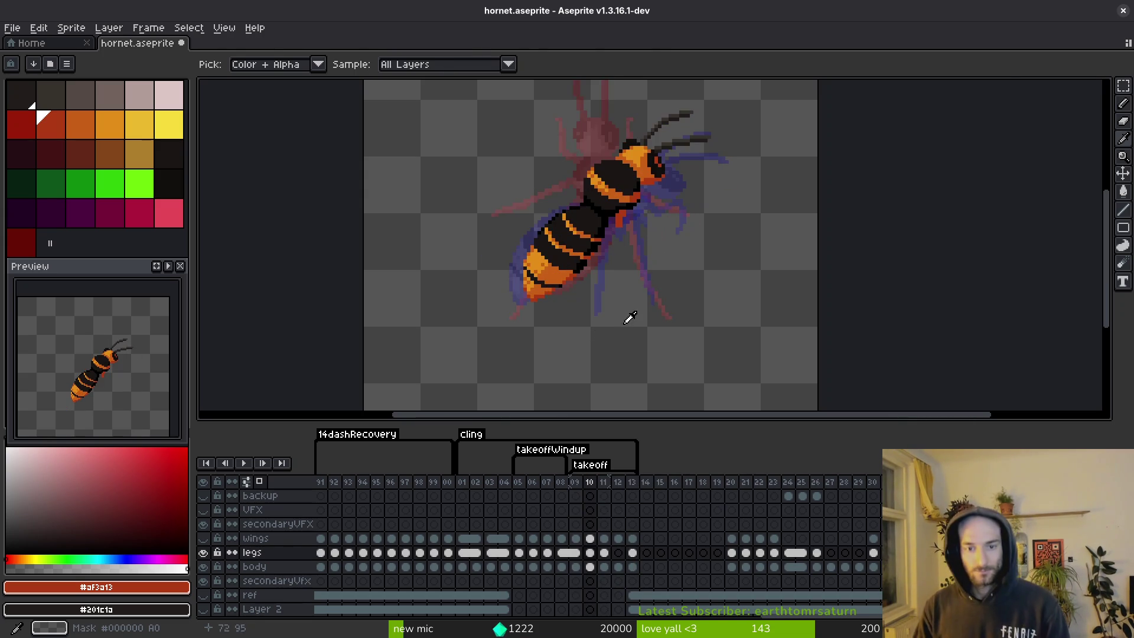
scroll(623, 319, "up", 1)
key("Right")
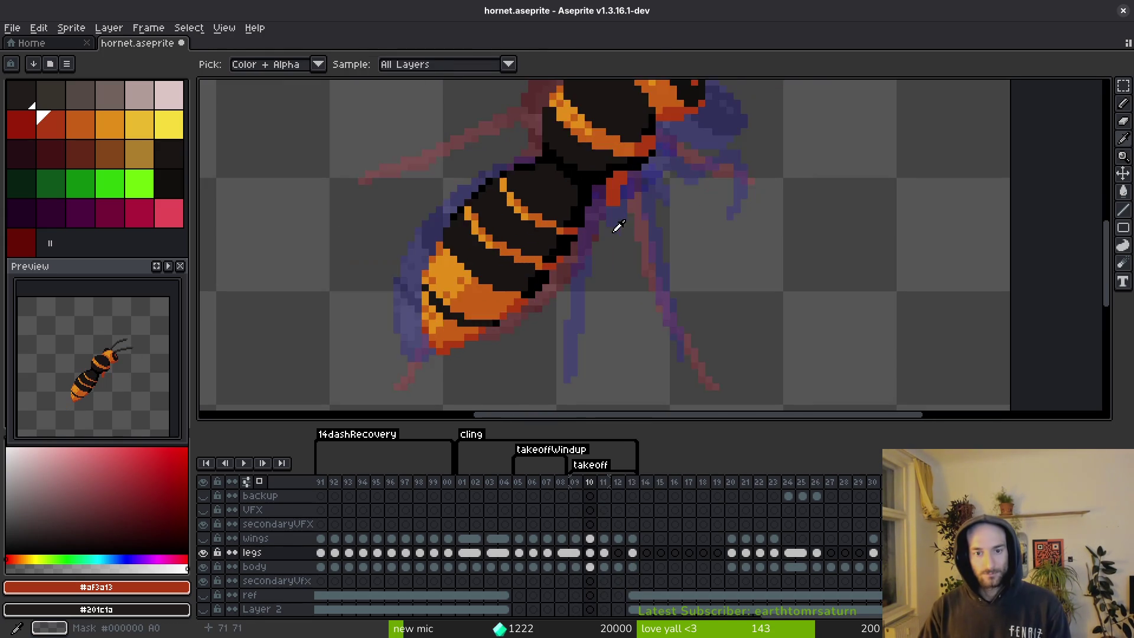
scroll(619, 177, "up", 2)
Erase stray red pixels by the leg, sample red #af3a13, and paint a leg pixel.
key("e")
left_click_drag(633, 144, 601, 172)
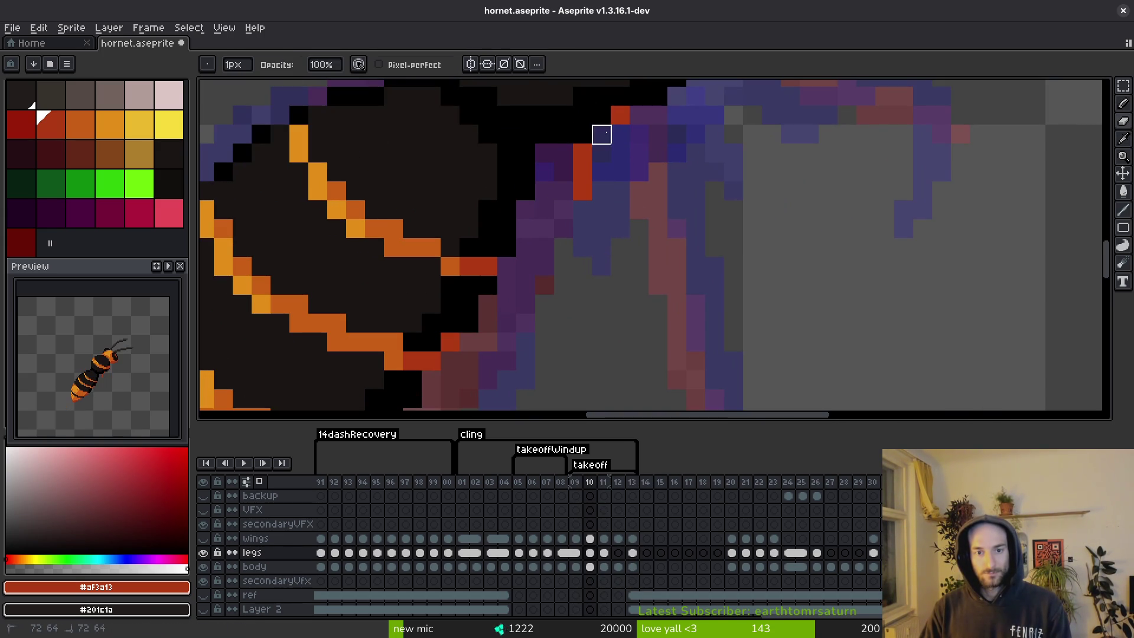
left_click(630, 133, "alt")
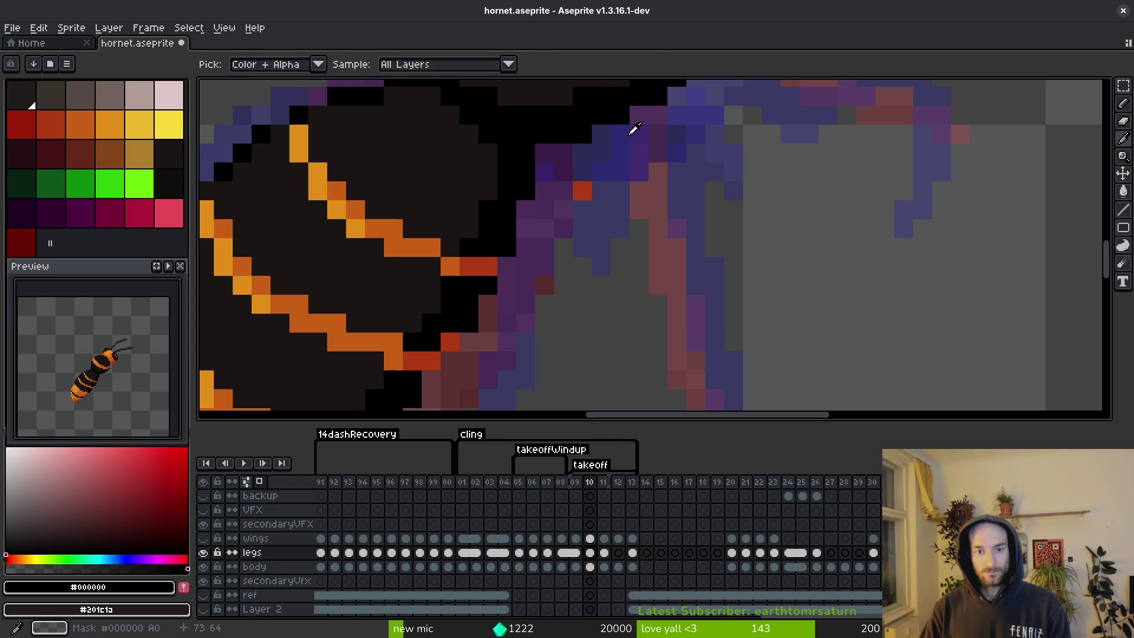
left_click(584, 189, "alt")
left_click(621, 118)
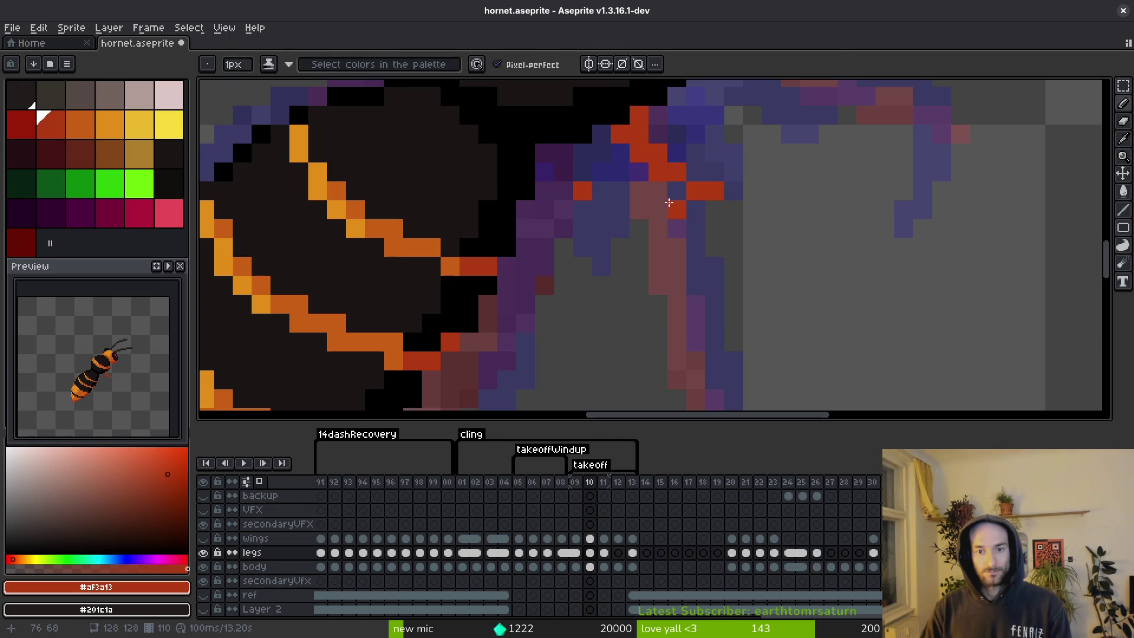
Compare against frame 09, then draw two strokes along the leg on frame 10.
scroll(668, 202, "down", 6)
scroll(717, 242, "up", 2)
scroll(715, 232, "up", 1)
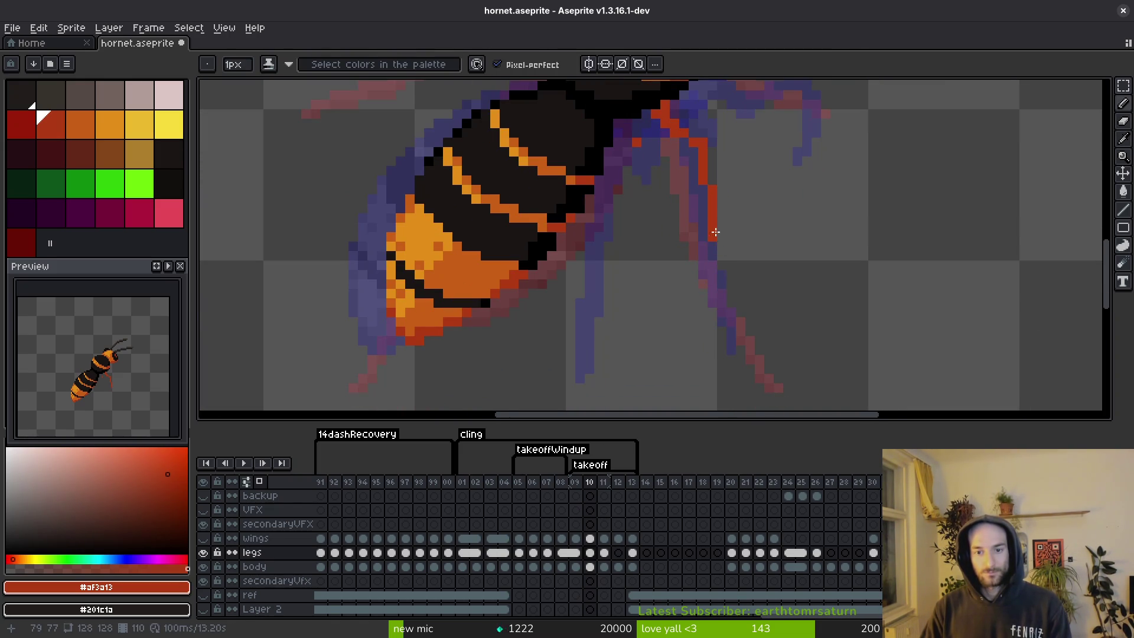
scroll(767, 368, "down", 3)
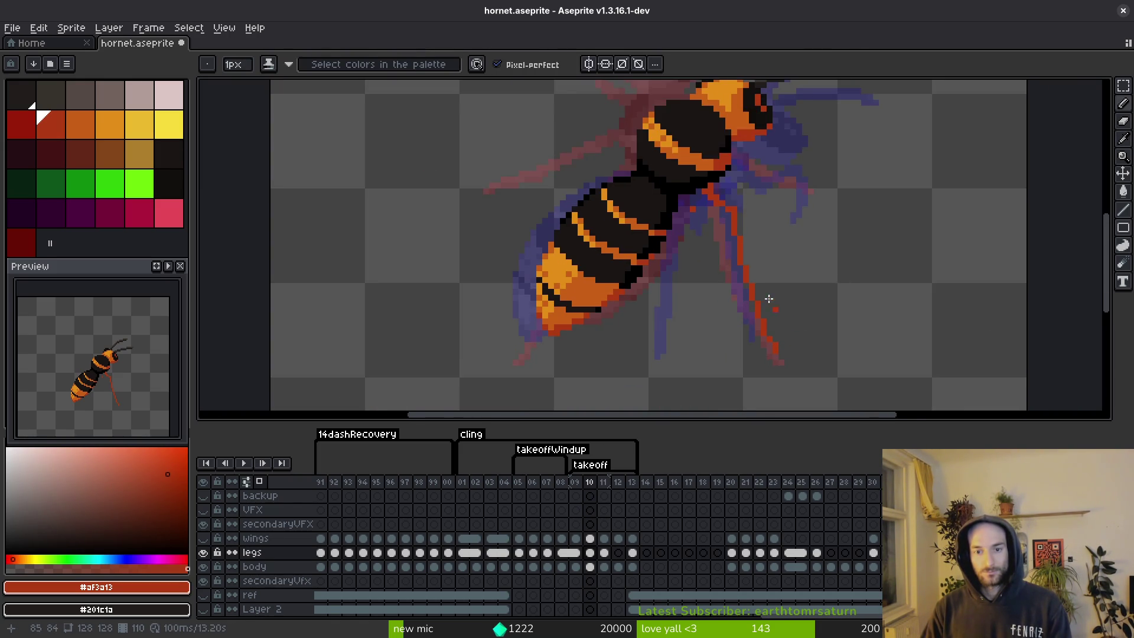
key("Left")
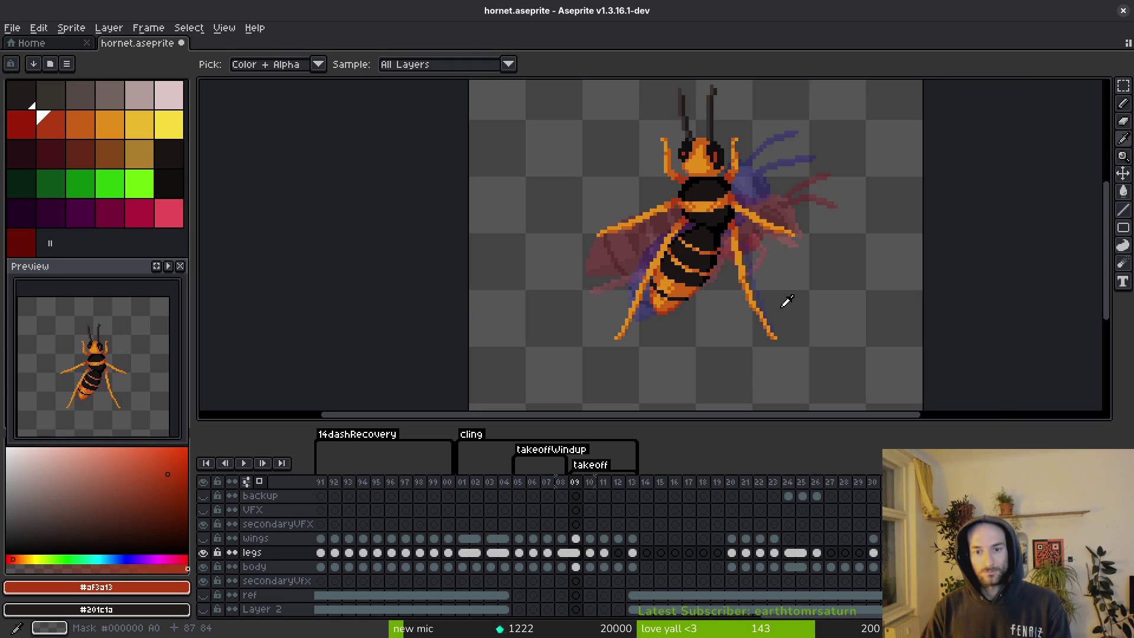
key("Right")
scroll(737, 227, "up", 3)
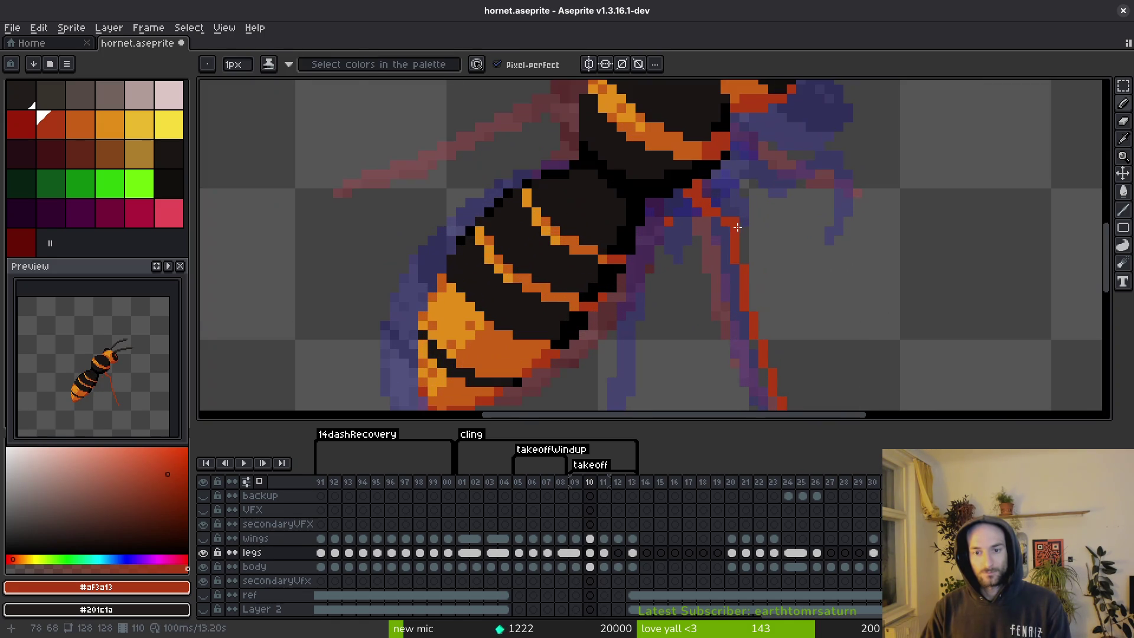
left_click_drag(779, 298, 658, 152)
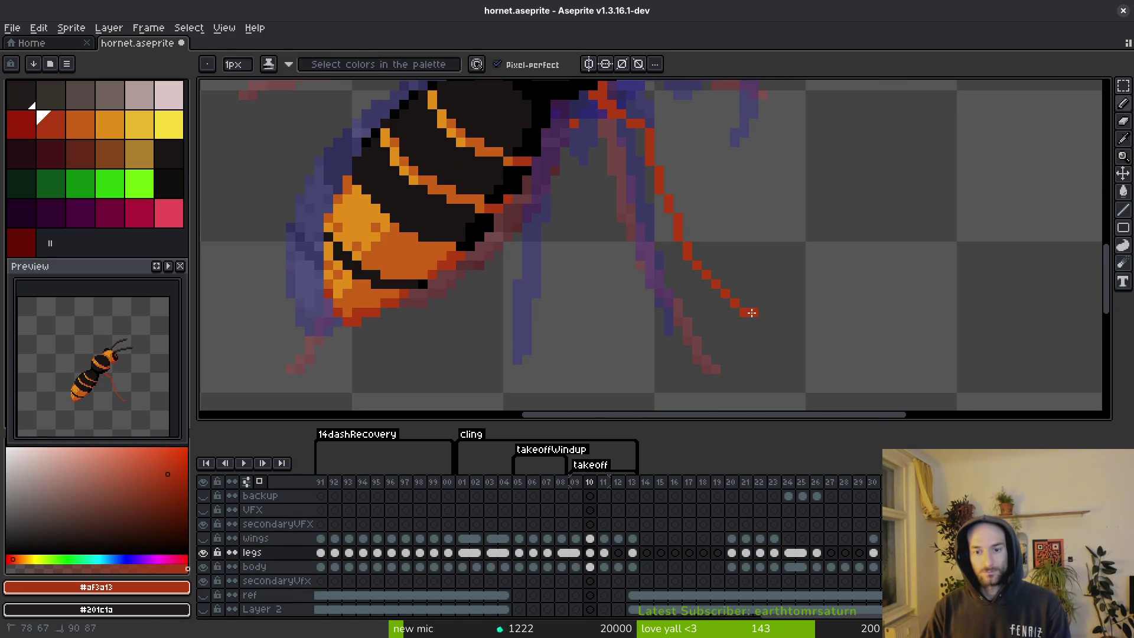
scroll(718, 218, "down", 3)
scroll(718, 218, "up", 3)
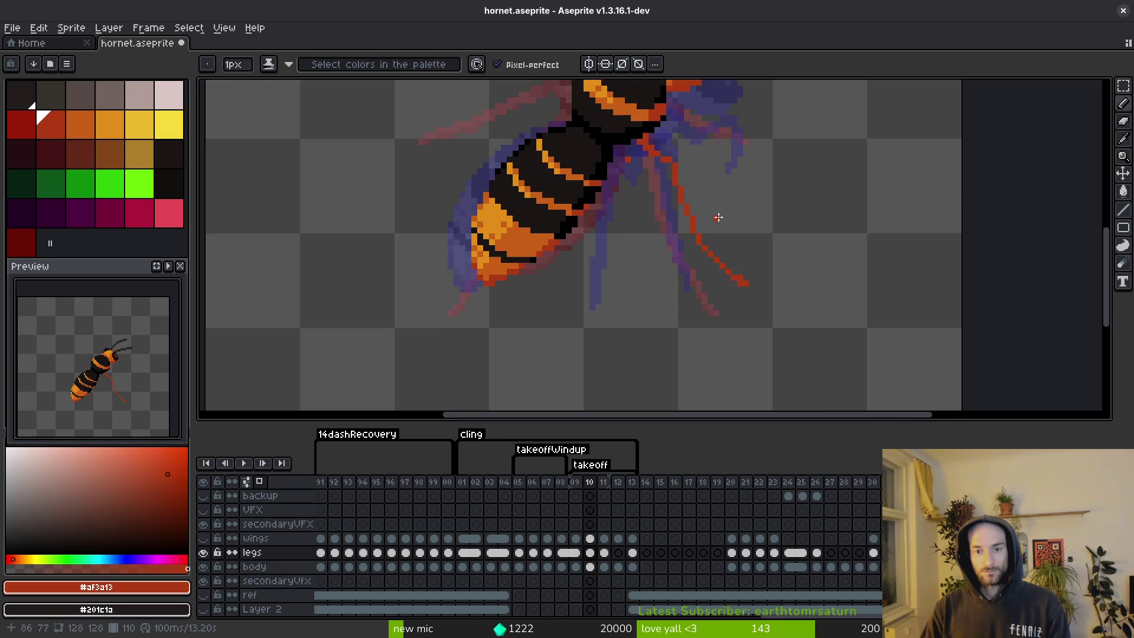
scroll(675, 191, "up", 2)
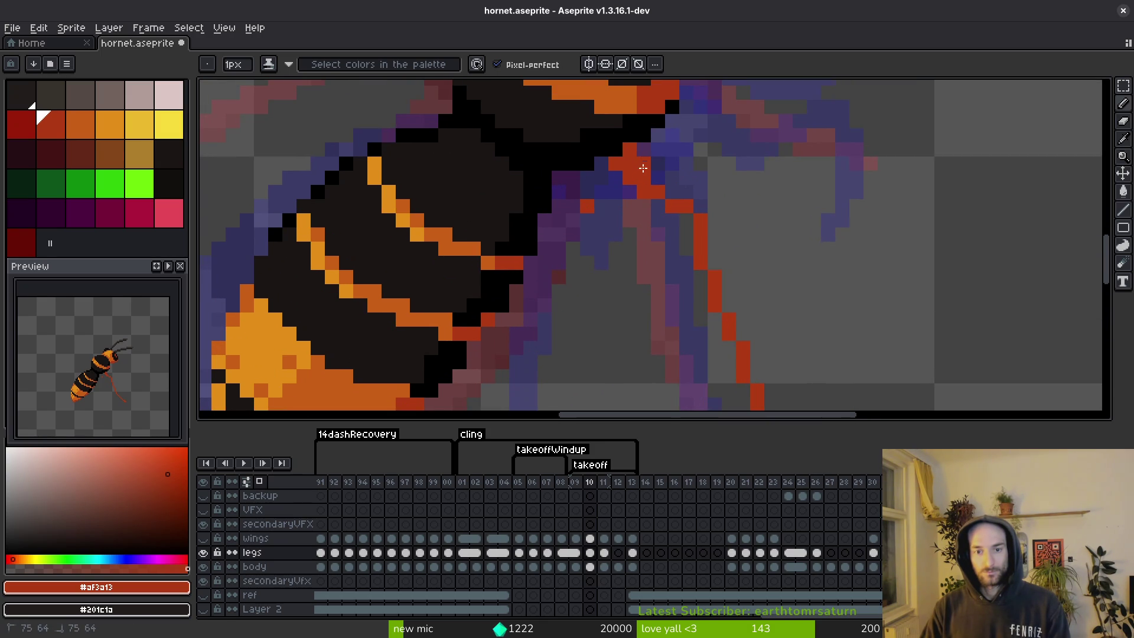
left_click_drag(687, 238, 636, 154)
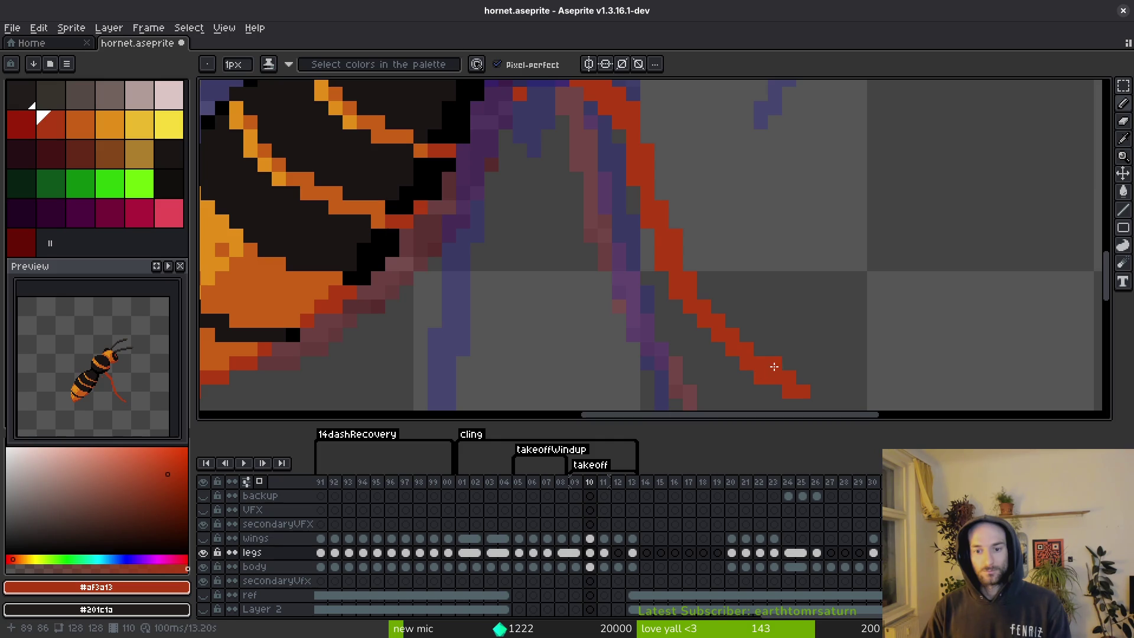
Save hornet.aseprite with the leg edits so far.
key("e")
scroll(767, 299, "down", 3)
scroll(643, 162, "up", 3)
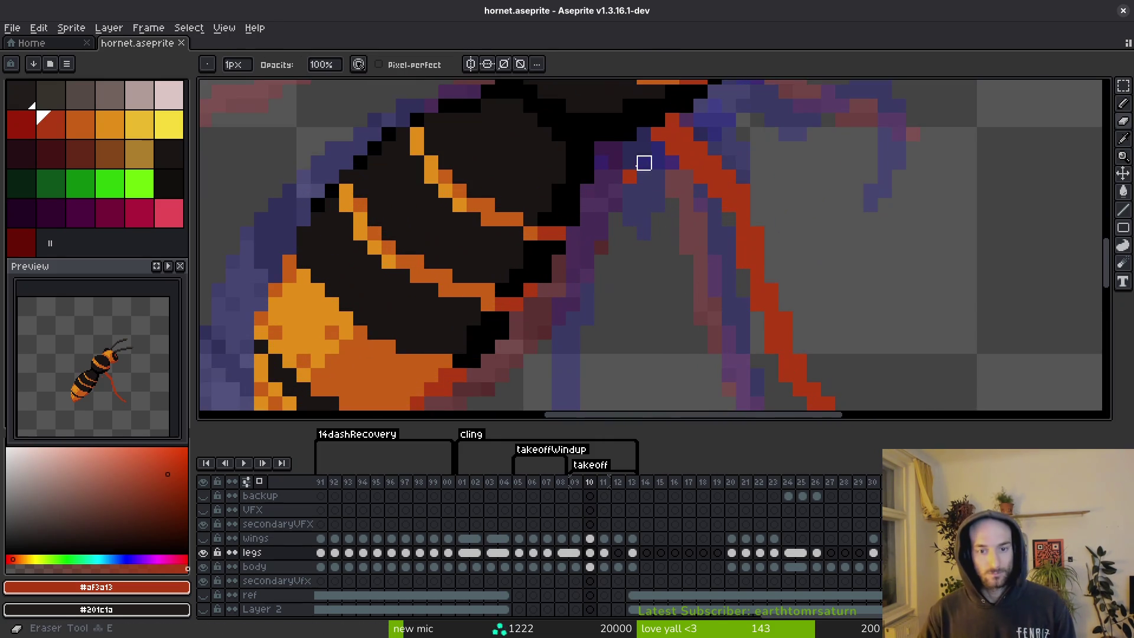
key("ctrl+s")
scroll(653, 235, "down", 2)
scroll(653, 280, "up", 1)
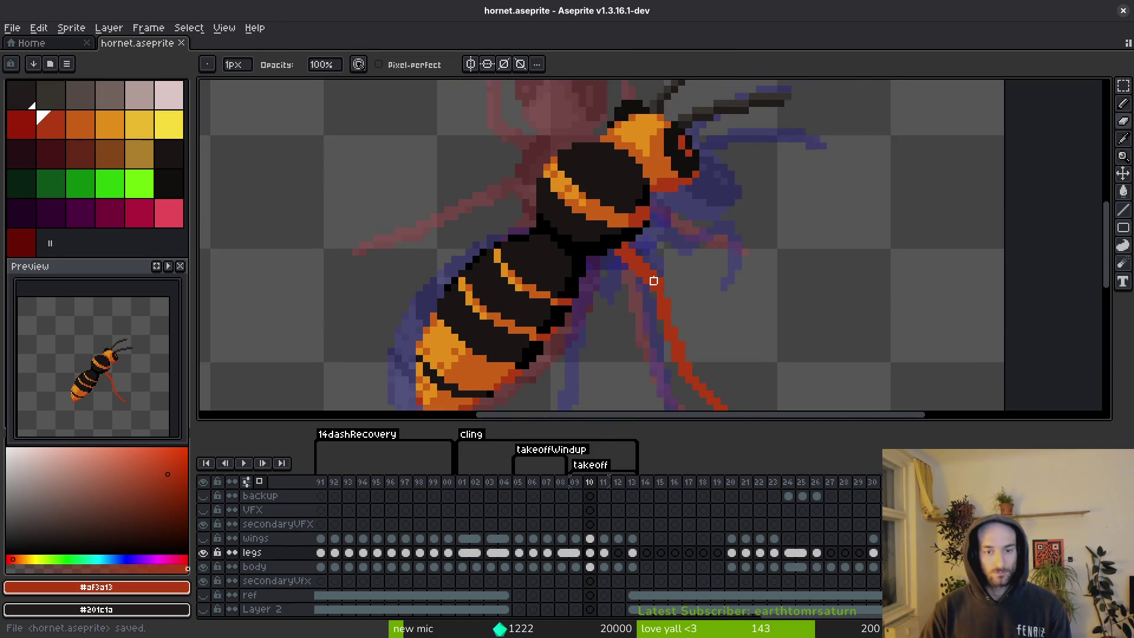
scroll(678, 250, "up", 1)
scroll(682, 250, "down", 2)
scroll(669, 244, "down", 4)
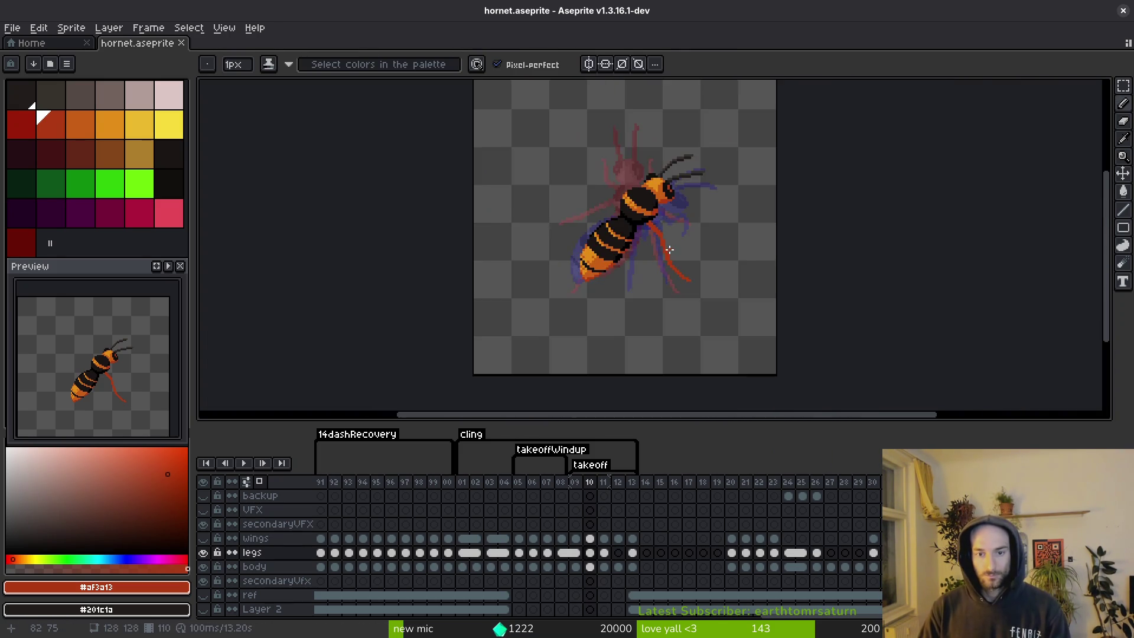
scroll(670, 246, "up", 5)
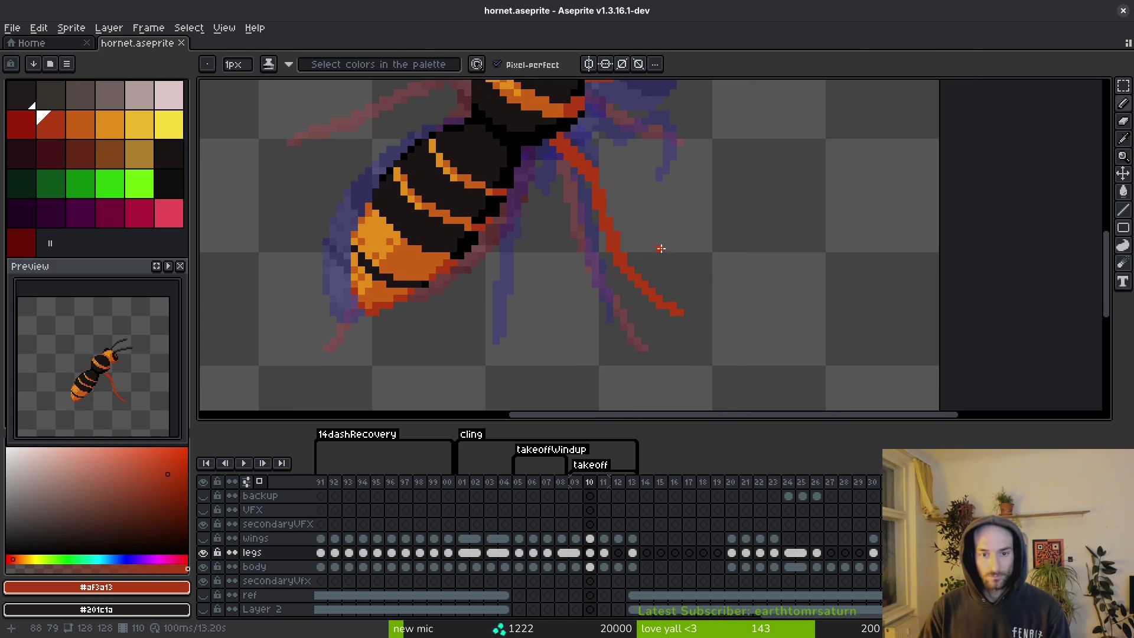
Draw a red line down the inner leg, redo it cleaner, and add a pixel beside it.
key("m")
key("f")
scroll(570, 166, "up", 2)
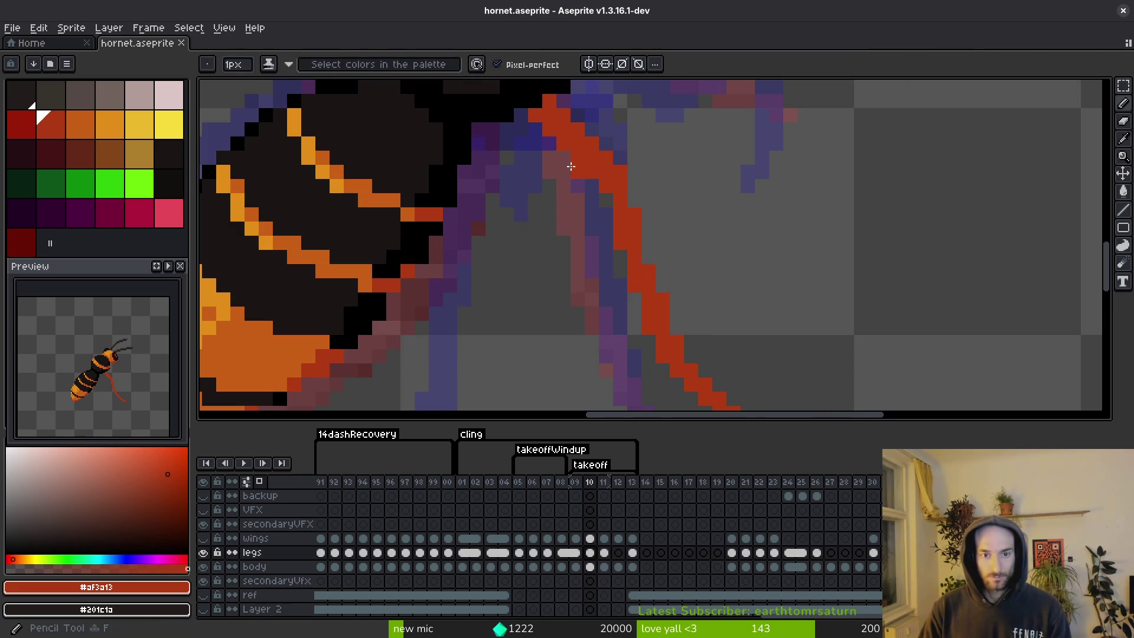
left_click_drag(578, 203, 619, 353)
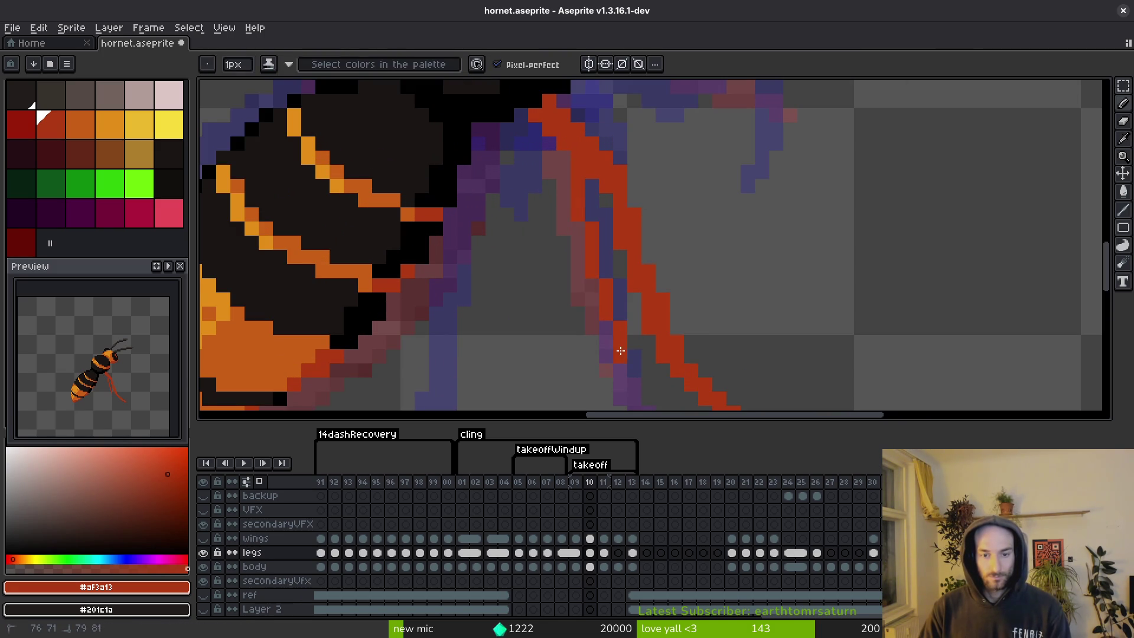
scroll(549, 215, "down", 2)
scroll(576, 225, "up", 2)
key("ctrl+z")
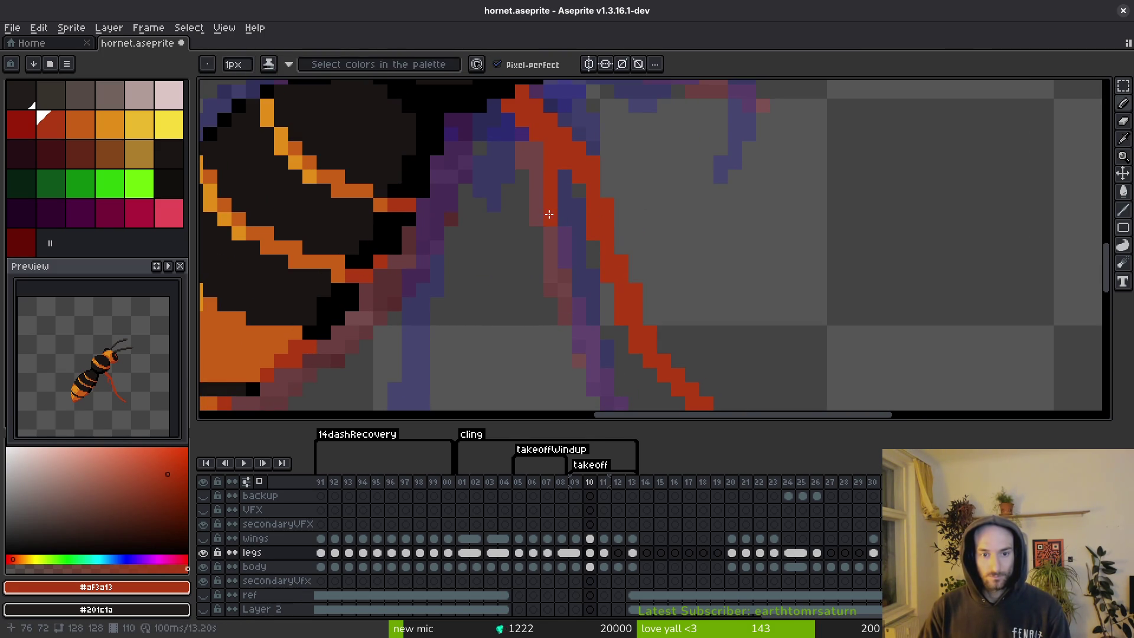
left_click_drag(549, 214, 611, 343)
scroll(602, 301, "down", 1)
scroll(584, 266, "up", 1)
left_click(579, 254)
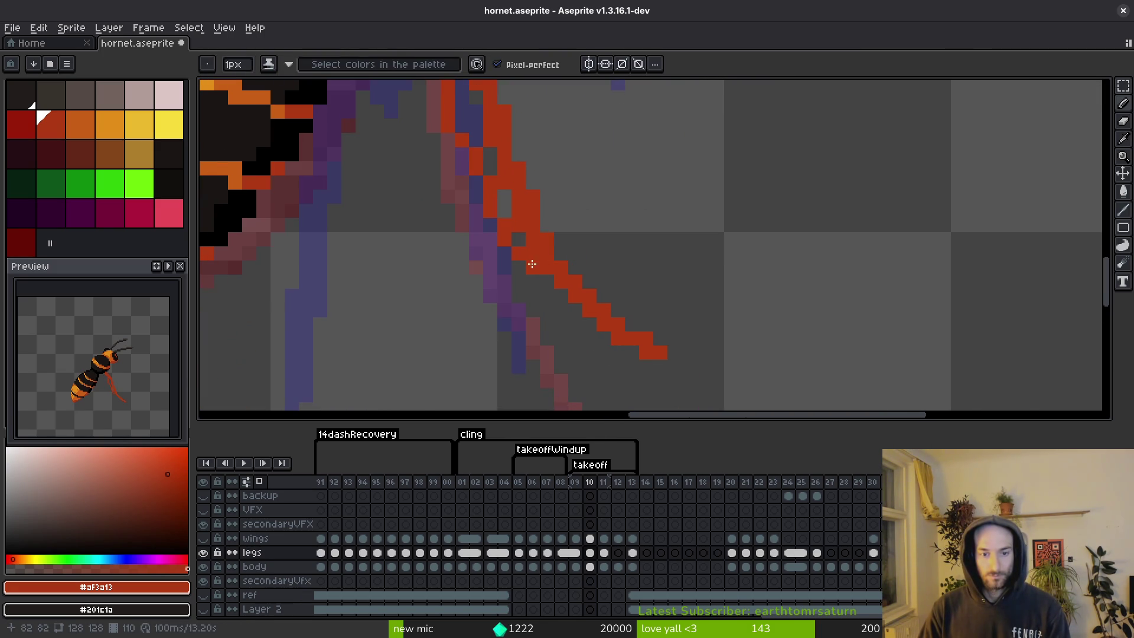
scroll(558, 268, "down", 1)
scroll(558, 267, "up", 1)
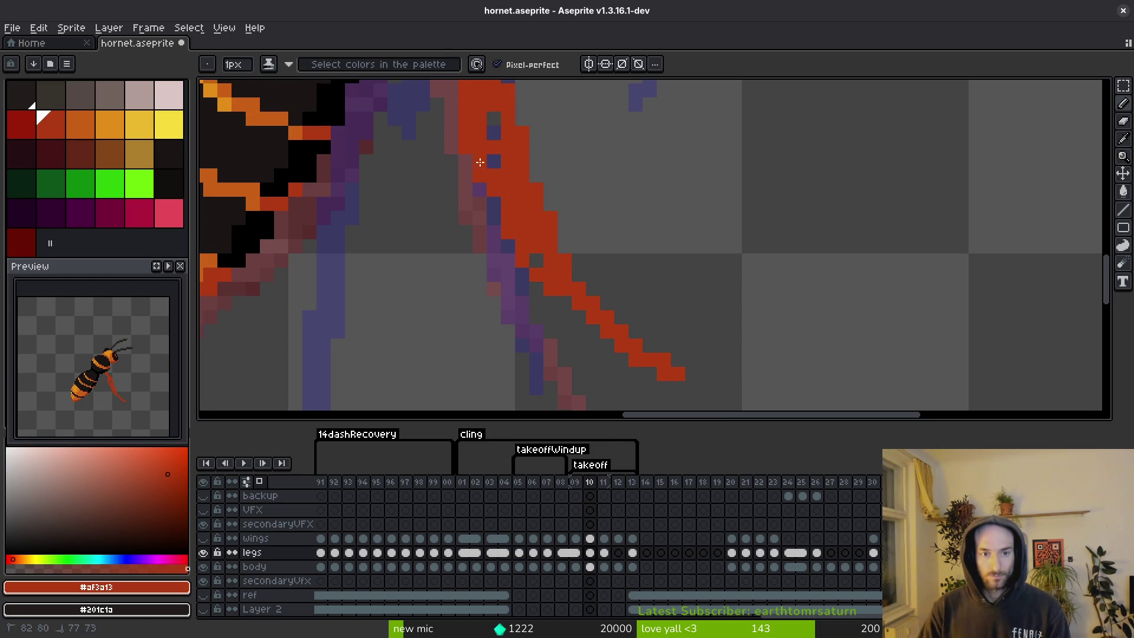
scroll(524, 233, "down", 1)
scroll(501, 273, "up", 1)
Erase stray red pixels along the leg's left edge and save the file.
key("e")
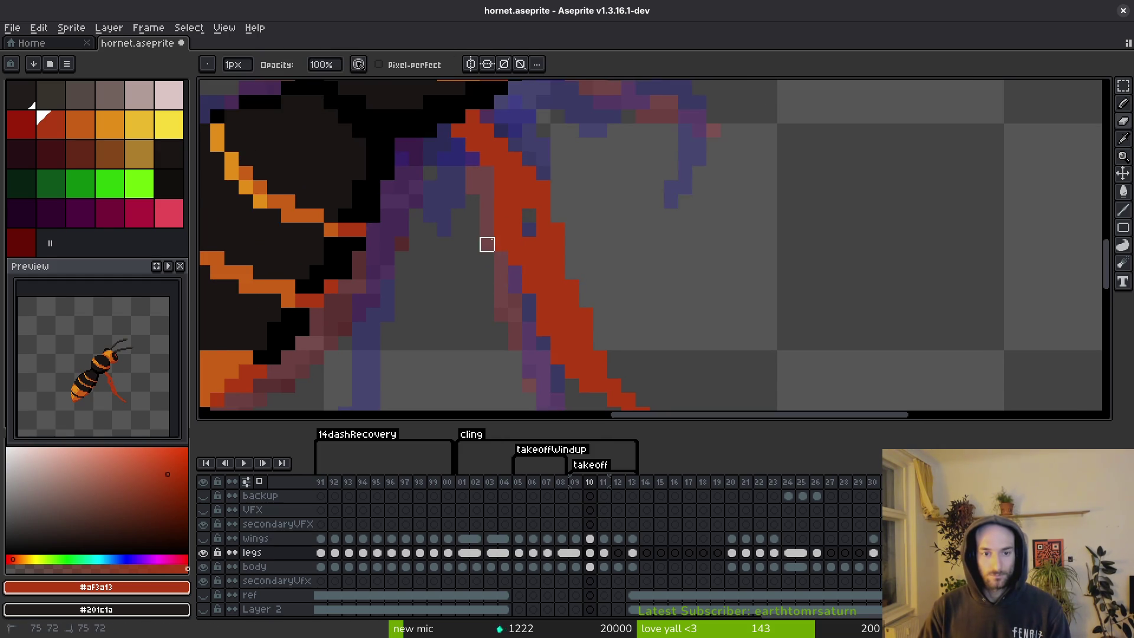
left_click(501, 244)
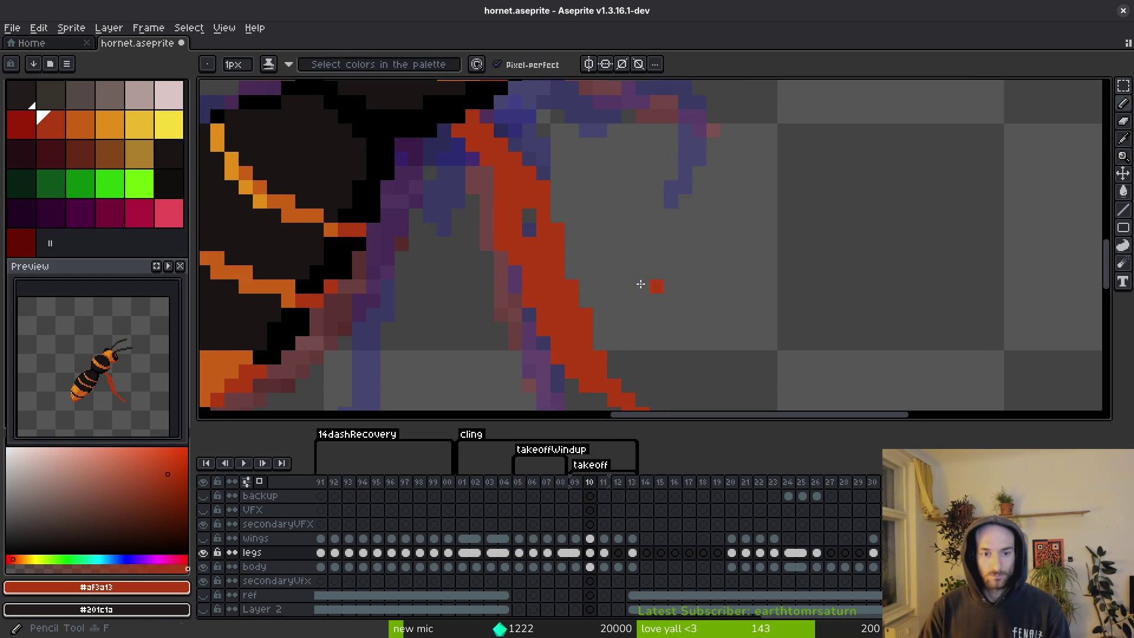
key("e")
left_click_drag(529, 173, 557, 272)
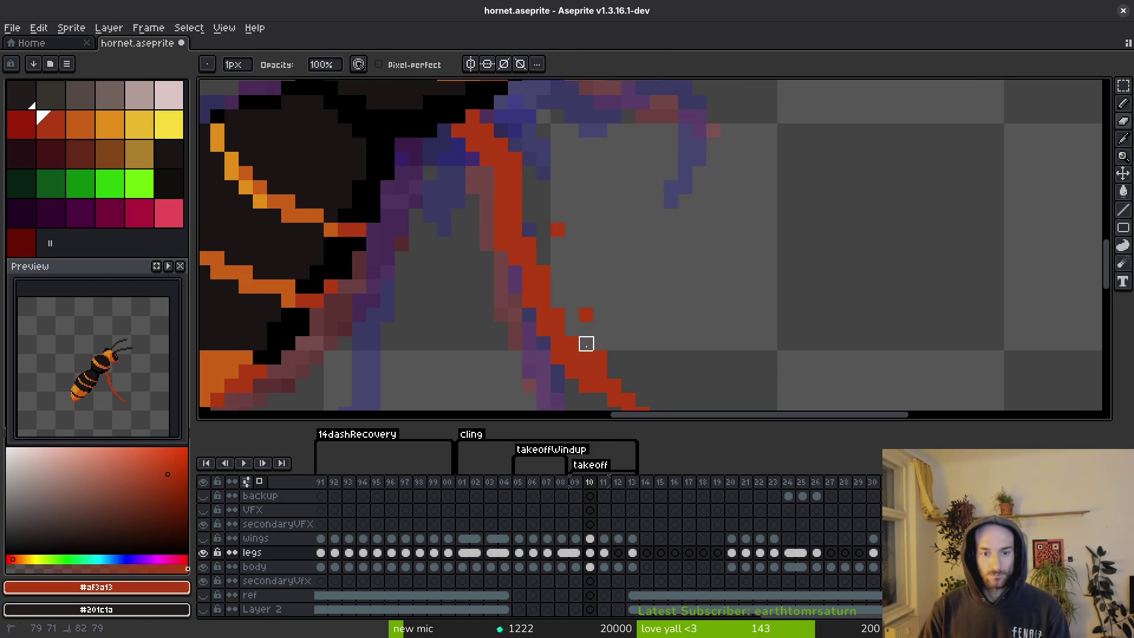
scroll(572, 258, "down", 2)
scroll(587, 268, "down", 2)
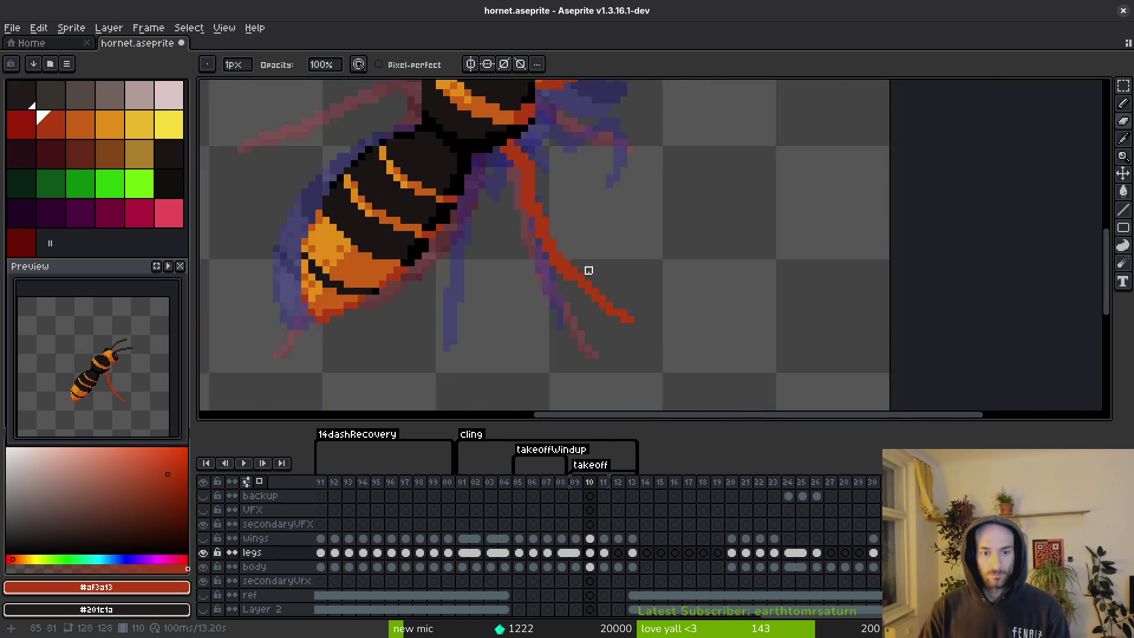
scroll(617, 286, "up", 2)
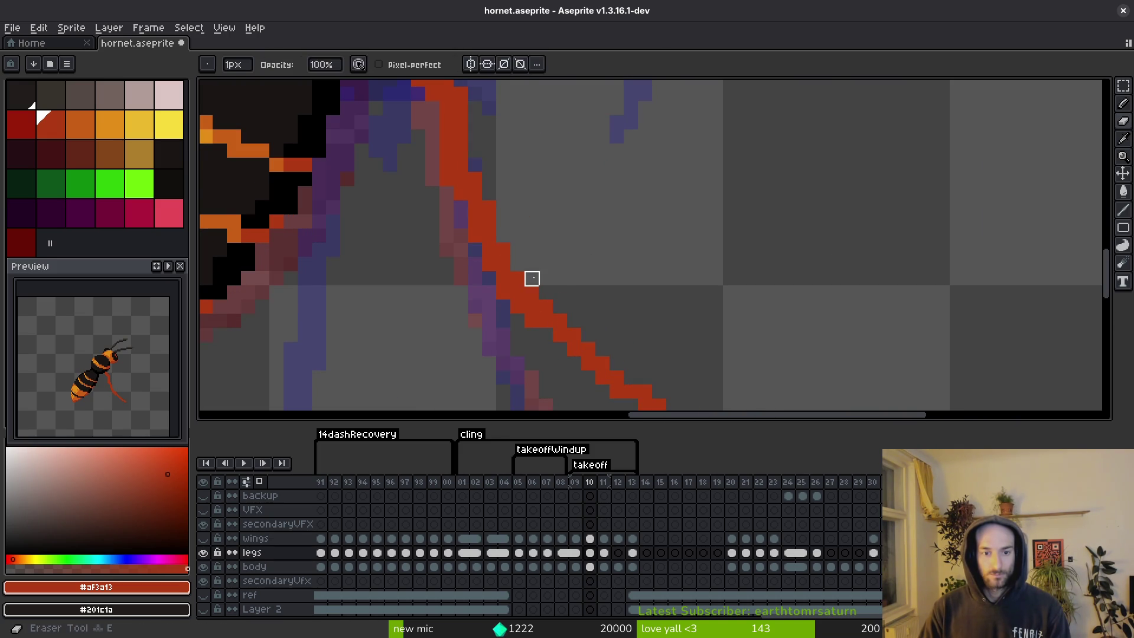
key("f")
key("e")
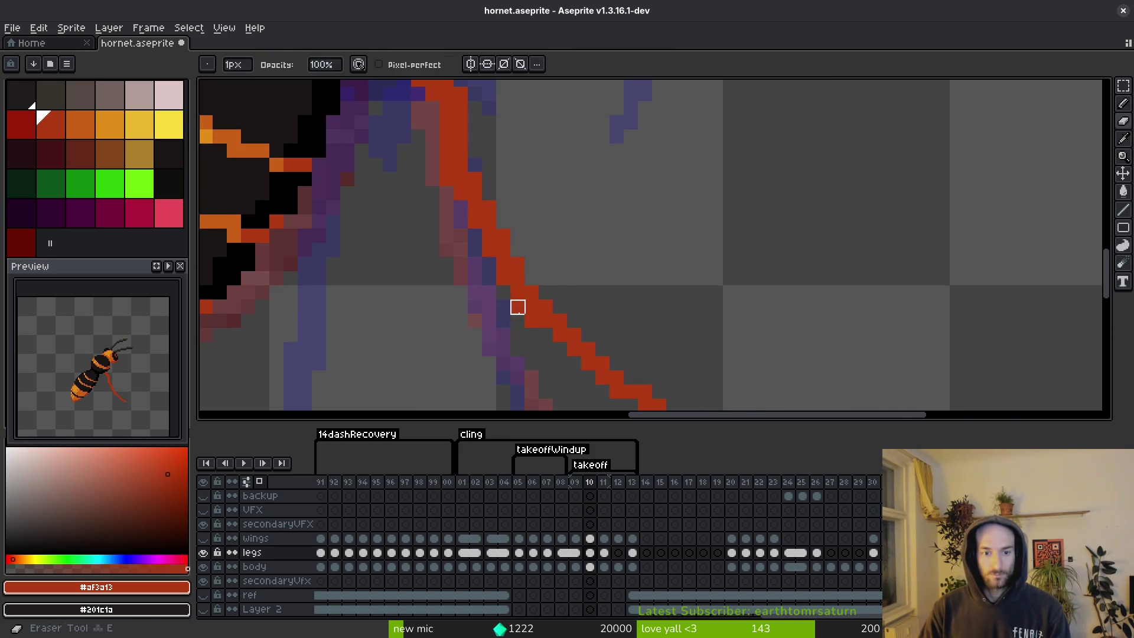
left_click(517, 307)
left_click(531, 321)
key("ctrl+s")
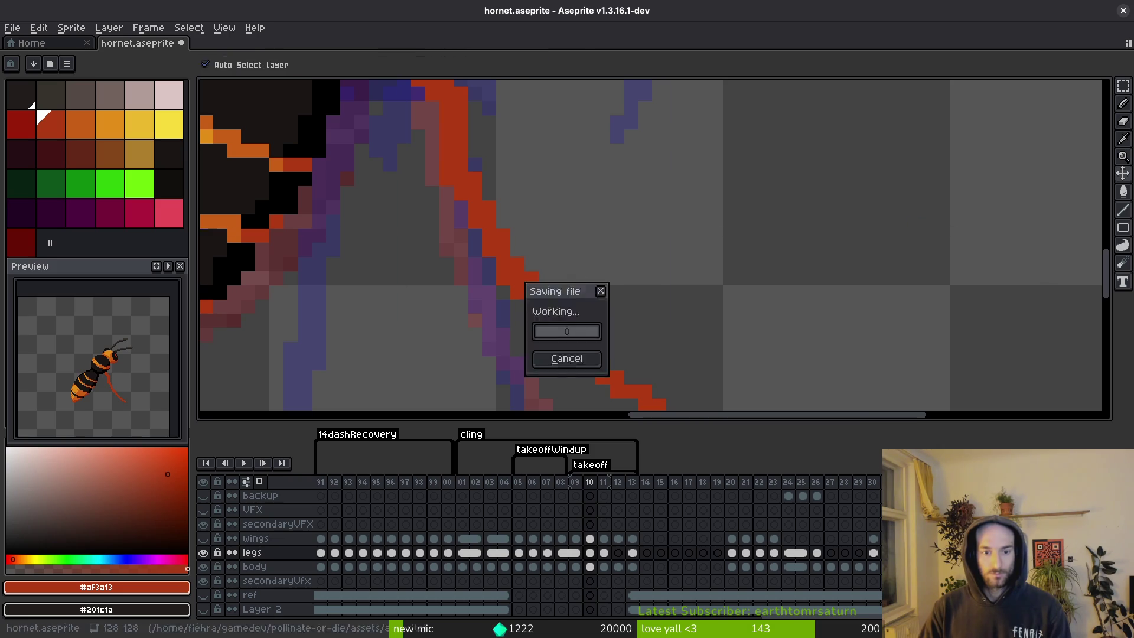
Recolour four pixels along the red leg and save hornet.aseprite.
scroll(593, 290, "down", 4)
scroll(599, 278, "up", 3)
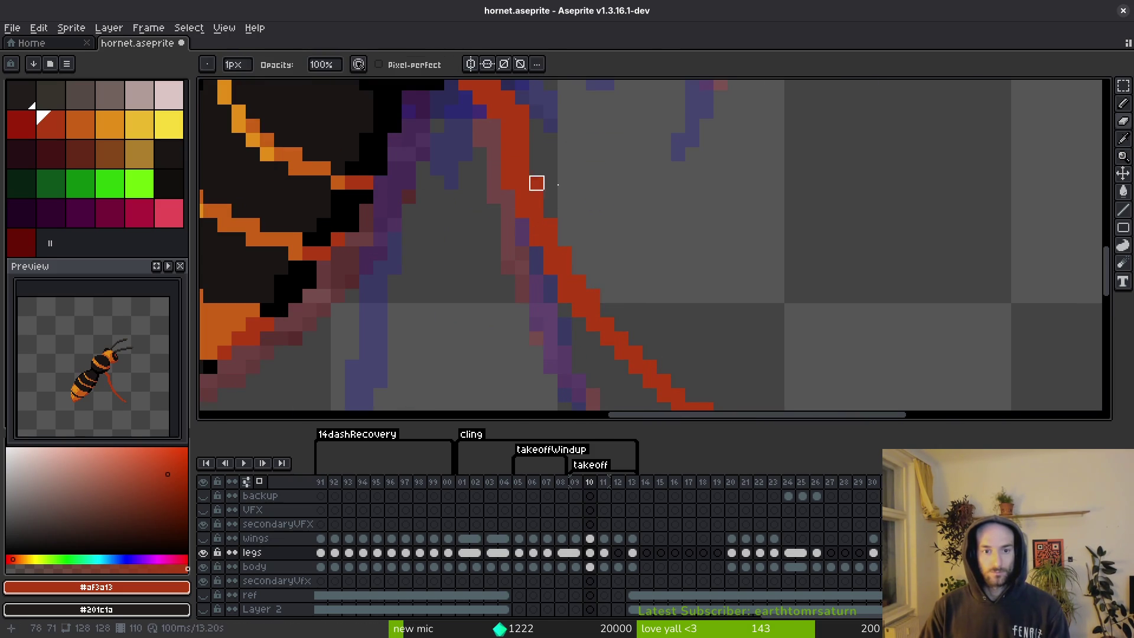
scroll(640, 236, "down", 3)
key("w")
key("ctrl+s")
scroll(620, 207, "up", 3)
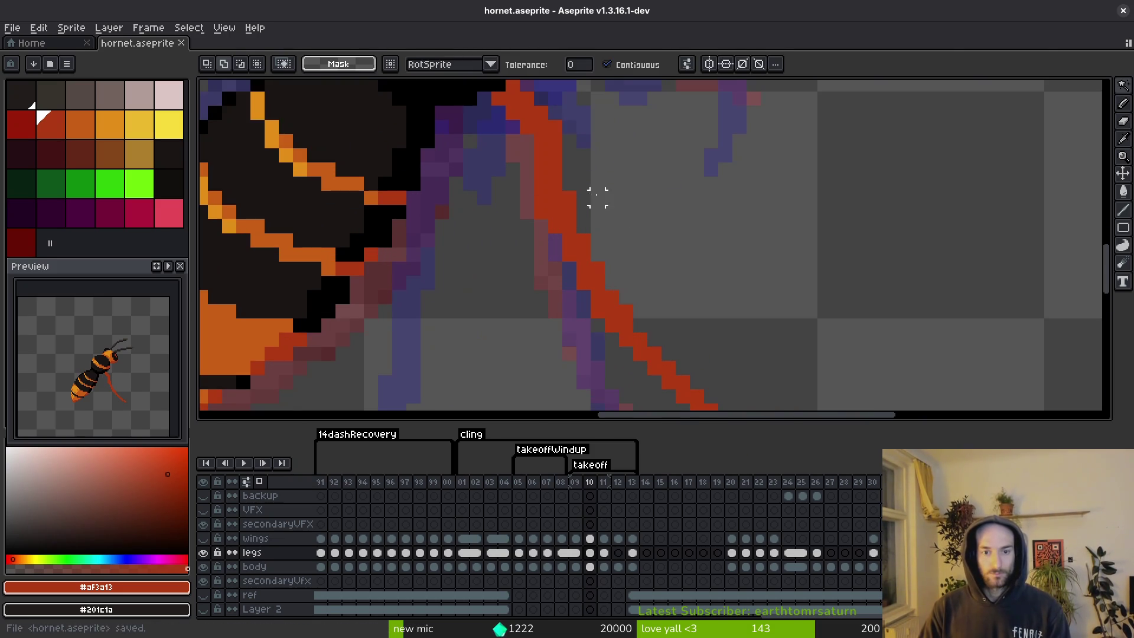
key("b")
left_click(555, 241)
left_click(573, 269)
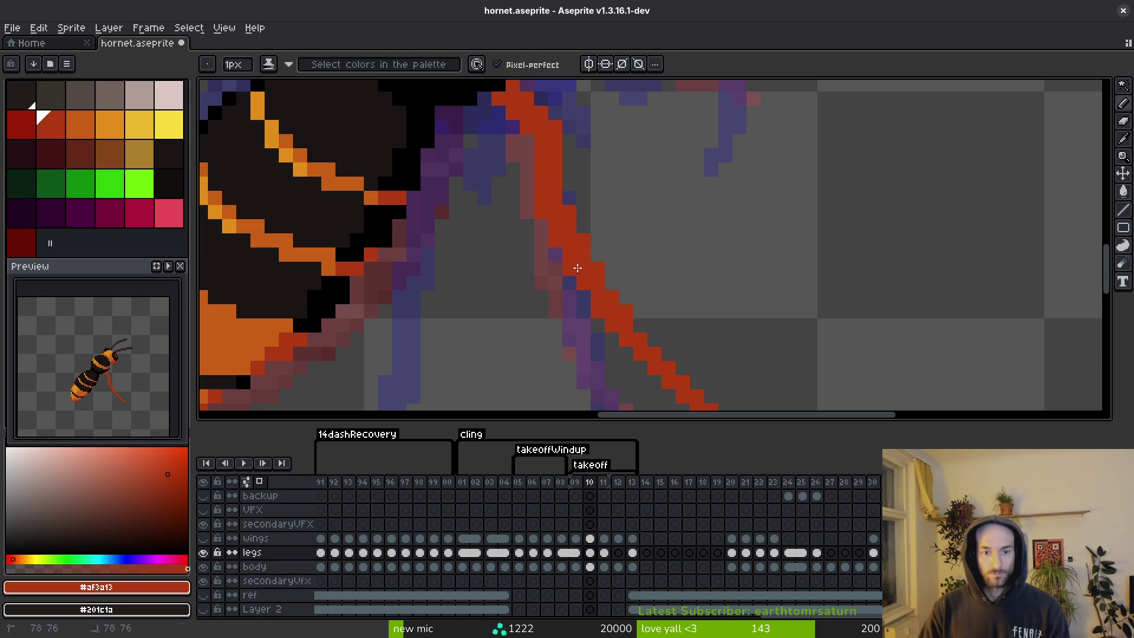
left_click(583, 241)
left_click(584, 211)
scroll(620, 290, "down", 3)
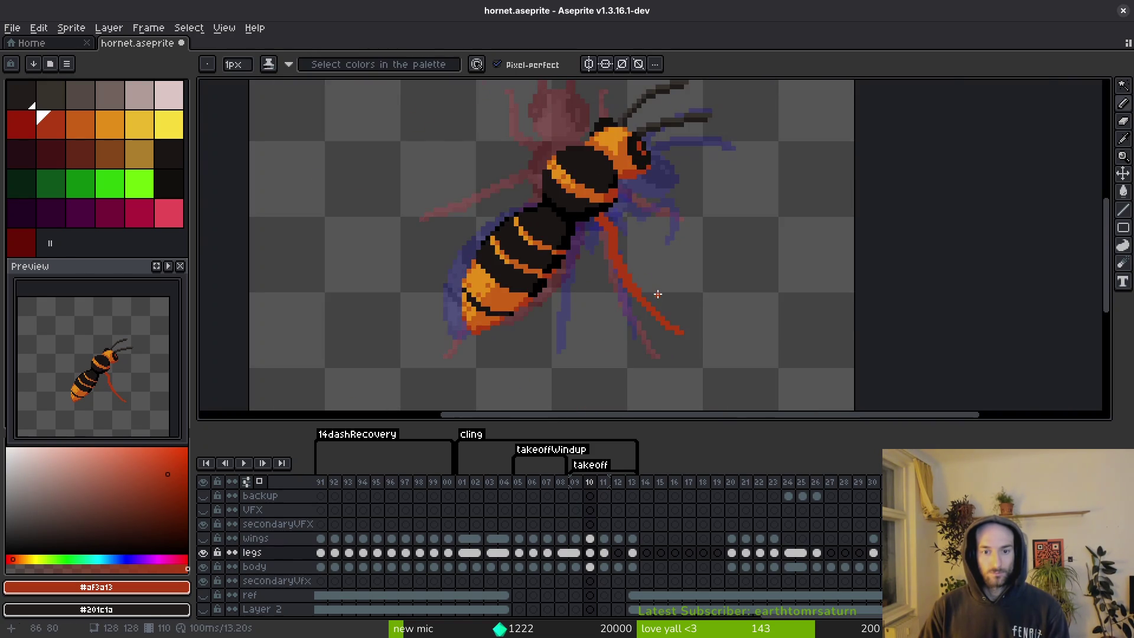
scroll(650, 292, "up", 3)
key("ctrl+s")
scroll(643, 270, "down", 2)
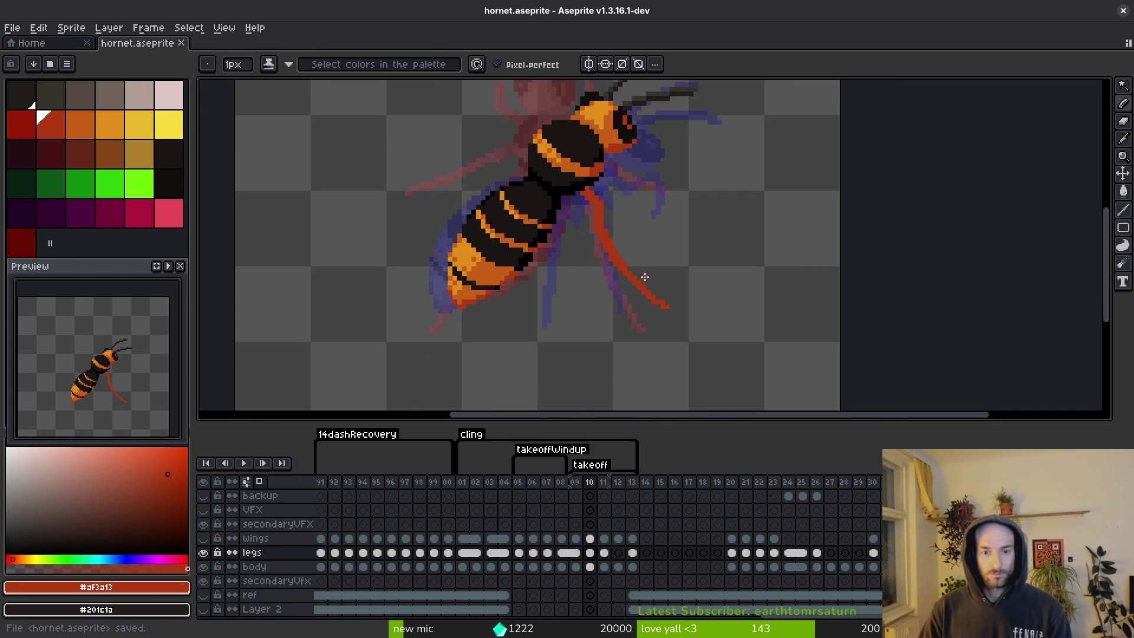
scroll(644, 276, "down", 1)
scroll(648, 263, "down", 1)
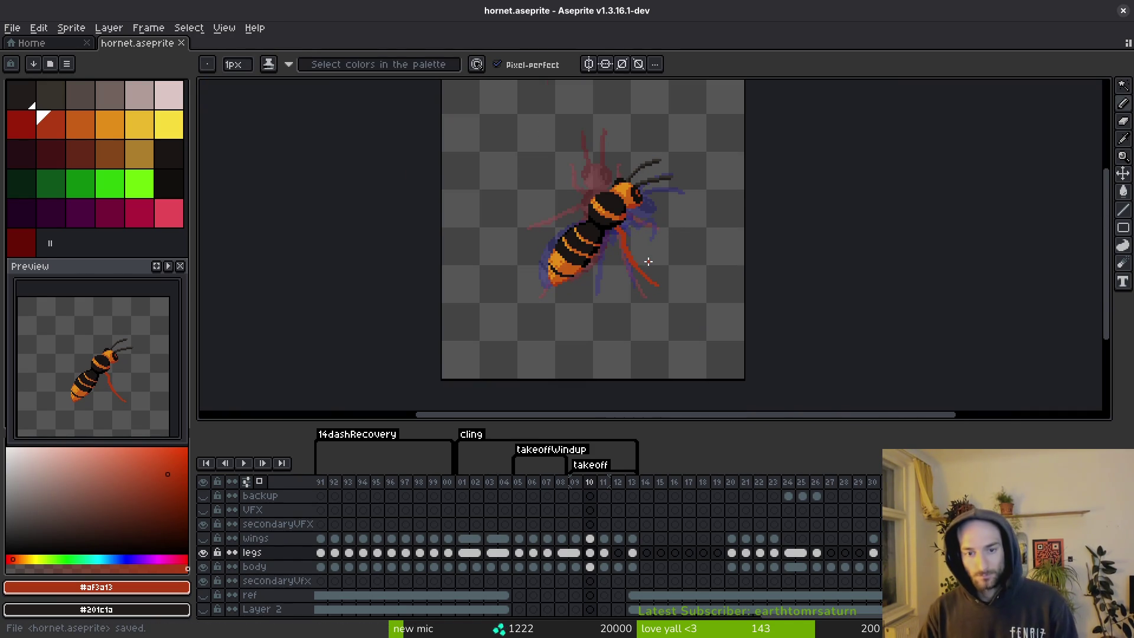
scroll(649, 266, "down", 1)
scroll(649, 269, "up", 1)
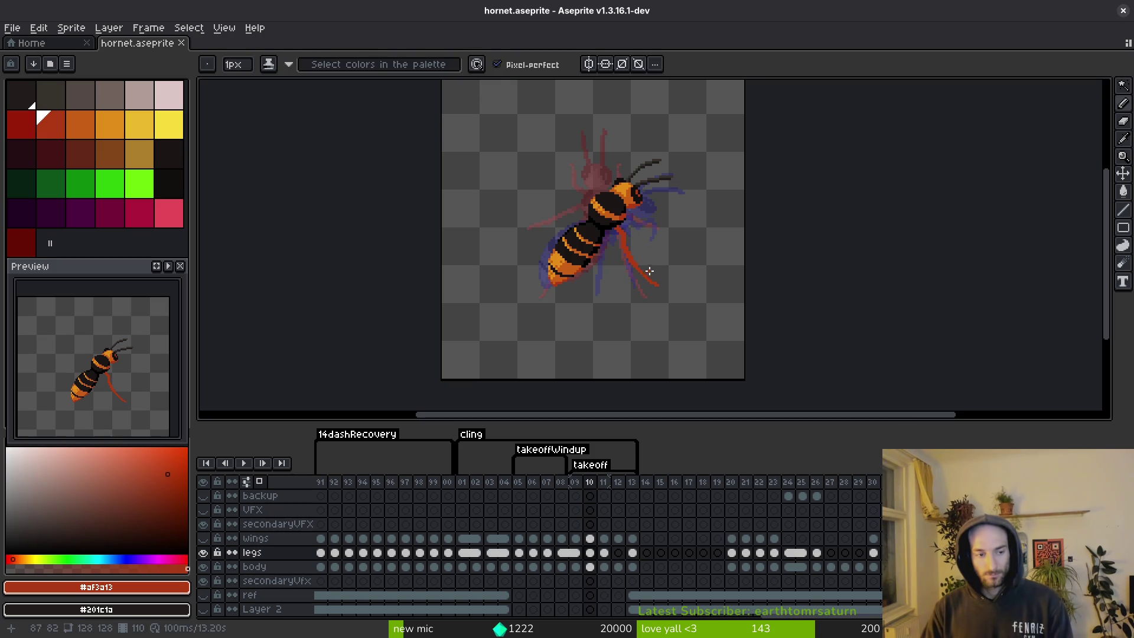
Add a red pixel where the leg meets the thorax and extend a stroke down-right.
scroll(655, 239, "up", 5)
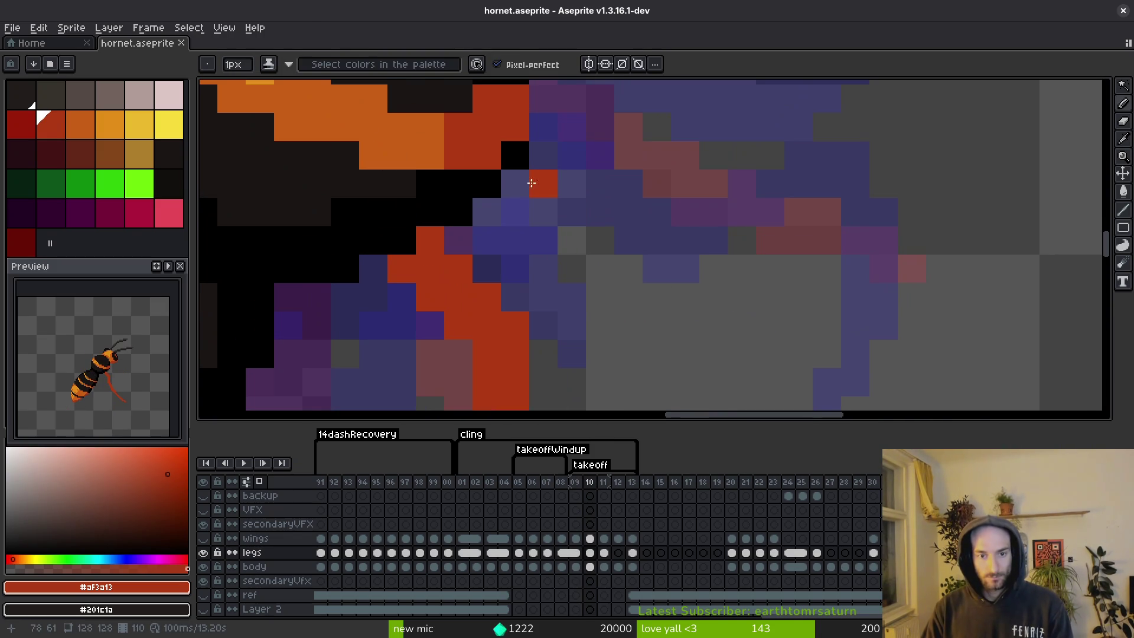
scroll(539, 152, "down", 5)
scroll(566, 251, "up", 2)
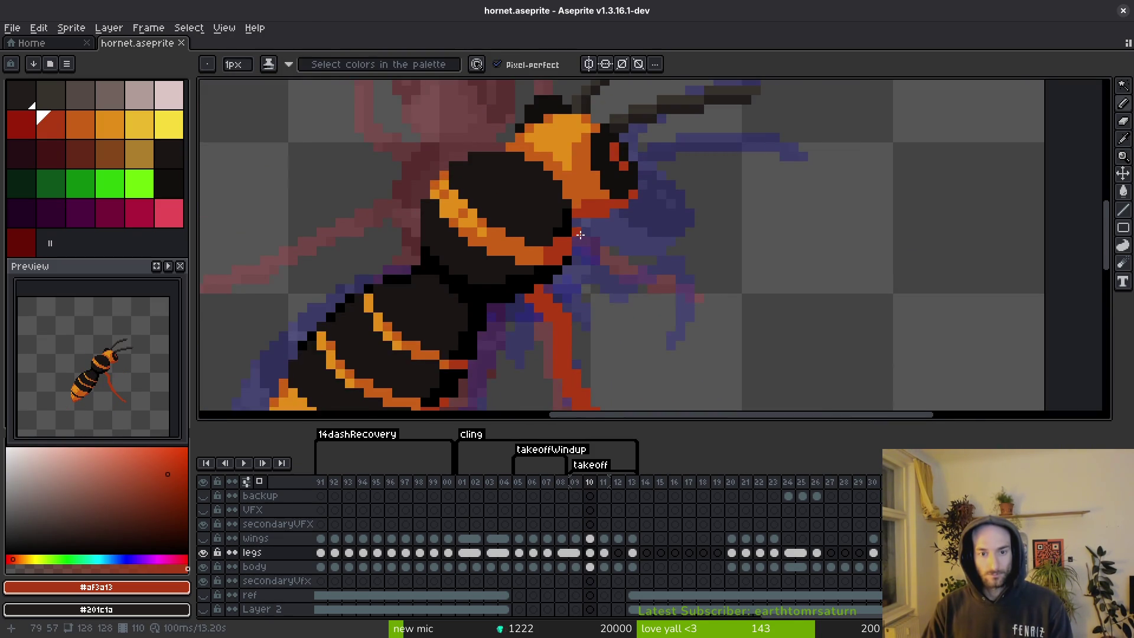
left_click(577, 229)
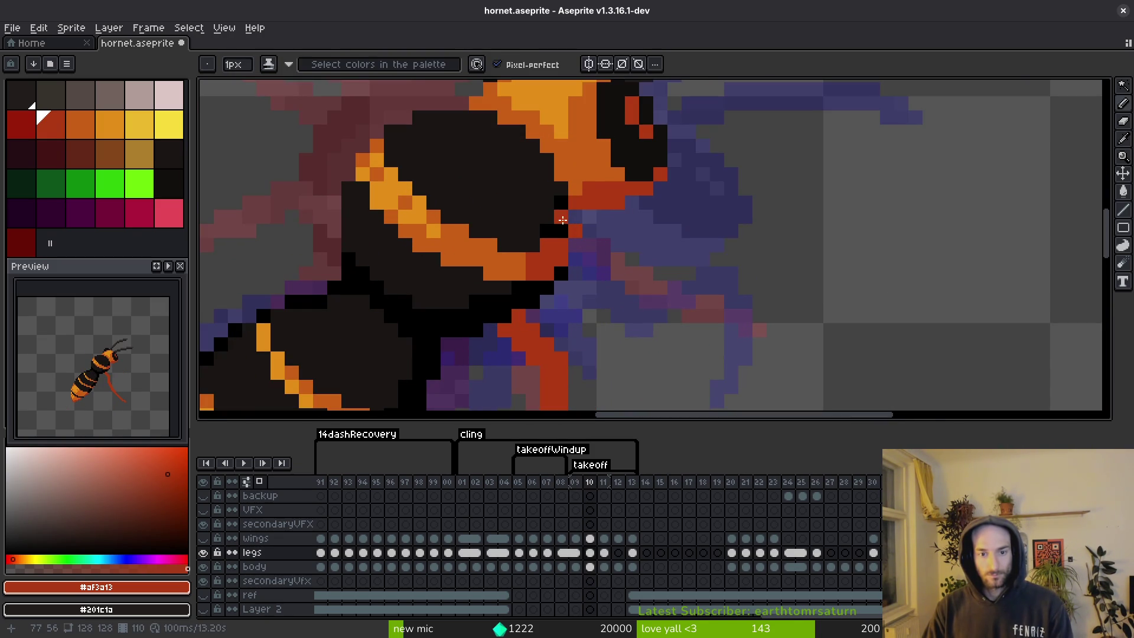
left_click_drag(574, 232, 580, 249)
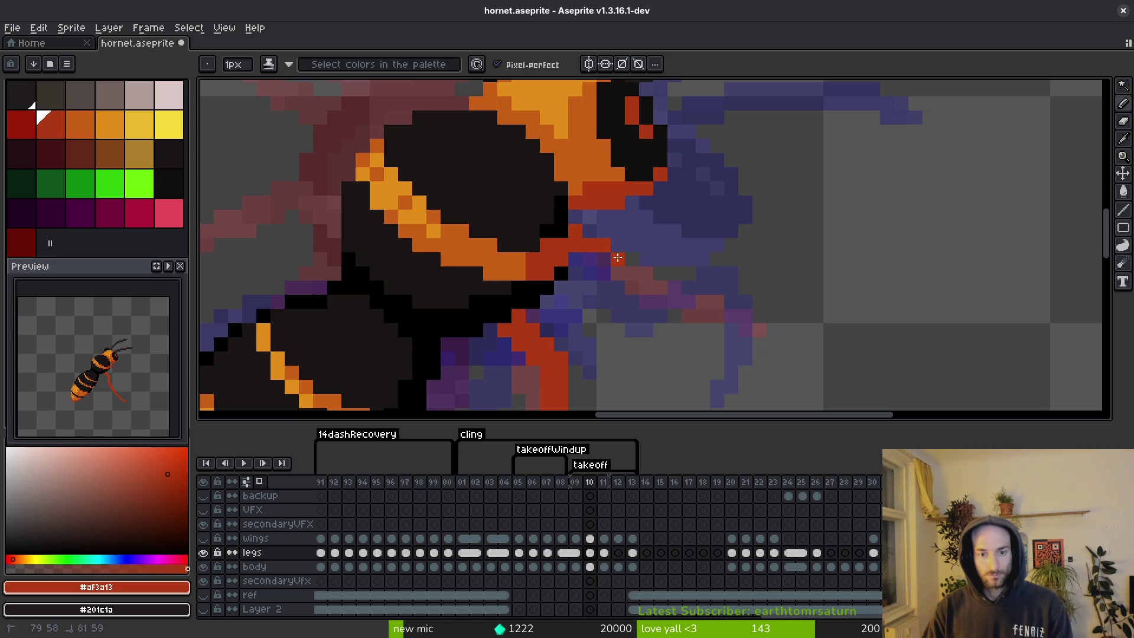
scroll(638, 259, "down", 3)
Compare legs with the neighbouring frames, then draw a red leg stroke out from the body.
key("Left")
key("Right")
key("Right")
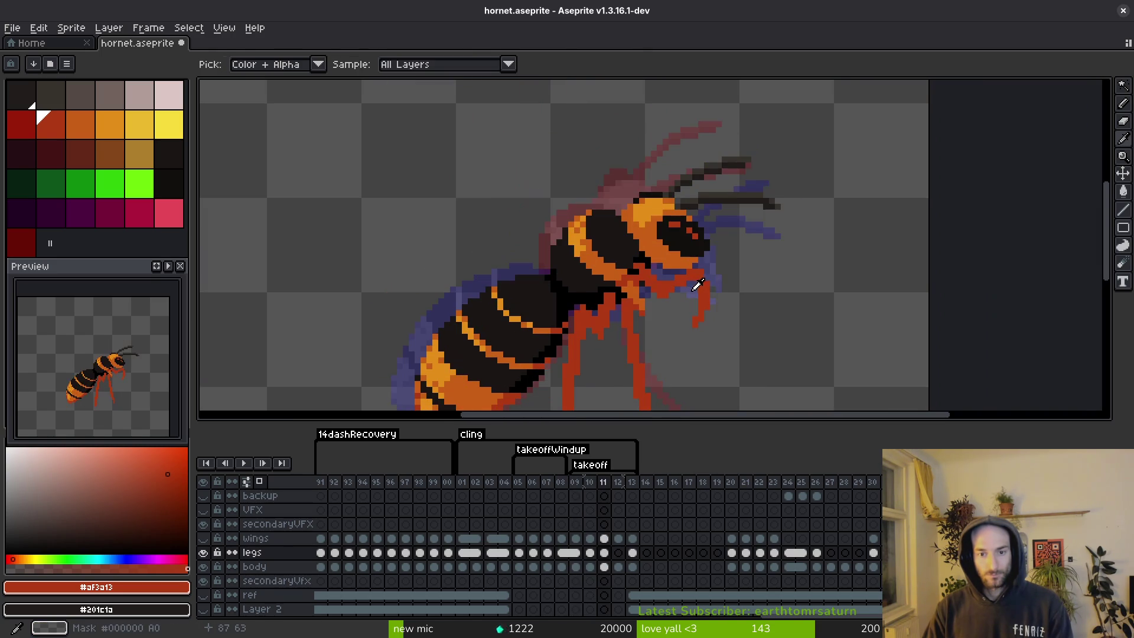
key("Left")
key("Left")
key("Right")
scroll(666, 252, "up", 3)
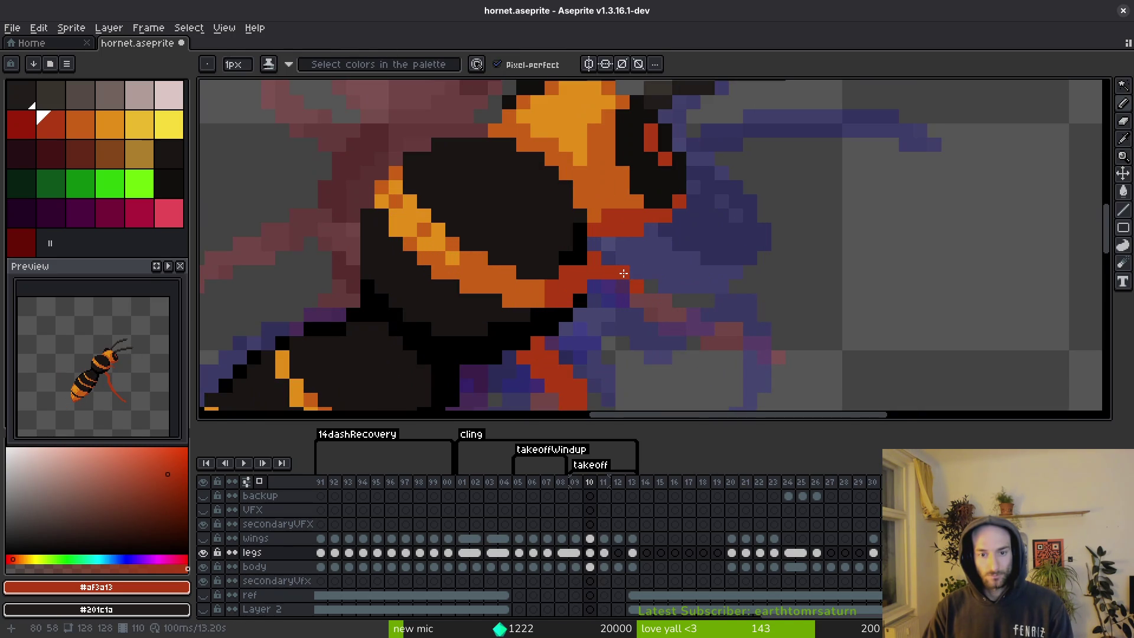
mouse_move(623, 284)
left_mouse_down()
mouse_move(697, 257)
mouse_move(756, 255)
mouse_move(705, 261)
left_mouse_up()
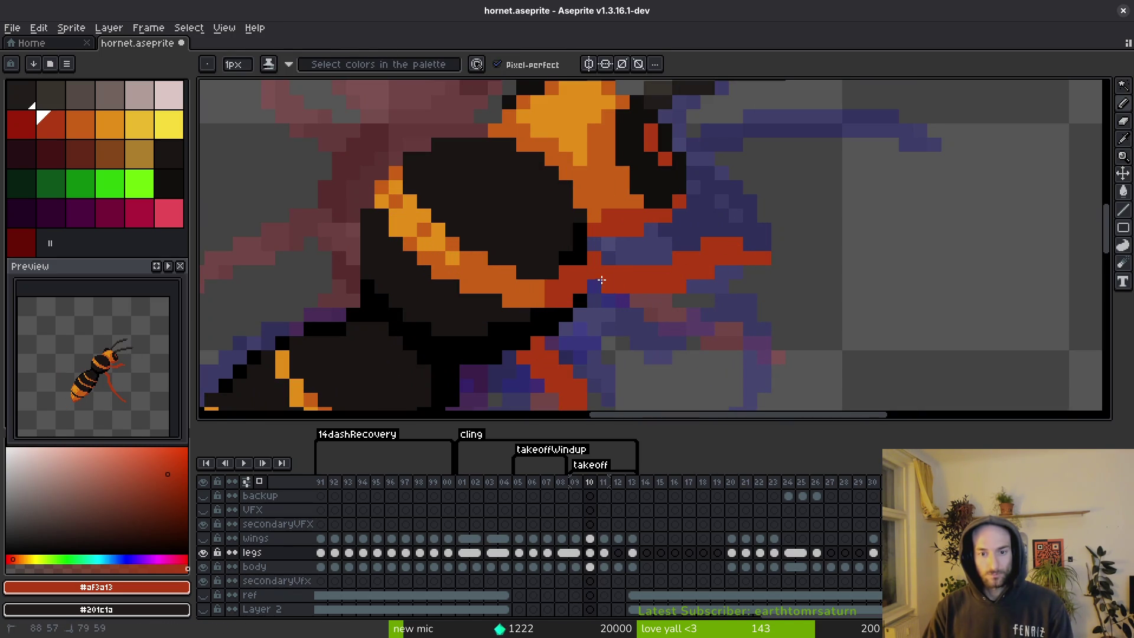
Paint a few more red pixels onto the new leg stroke.
scroll(724, 278, "down", 2)
scroll(653, 289, "up", 2)
key("e")
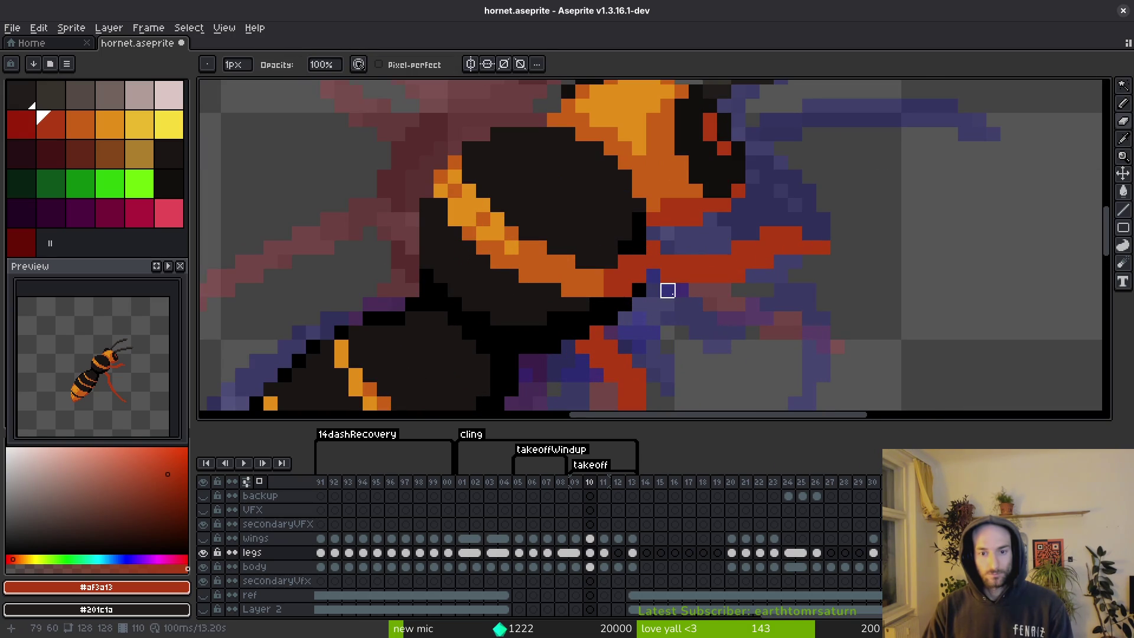
scroll(679, 299, "down", 2)
scroll(684, 283, "up", 2)
scroll(638, 245, "up", 1)
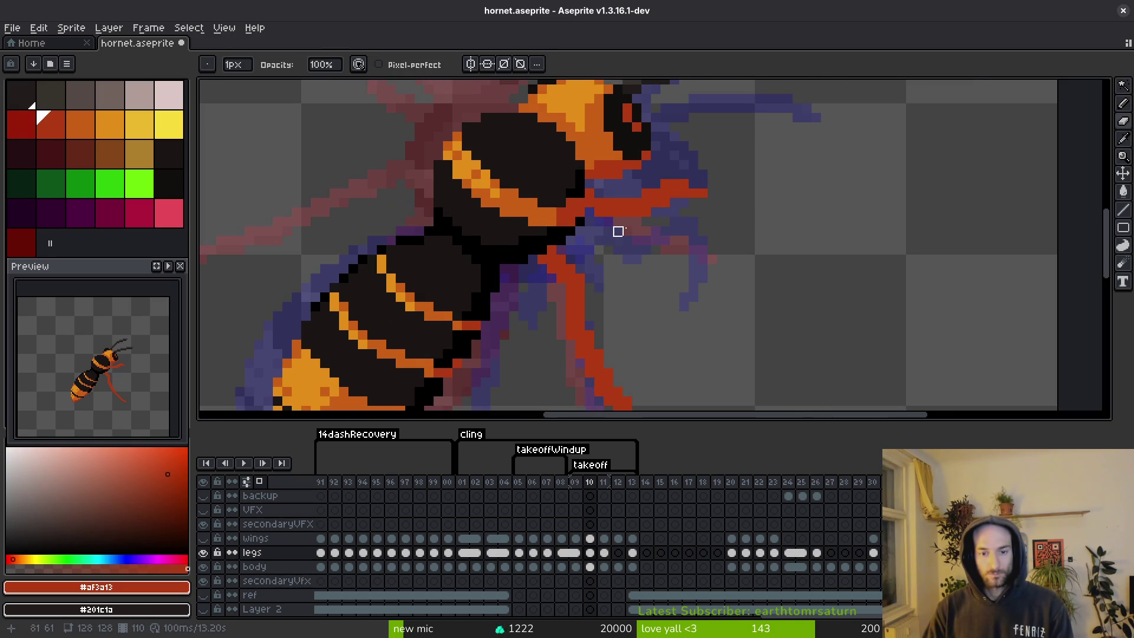
key("b")
scroll(576, 225, "up", 3)
left_click_drag(644, 273, 691, 283)
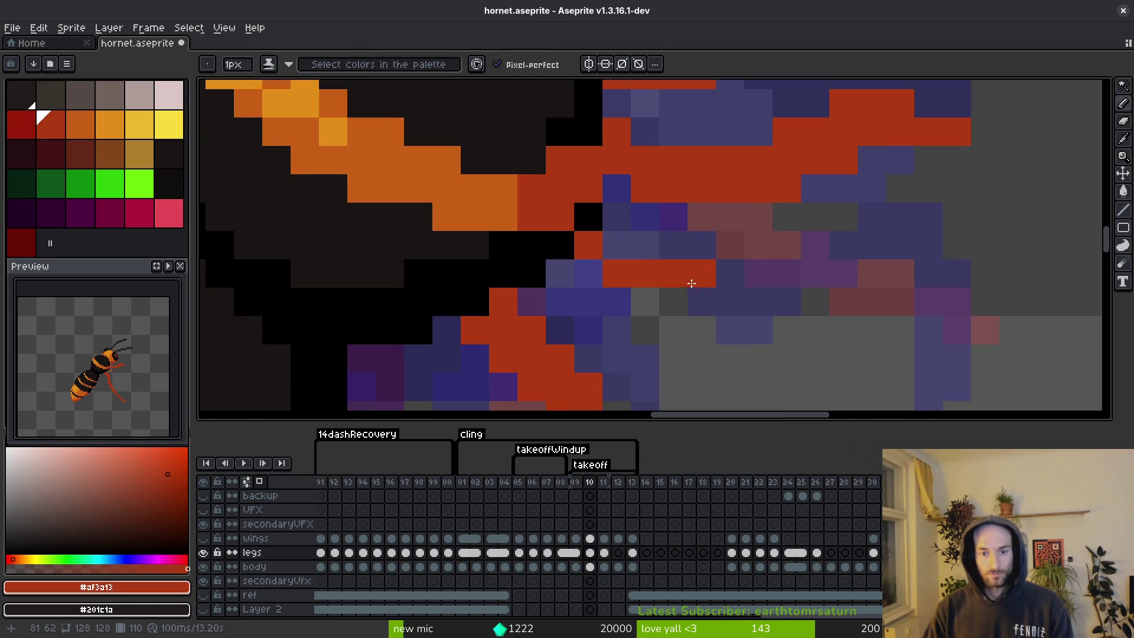
Paint more red pixels along the diagonal leg near the thorax.
scroll(586, 245, "down", 1)
left_click_drag(549, 225, 590, 265)
scroll(620, 281, "down", 3)
scroll(572, 229, "up", 2)
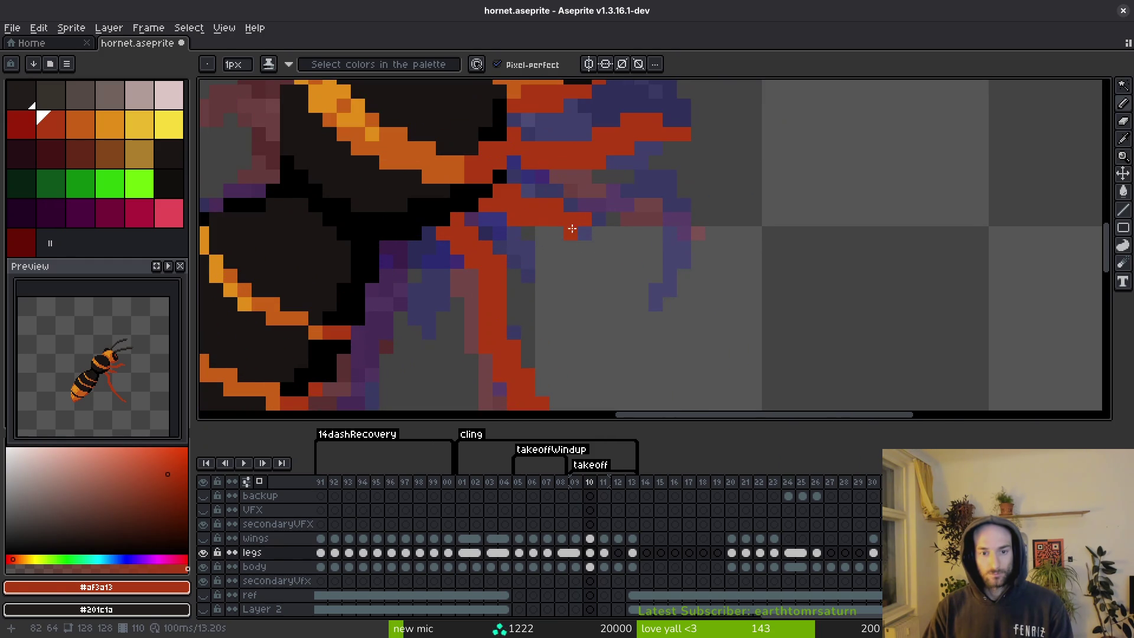
scroll(618, 281, "down", 3)
scroll(630, 295, "up", 1)
scroll(630, 296, "down", 1)
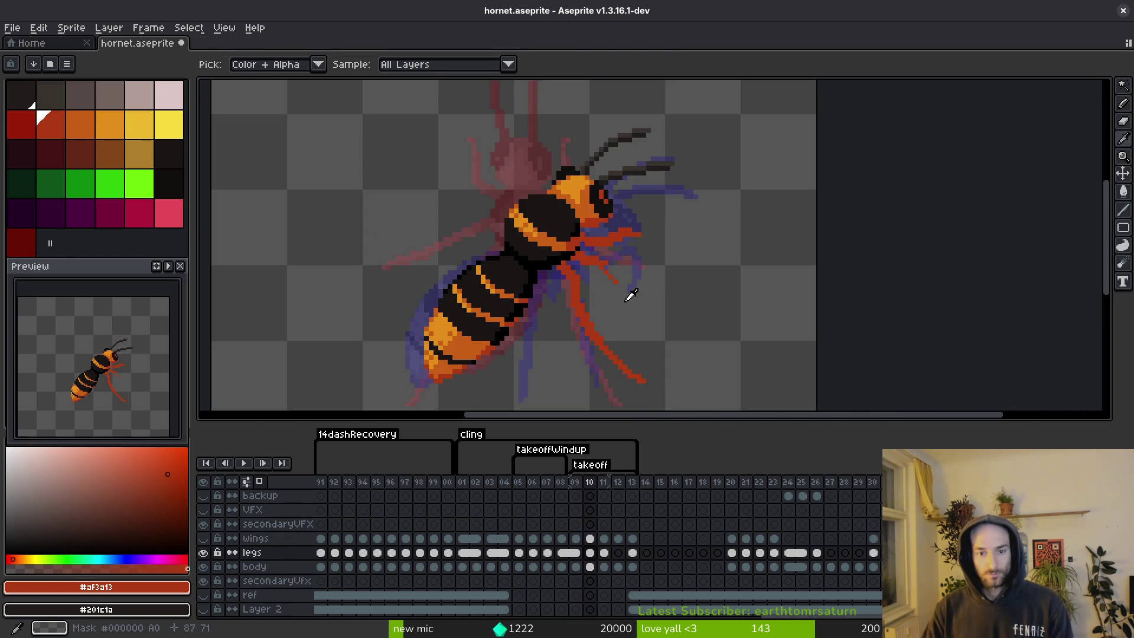
scroll(633, 296, "down", 1)
scroll(633, 297, "up", 3)
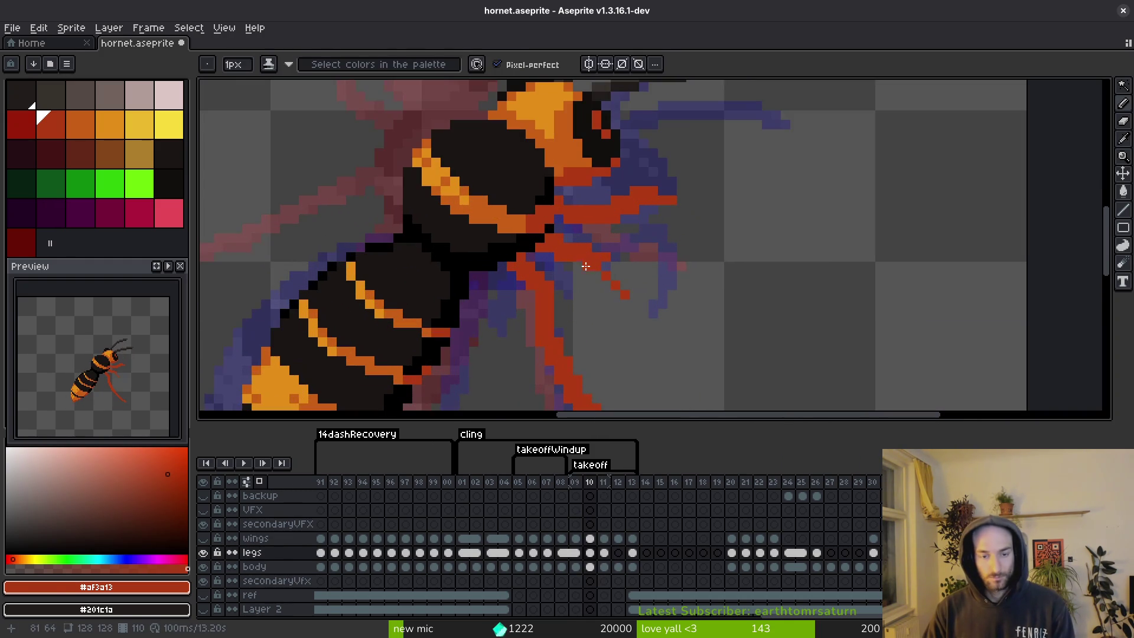
scroll(611, 286, "up", 1)
Thicken the diagonal and horizontal leg segments with red pixels on the takeoff frame.
key("Left")
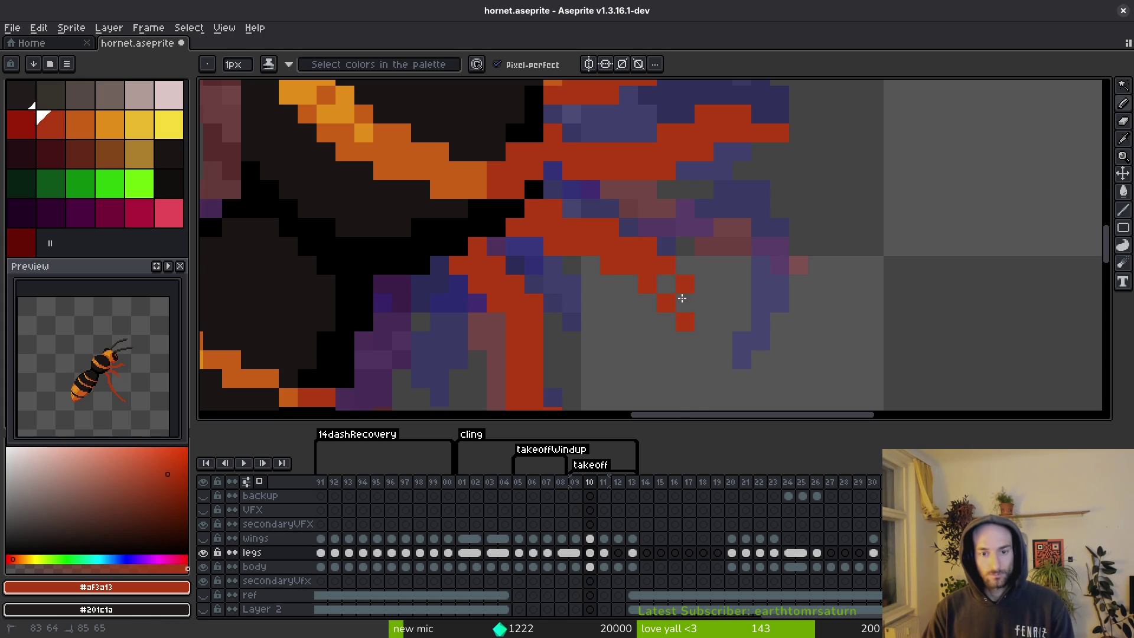
scroll(551, 253, "down", 1)
scroll(494, 223, "down", 1)
scroll(479, 212, "down", 4)
scroll(466, 205, "up", 4)
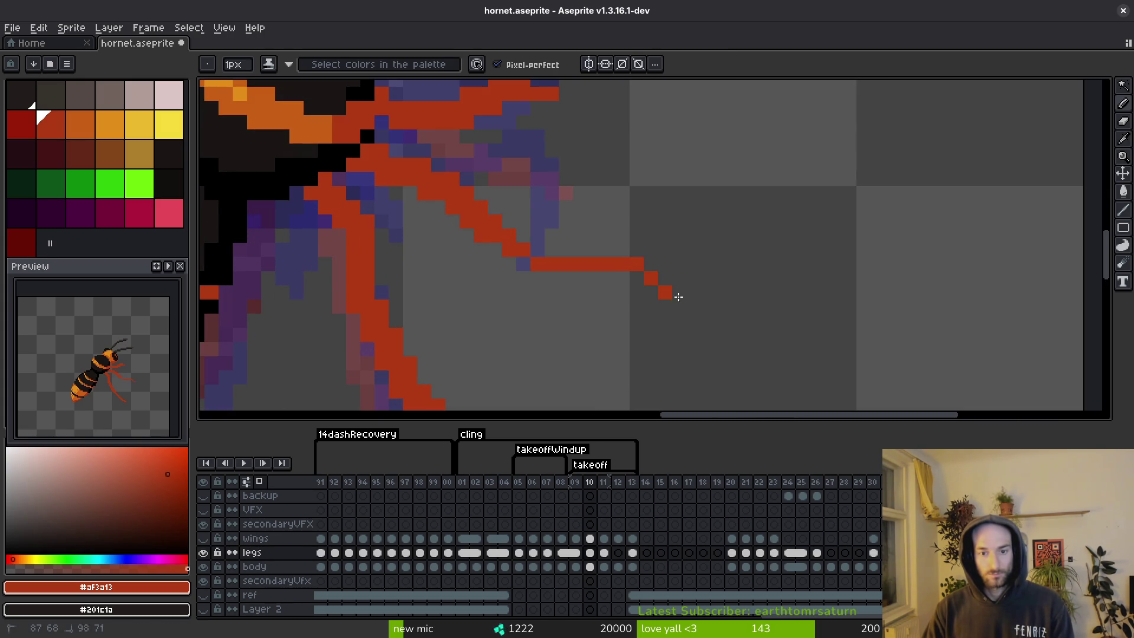
scroll(717, 338, "down", 3)
scroll(716, 331, "up", 1)
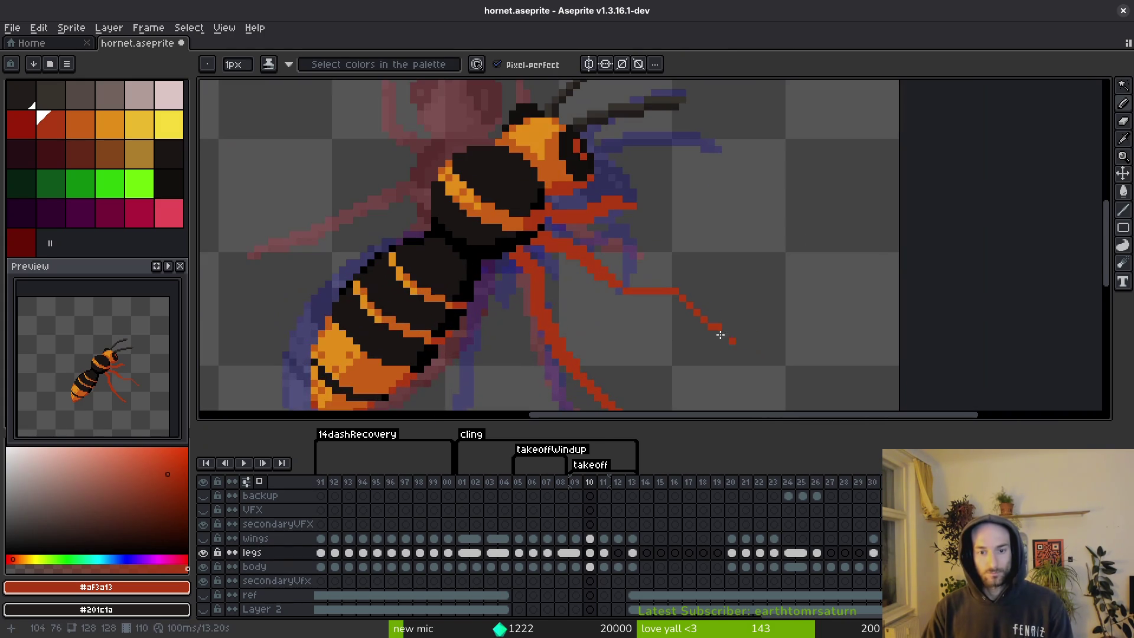
scroll(720, 325, "up", 2)
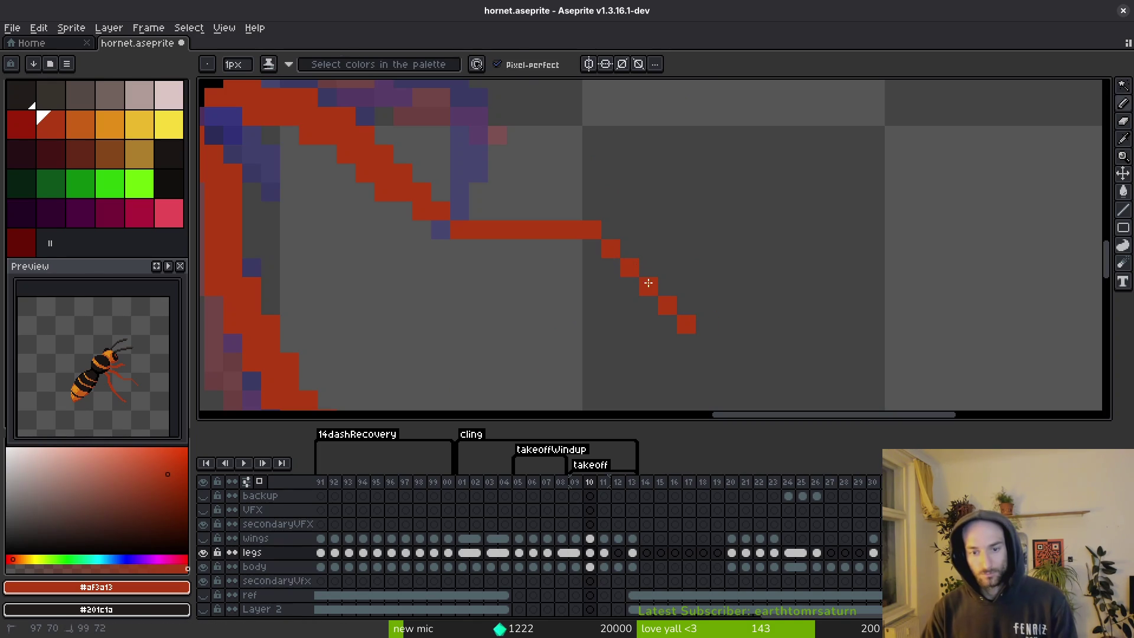
left_click_drag(611, 230, 686, 305)
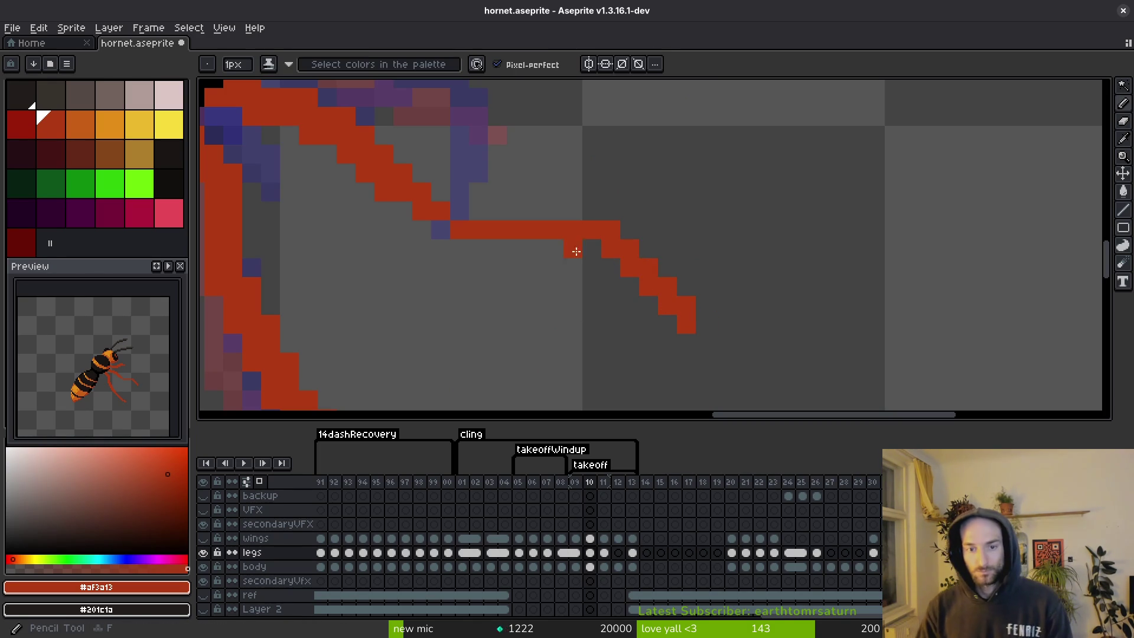
left_click_drag(595, 245, 479, 217)
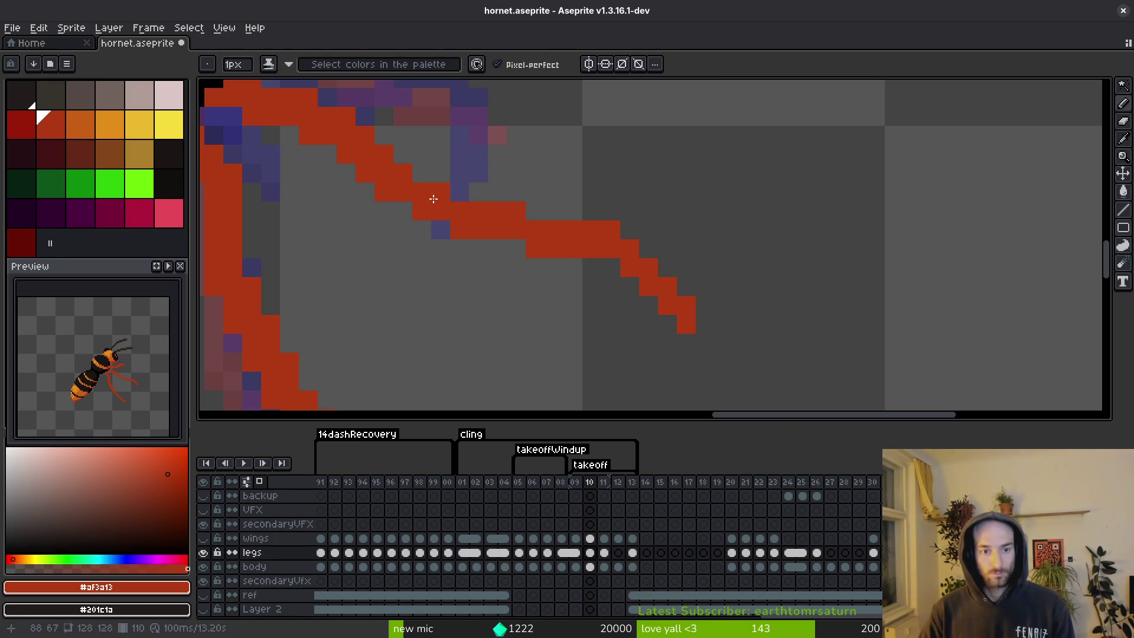
Select the leg tip with Rectangular Marquee, move it into place, and save.
scroll(449, 195, "down", 3)
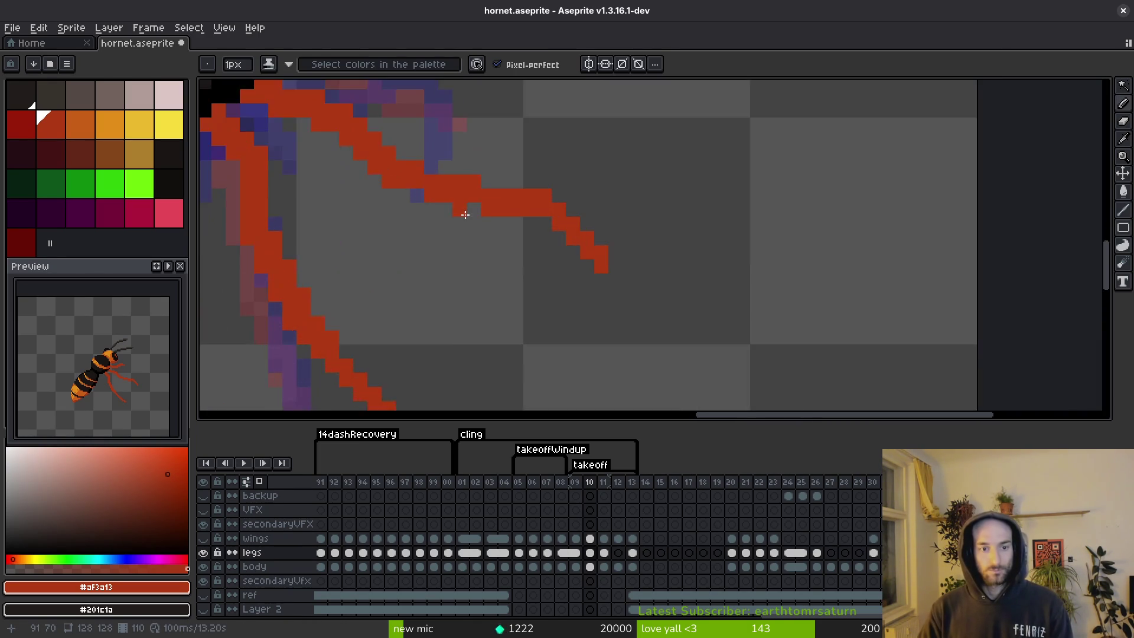
scroll(505, 281, "down", 2)
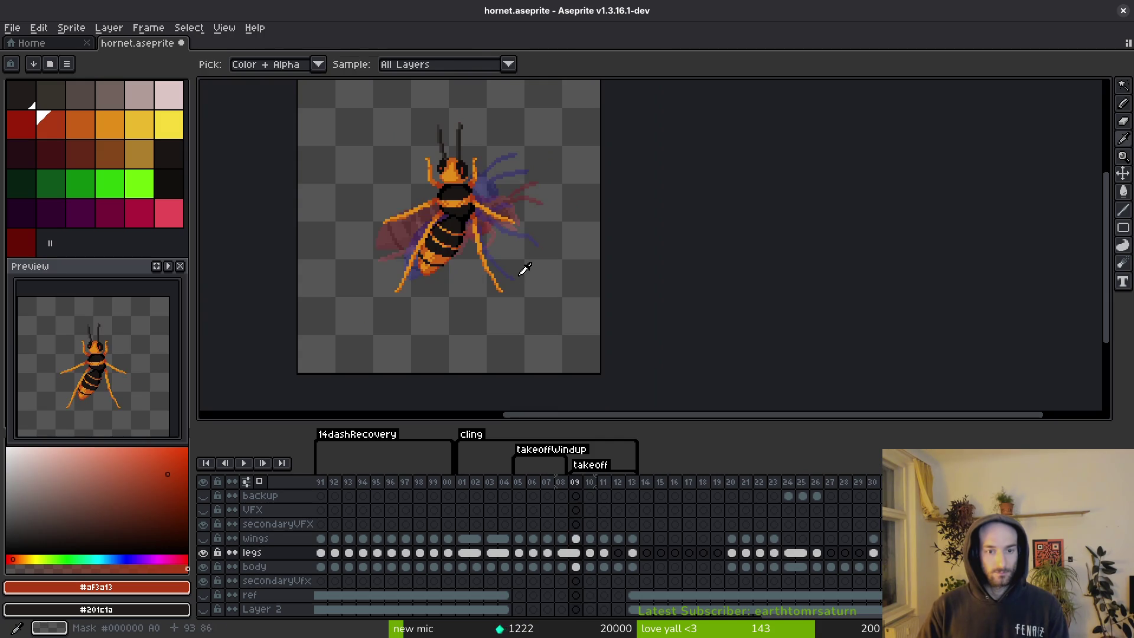
key("m")
scroll(513, 272, "up", 5)
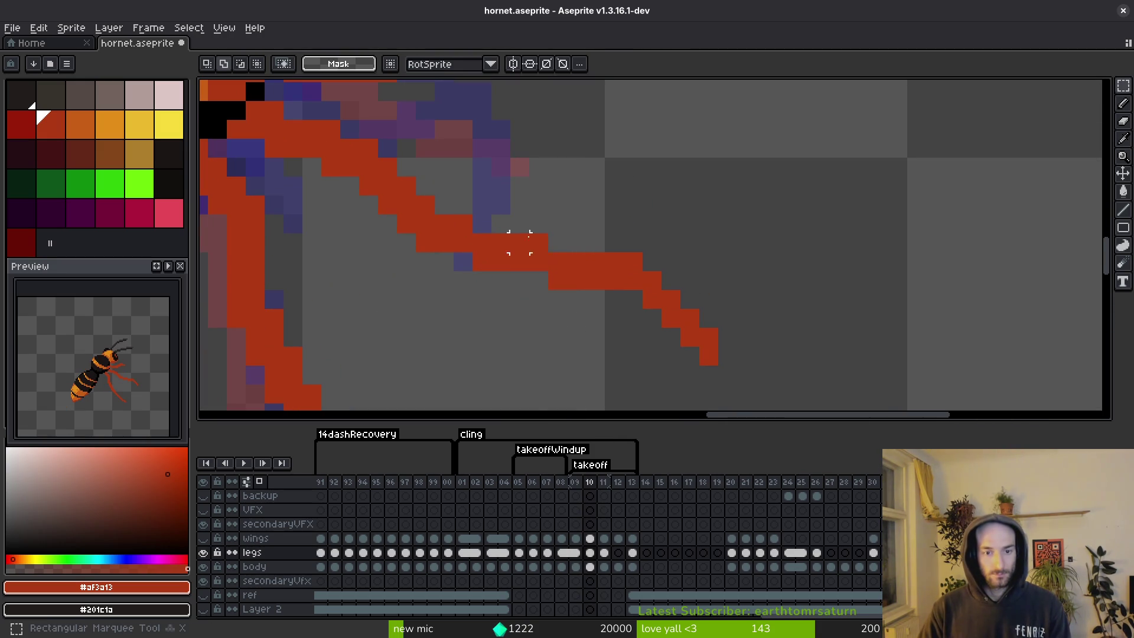
left_click_drag(519, 243, 734, 384)
left_click(612, 299)
left_click_drag(571, 238, 689, 356)
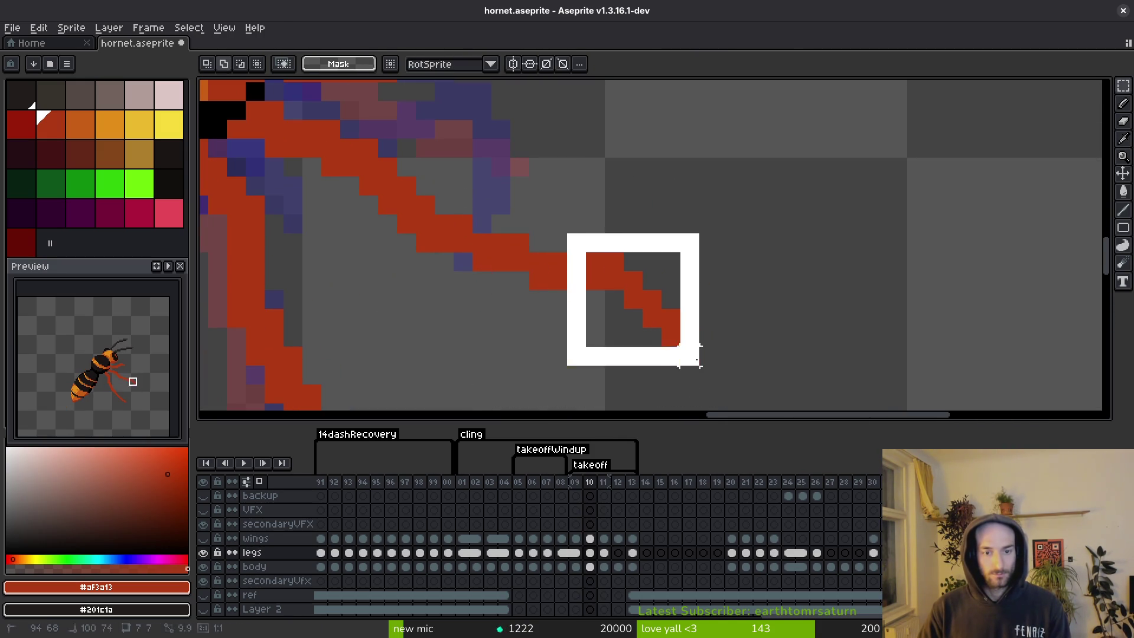
left_click_drag(615, 303, 610, 304)
key("Return")
key("ctrl+s")
Undo the tip move, reselect the leg tip, nudge it right, and save again.
scroll(566, 281, "down", 3)
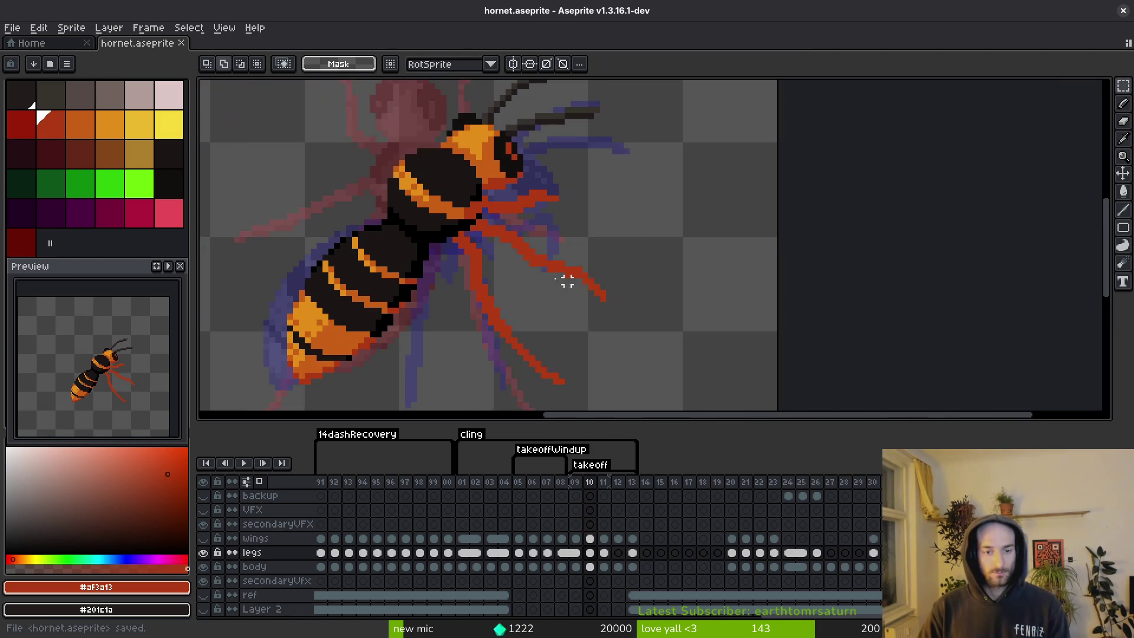
scroll(566, 281, "up", 3)
mouse_move(446, 171)
left_mouse_down()
mouse_move(646, 329)
mouse_move(732, 372)
left_mouse_up()
left_click(695, 336)
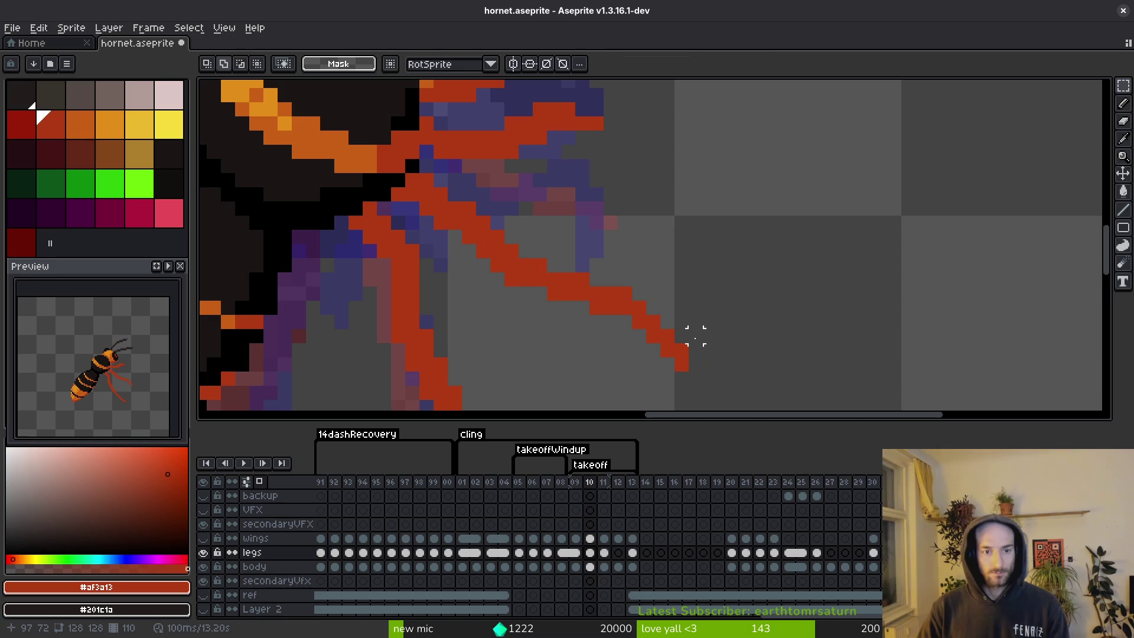
key("ctrl+z")
key("ctrl+z")
left_click_drag(451, 189, 704, 358)
left_click_drag(608, 306, 614, 311)
key("Return")
key("ctrl+s")
Patch two extra red pixels along the leg and save hornet.aseprite.
scroll(607, 291, "down", 3)
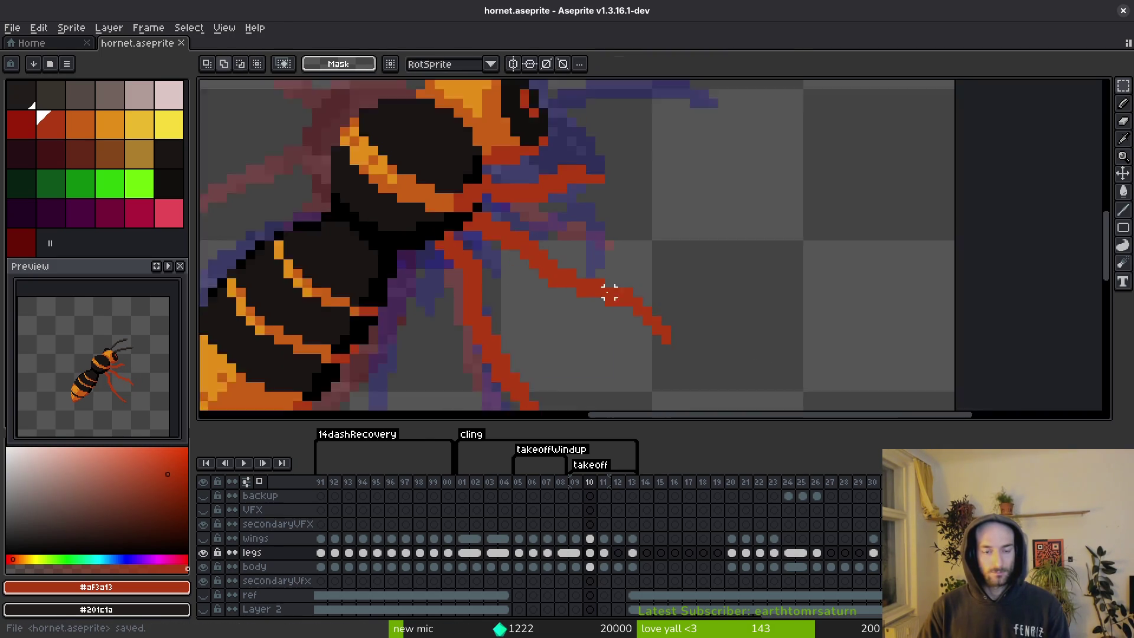
scroll(591, 306, "up", 3)
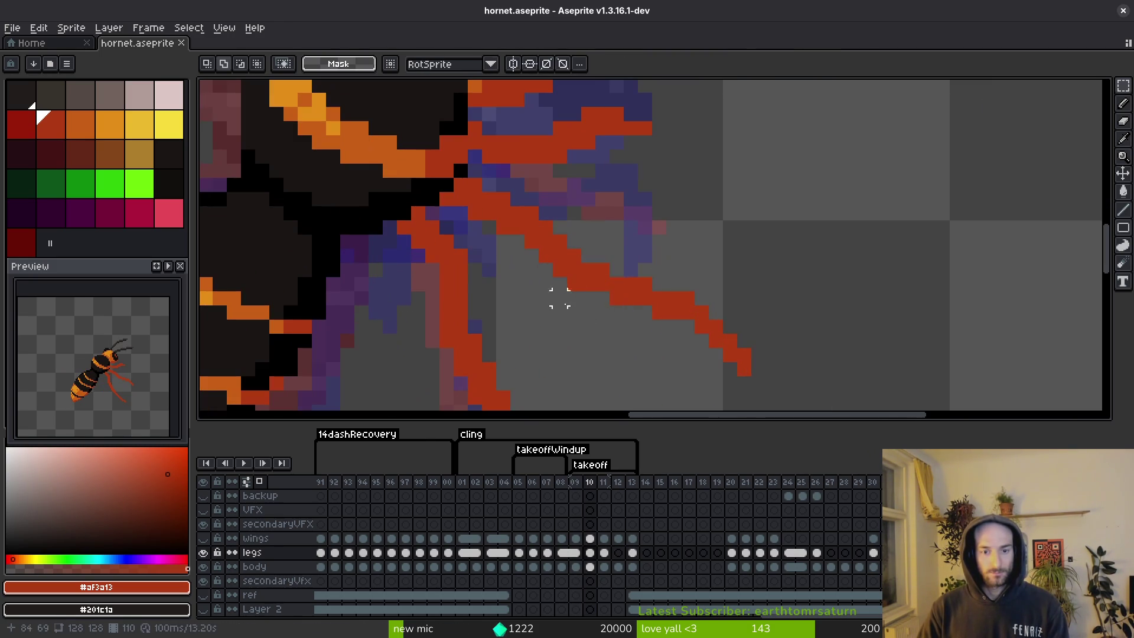
scroll(562, 294, "down", 1)
scroll(683, 311, "up", 2)
key("e")
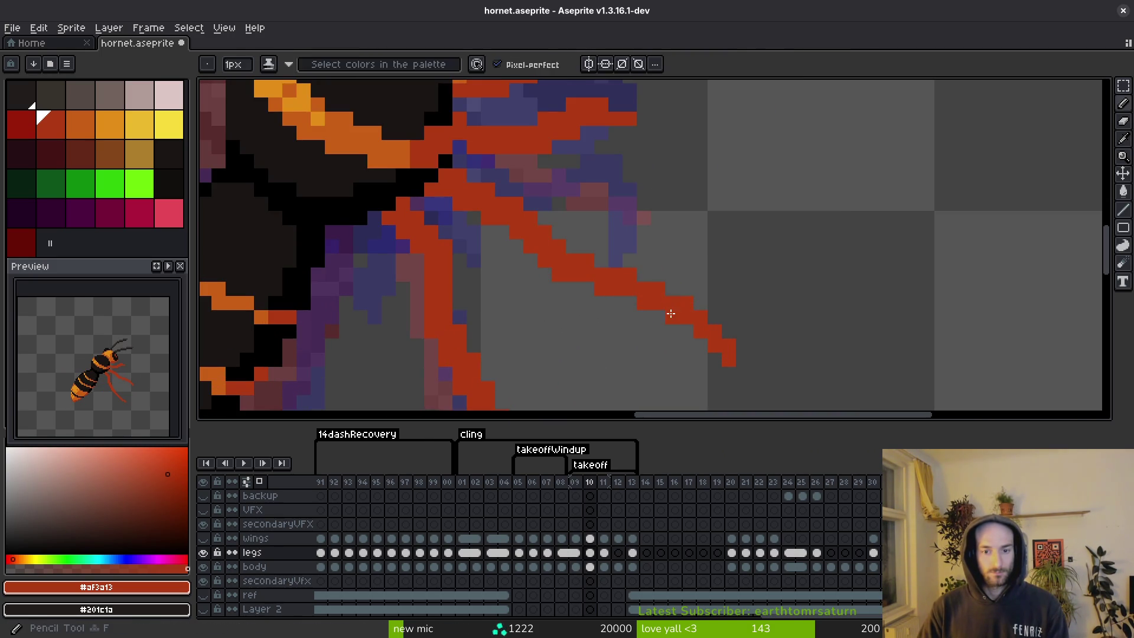
key("ctrl+z")
key("b")
left_click_drag(700, 318, 685, 318)
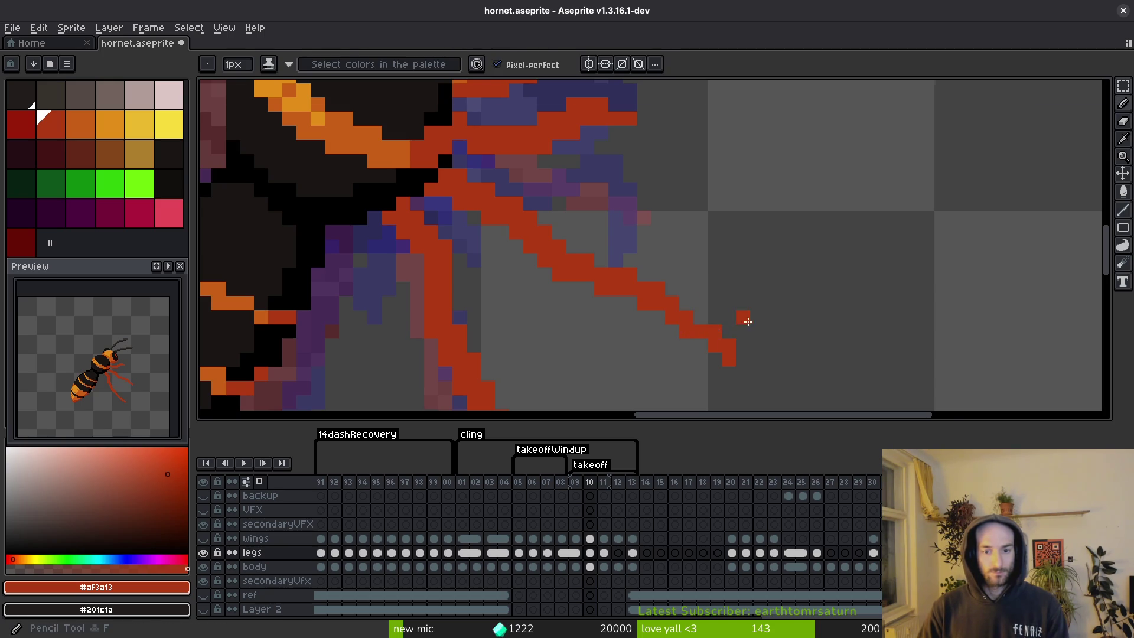
scroll(768, 328, "down", 4)
key("ctrl+s")
Erase stray pixels to refine the leg's bend.
scroll(774, 328, "up", 4)
key("e")
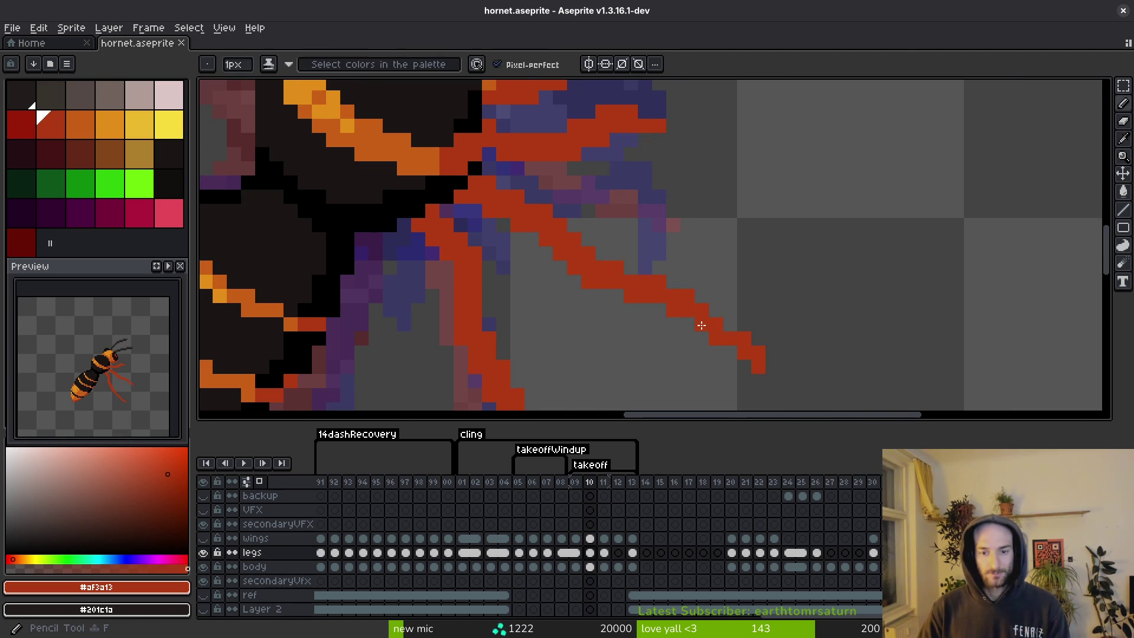
mouse_move(701, 309)
left_mouse_down()
mouse_move(686, 296)
mouse_move(652, 308)
left_mouse_up()
key("b")
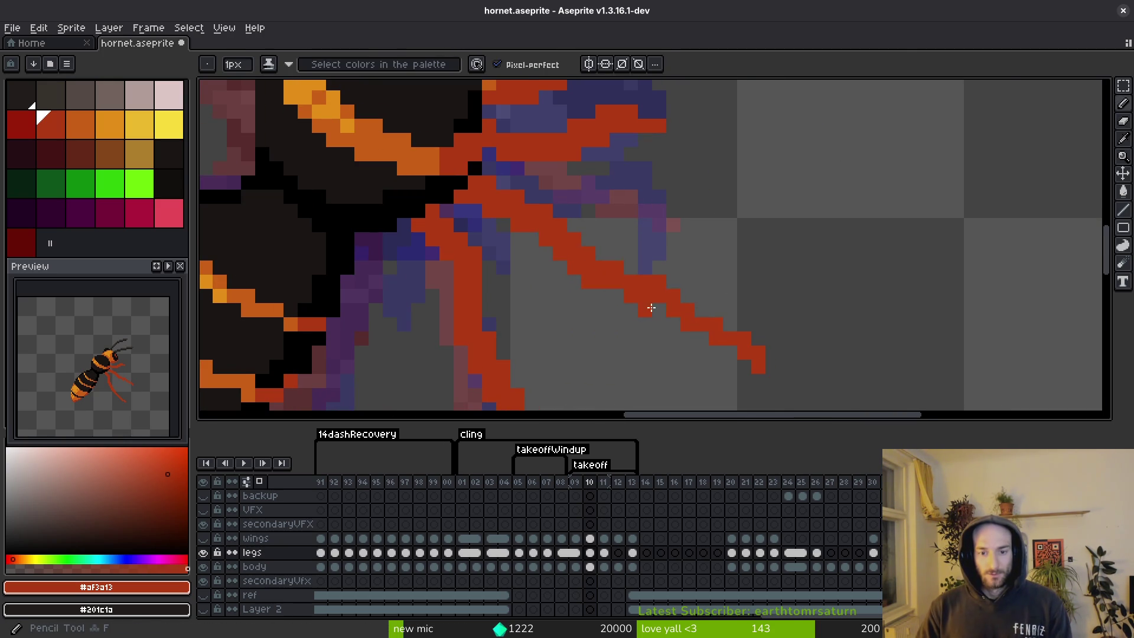